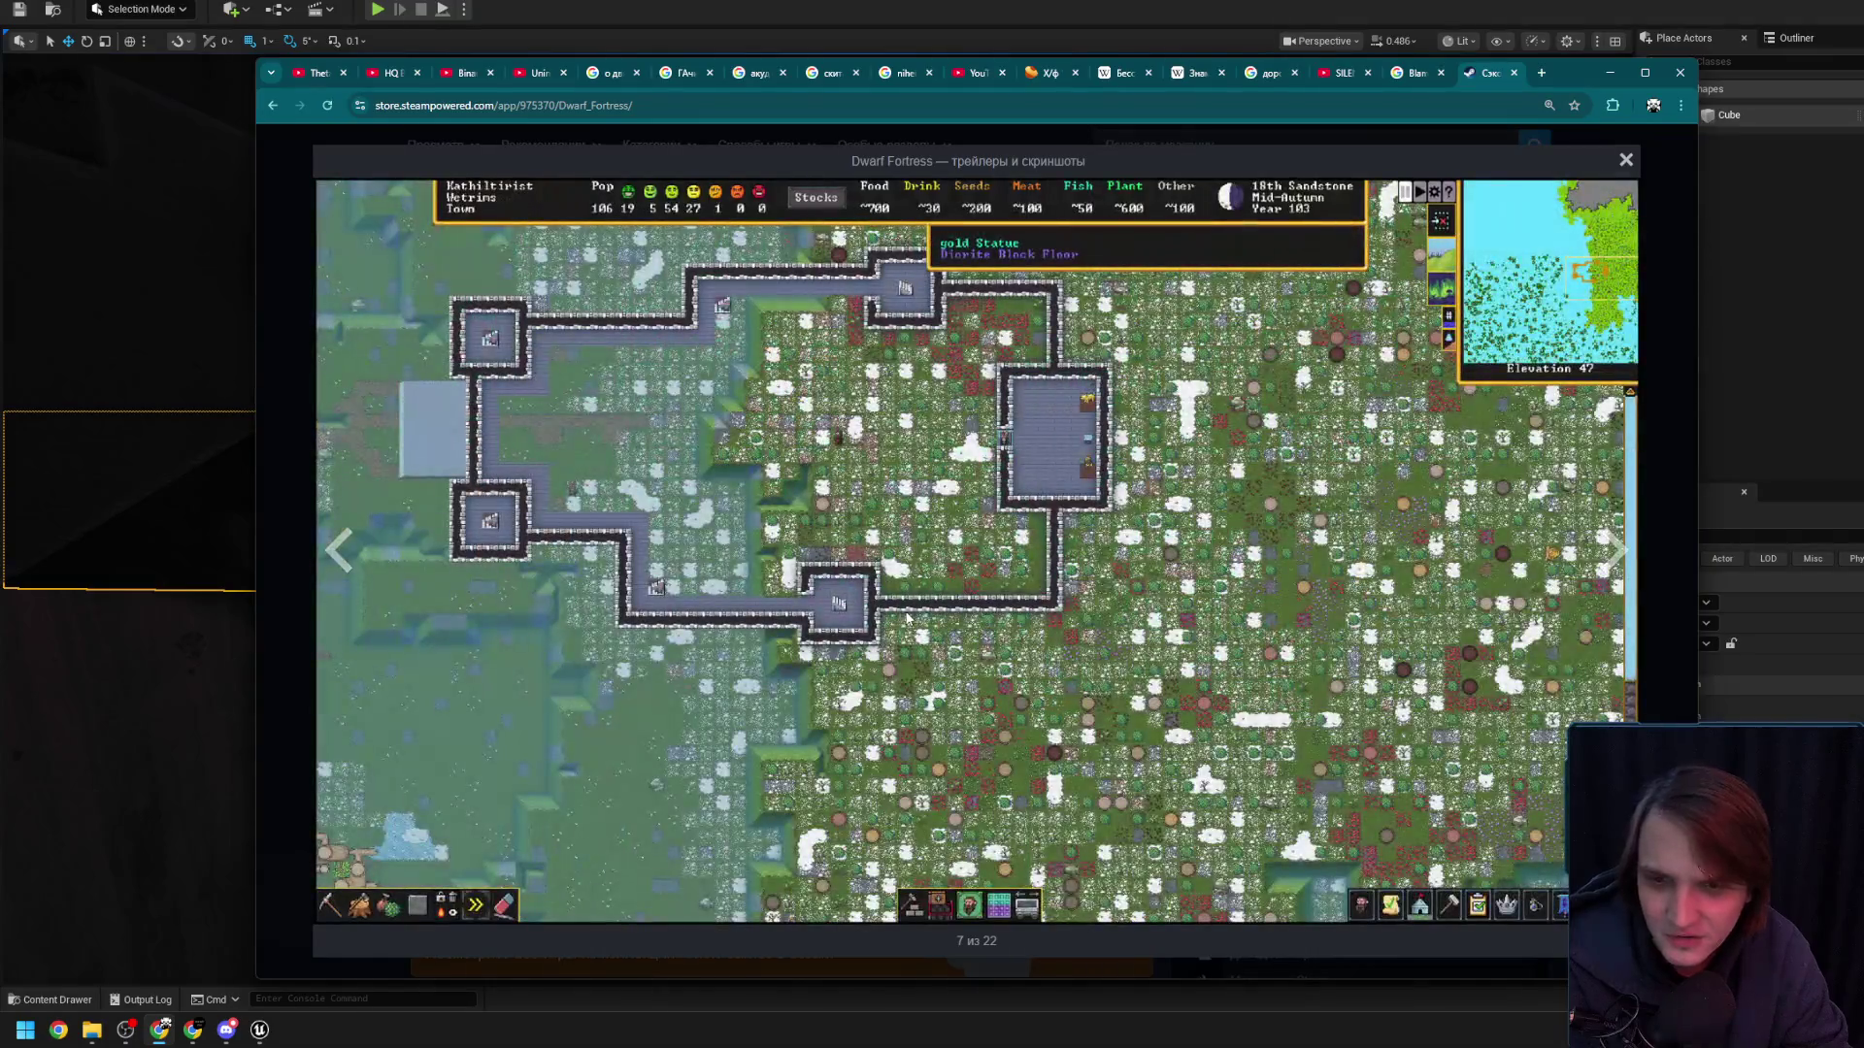
pyautogui.press('Right')
pyautogui.press('Right')
pyautogui.press('Right')
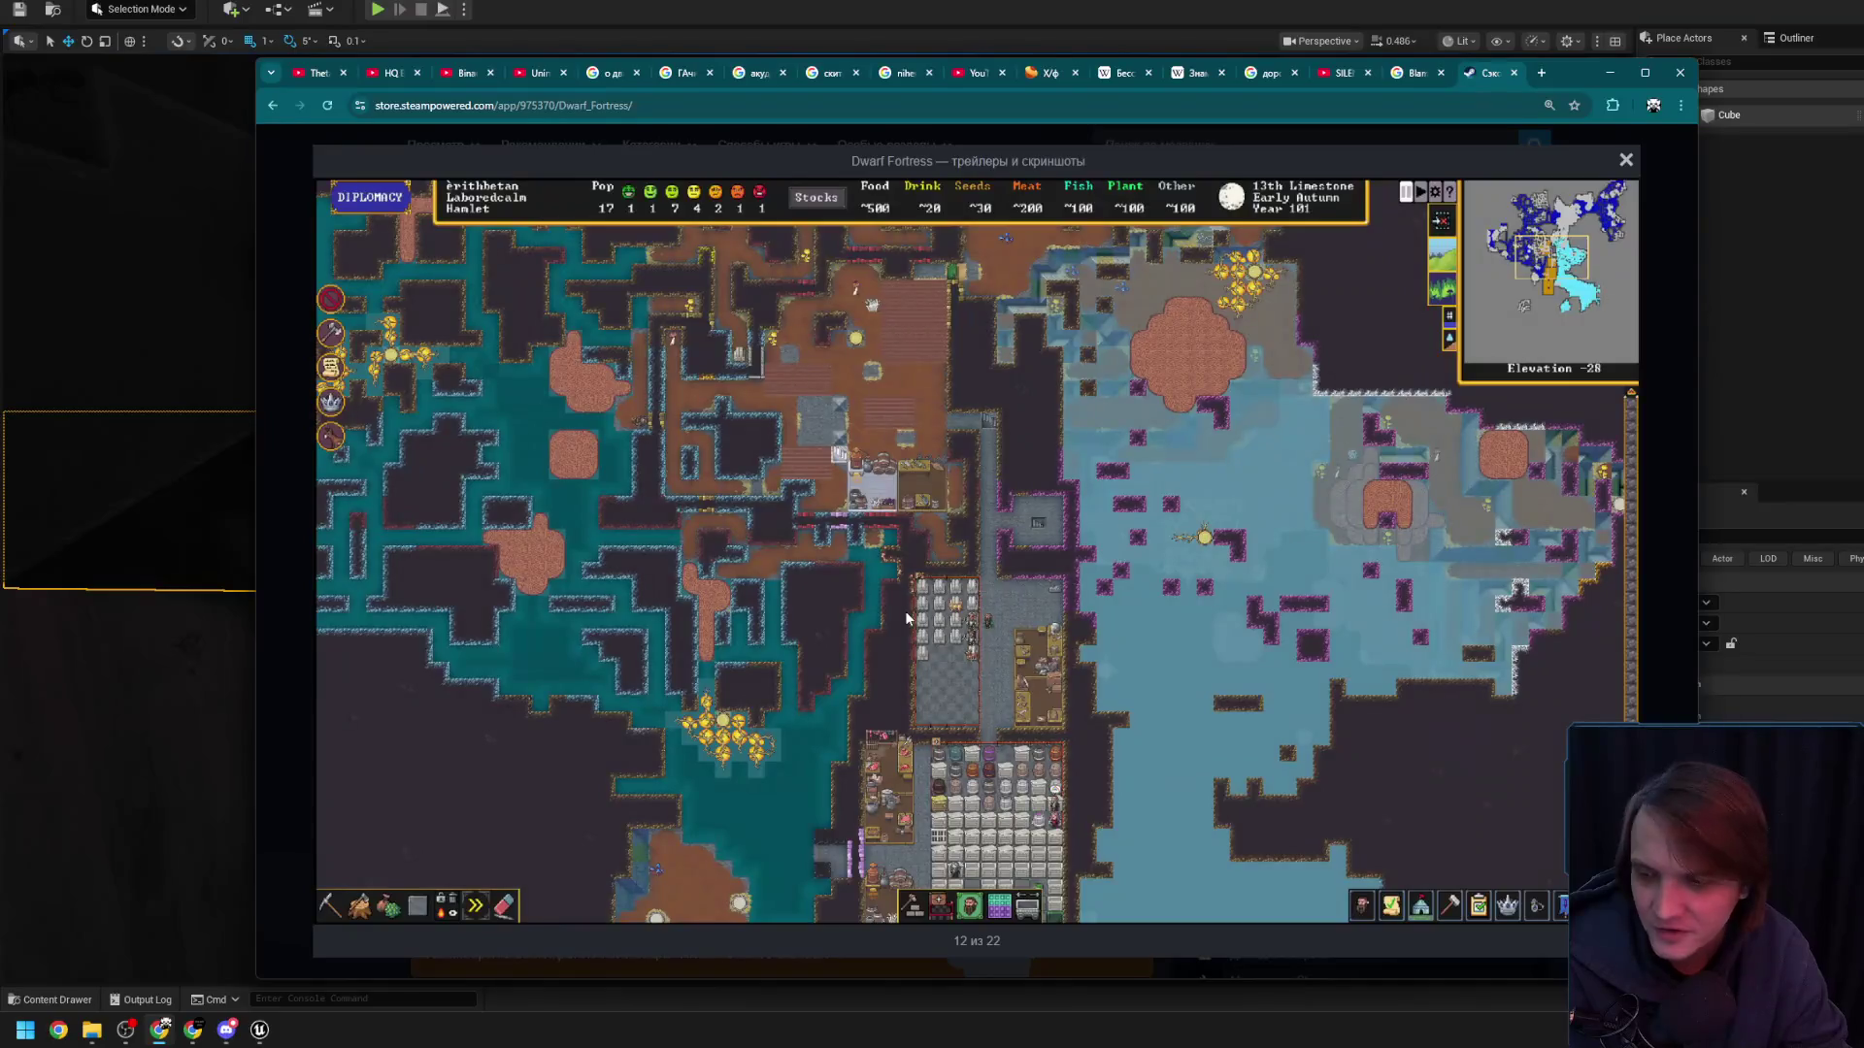
# - Page the Dwarf Fortress screenshots to image 13 of 22, then close the tab and minimise Chrome
pyautogui.press('Right')
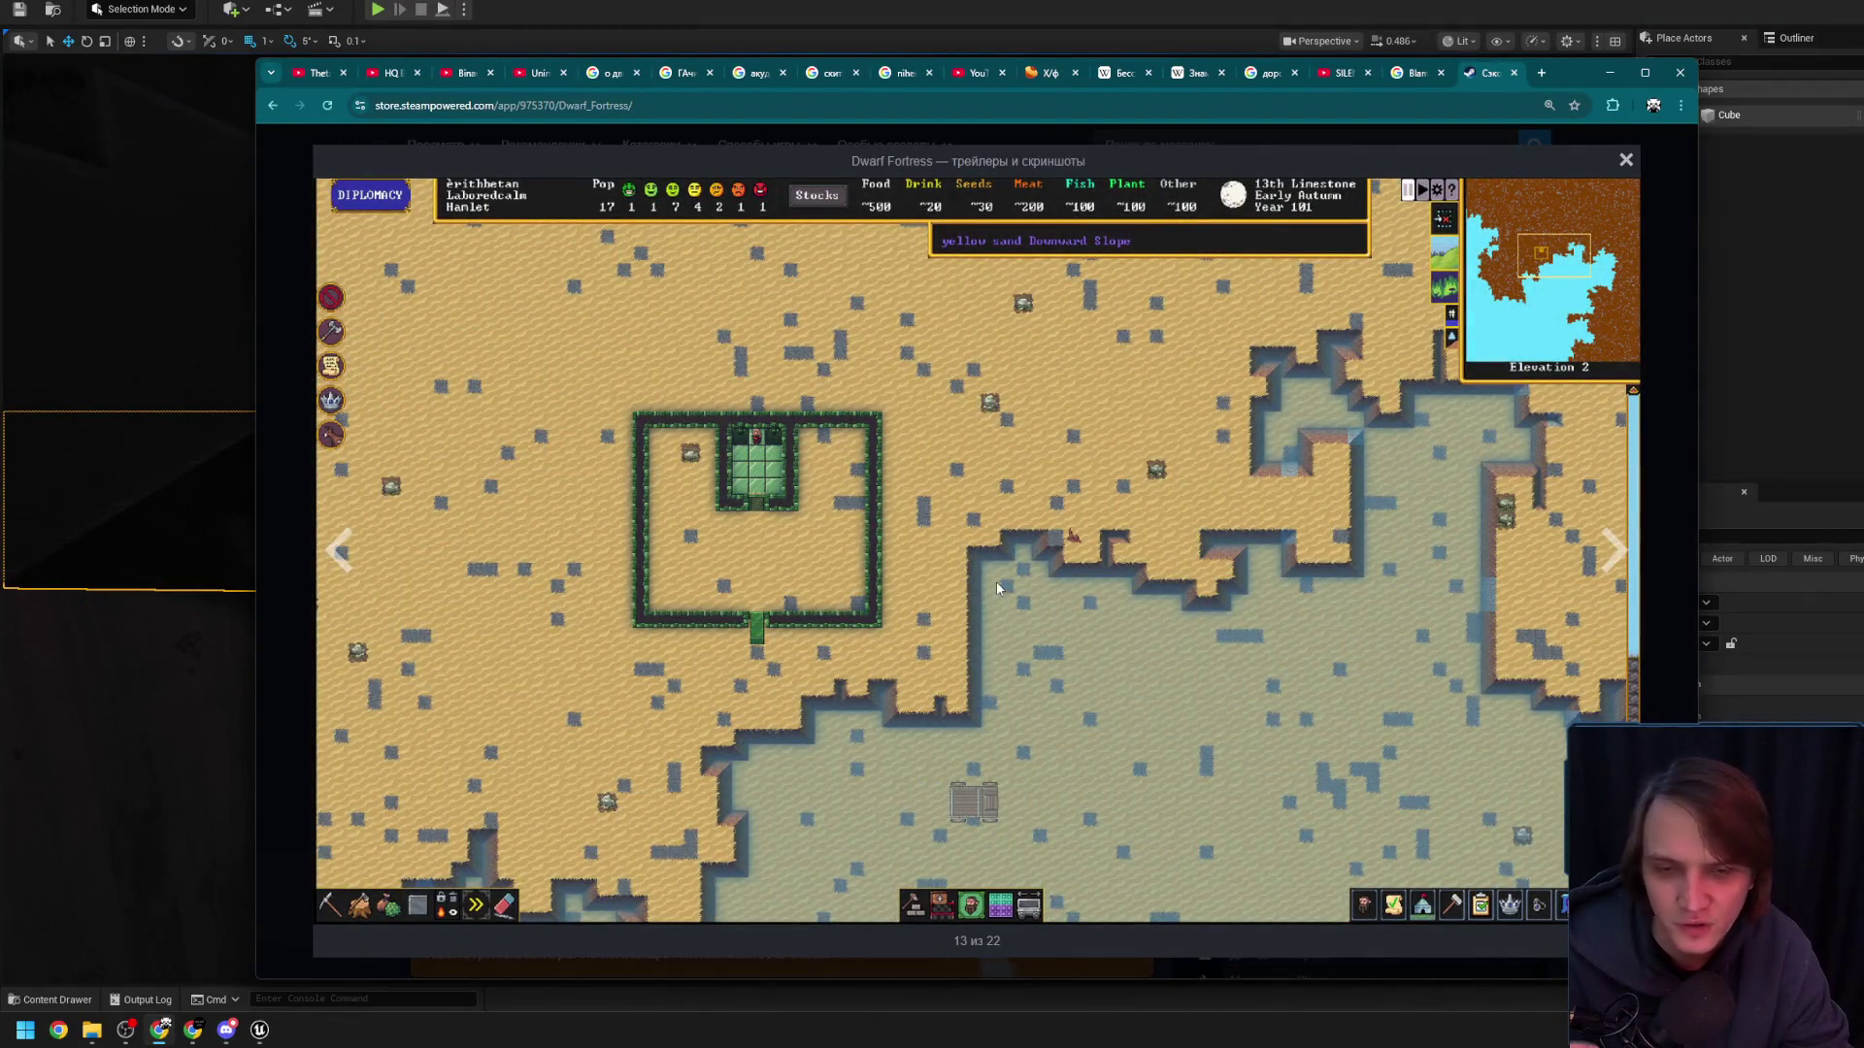
pyautogui.hotkey('ctrl', 'w')
pyautogui.click(1609, 72)
# - Fly up the dark concrete stairwell and select the red wall lamp BP_LightWall_B_110
pyautogui.moveTo(1407, 237); pyautogui.dragTo(1252, 398)
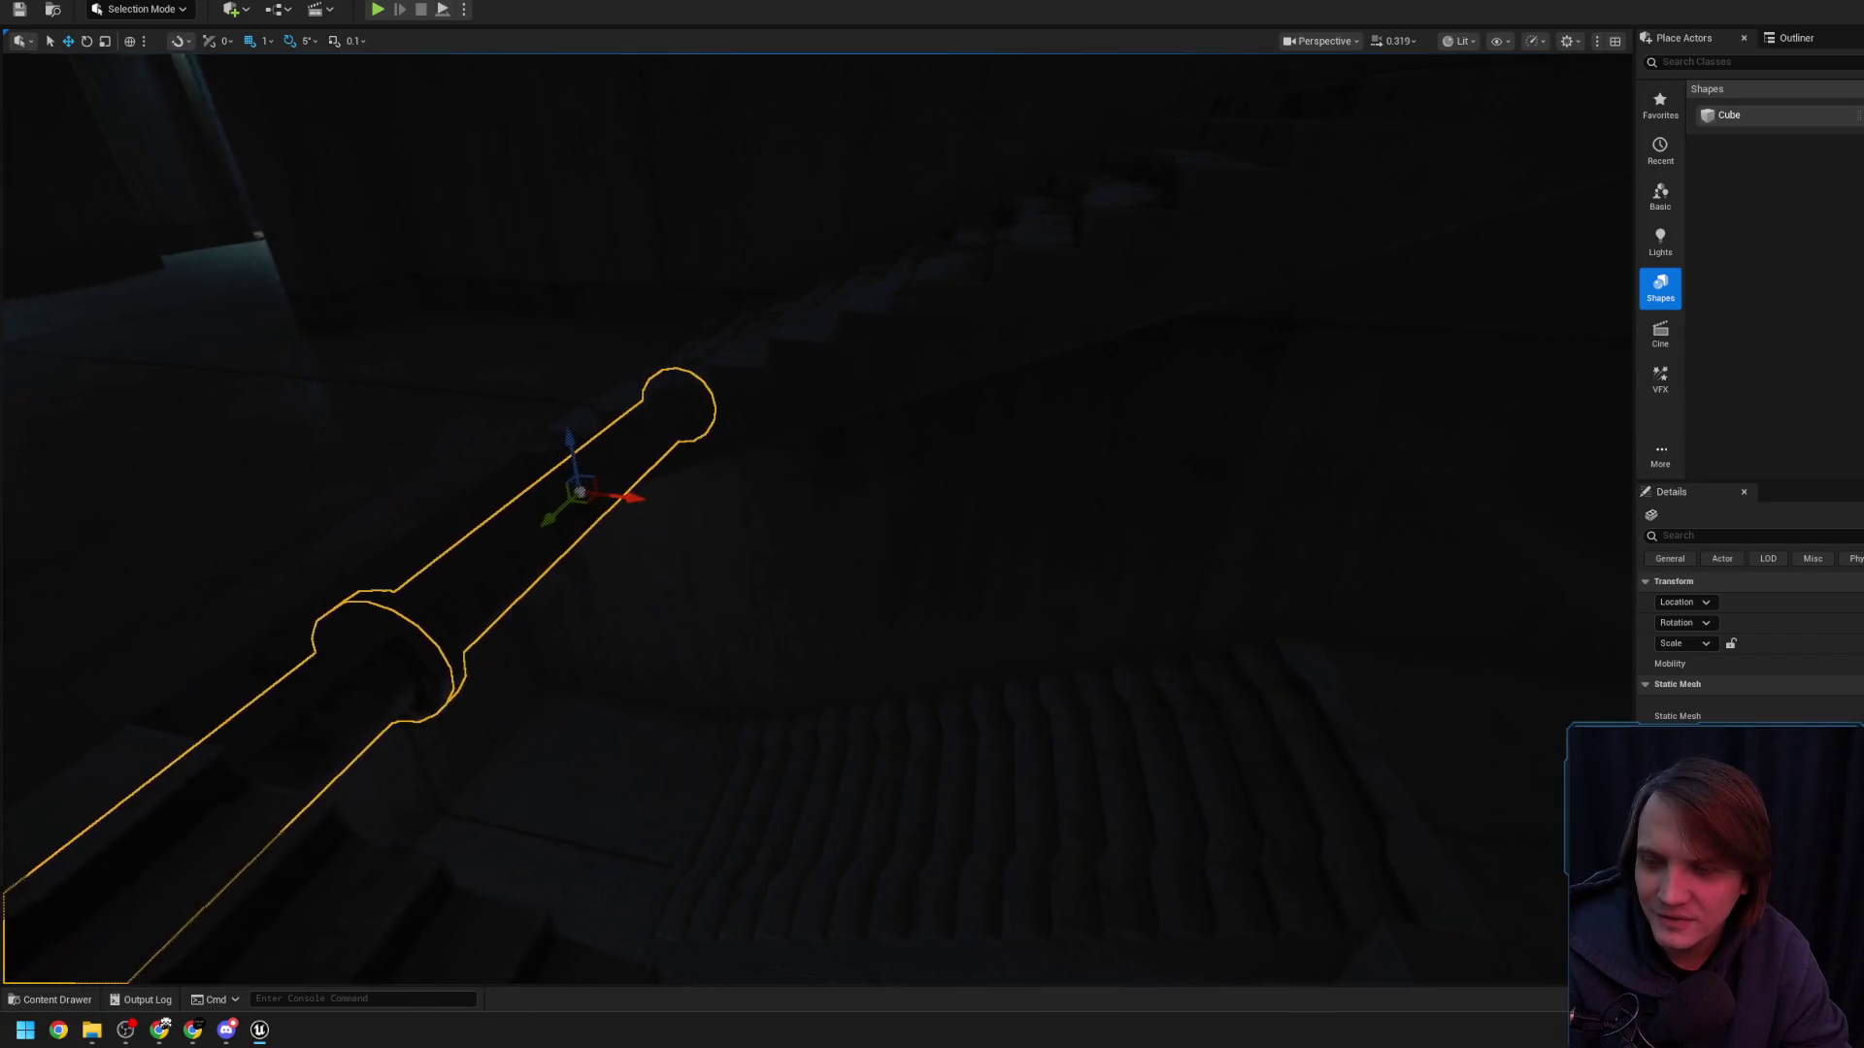
pyautogui.moveTo(876, 471); pyautogui.dragTo(759, 452)
pyautogui.scroll(1, 794, 444)
pyautogui.click(624, 486)
# - Fly on past the lamp and down to look around the red-lit stair landing
pyautogui.moveTo(624, 485)
pyautogui.mouseDown()
pyautogui.moveTo(640, 530)
pyautogui.moveTo(835, 567)
pyautogui.mouseUp()
pyautogui.scroll(-1, 753, 551)
pyautogui.scroll(-1, 791, 558)
pyautogui.scroll(1, 830, 566)
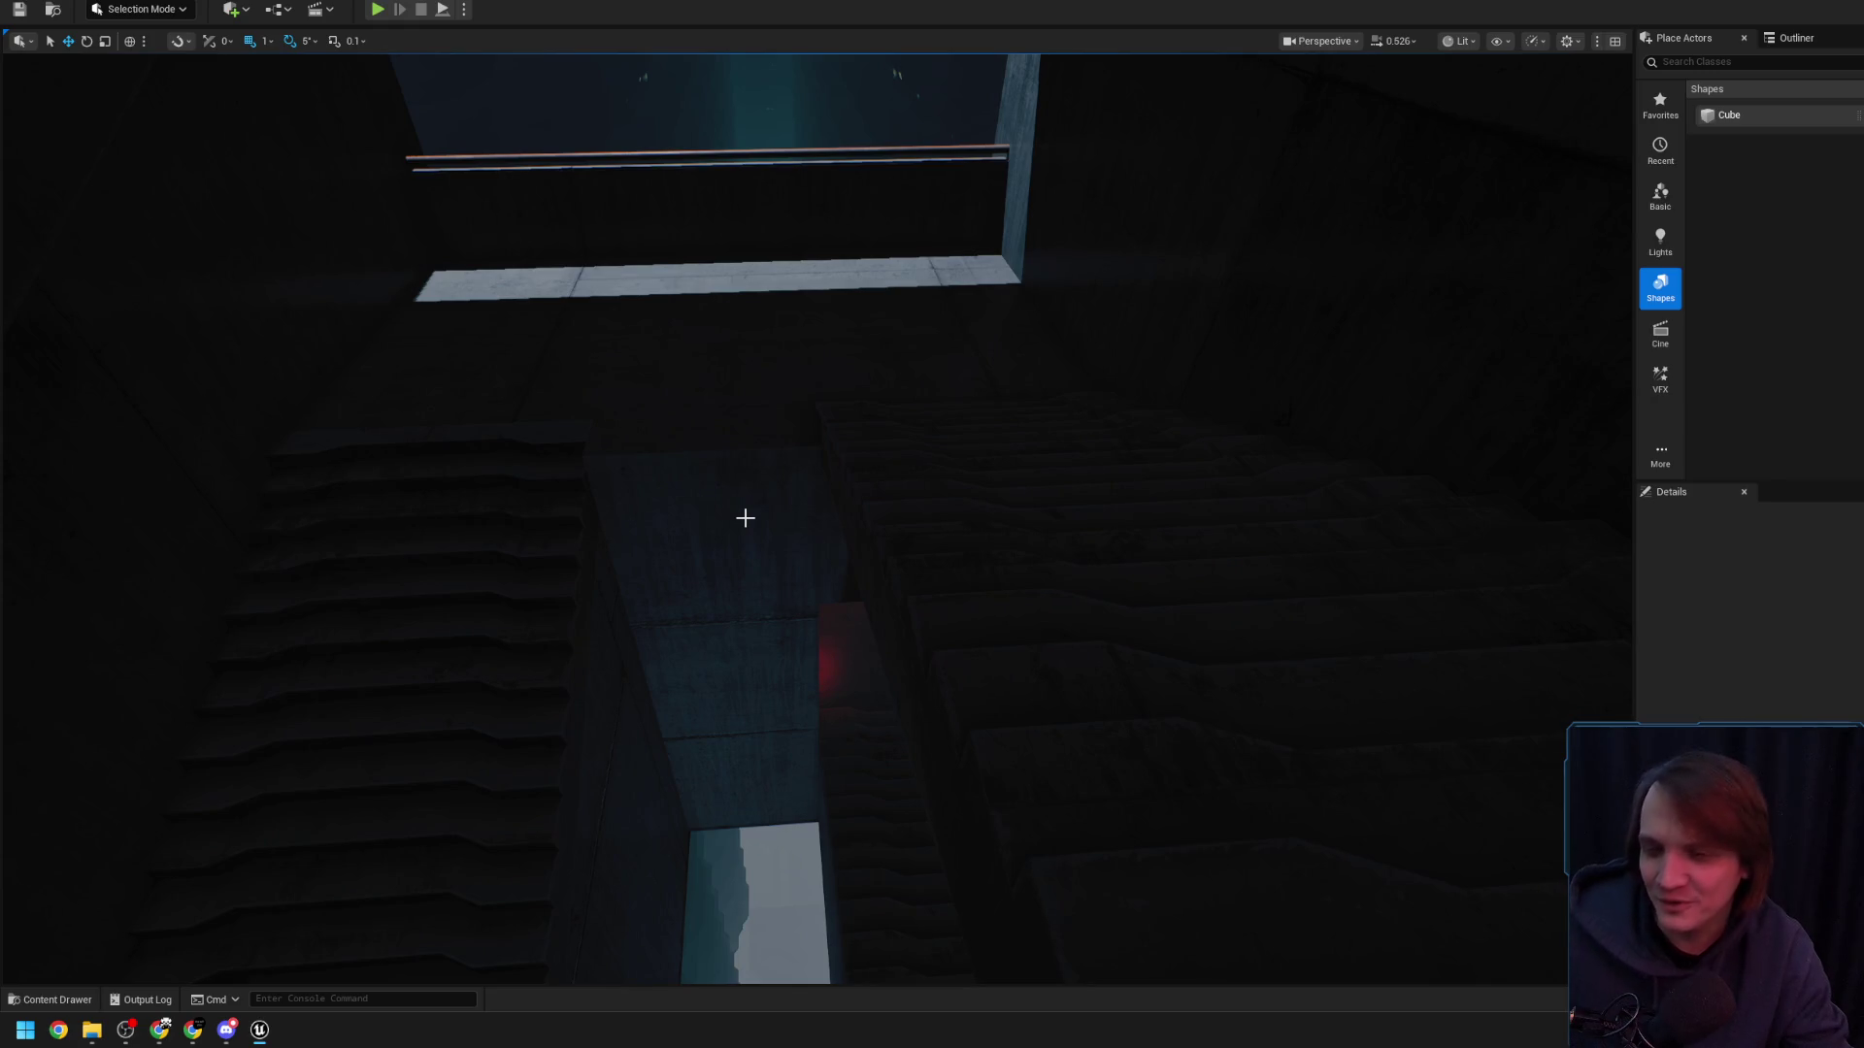
pyautogui.moveTo(752, 508); pyautogui.dragTo(804, 573)
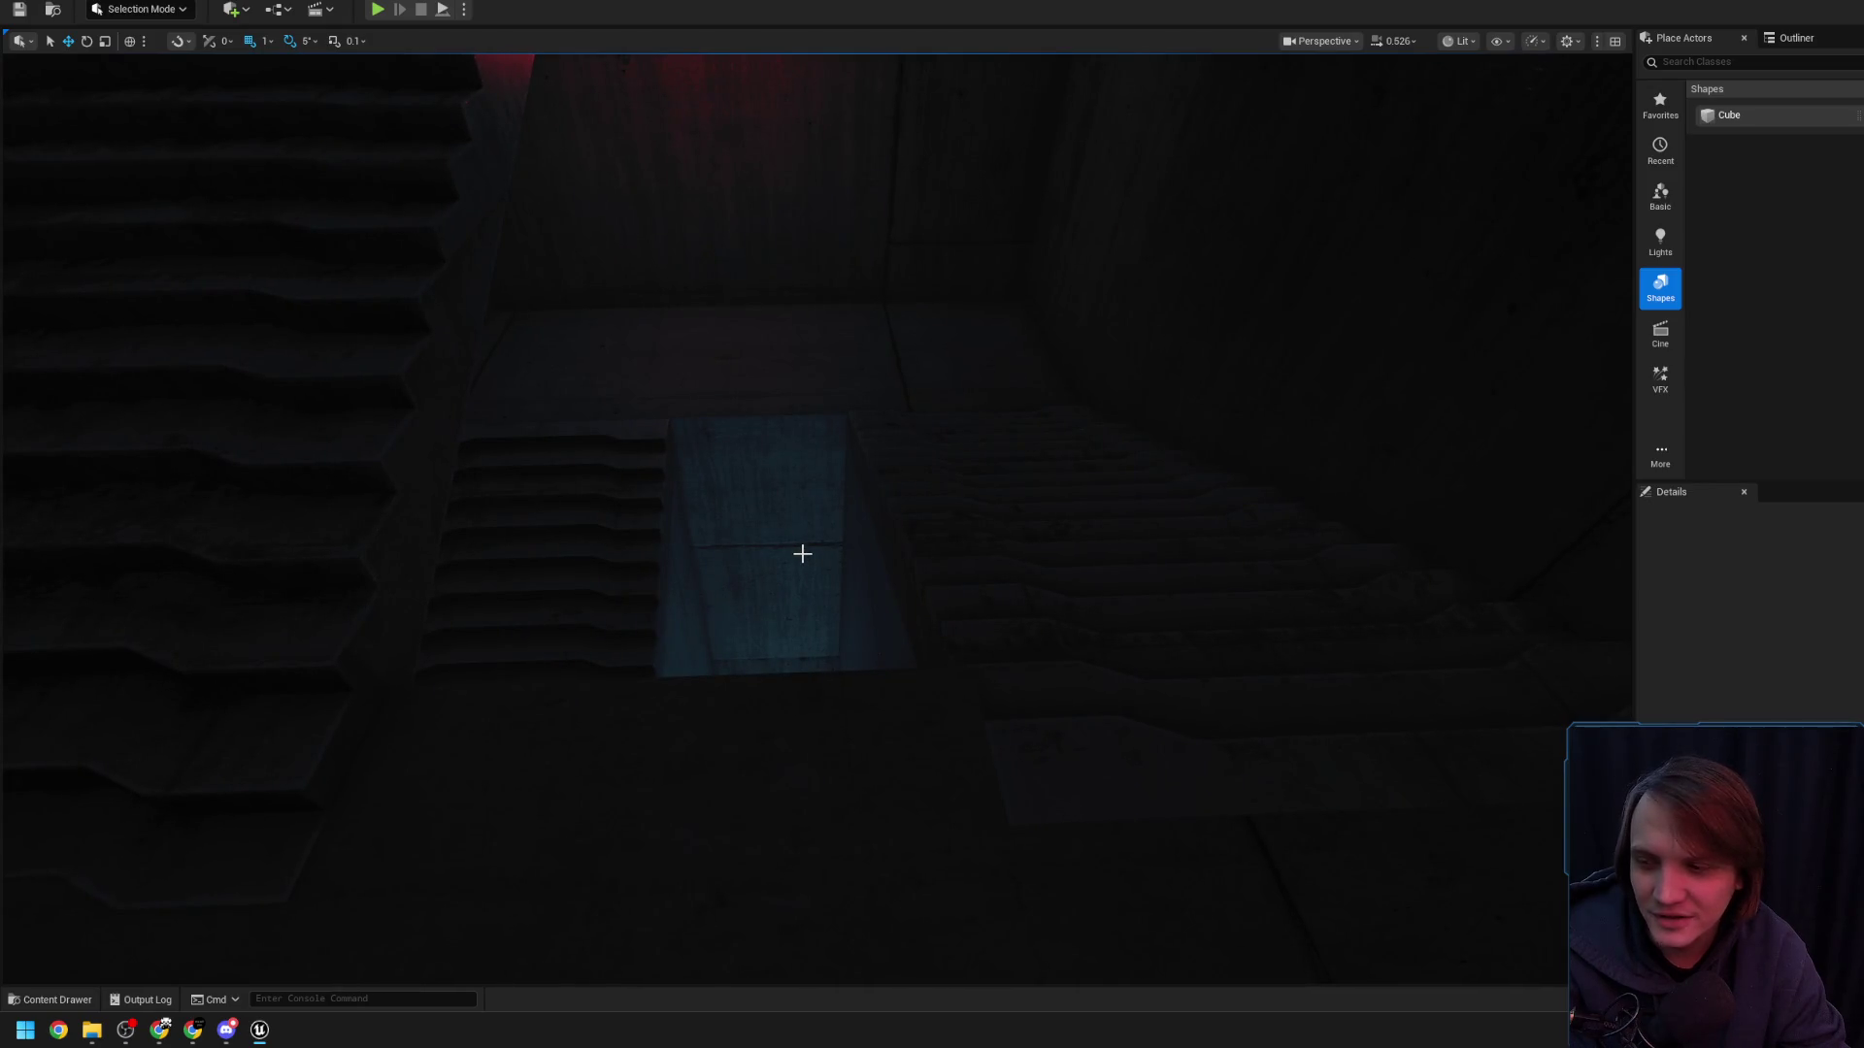
pyautogui.moveTo(809, 580)
pyautogui.mouseDown()
pyautogui.moveTo(847, 626)
pyautogui.moveTo(827, 594)
pyautogui.mouseUp()
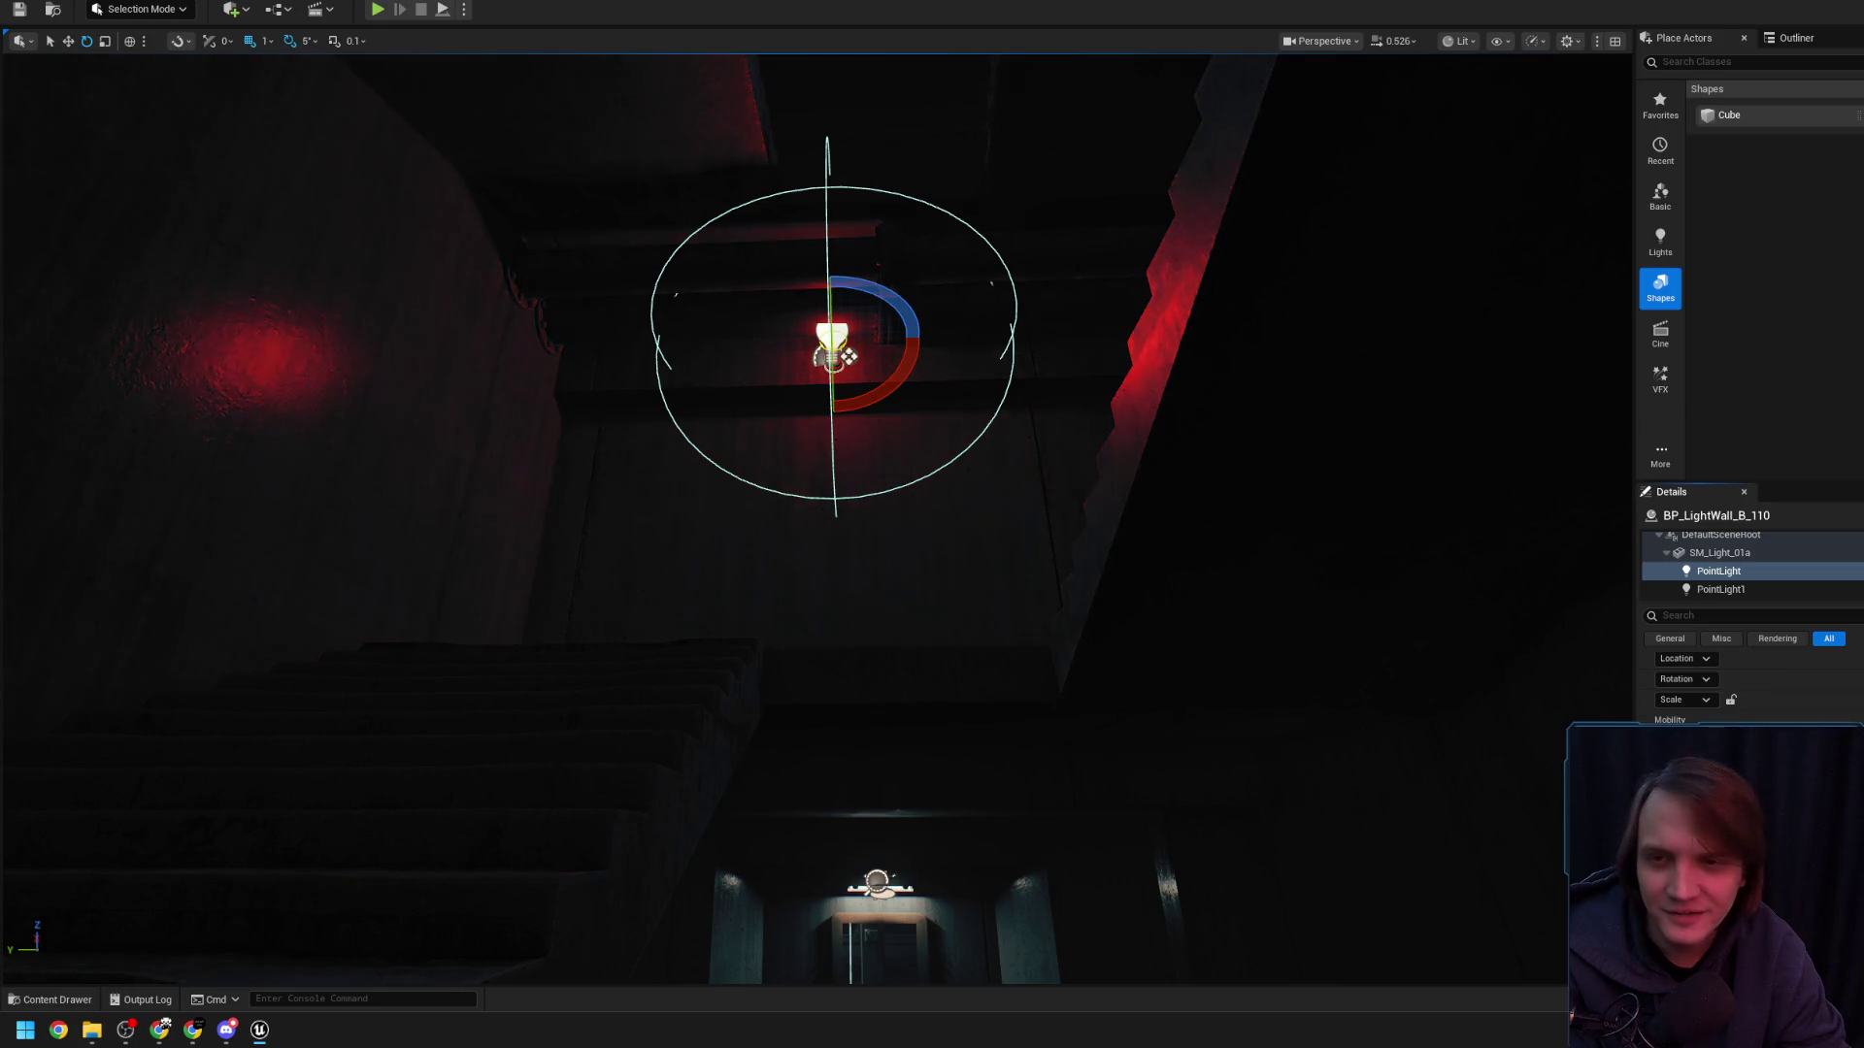
pyautogui.rightClick(1394, 631)
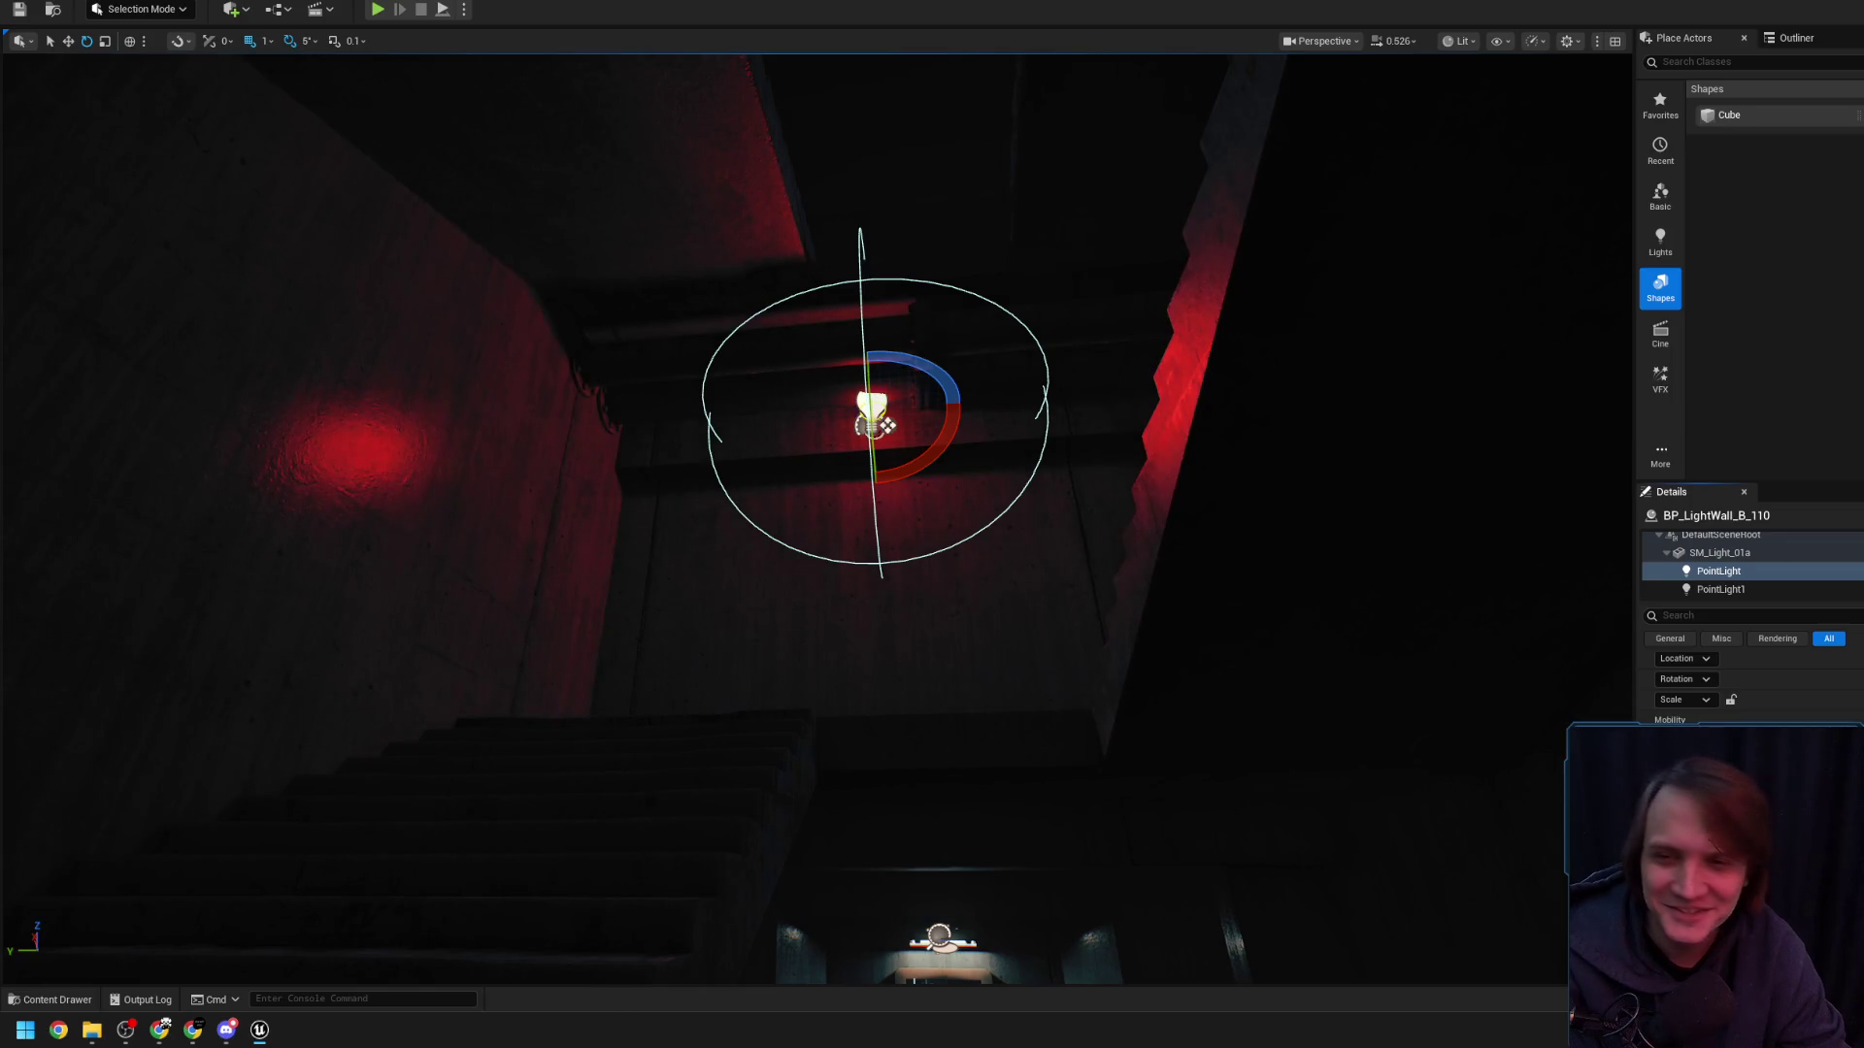
pyautogui.rightClick(838, 417)
pyautogui.rightClick(838, 524)
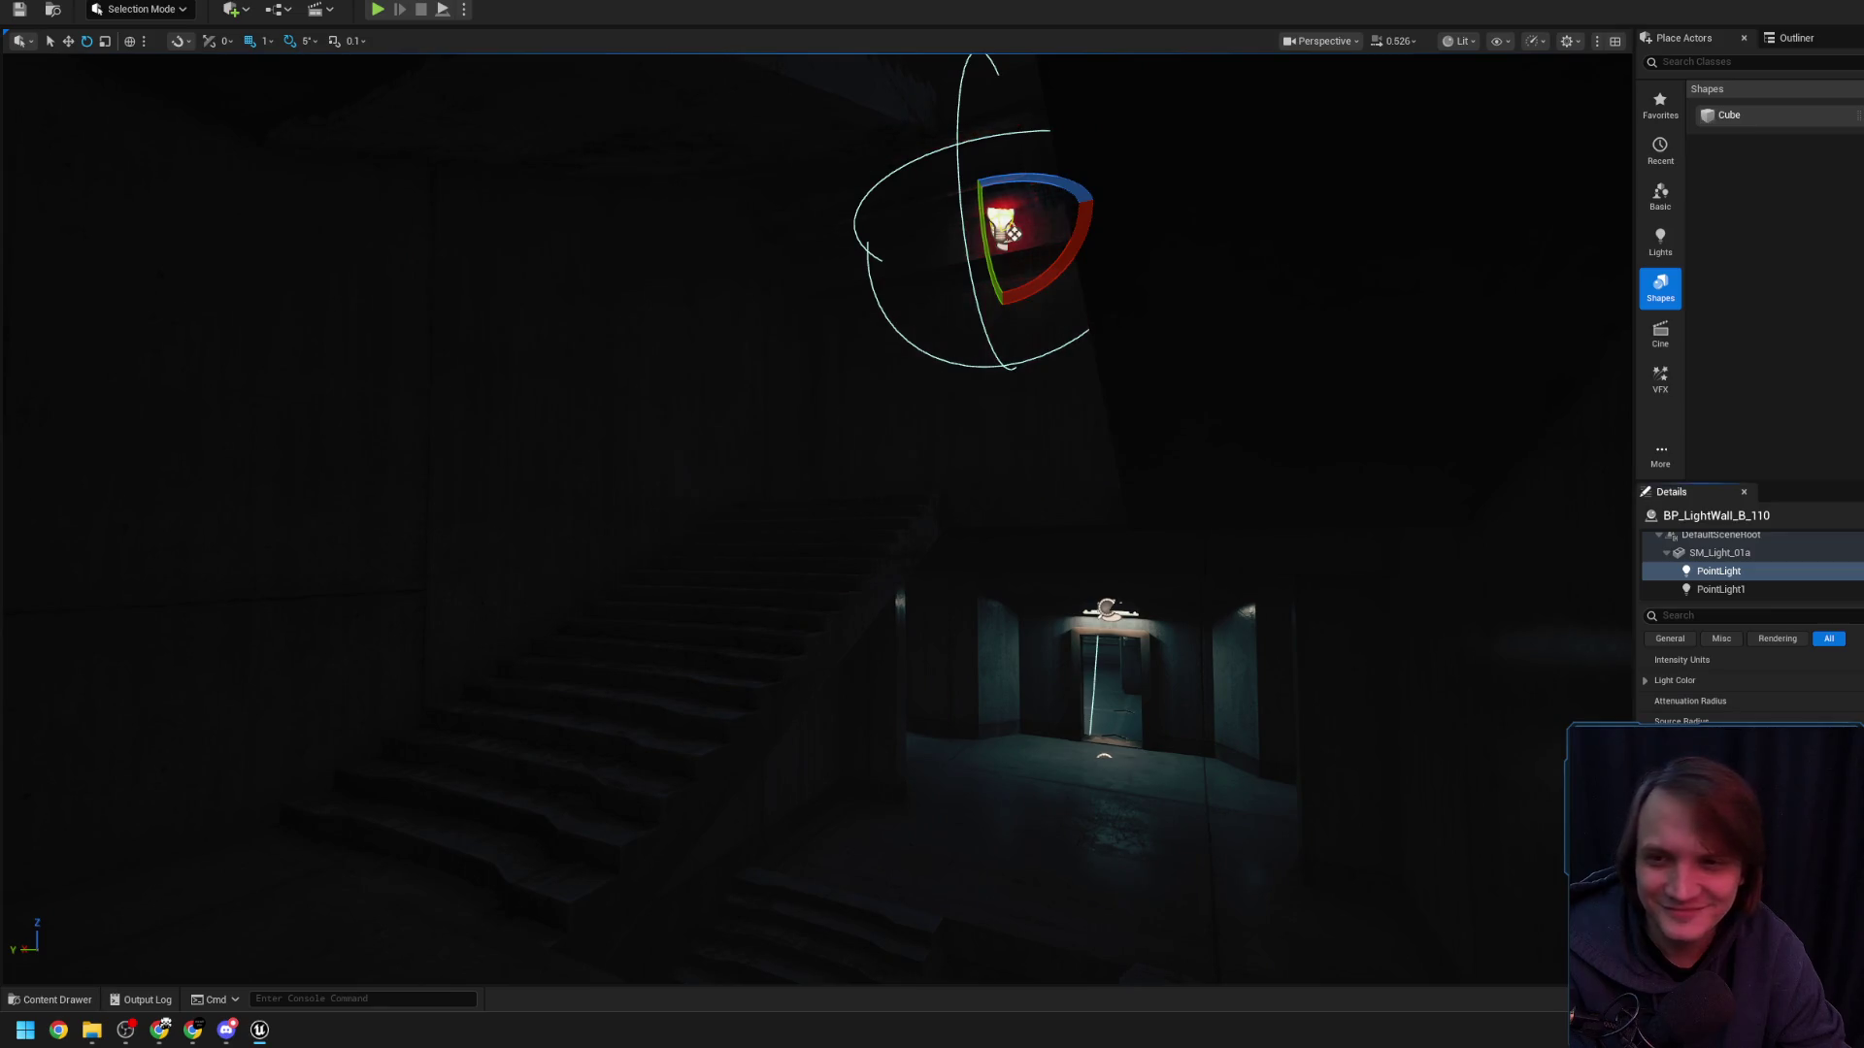
pyautogui.rightClick(1388, 611)
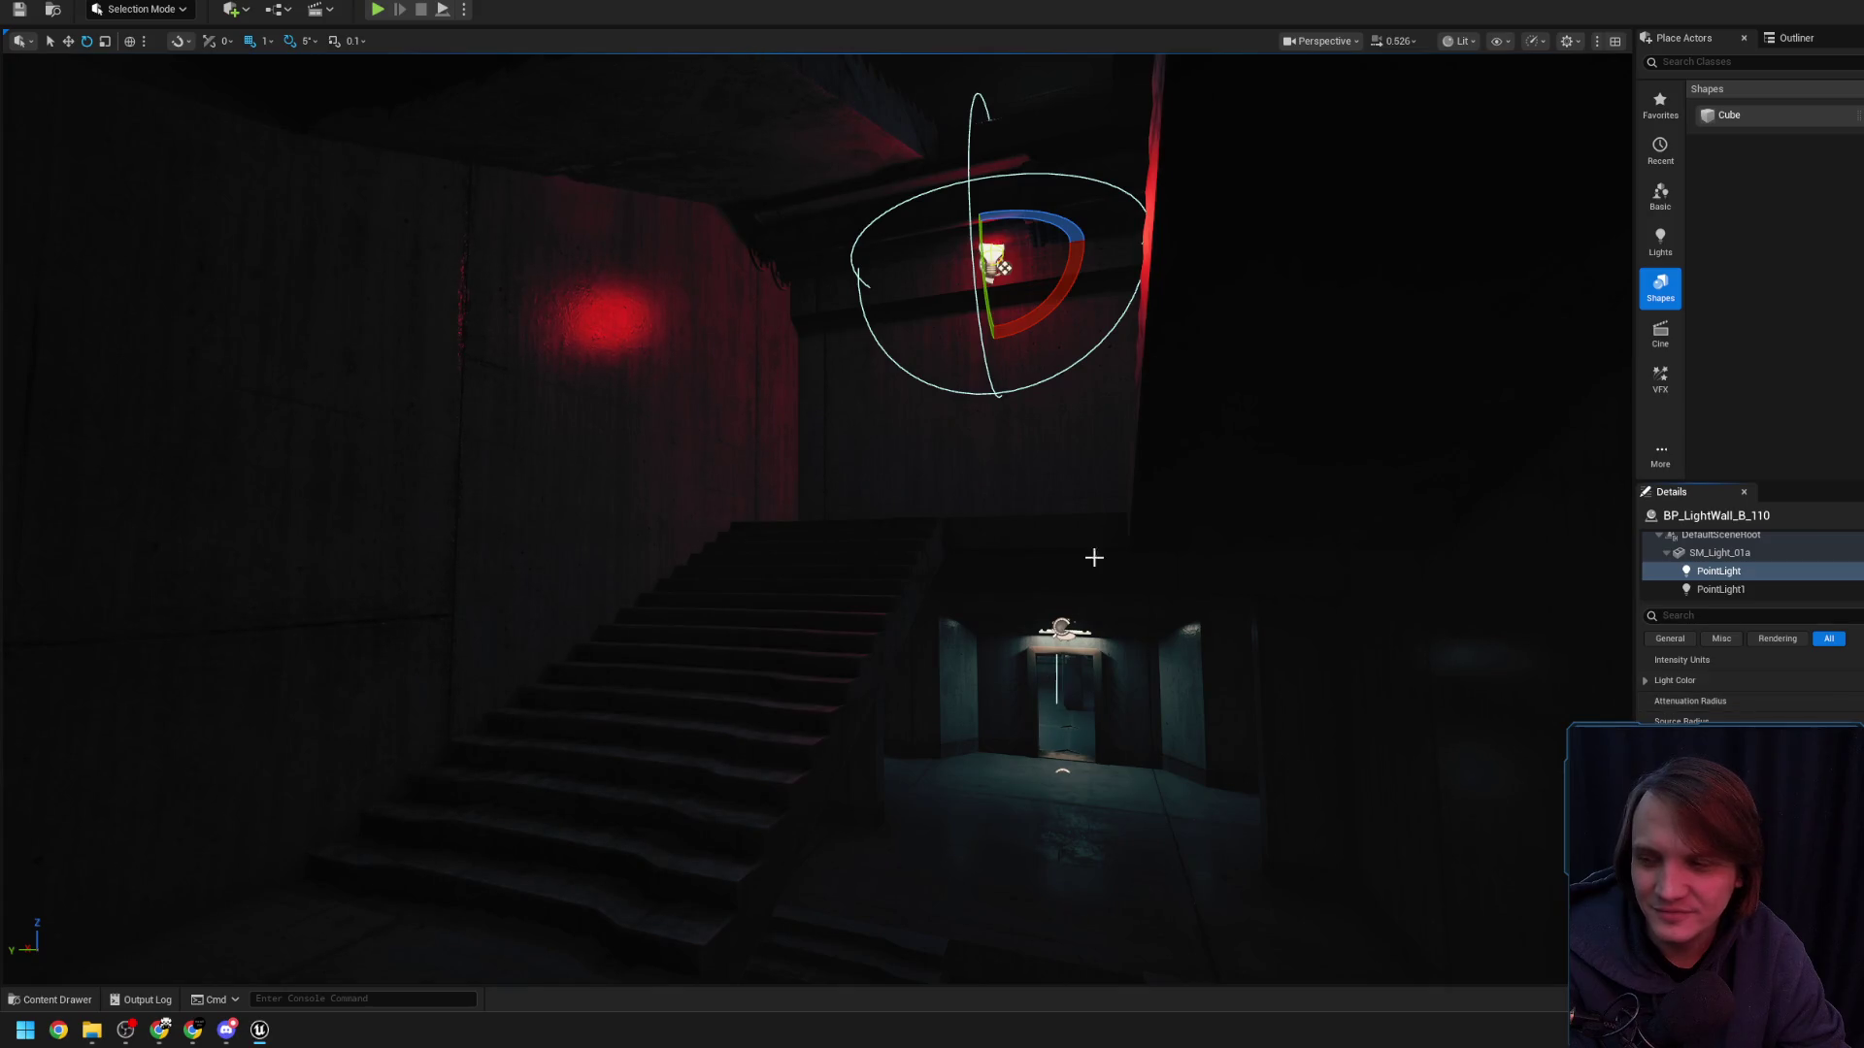
pyautogui.rightClick(1176, 577)
pyautogui.press('w')
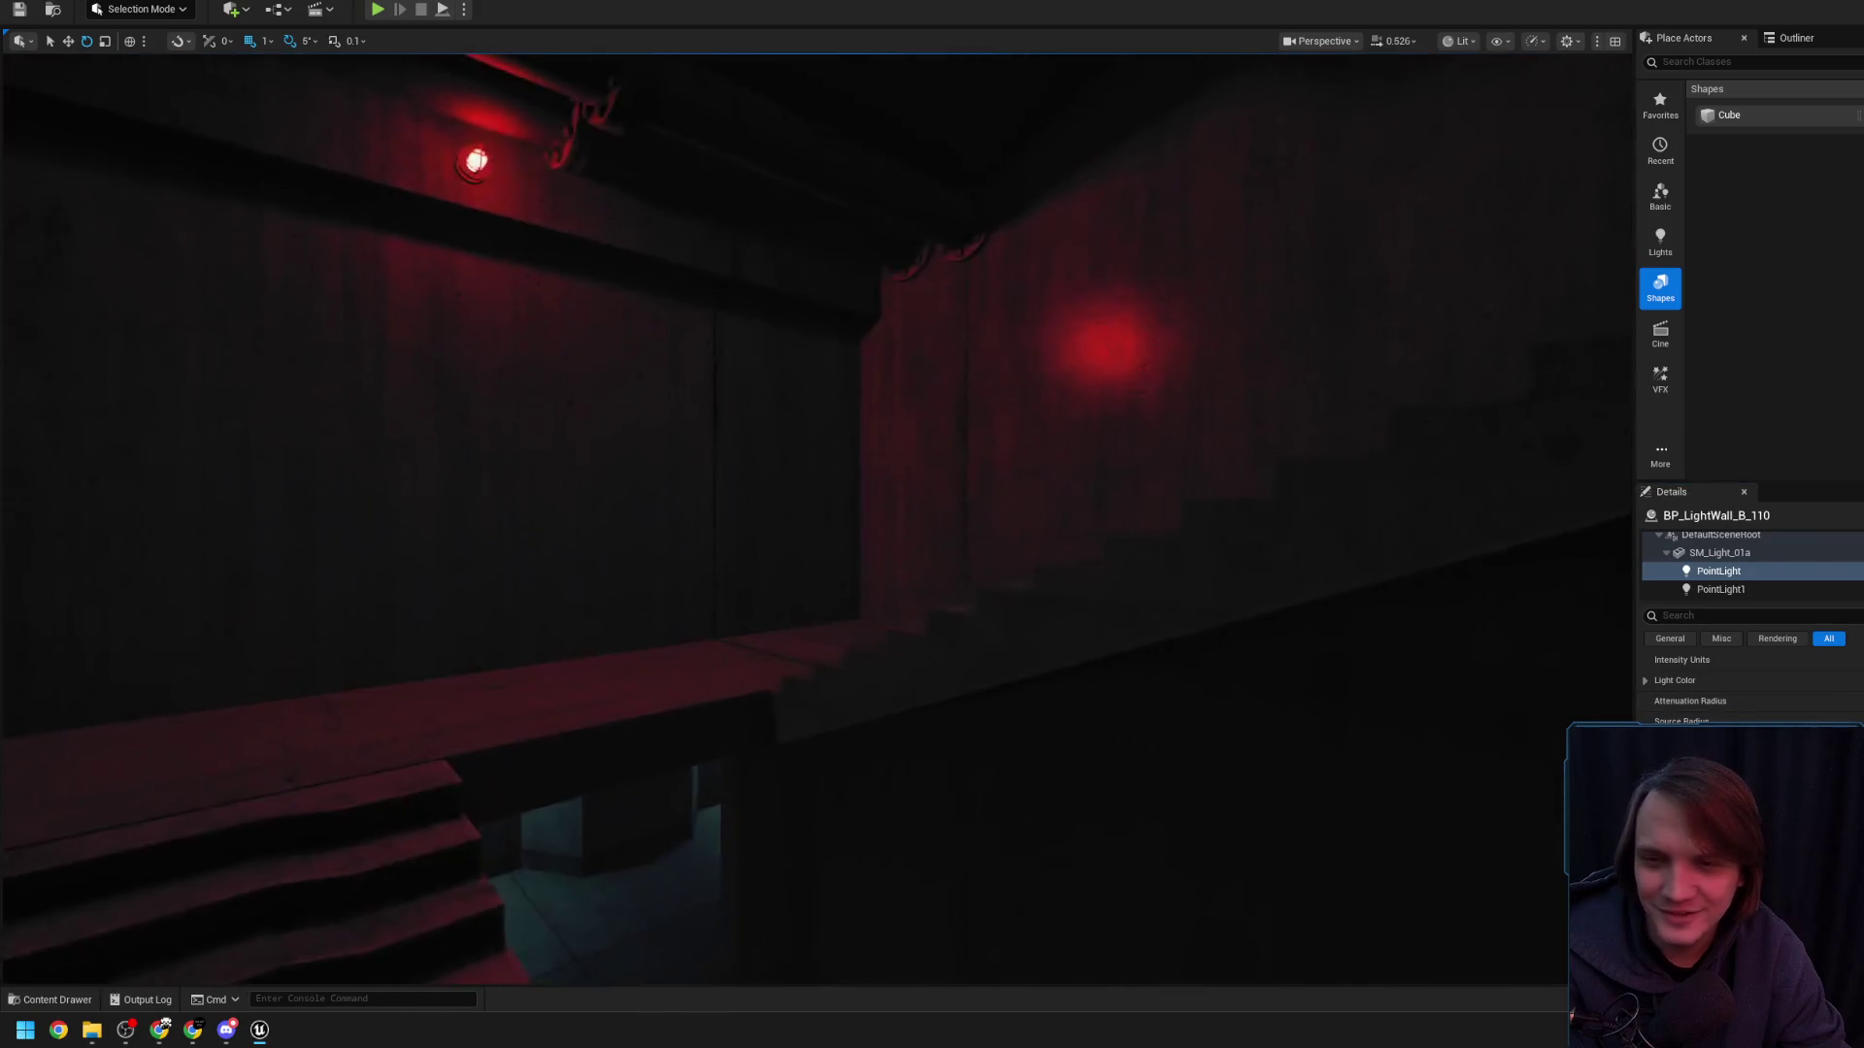
pyautogui.rightClick(838, 524)
pyautogui.rightClick(914, 575)
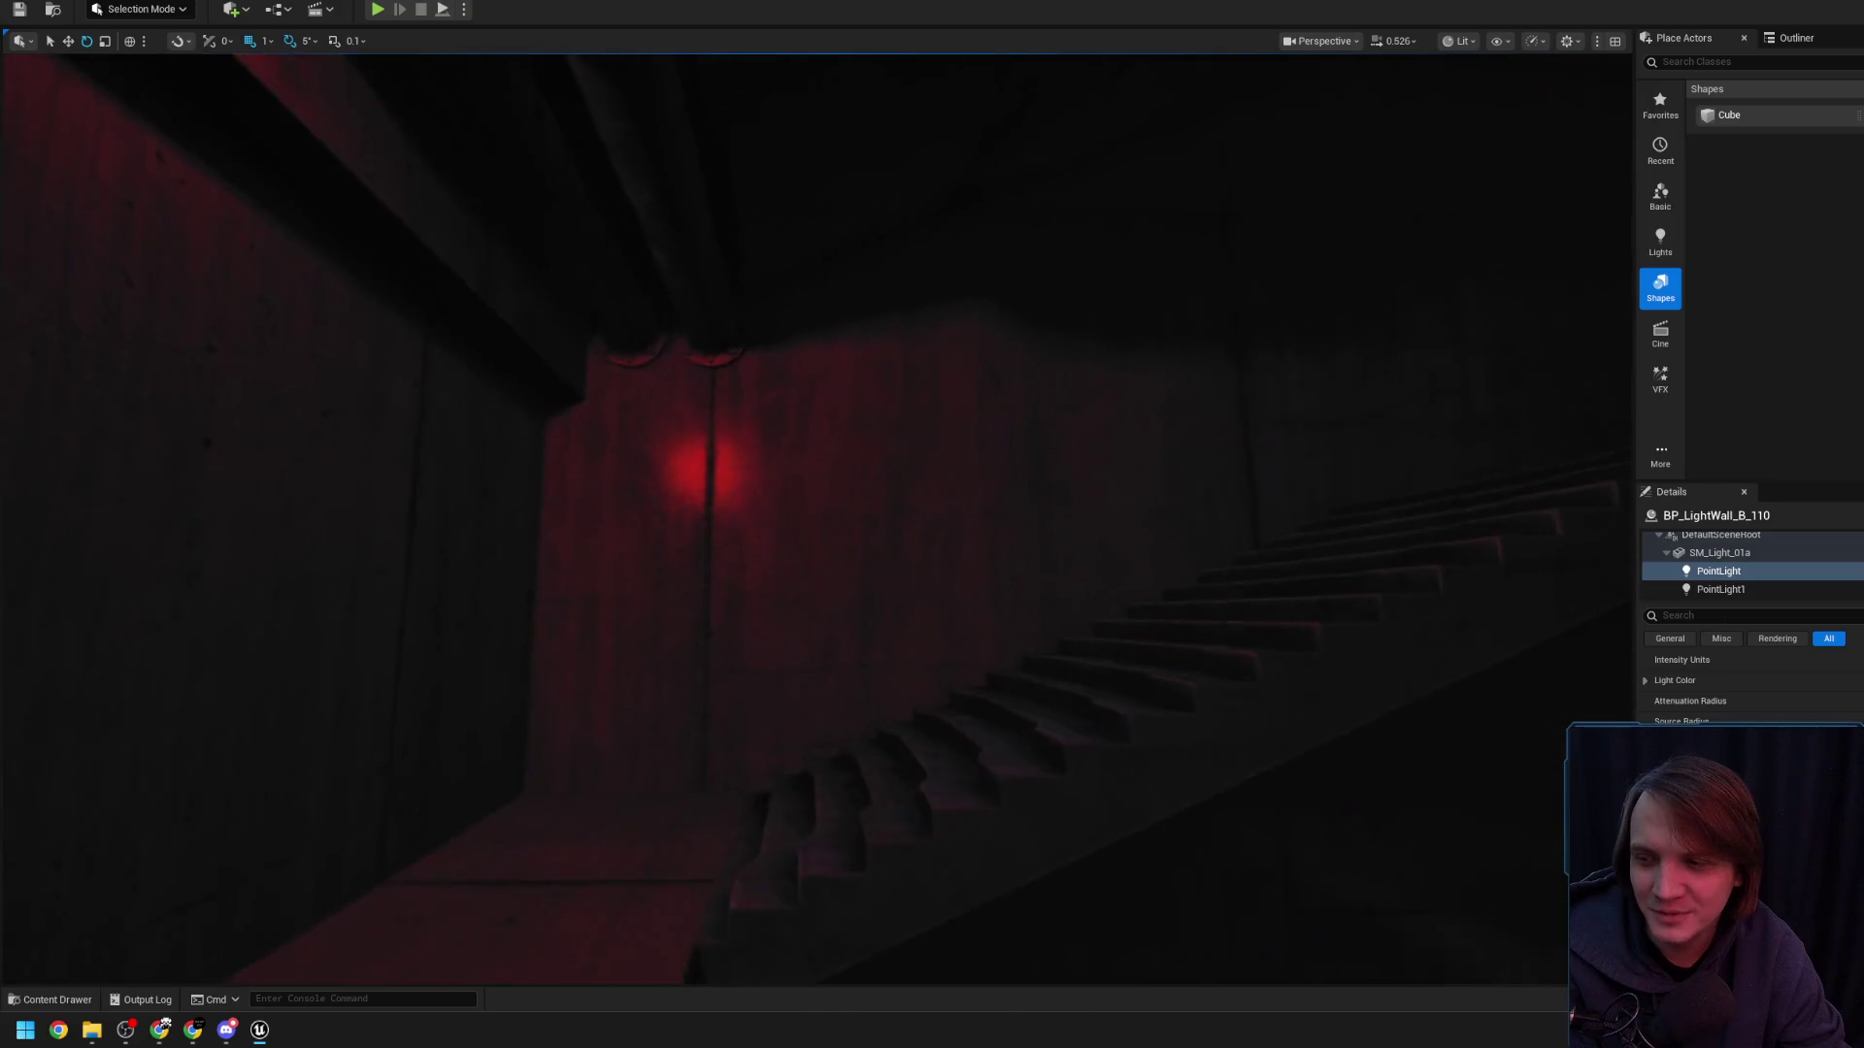
pyautogui.rightClick(1047, 622)
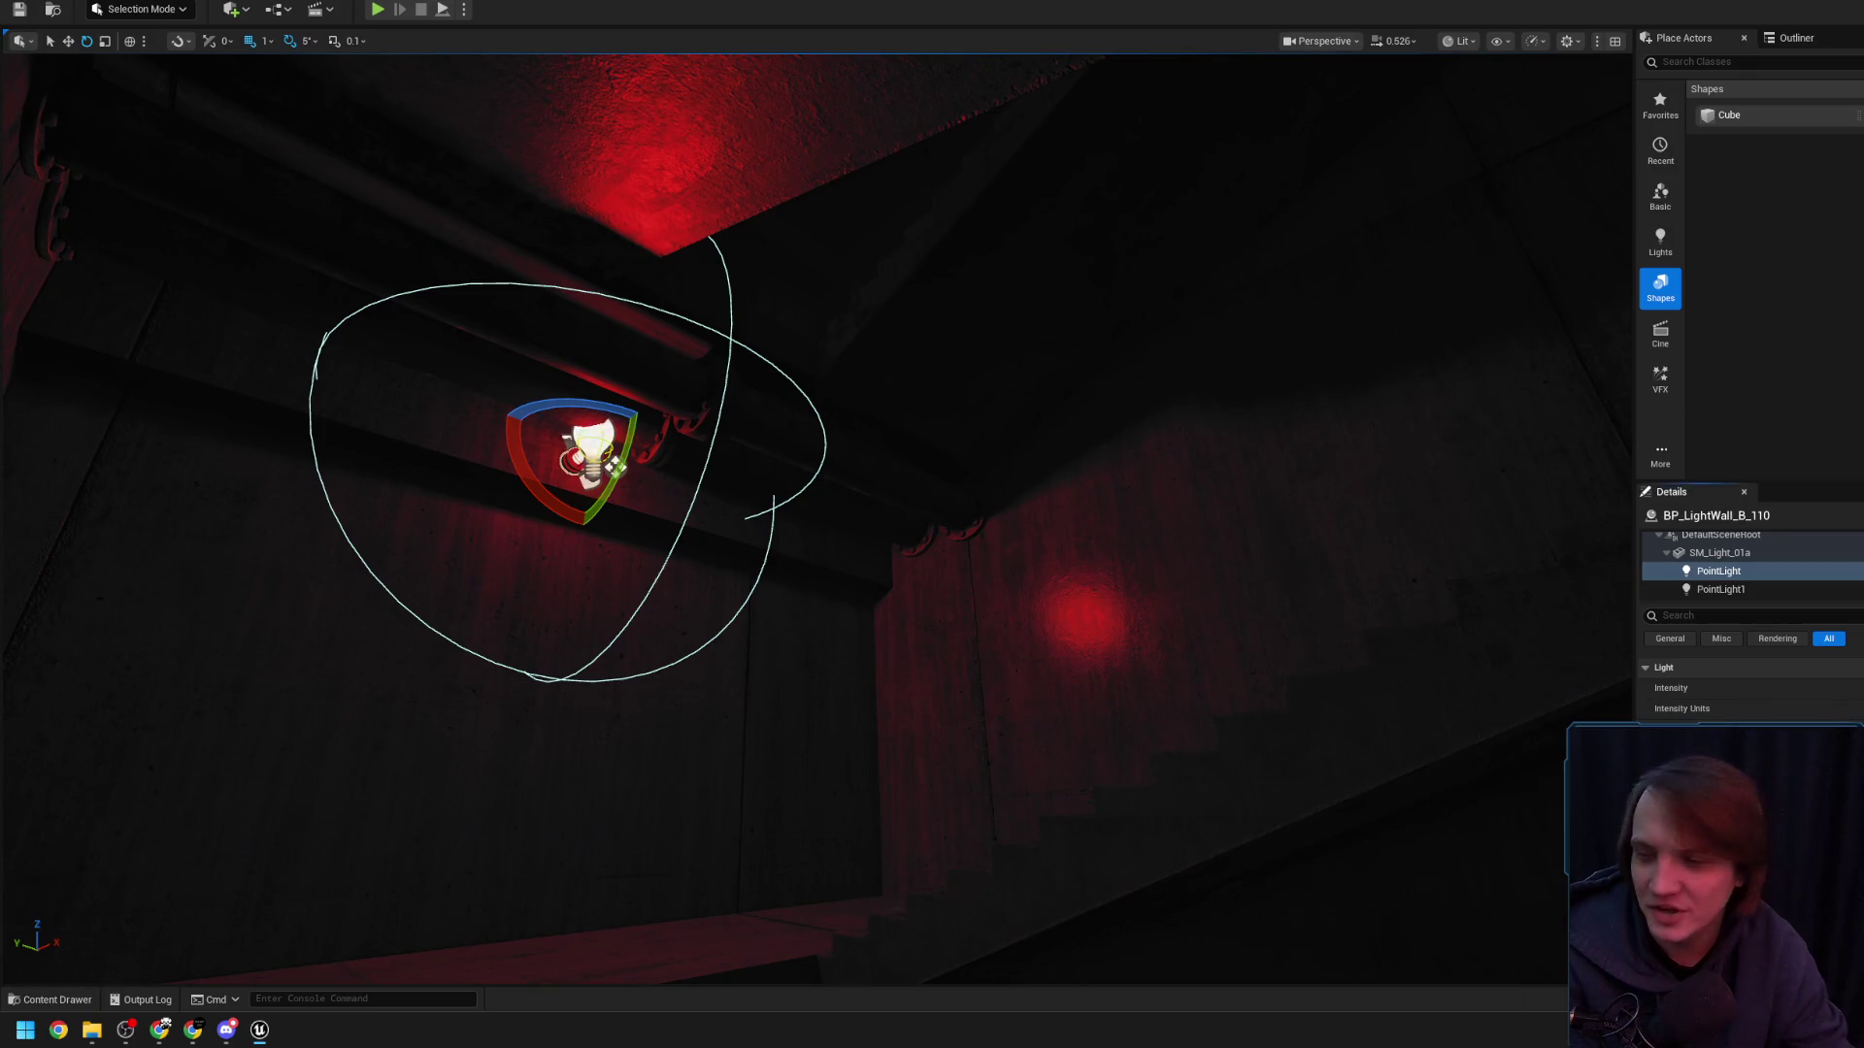
pyautogui.rightClick(1090, 770)
pyautogui.rightClick(1090, 770)
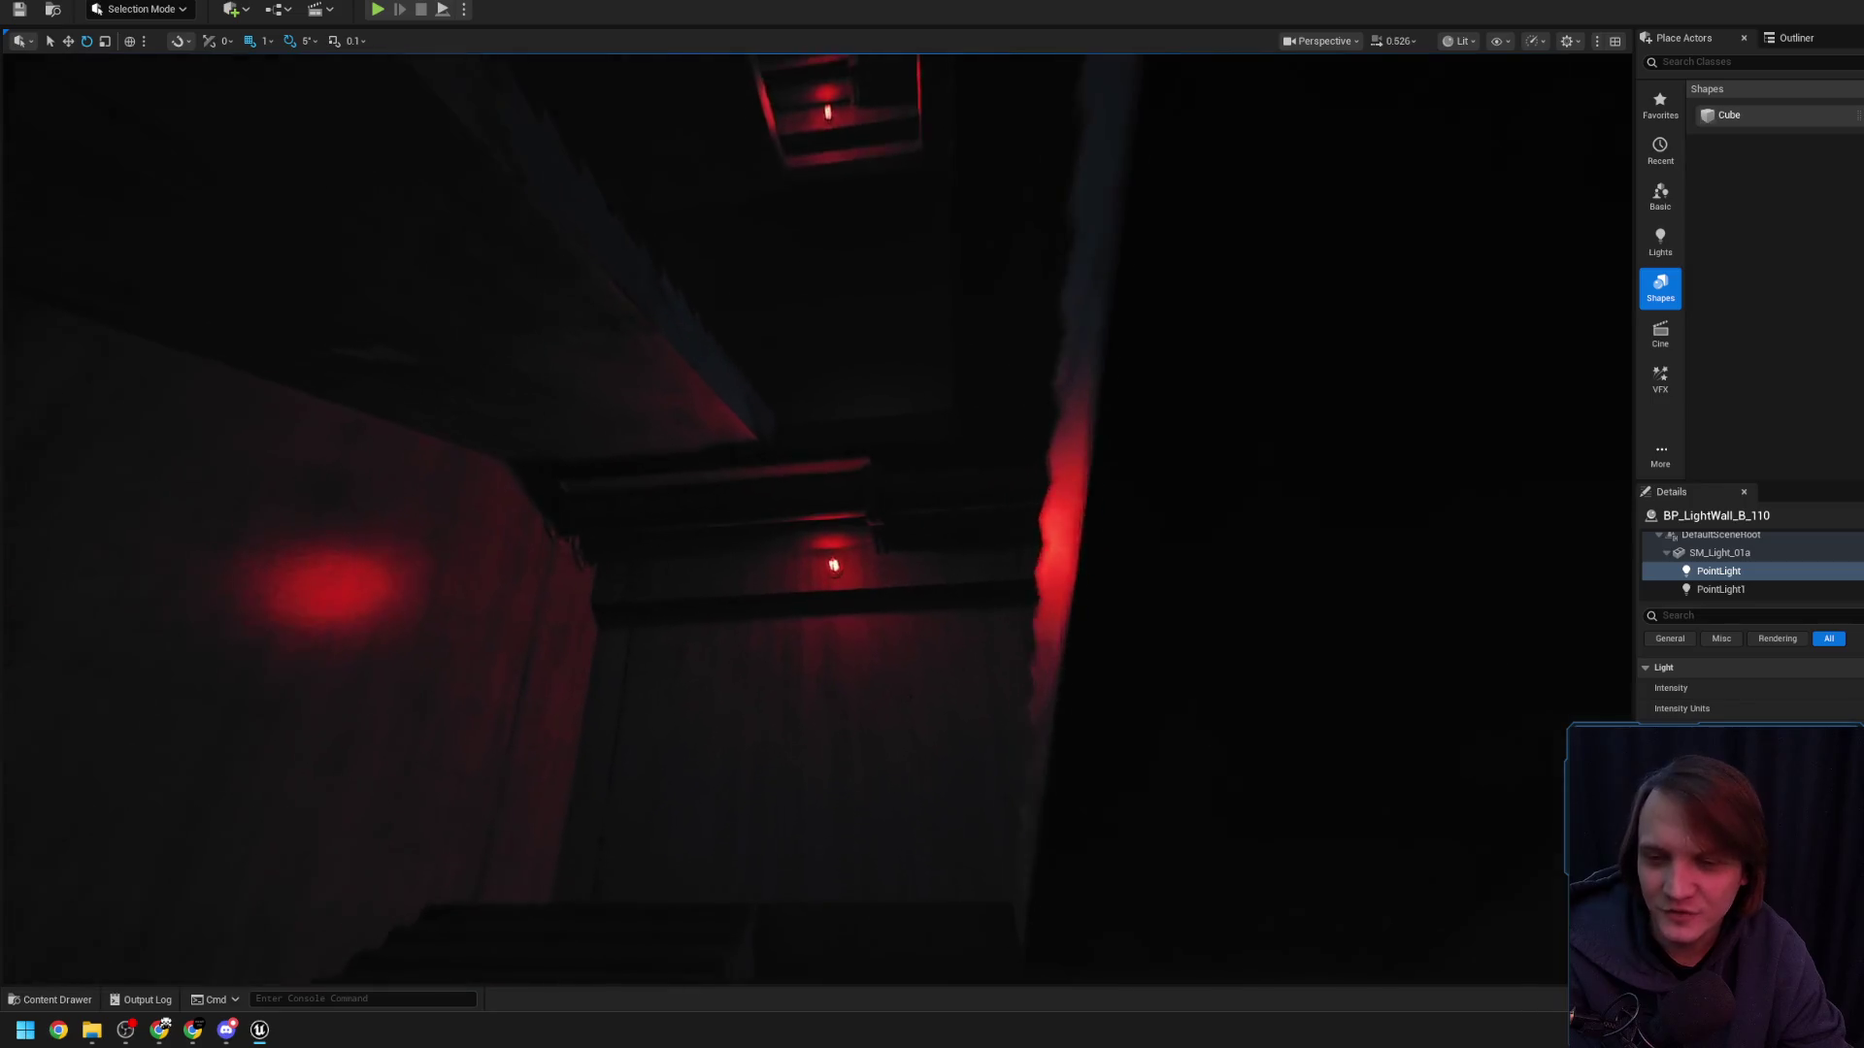
pyautogui.rightClick(1057, 761)
pyautogui.press('Escape')
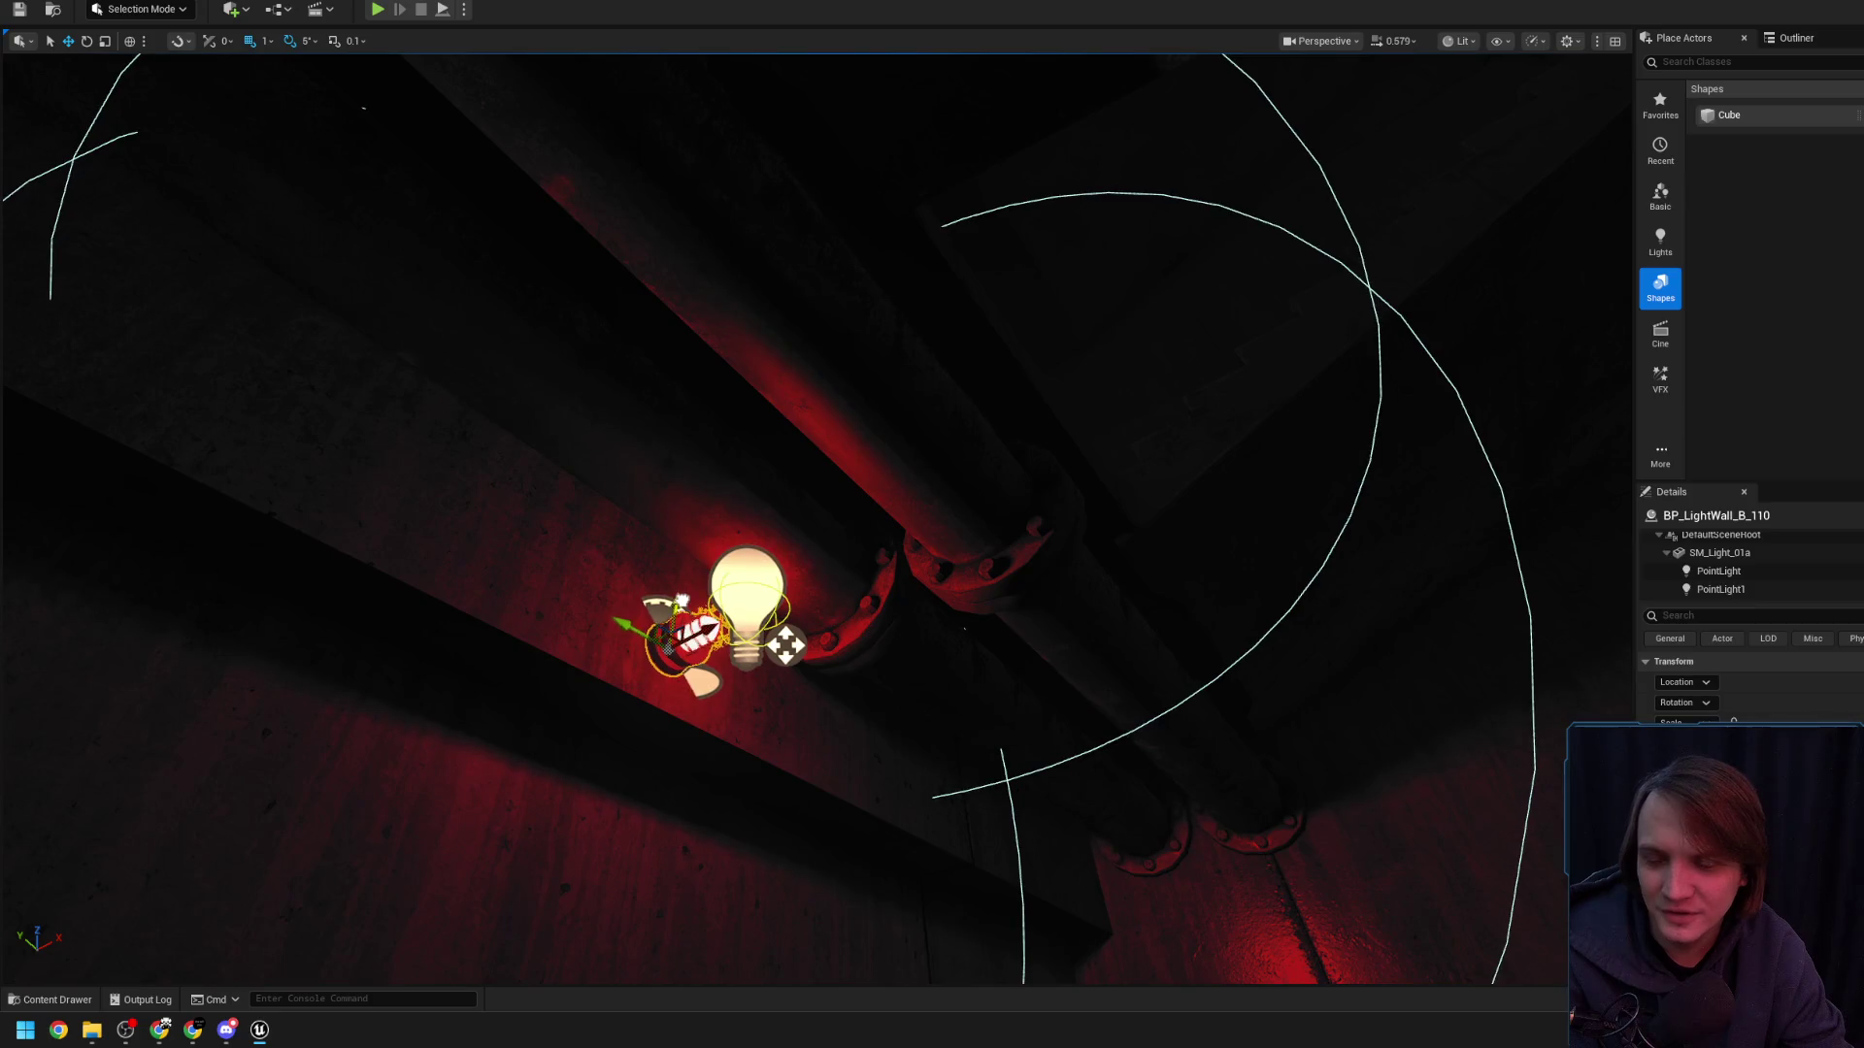
pyautogui.press('Escape')
pyautogui.rightClick(932, 524)
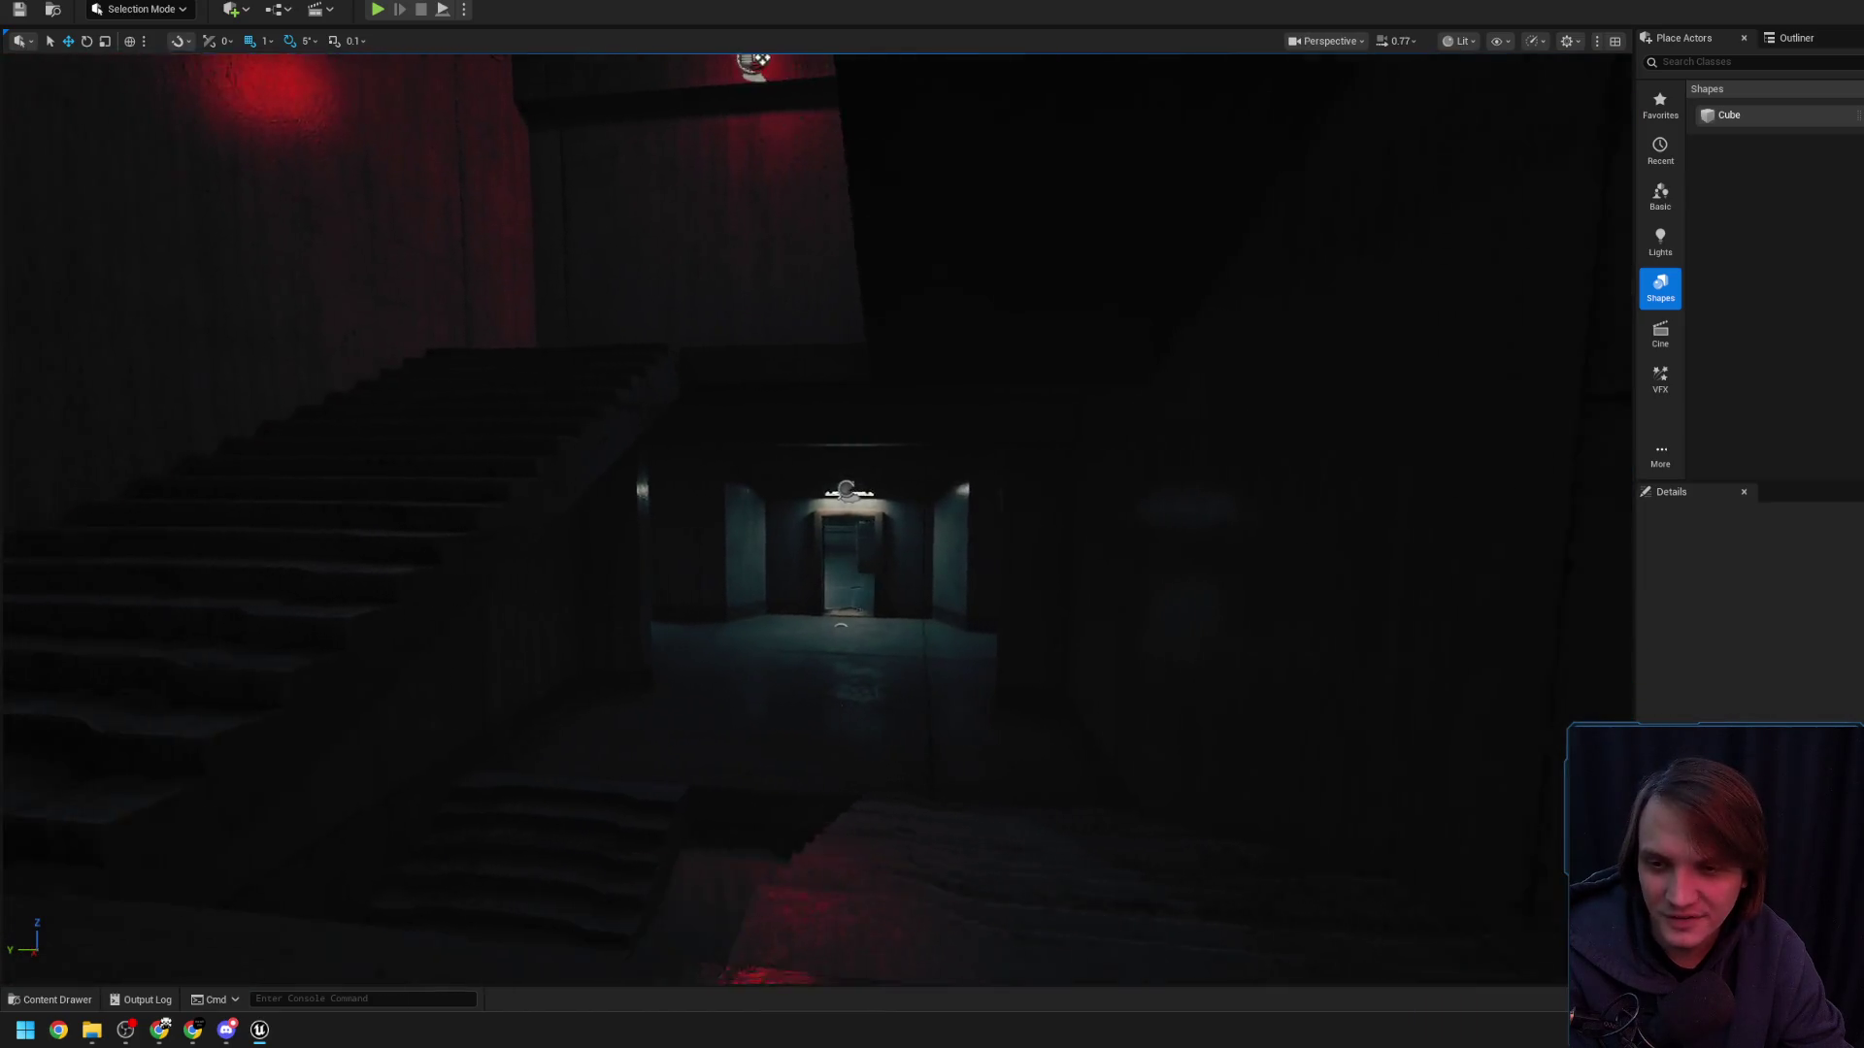
pyautogui.rightClick(744, 553)
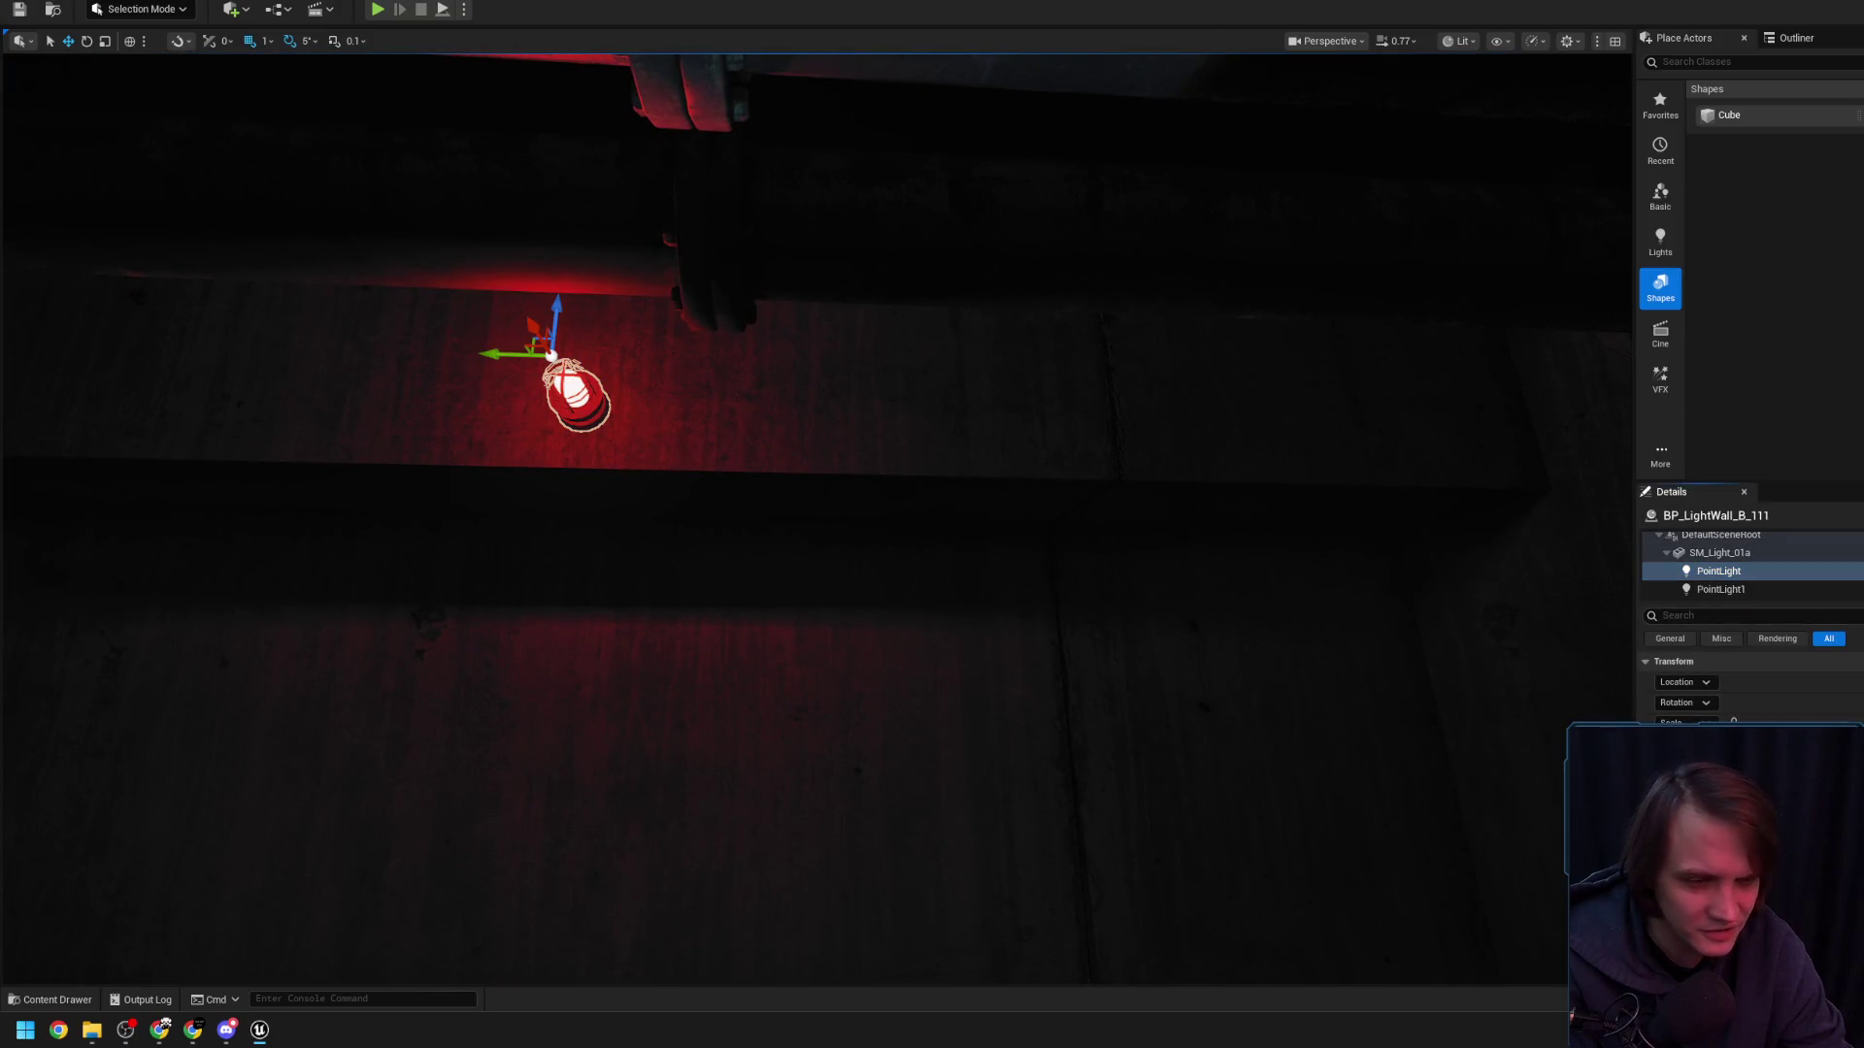
pyautogui.rightClick(816, 519)
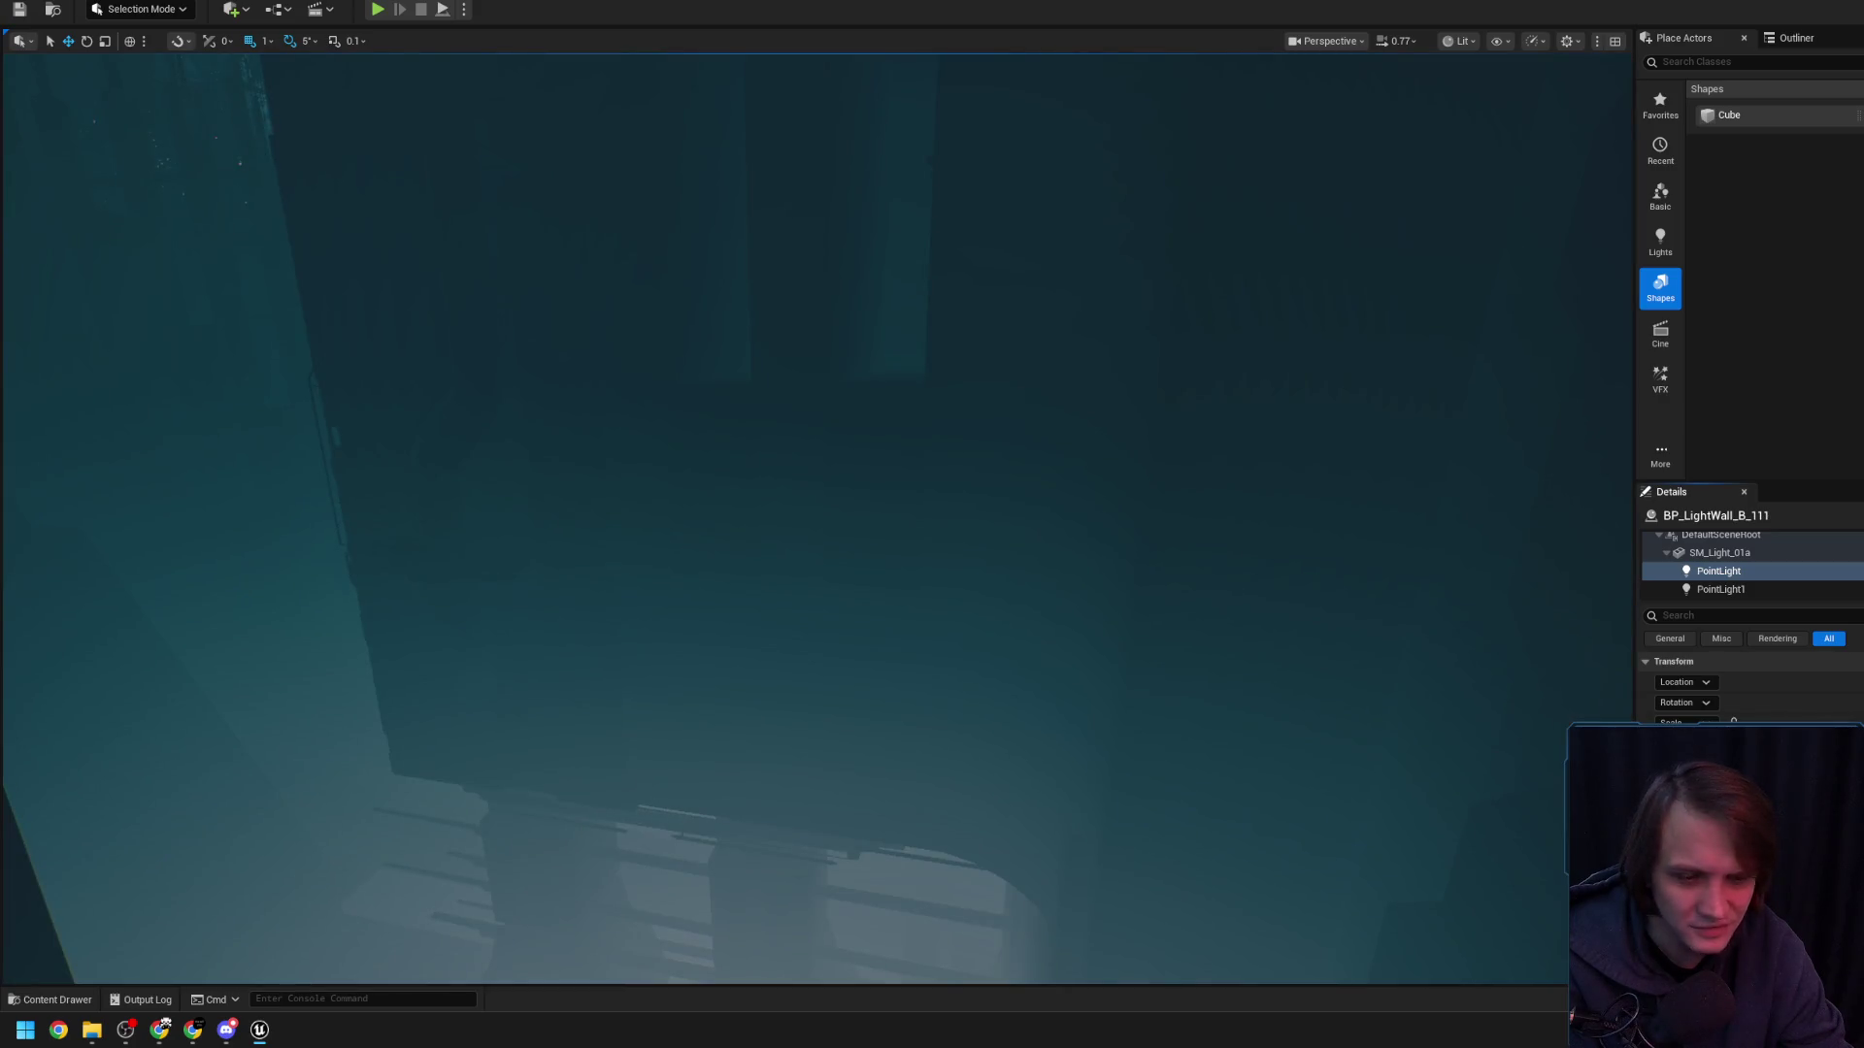
pyautogui.rightClick(1270, 546)
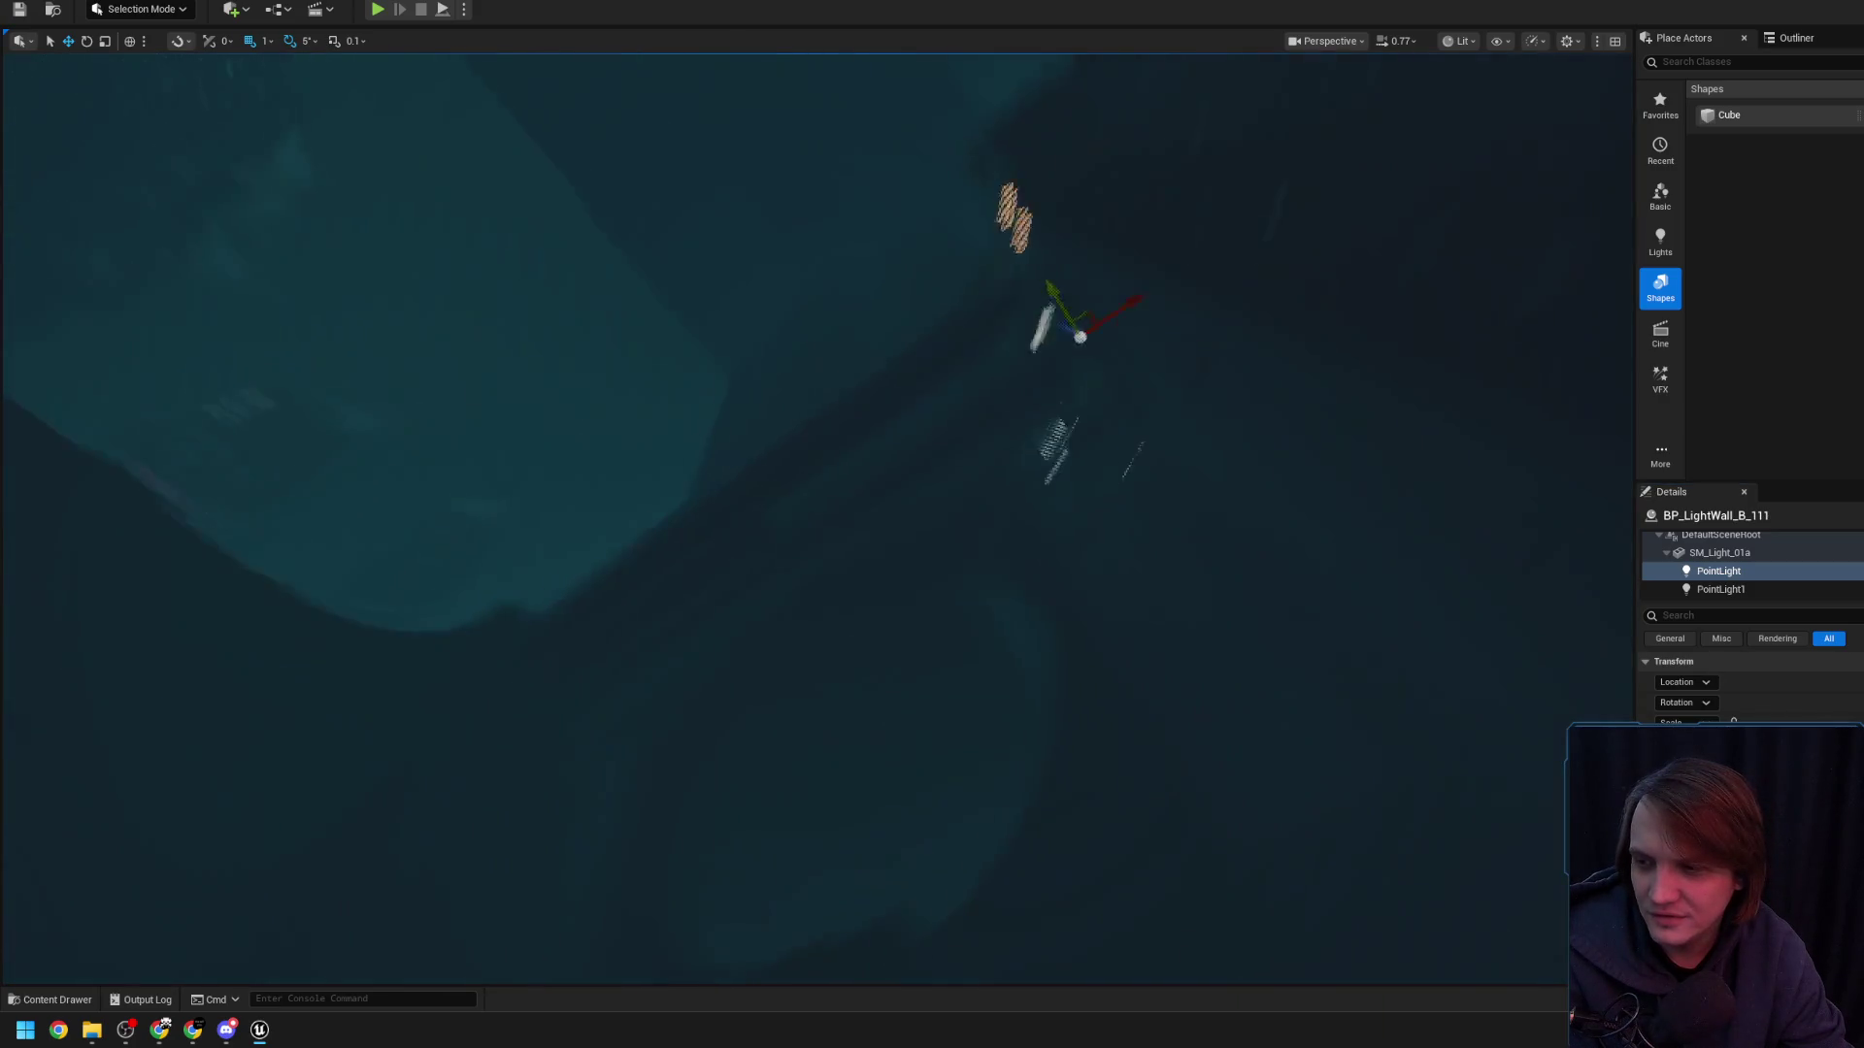
pyautogui.scroll(-1, 816, 514)
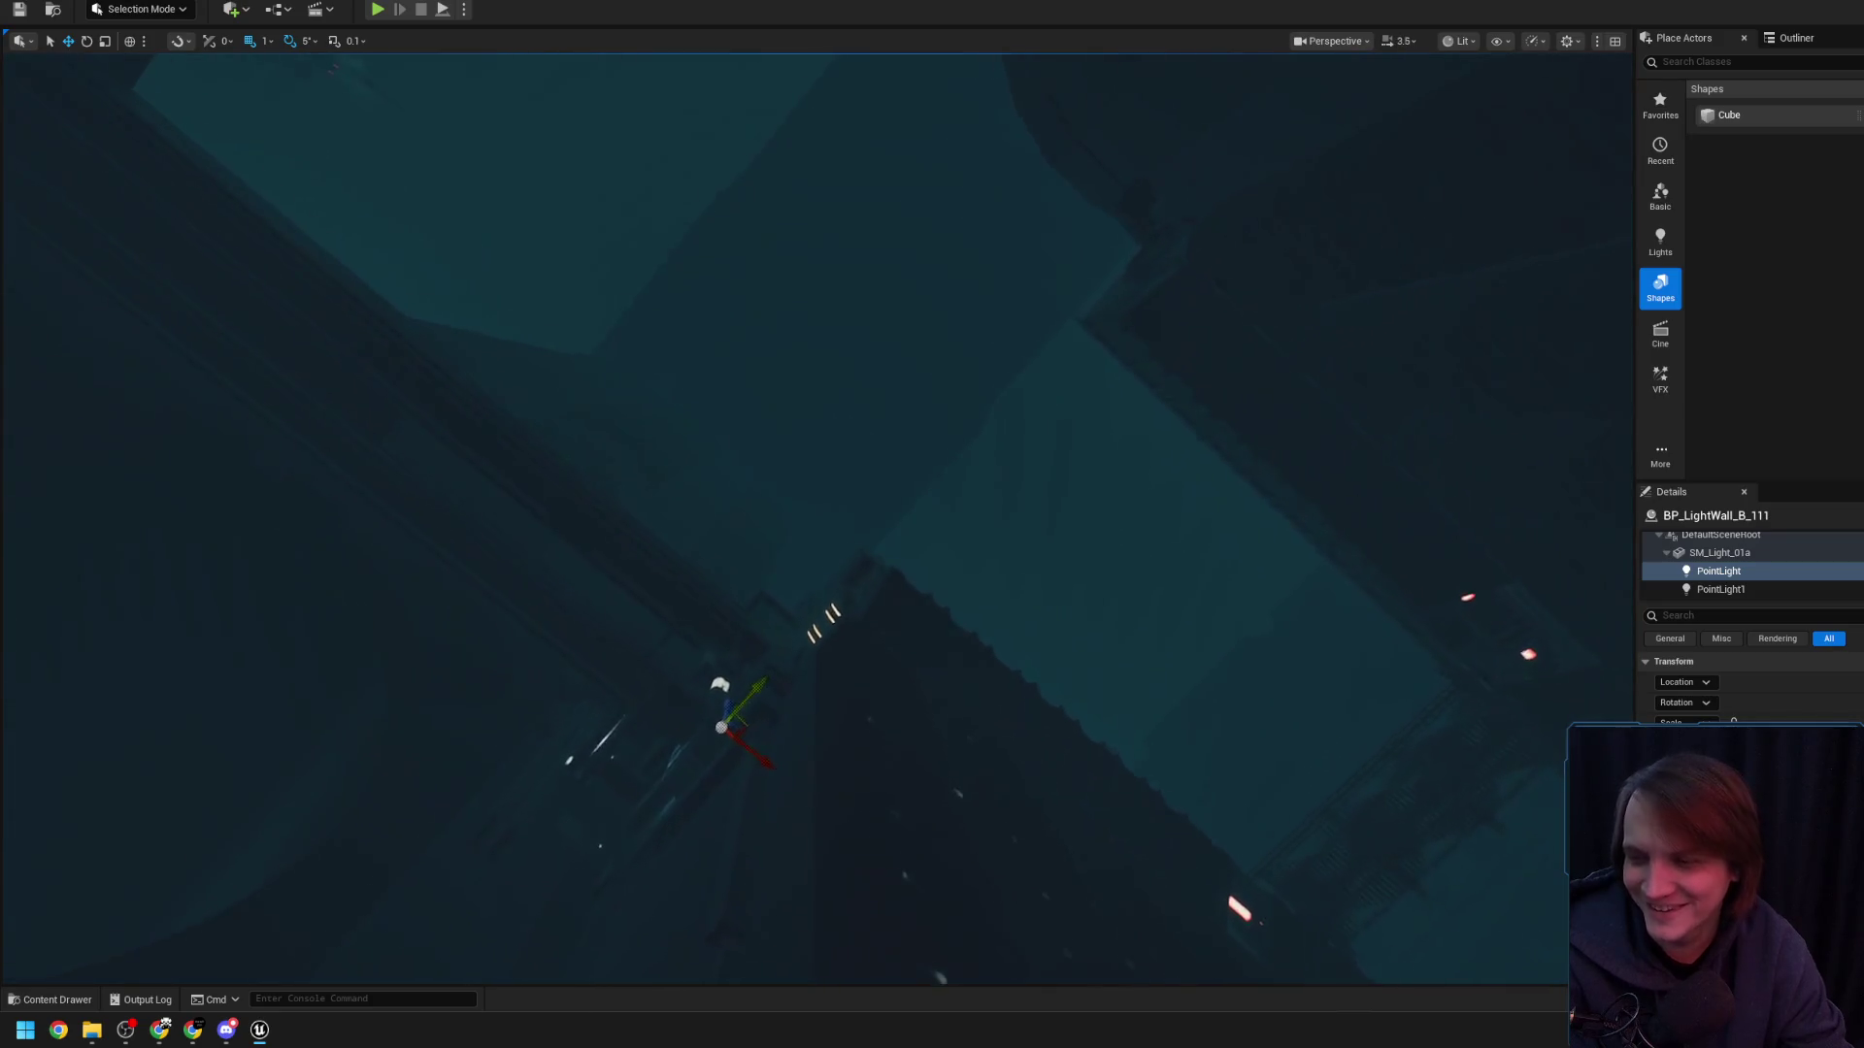
pyautogui.scroll(-2, 816, 515)
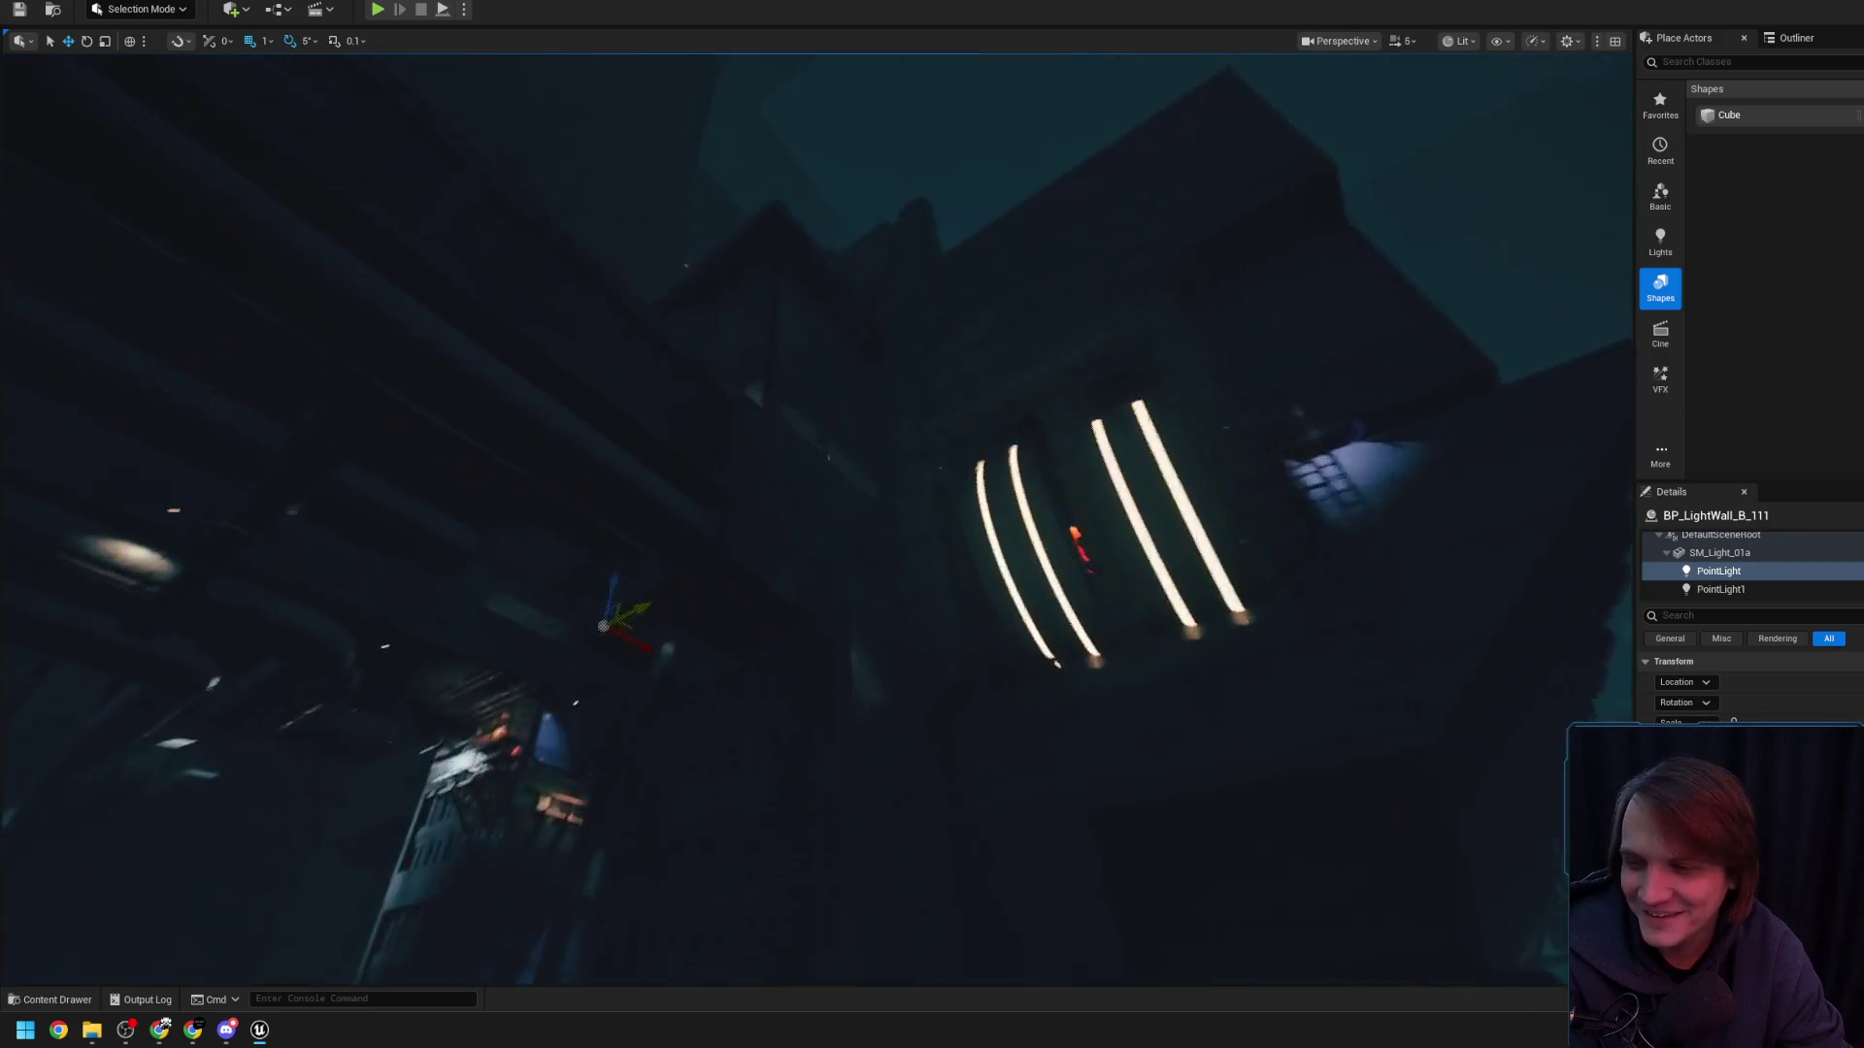
pyautogui.scroll(1, 815, 515)
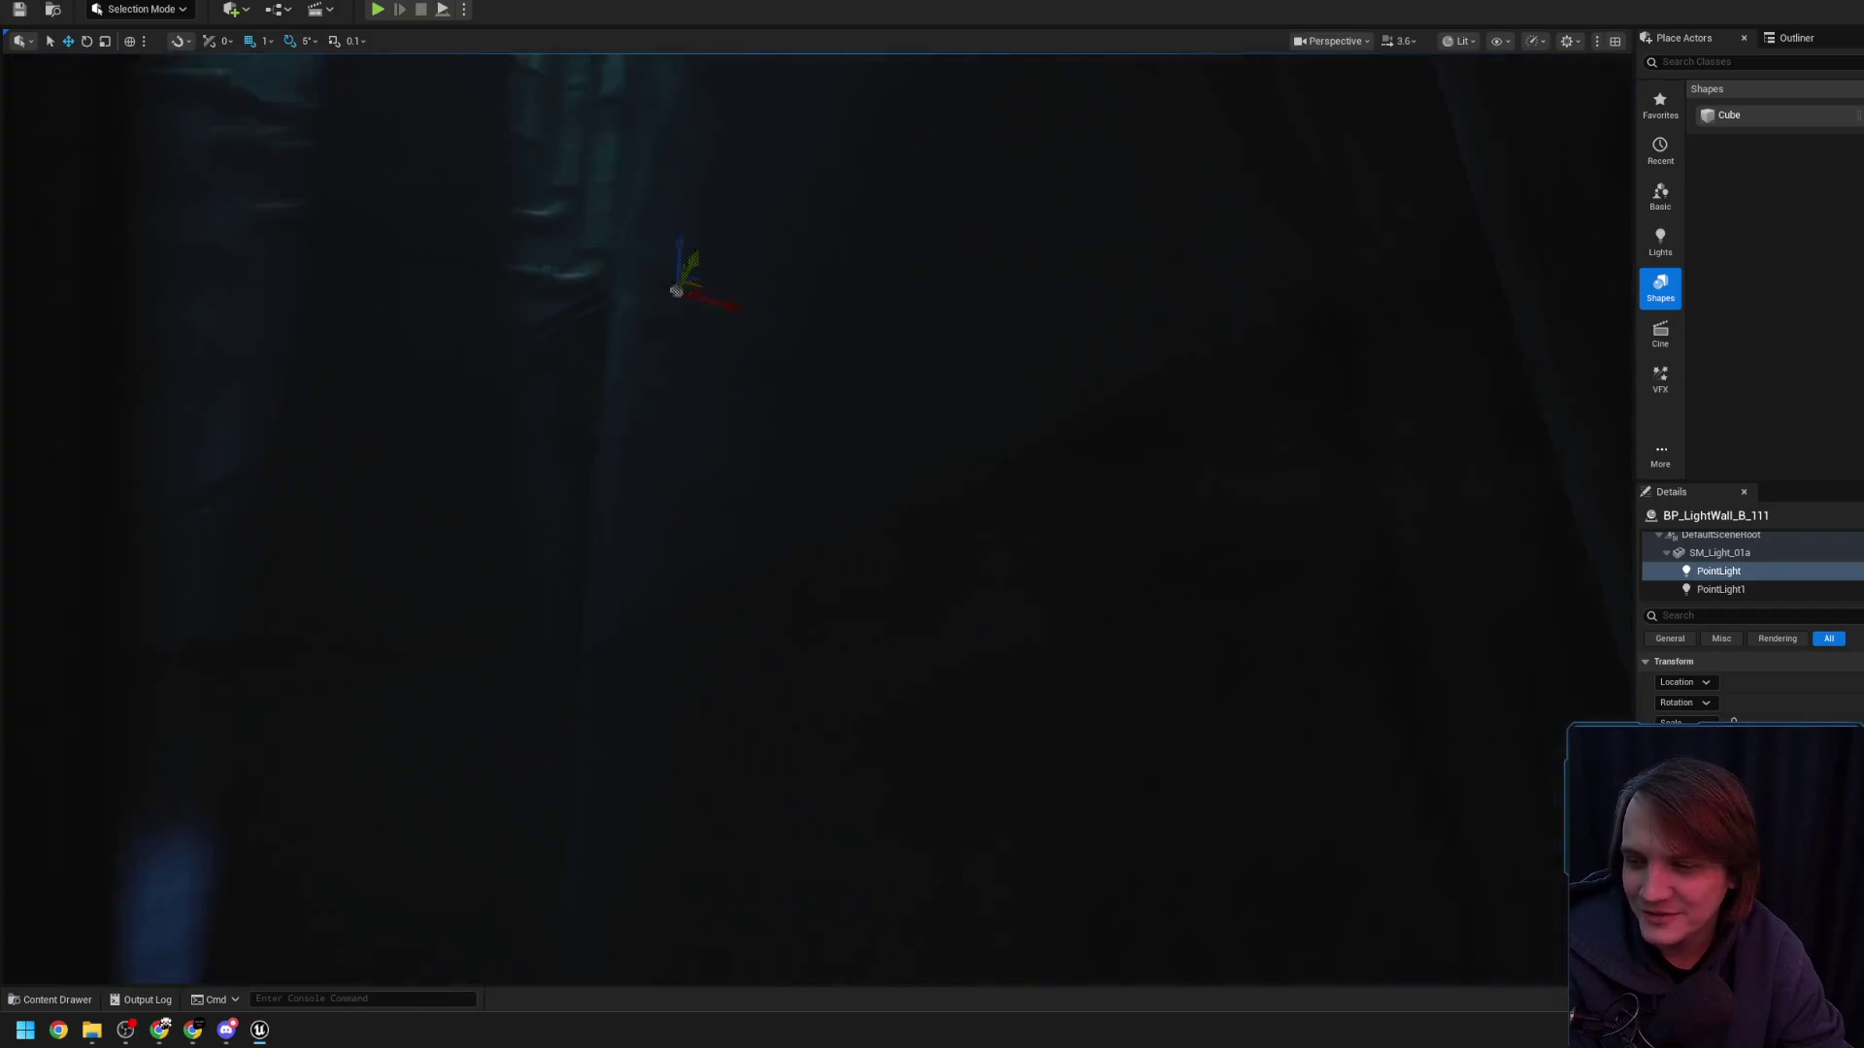
pyautogui.scroll(-2, 815, 515)
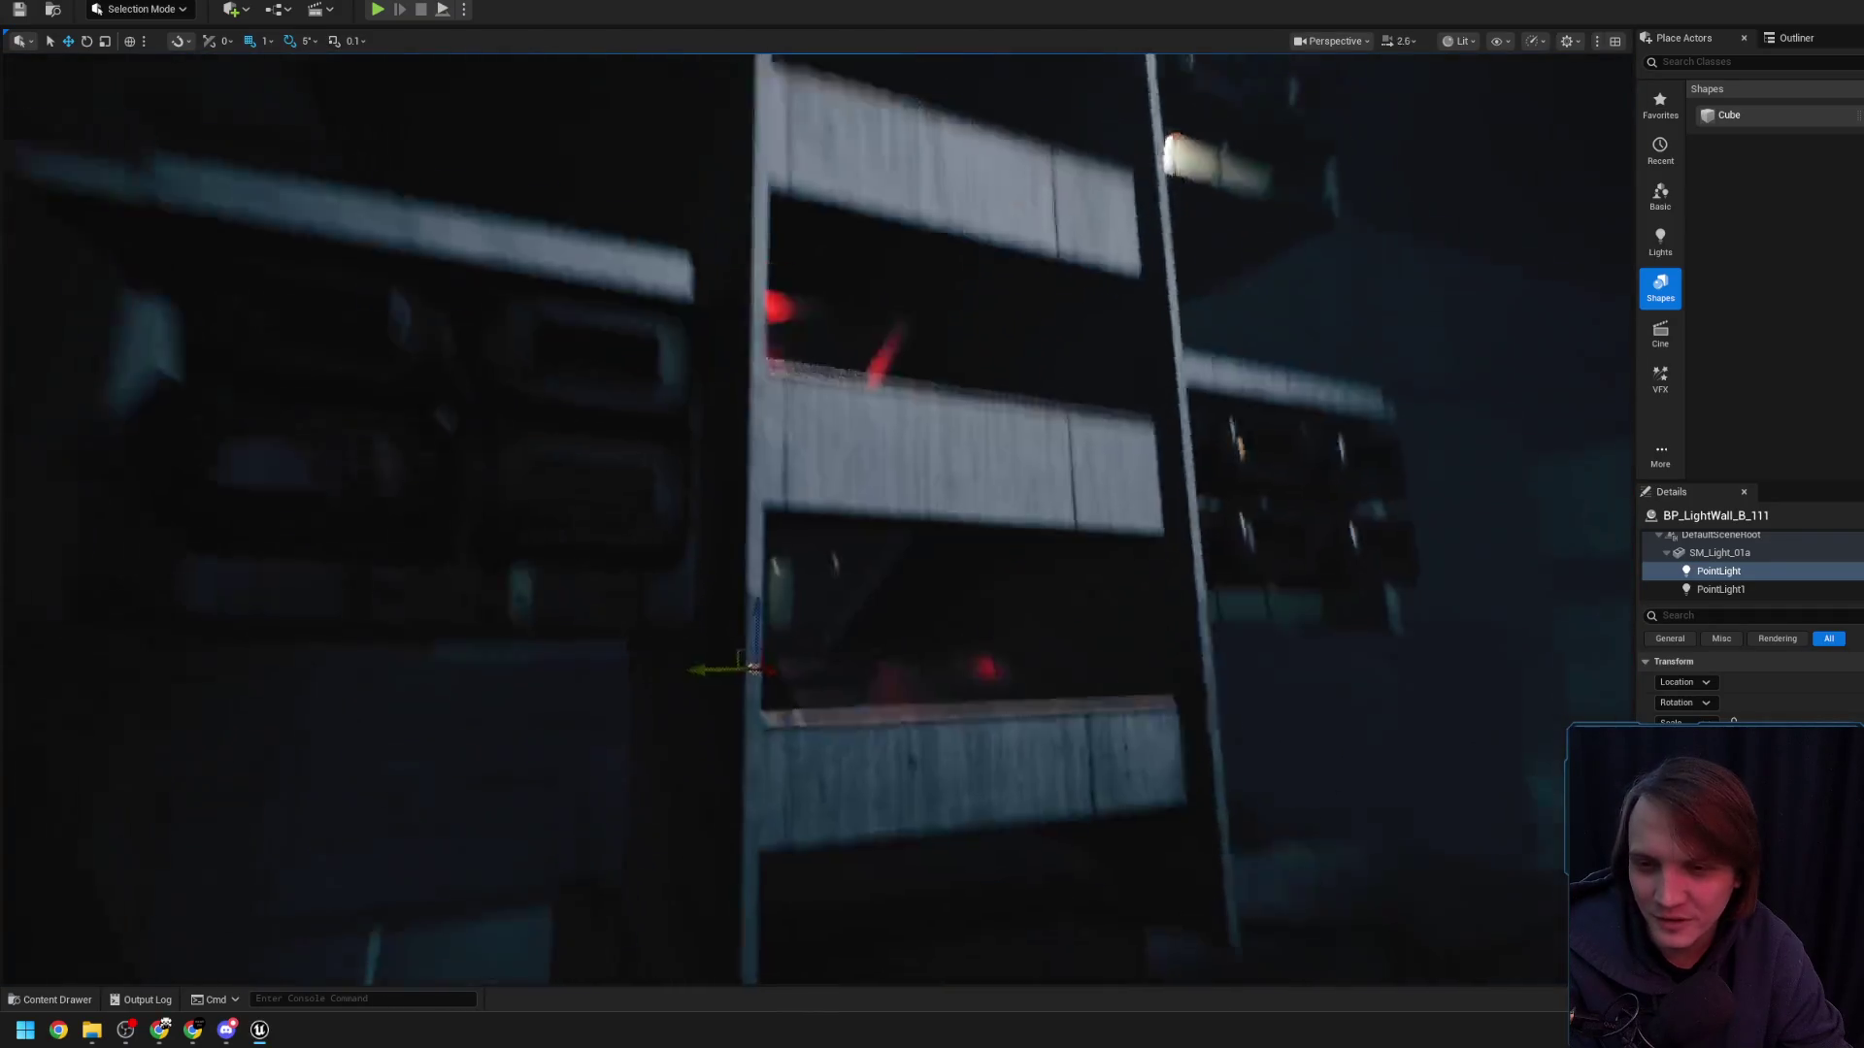
pyautogui.scroll(-2, 1152, 512)
pyautogui.press('Escape')
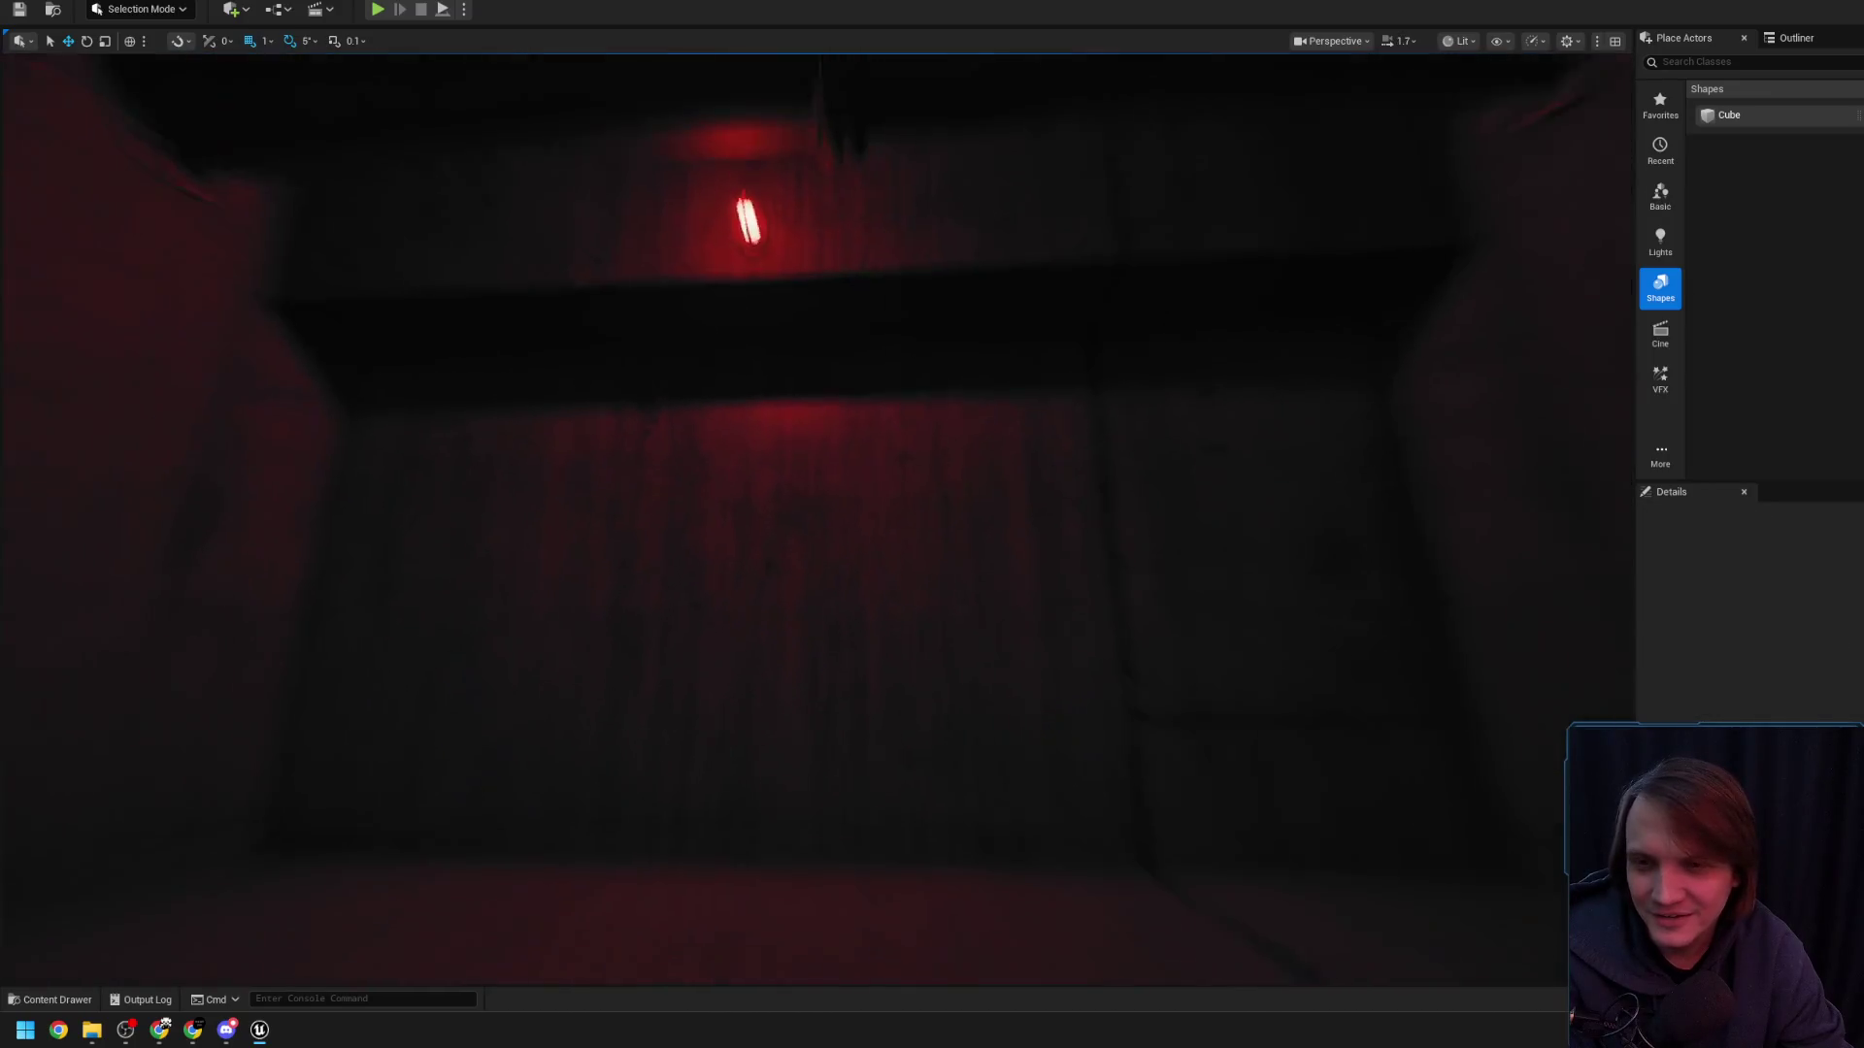
pyautogui.scroll(-3, 1043, 269)
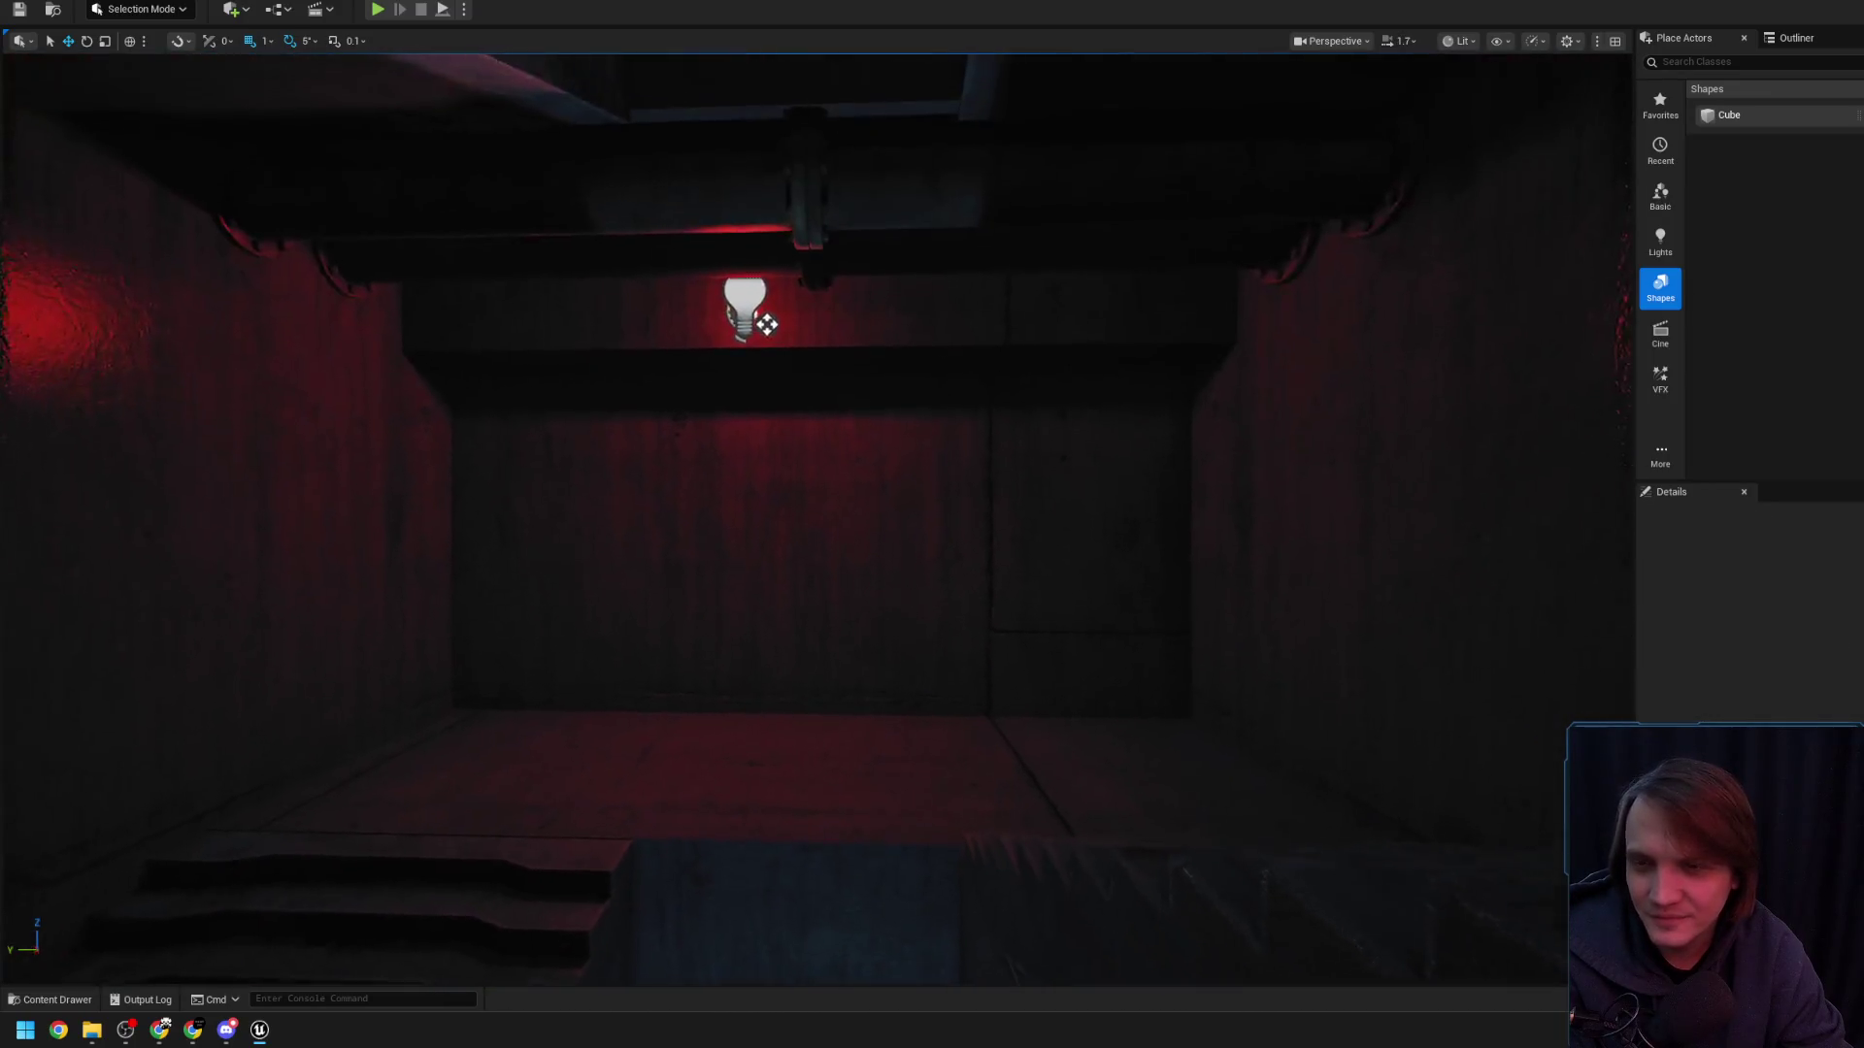
pyautogui.click(1042, 270)
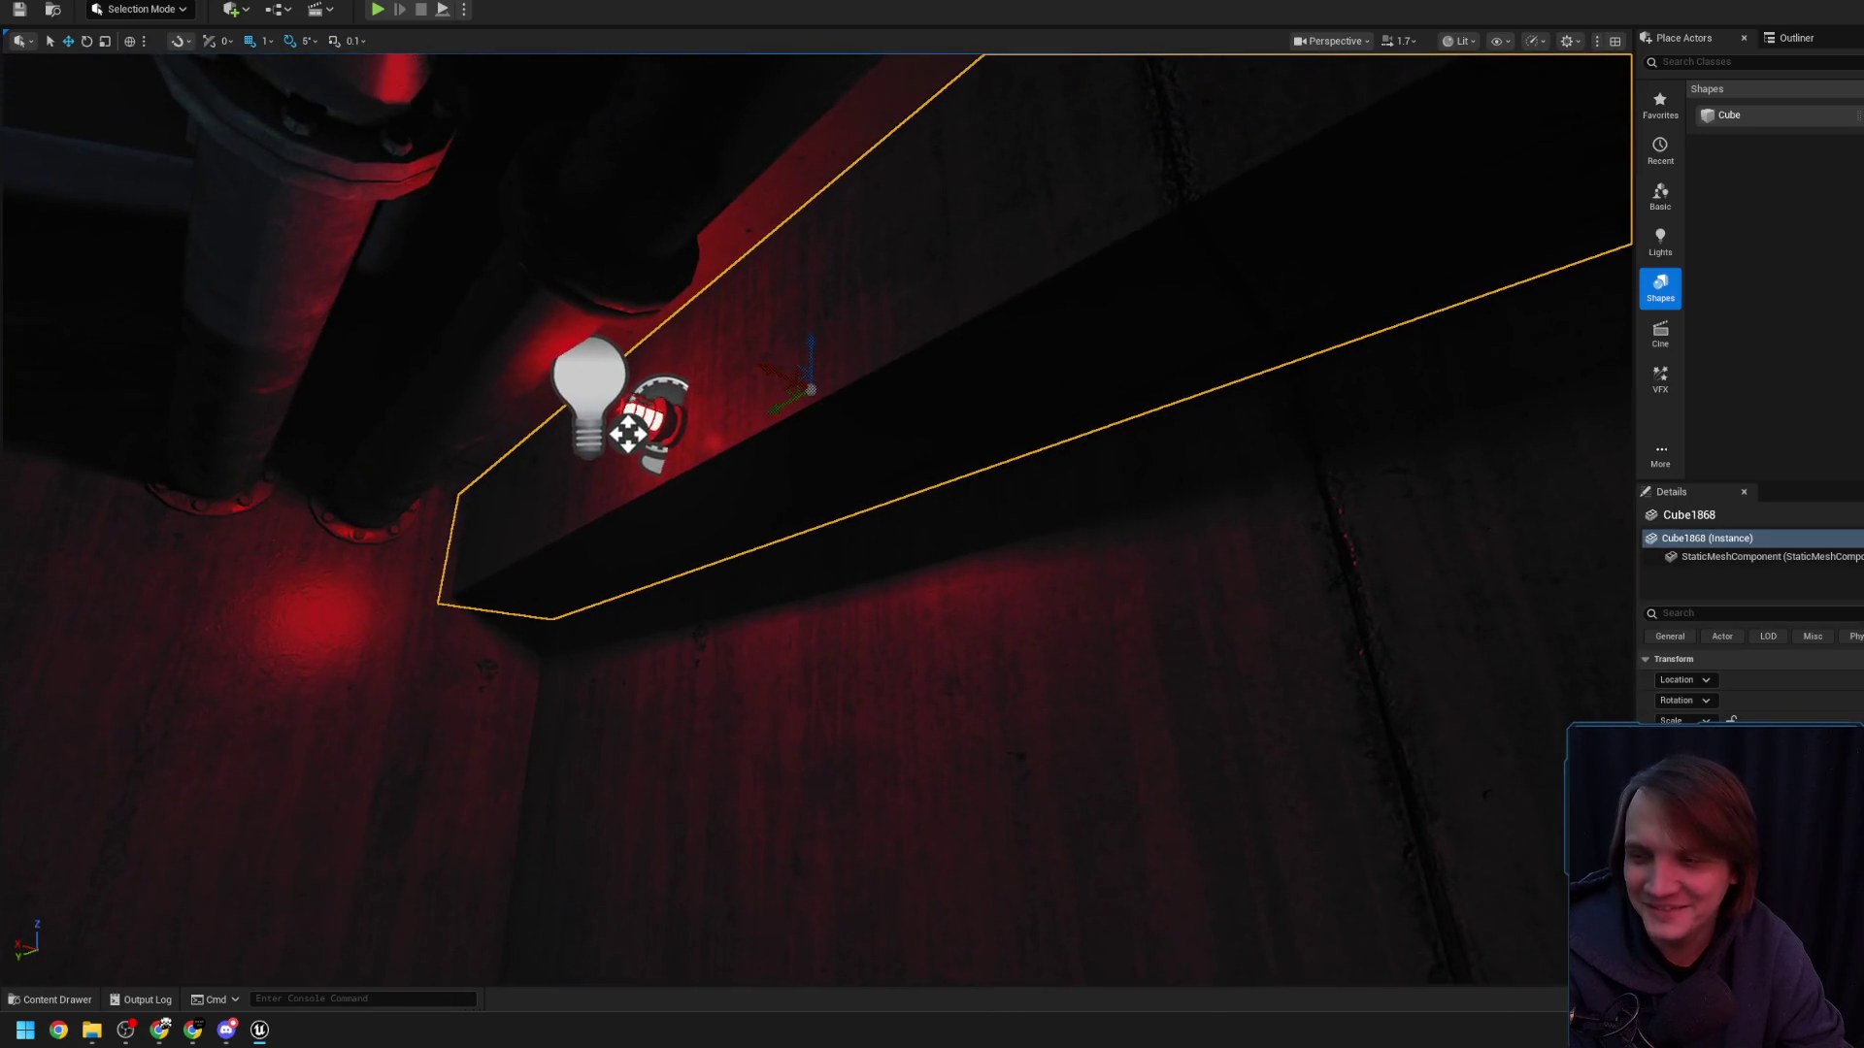
# - Drag the ceiling beam slightly larger, downward and outward
pyautogui.moveTo(813, 437); pyautogui.dragTo(813, 449)
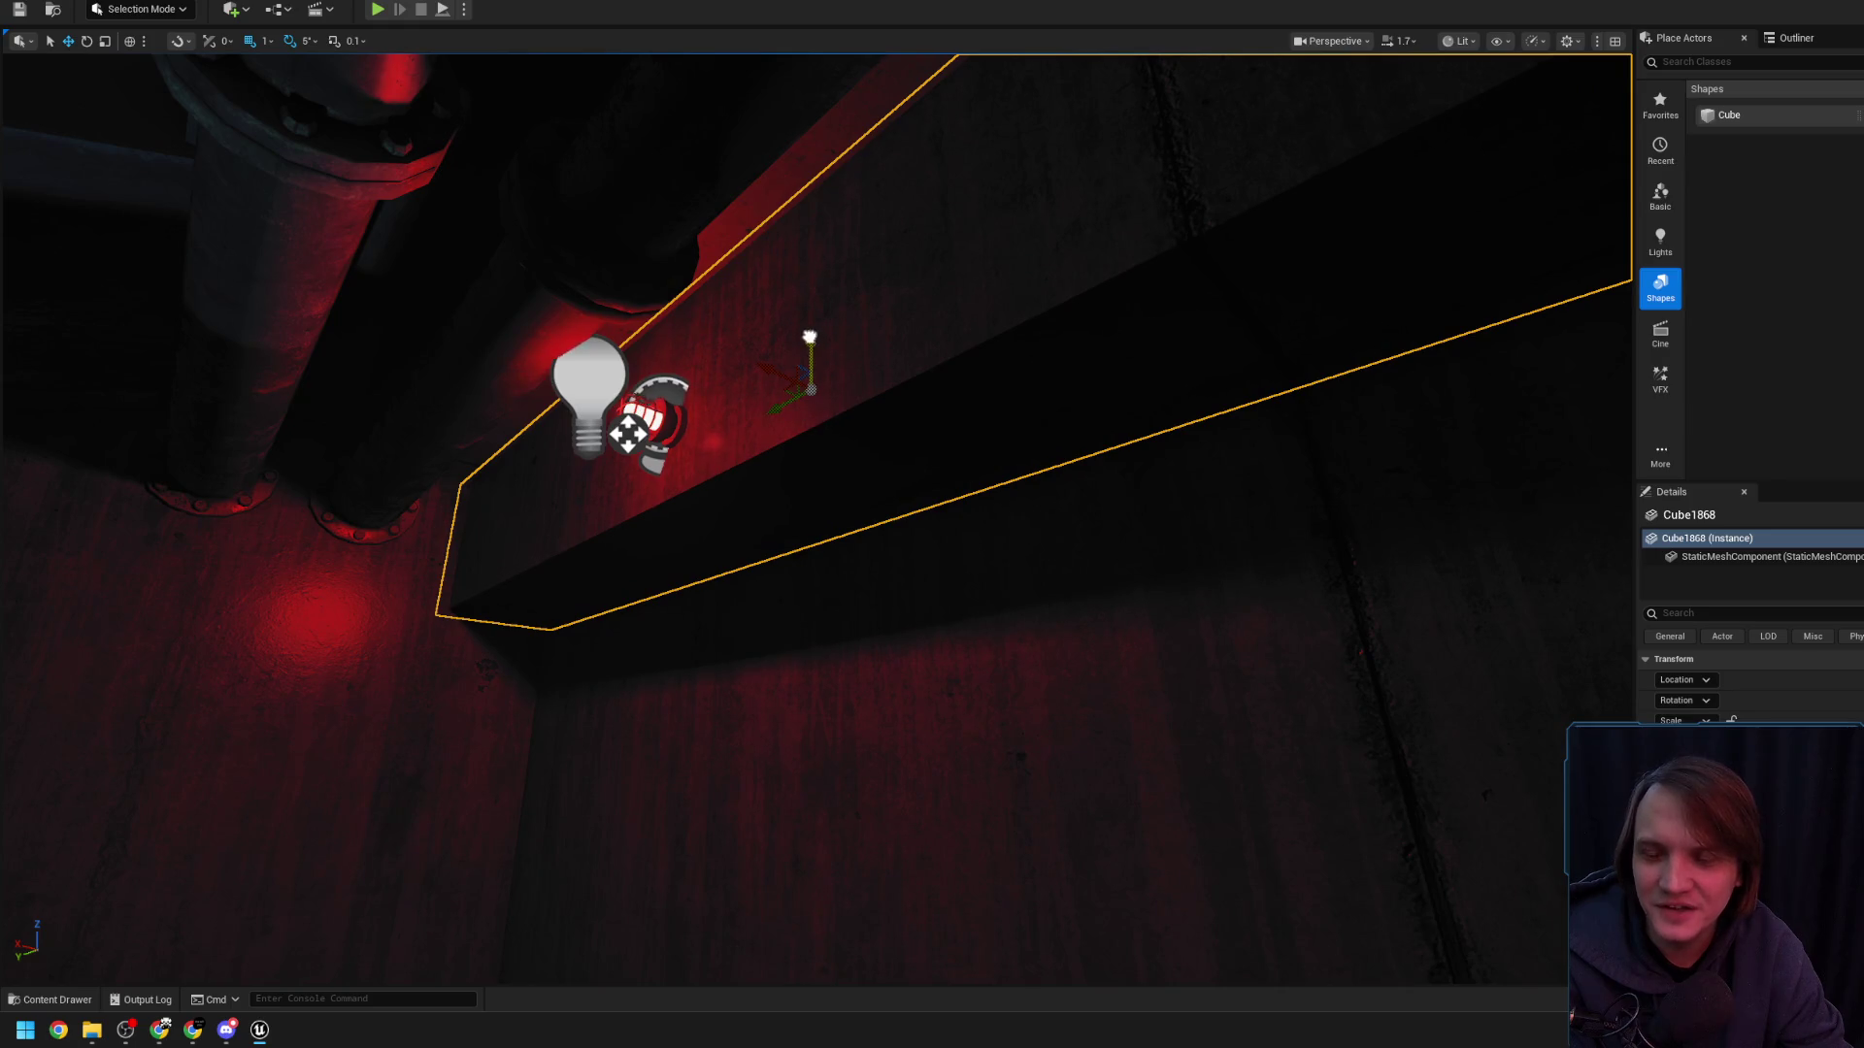
pyautogui.scroll(-5, 918, 383)
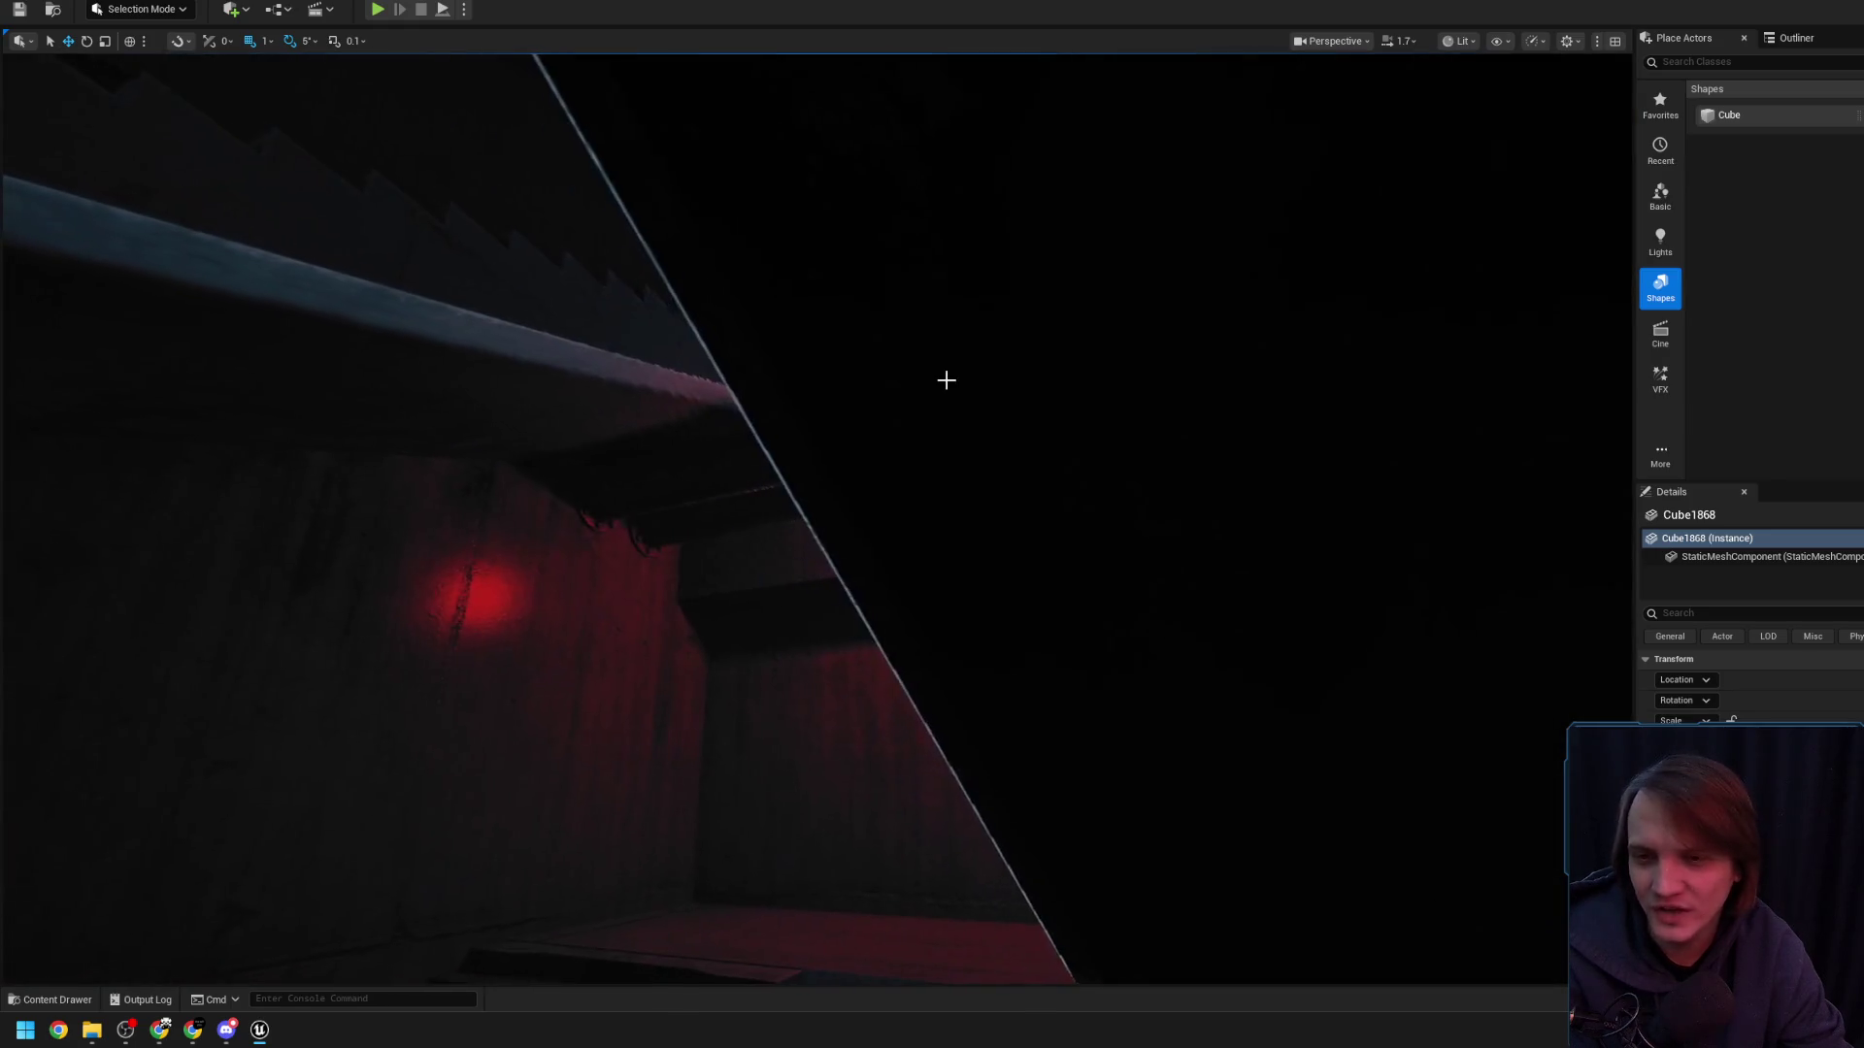
pyautogui.scroll(-5, 948, 420)
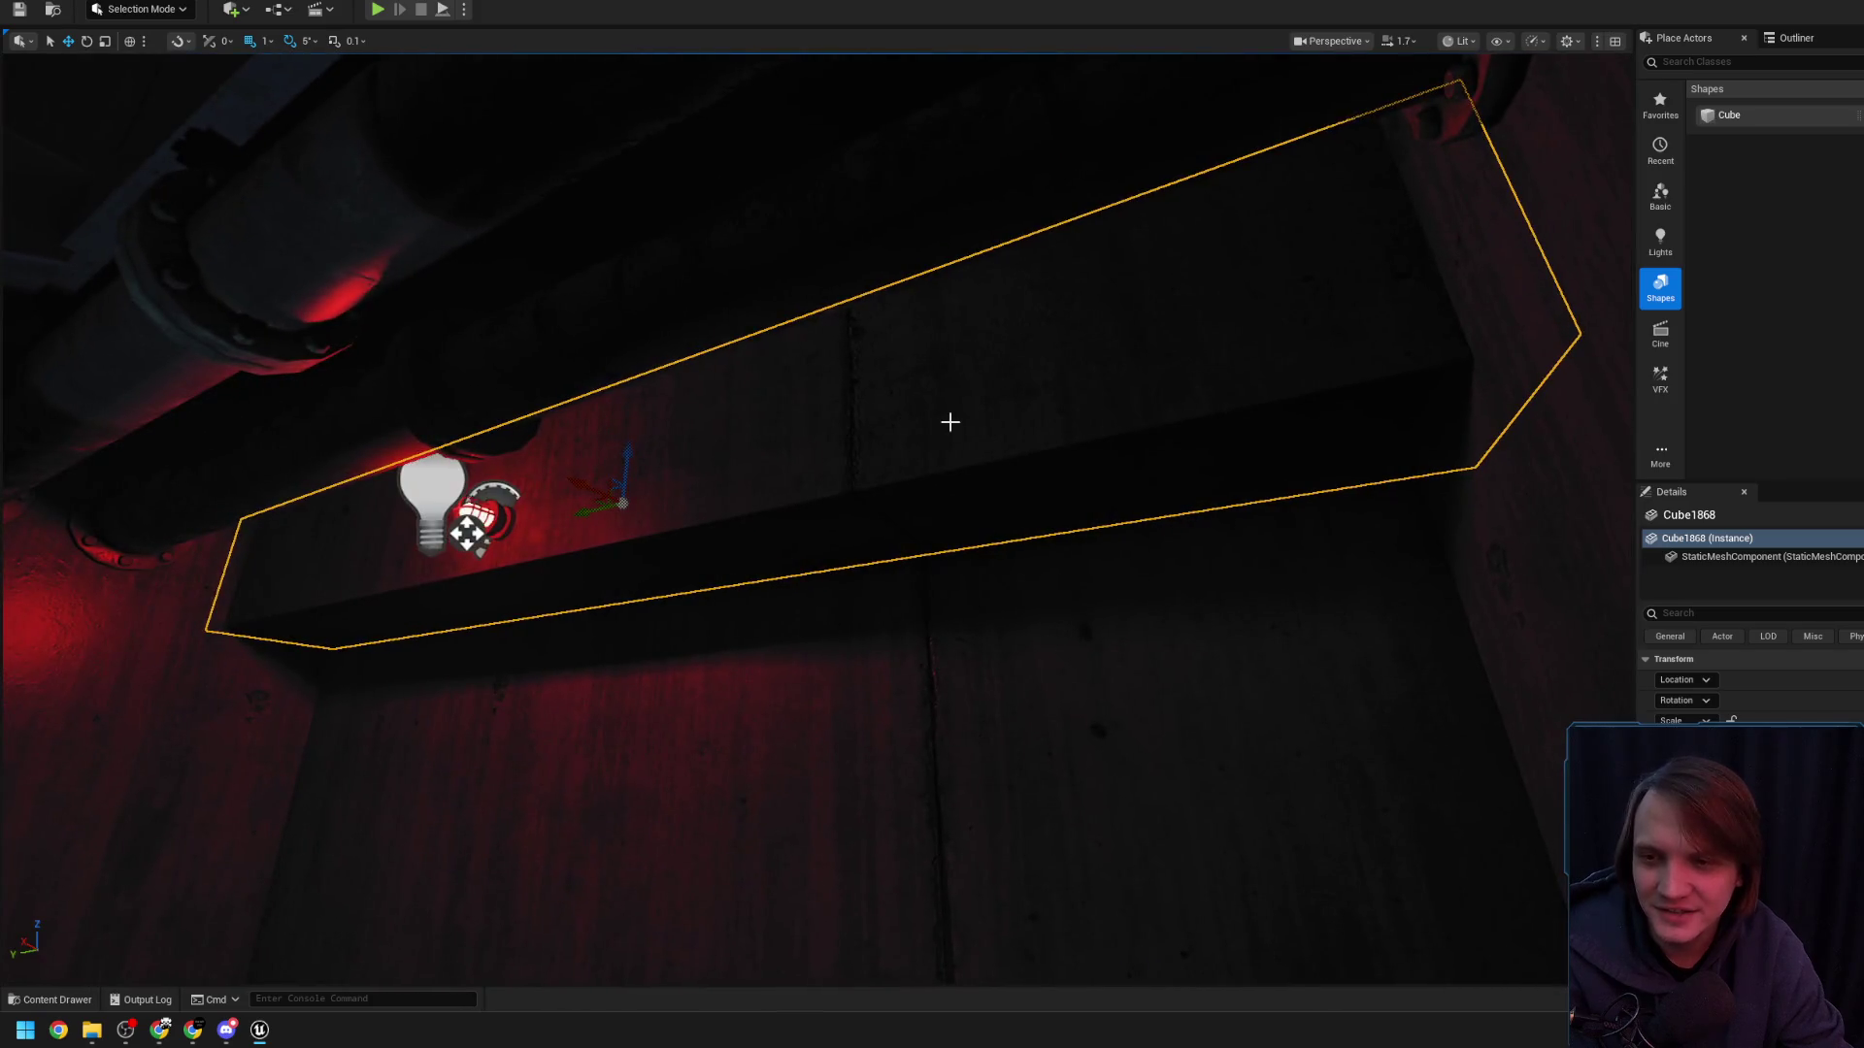
pyautogui.scroll(5, 771, 419)
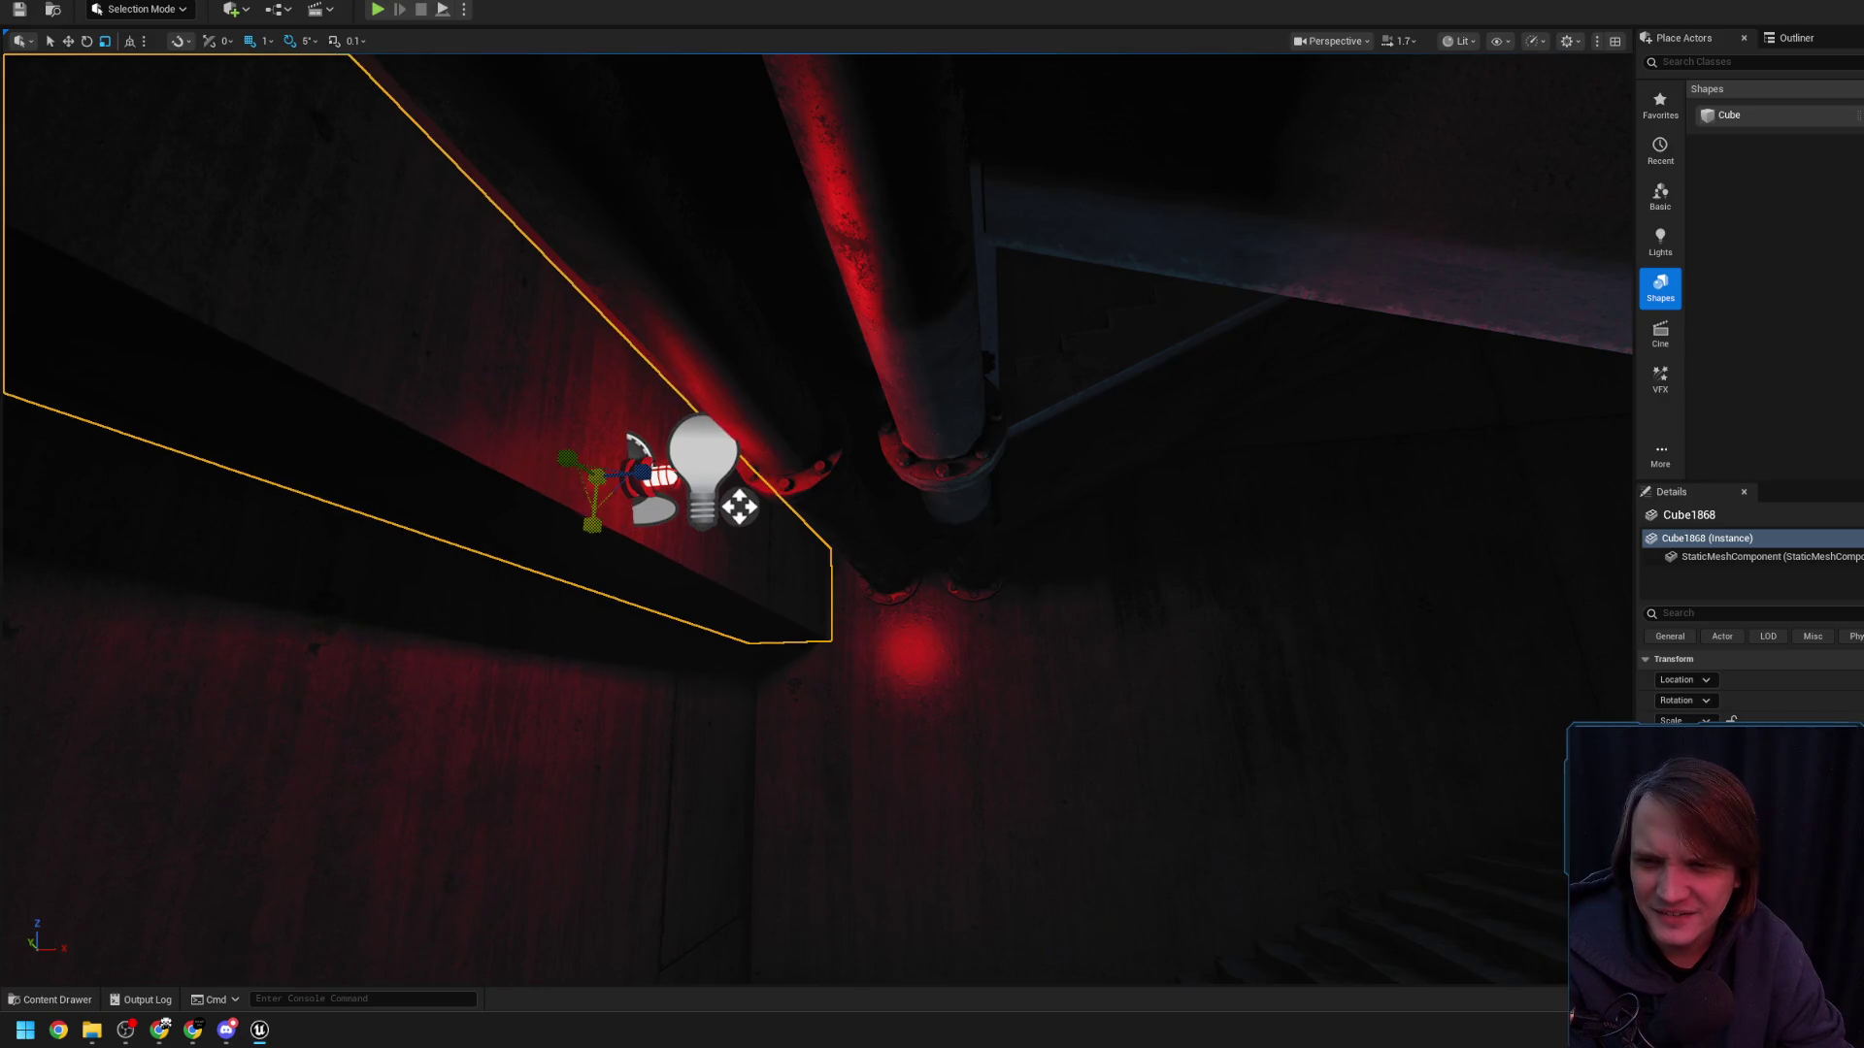
pyautogui.scroll(-3, 816, 417)
# - Fly over the teal-lit courtyard to the staircase doorway and open the CyberpunkEnvironmentKit Meshes folder
pyautogui.moveTo(709, 485); pyautogui.dragTo(714, 477)
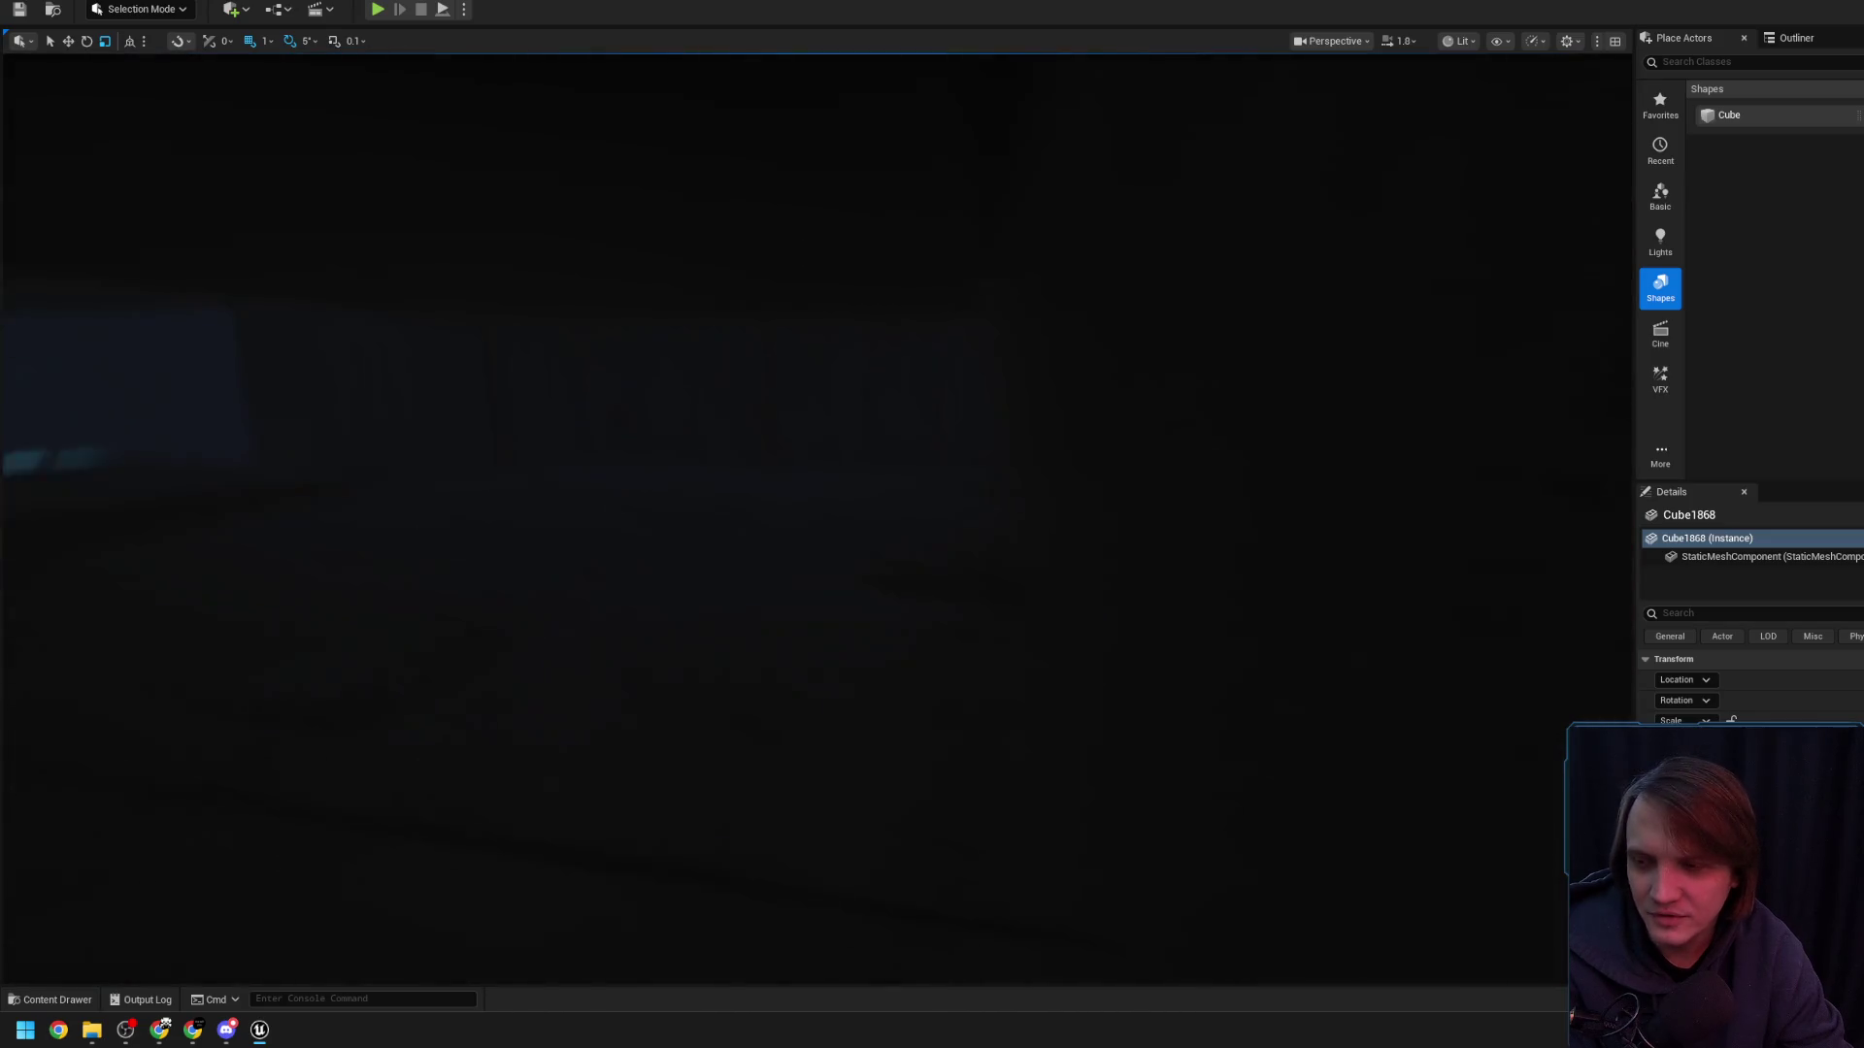
pyautogui.scroll(2, 664, 501)
pyautogui.moveTo(663, 501); pyautogui.dragTo(664, 501)
pyautogui.moveTo(553, 570); pyautogui.dragTo(514, 584)
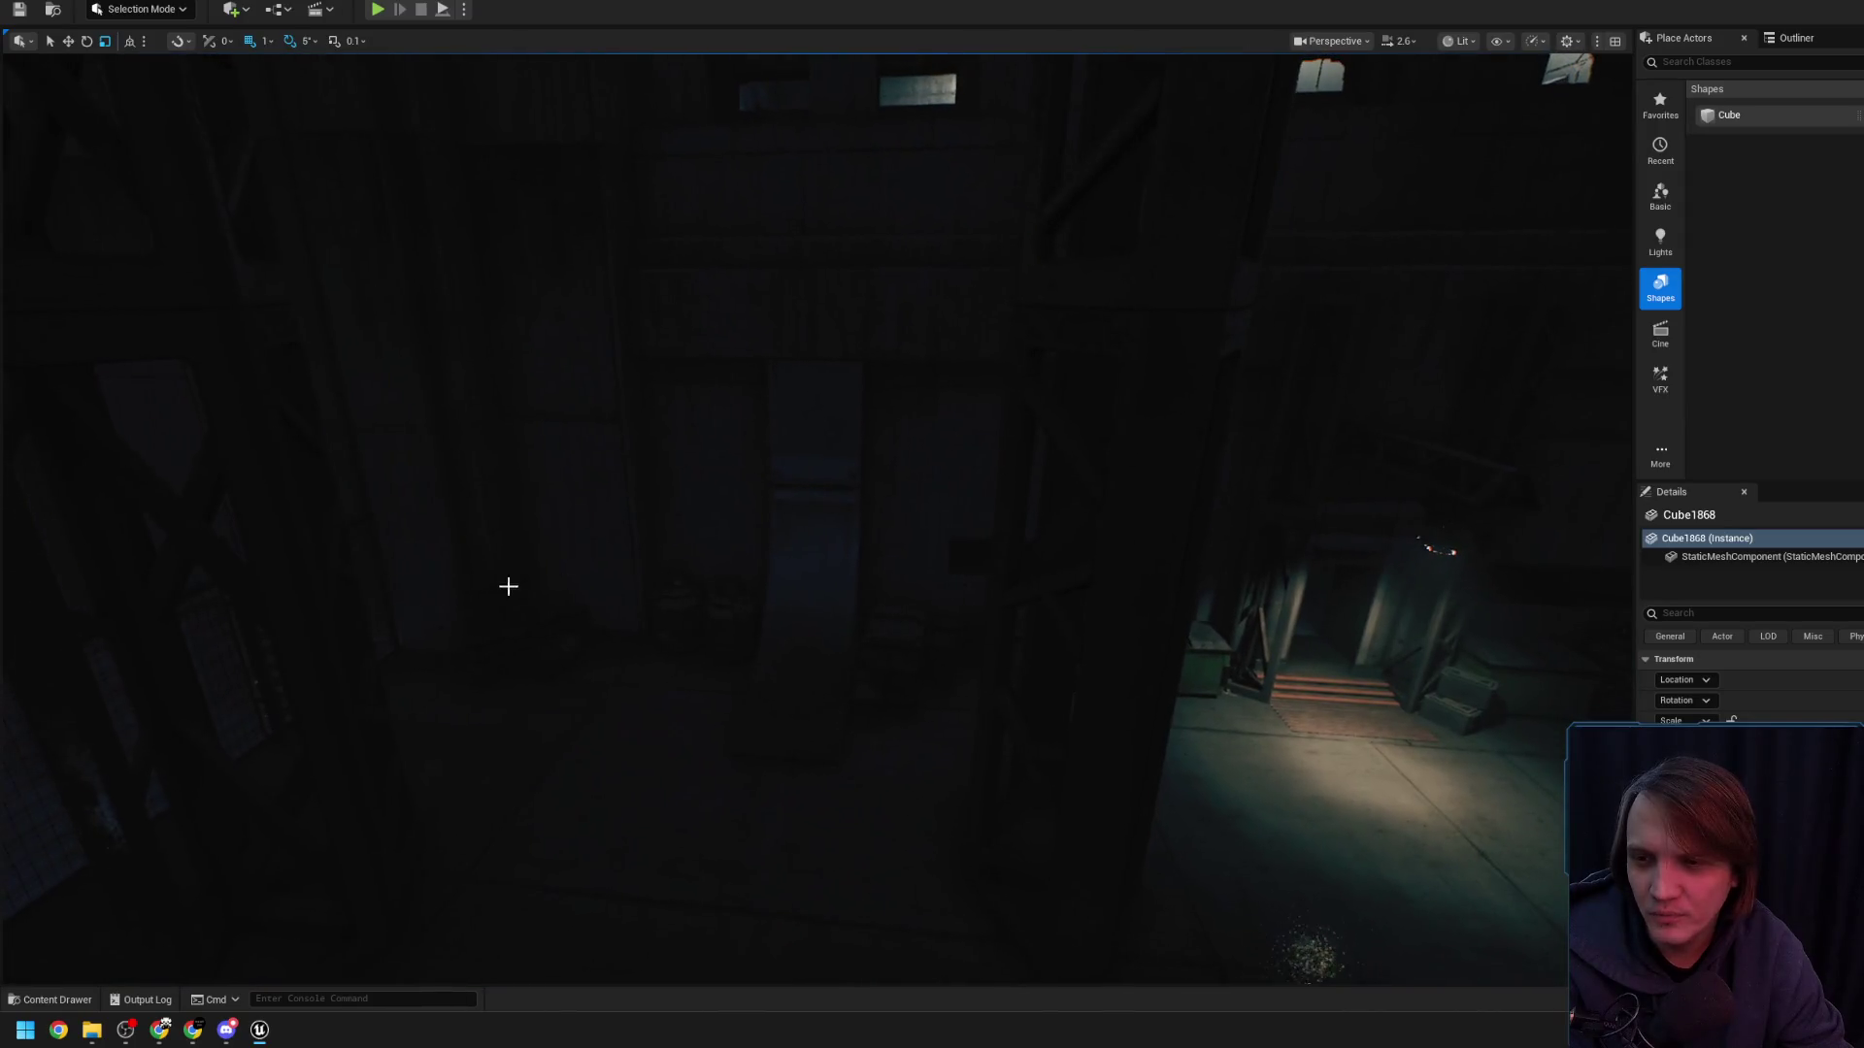
pyautogui.hotkey('ctrl', 'b')
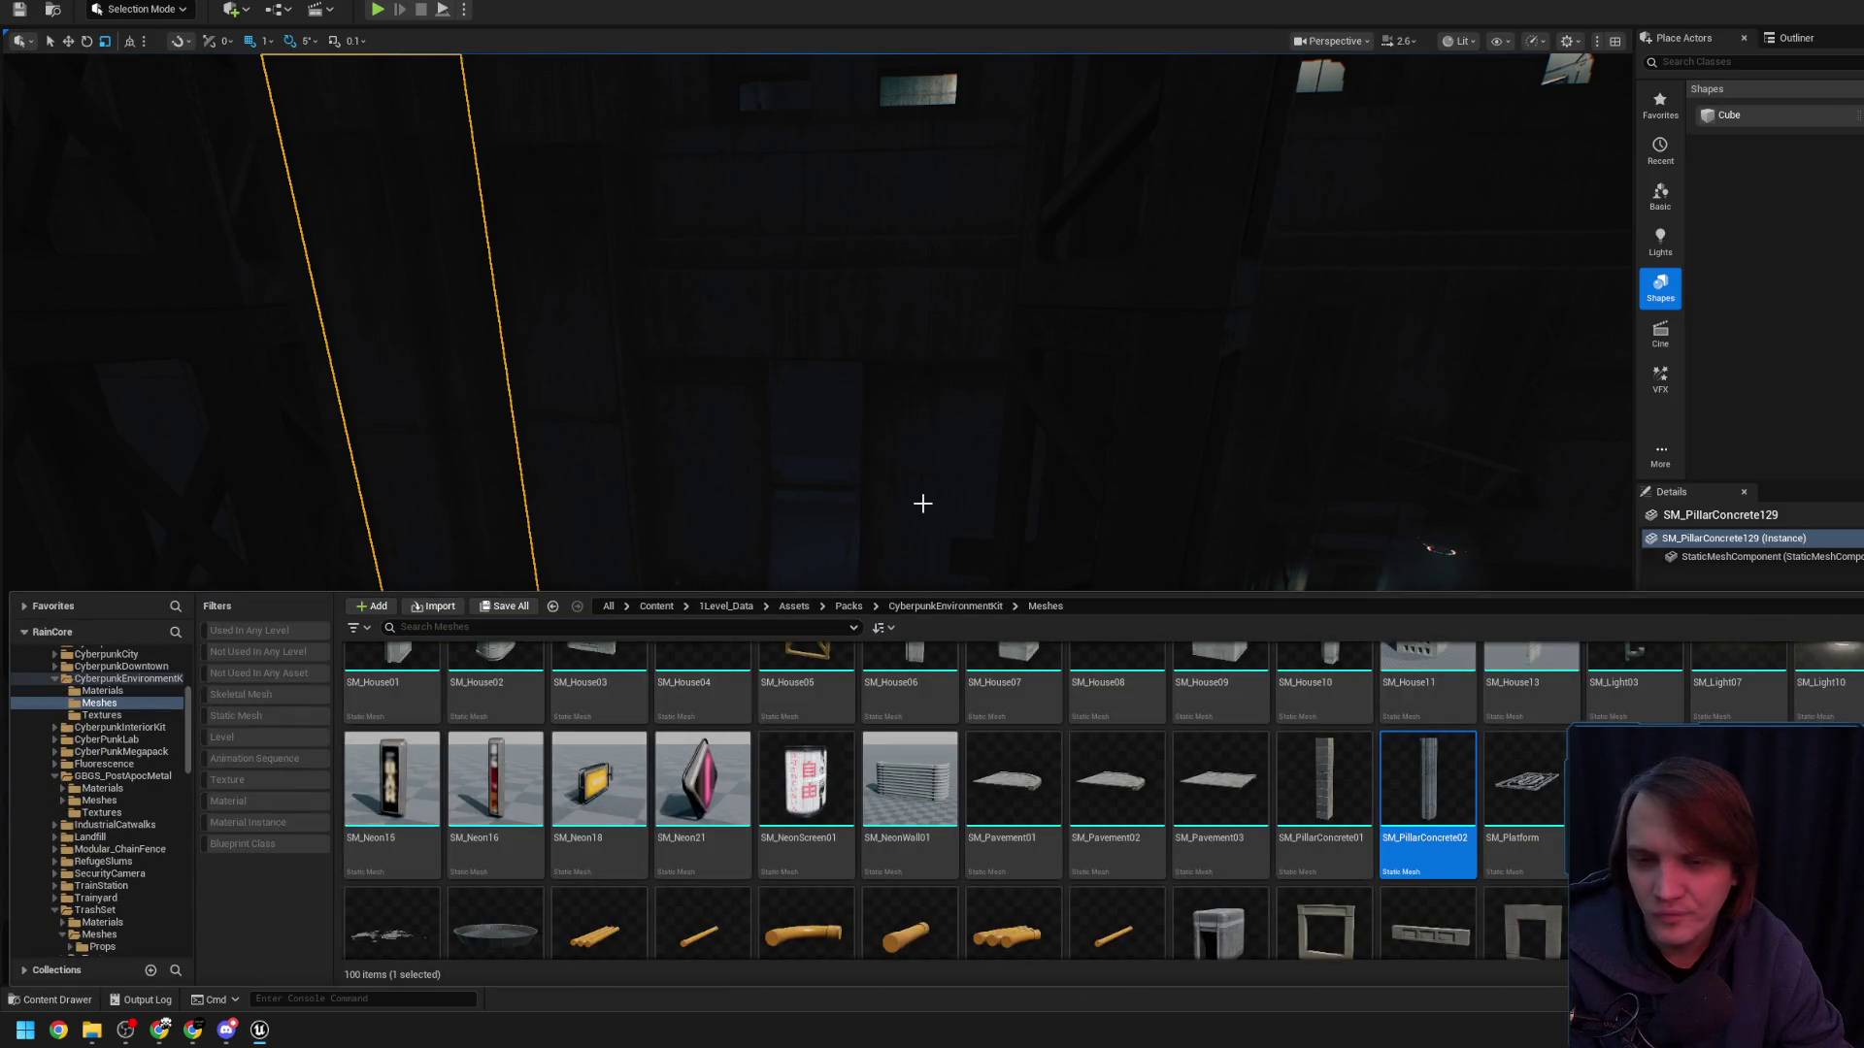
# - Fly to the red-lit wall and drop concrete pillar SM_PillarConcrete11 from the Content Drawer beside it
pyautogui.moveTo(928, 474); pyautogui.dragTo(928, 474)
pyautogui.moveTo(848, 728); pyautogui.dragTo(847, 728)
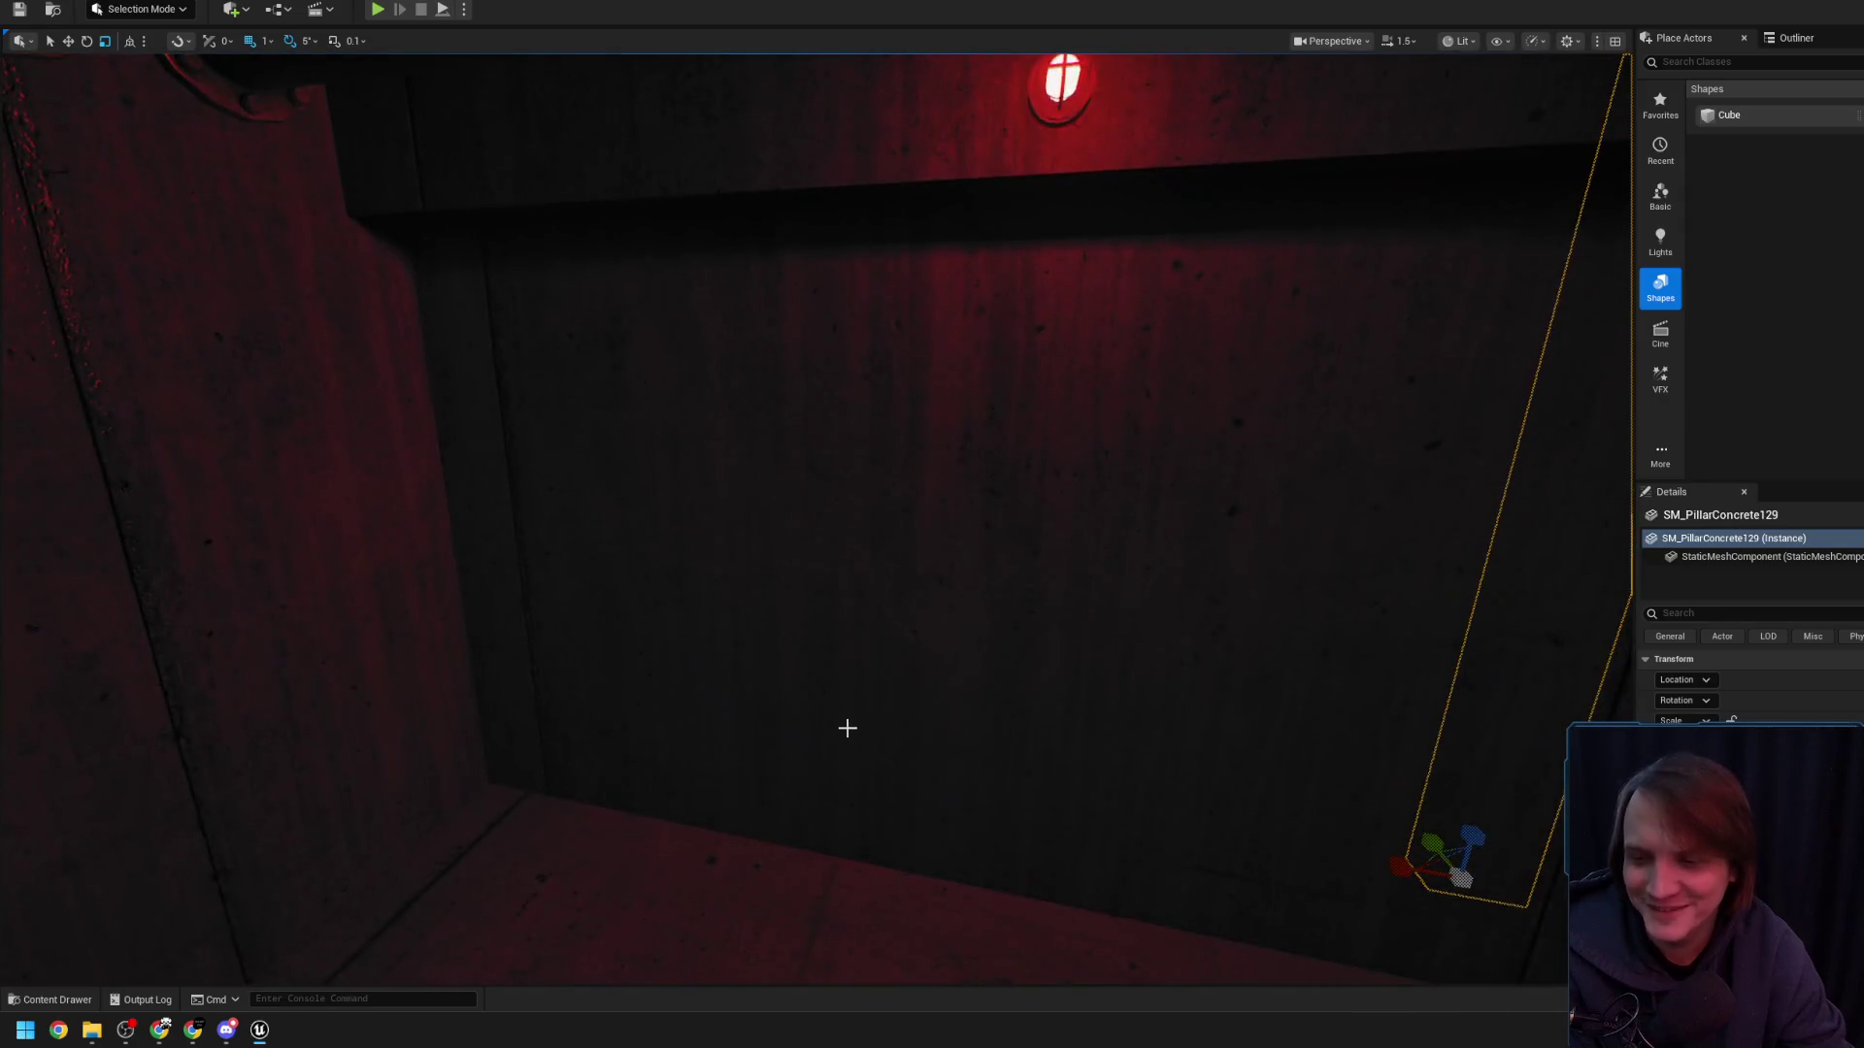
pyautogui.click(73, 1002)
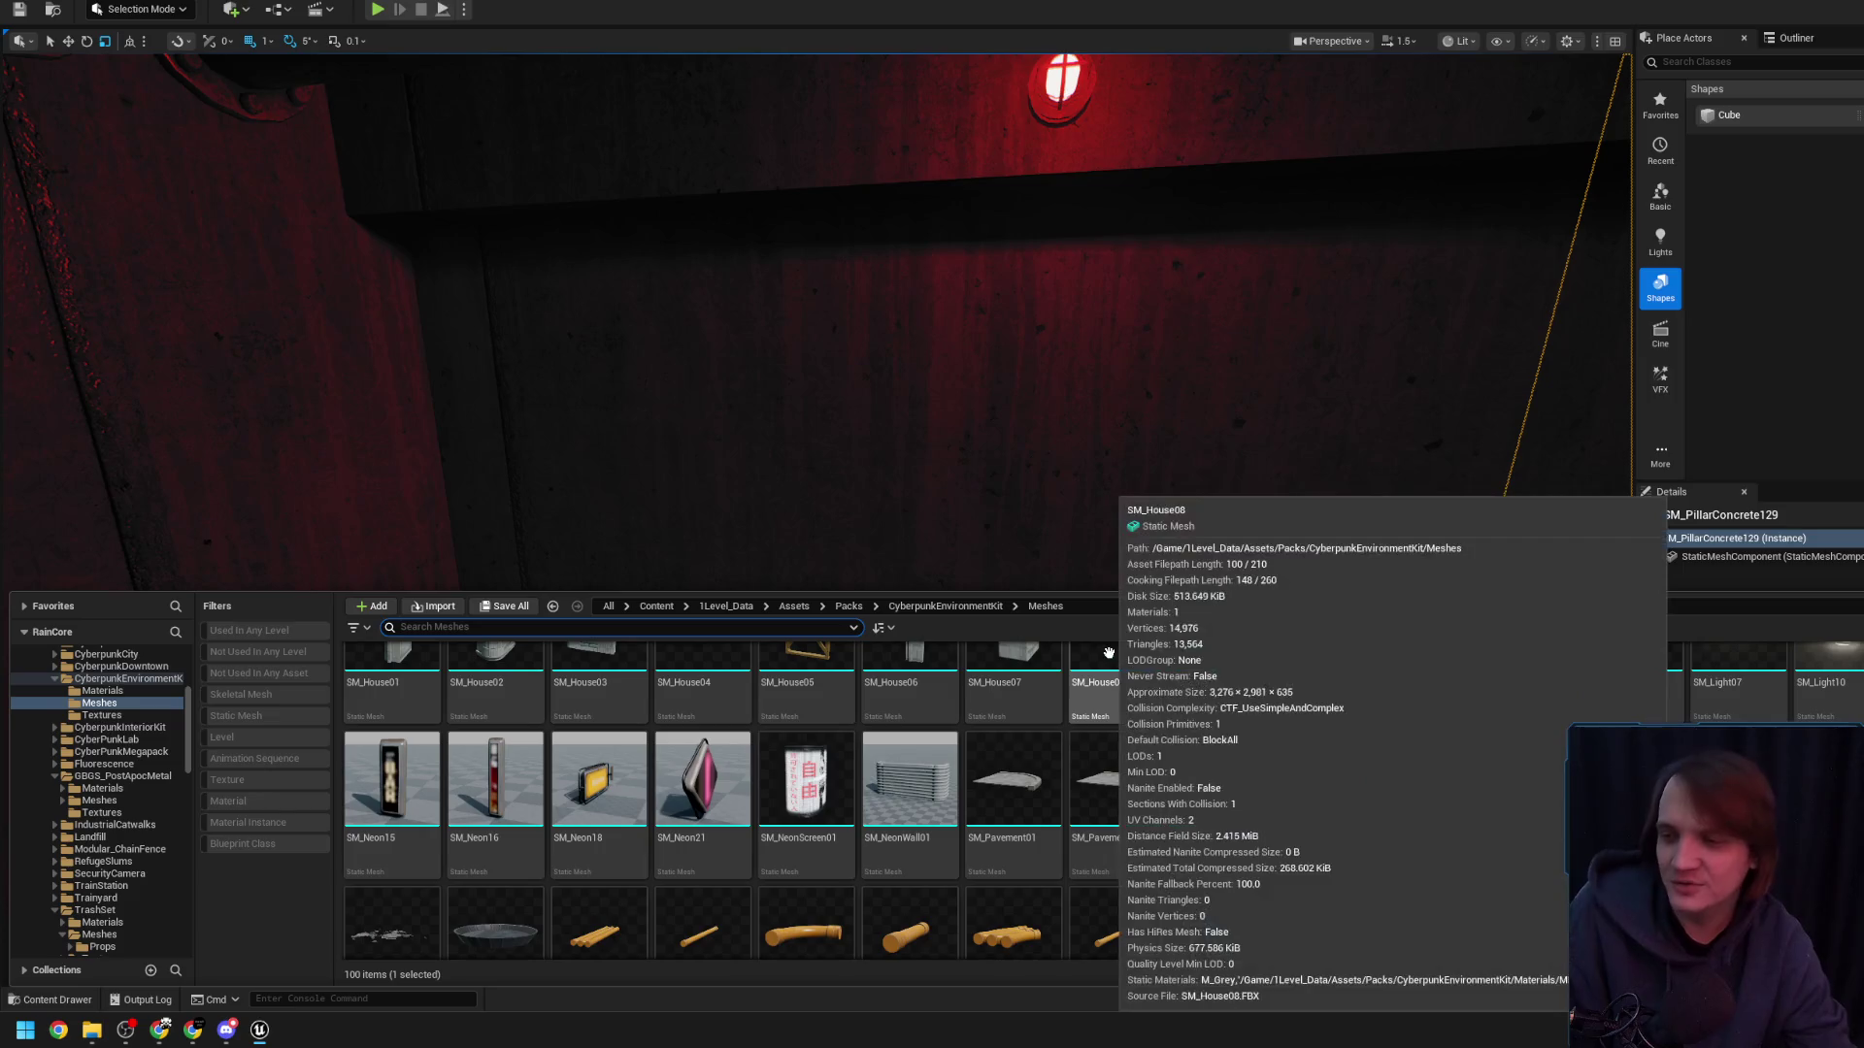
pyautogui.moveTo(1422, 825)
pyautogui.mouseDown()
pyautogui.moveTo(628, 378)
pyautogui.moveTo(487, 753)
pyautogui.moveTo(529, 869)
pyautogui.moveTo(592, 874)
pyautogui.moveTo(508, 920)
pyautogui.mouseUp()
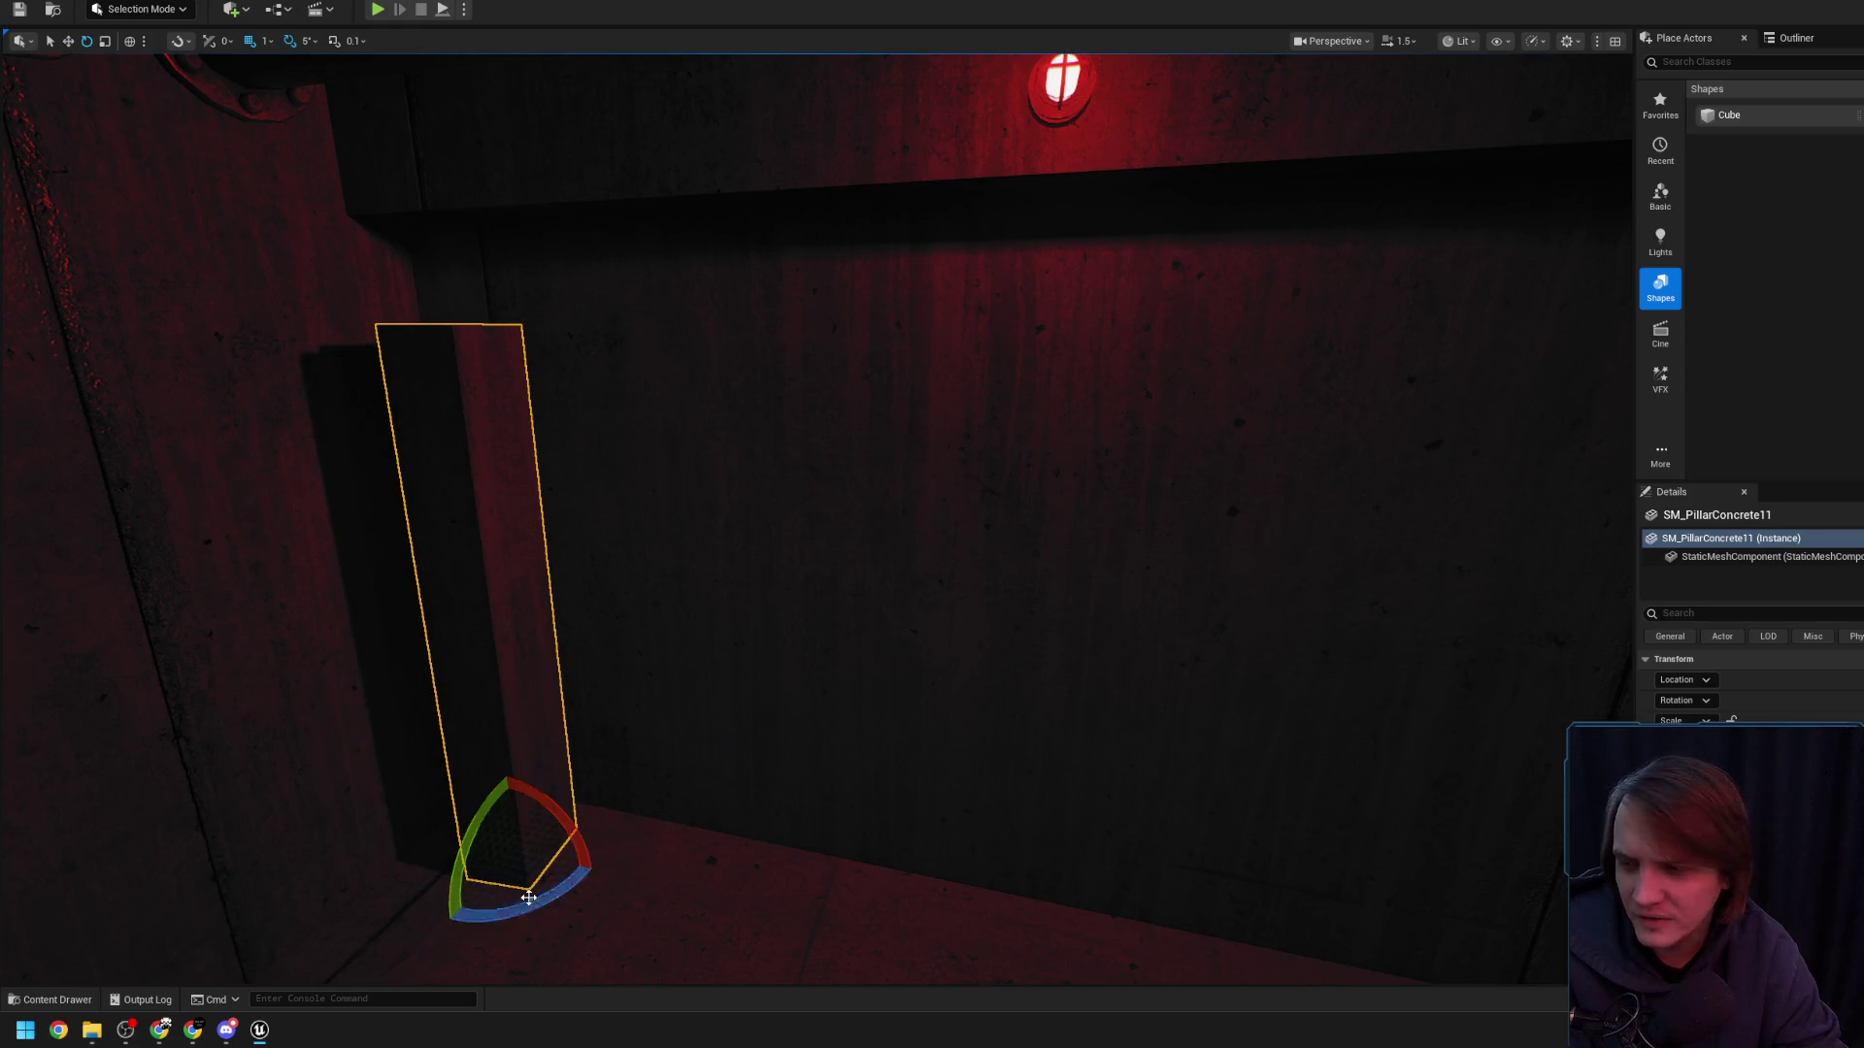
# - Rotate the pillar -90° and move it flush against the red-lit wall
pyautogui.scroll(-3, 816, 524)
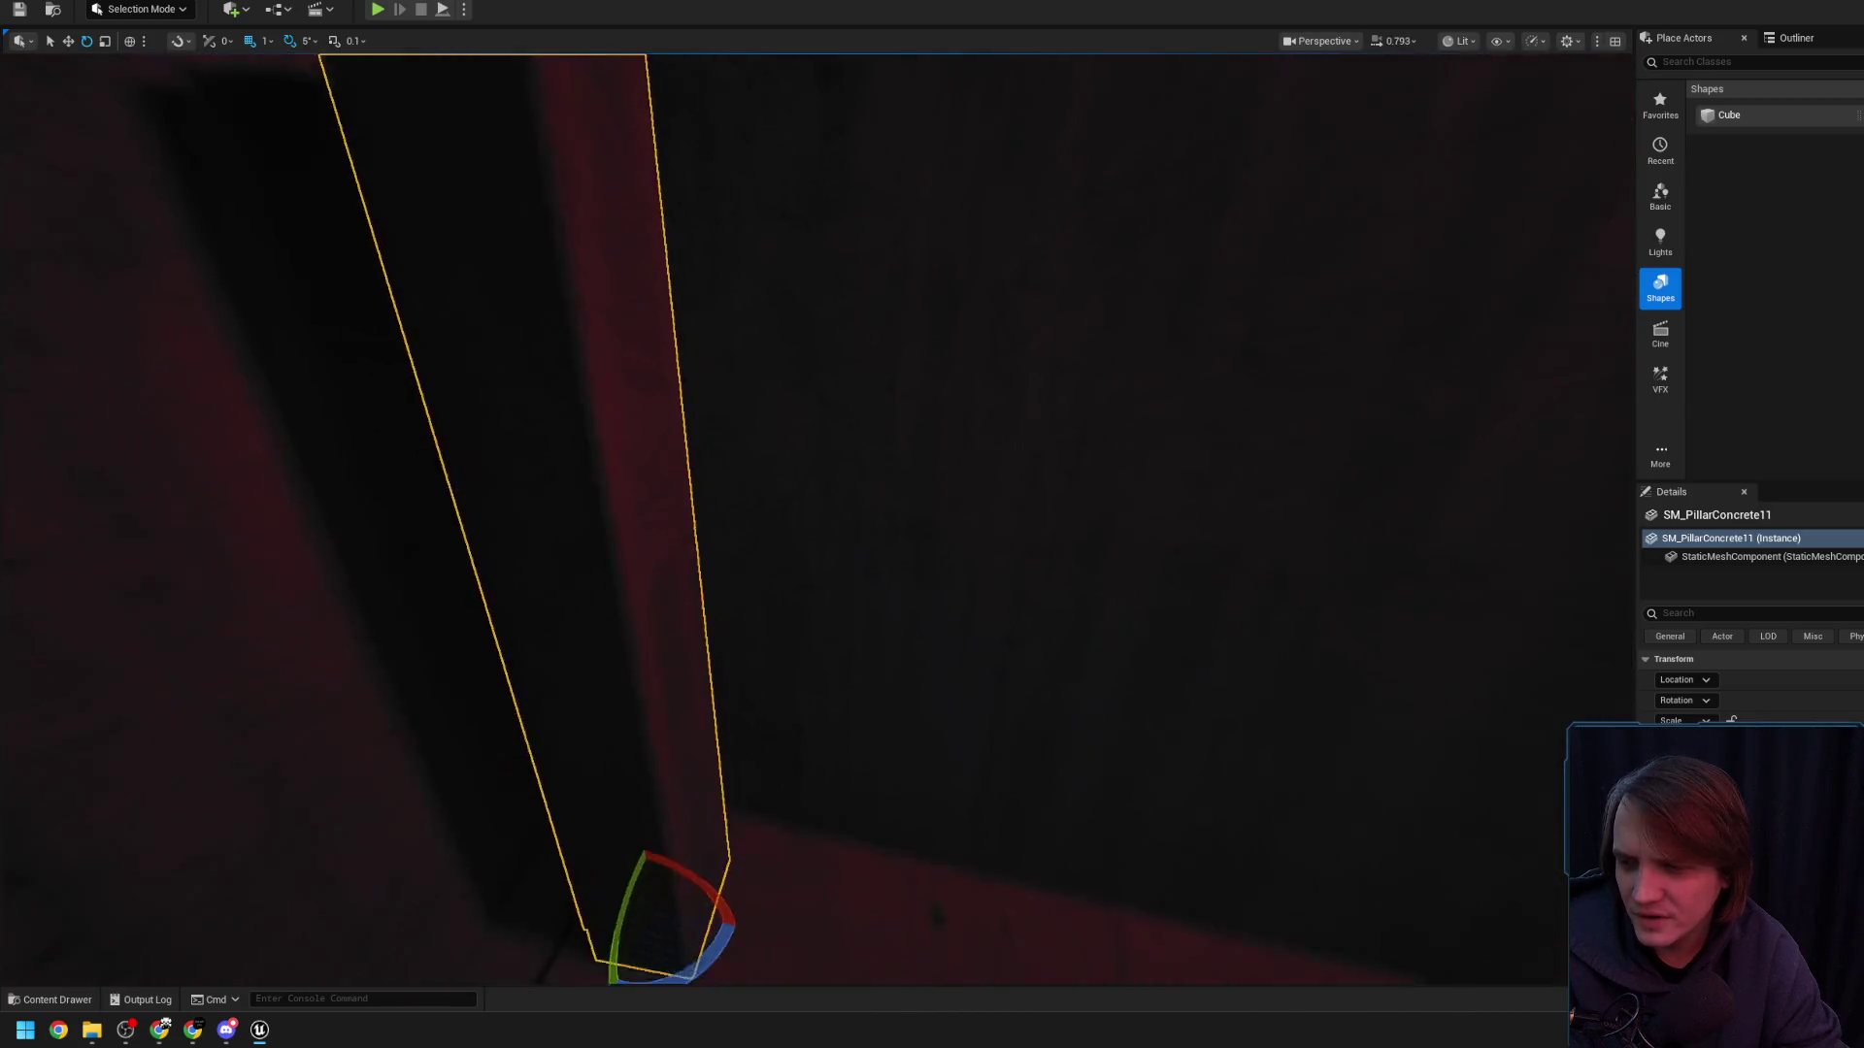
pyautogui.scroll(-3, 650, 757)
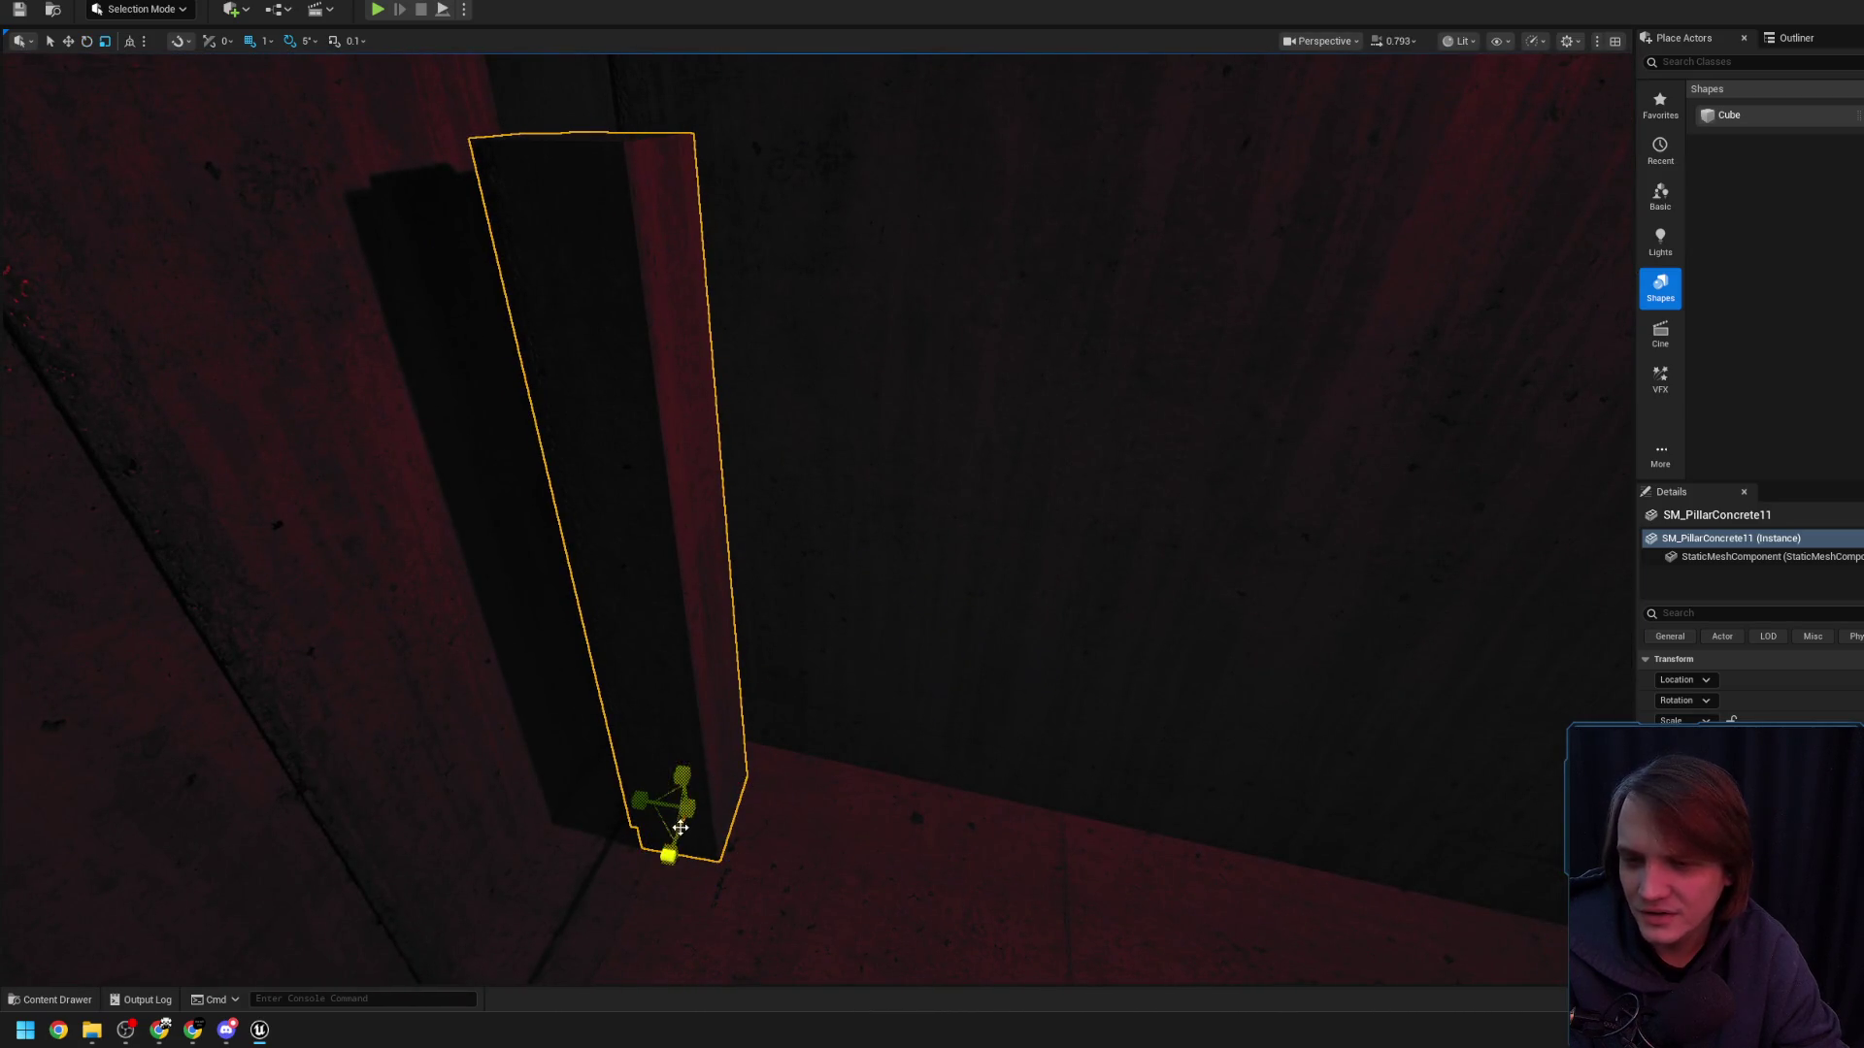
pyautogui.moveTo(641, 891)
pyautogui.mouseDown()
pyautogui.moveTo(749, 877)
pyautogui.moveTo(770, 854)
pyautogui.moveTo(774, 831)
pyautogui.moveTo(704, 830)
pyautogui.moveTo(755, 864)
pyautogui.mouseUp()
pyautogui.press('w')
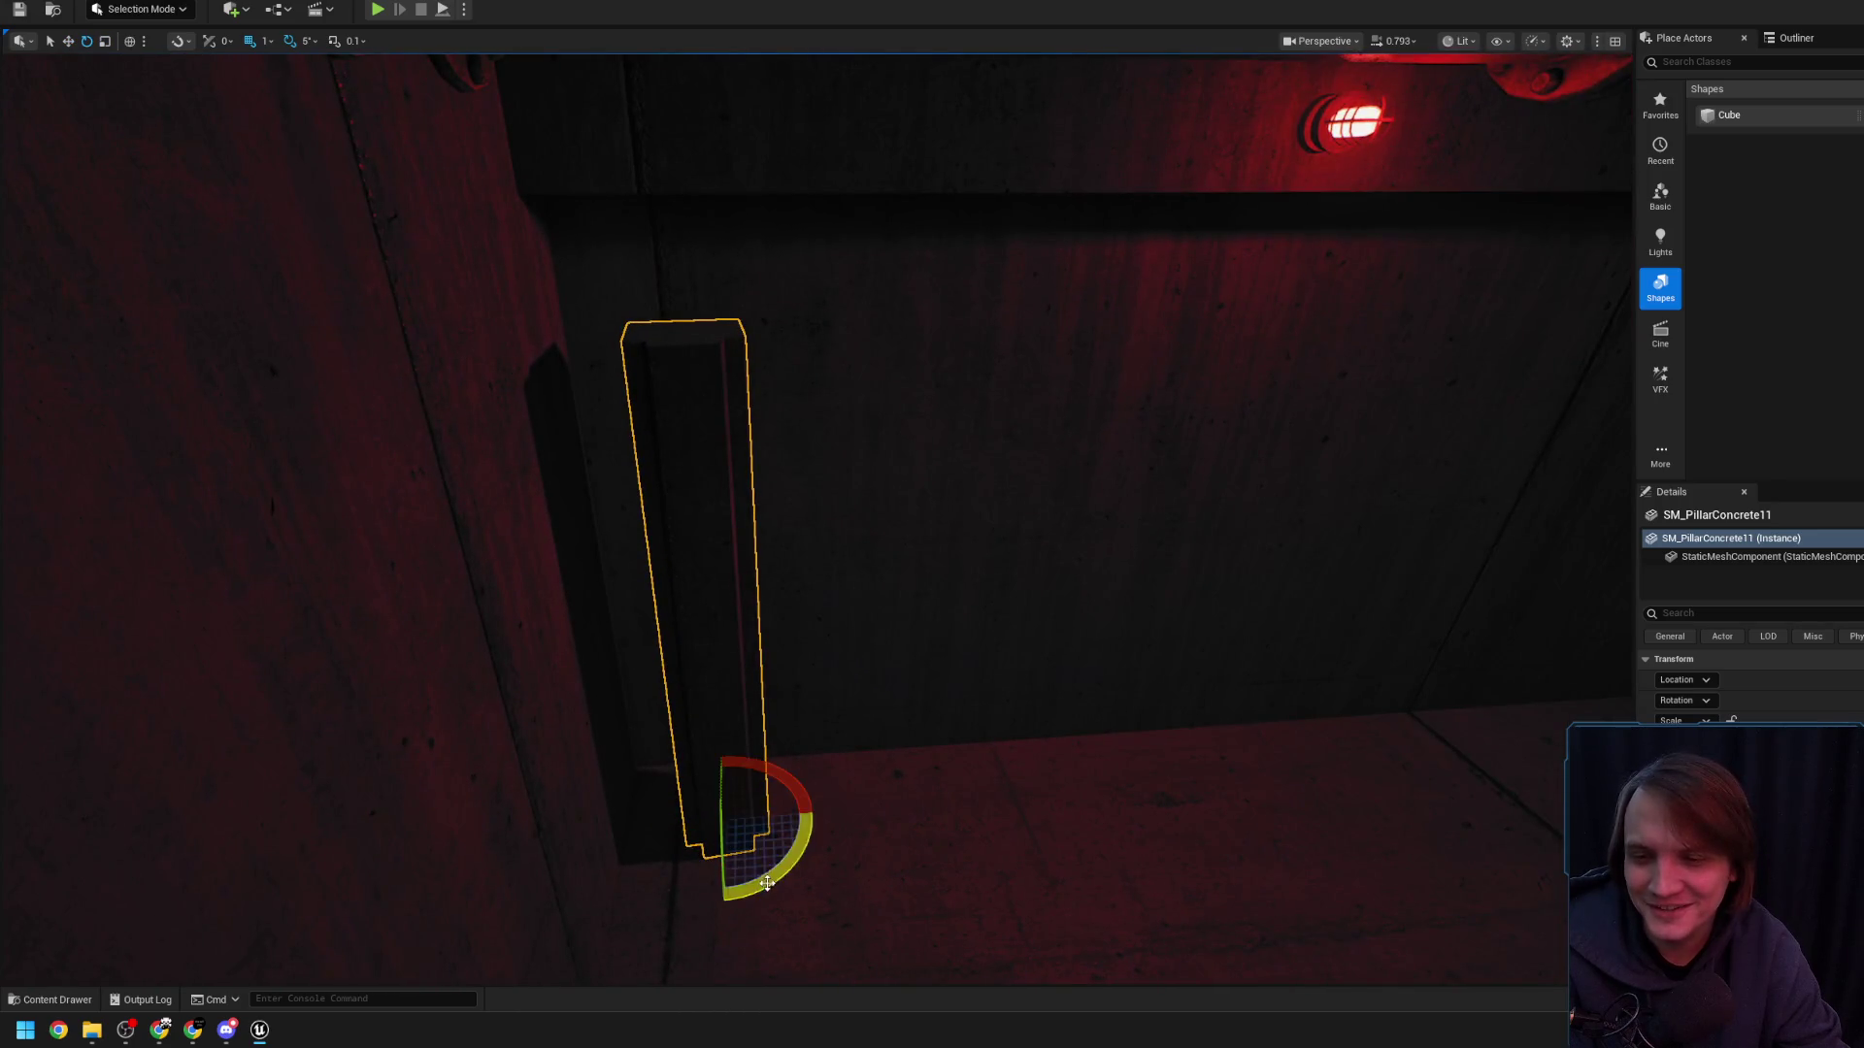
pyautogui.press('r')
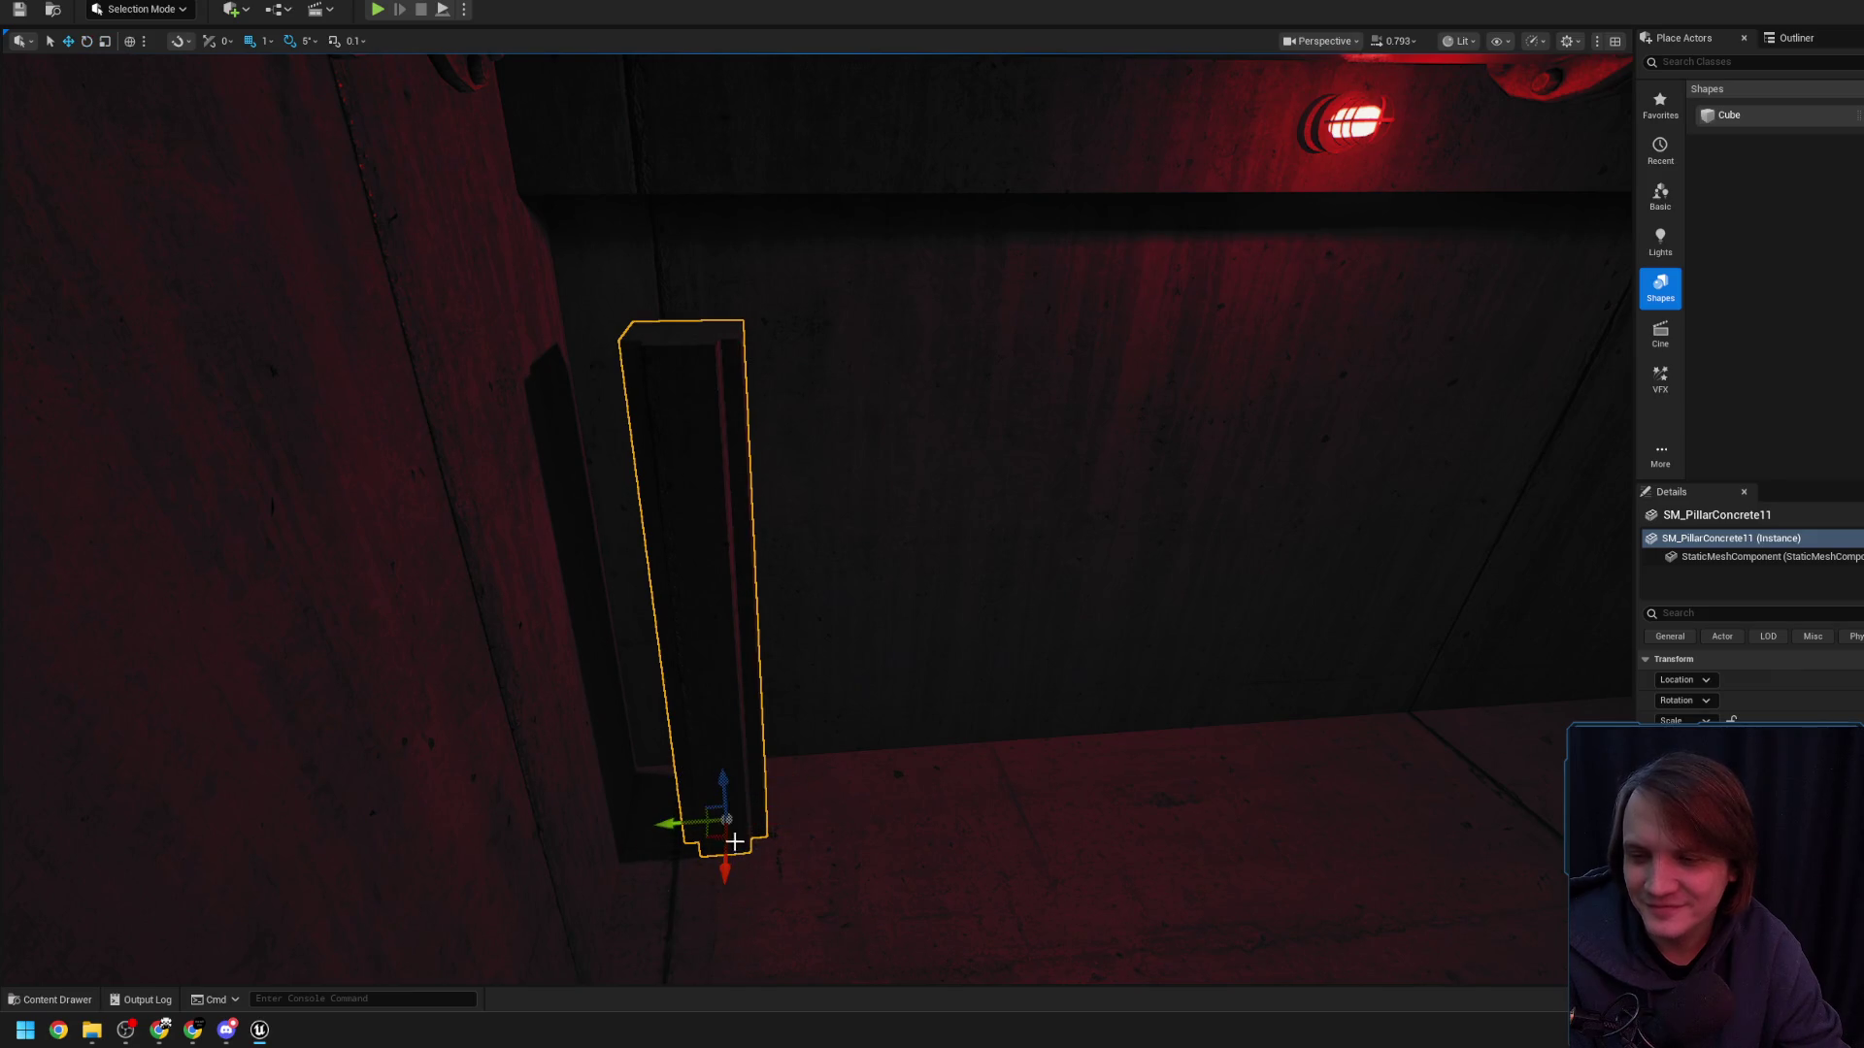
pyautogui.moveTo(711, 832)
pyautogui.mouseDown()
pyautogui.moveTo(658, 787)
pyautogui.moveTo(699, 718)
pyautogui.moveTo(649, 782)
pyautogui.moveTo(730, 852)
pyautogui.moveTo(644, 769)
pyautogui.moveTo(708, 698)
pyautogui.moveTo(702, 663)
pyautogui.moveTo(583, 881)
pyautogui.moveTo(624, 842)
pyautogui.mouseUp()
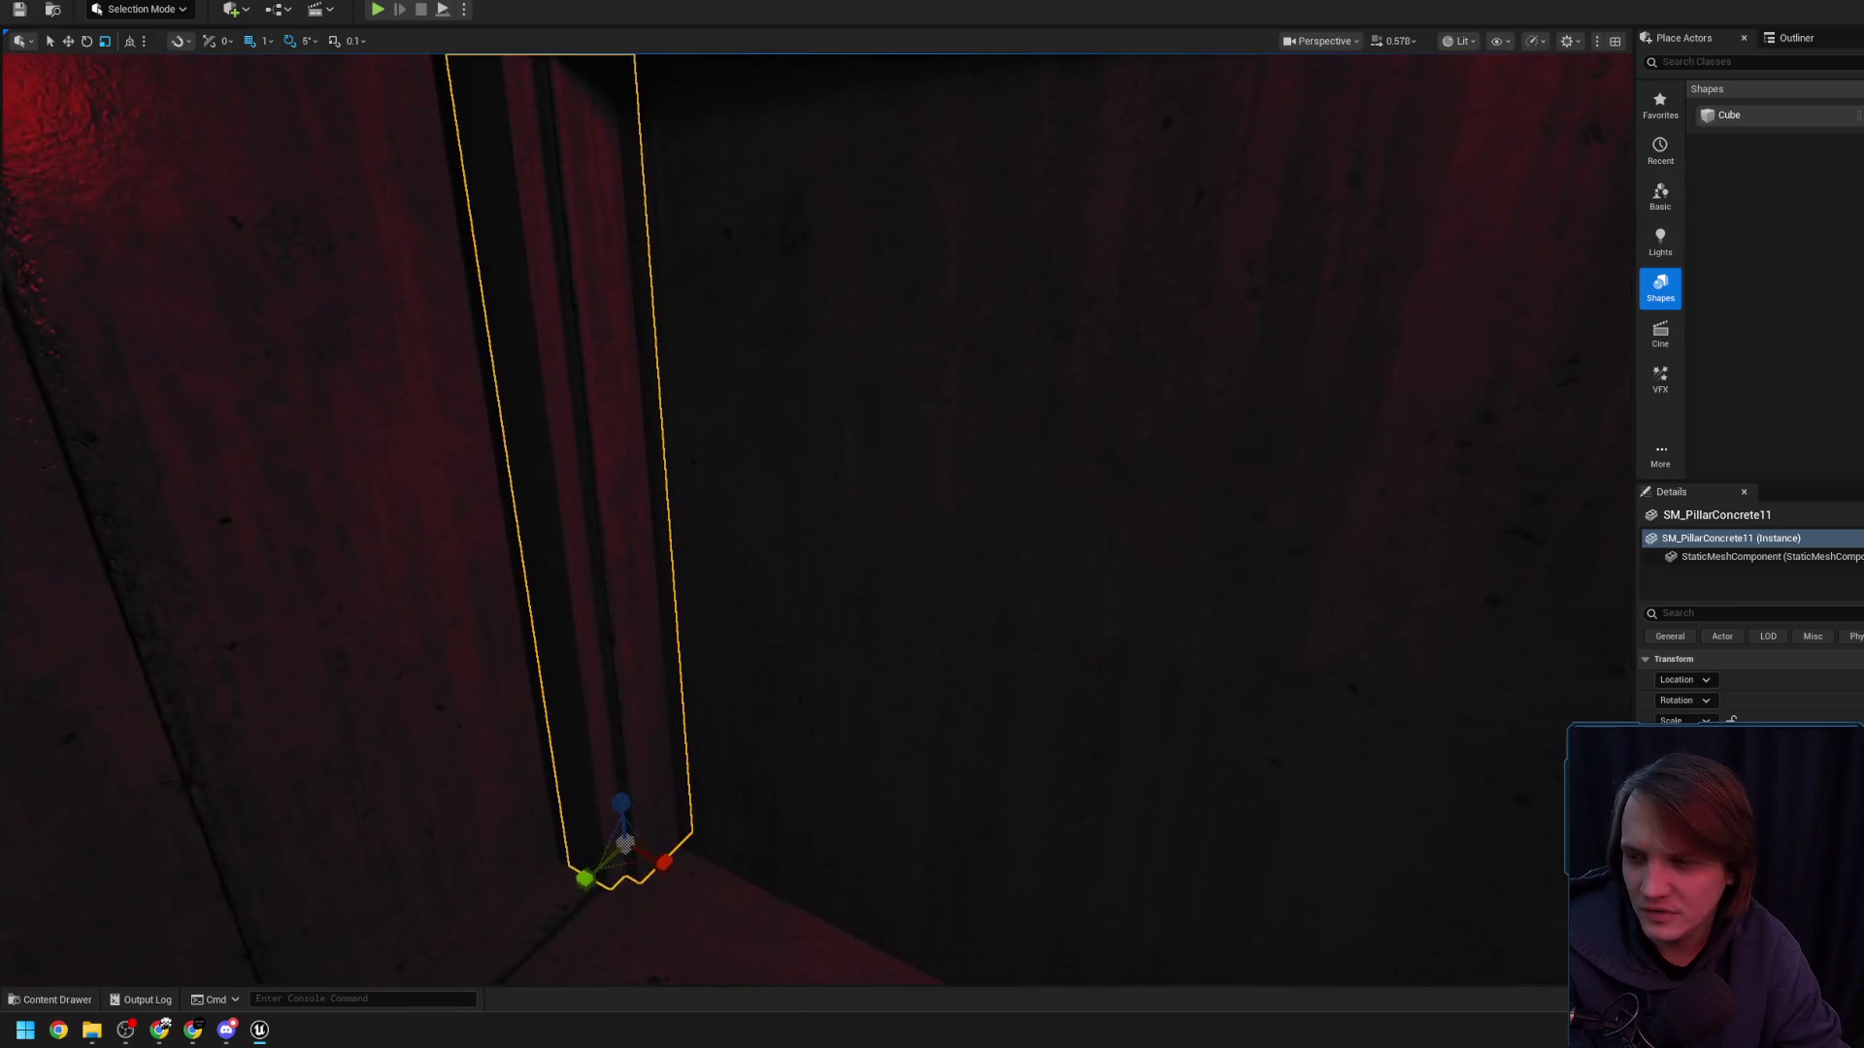
pyautogui.moveTo(721, 715)
pyautogui.mouseDown()
pyautogui.moveTo(666, 796)
pyautogui.moveTo(596, 764)
pyautogui.moveTo(437, 602)
pyautogui.moveTo(394, 697)
pyautogui.moveTo(923, 741)
pyautogui.moveTo(980, 805)
pyautogui.moveTo(748, 854)
pyautogui.moveTo(1136, 861)
pyautogui.moveTo(991, 854)
pyautogui.moveTo(1018, 799)
pyautogui.mouseUp()
pyautogui.moveTo(953, 728); pyautogui.dragTo(954, 732)
pyautogui.press('f')
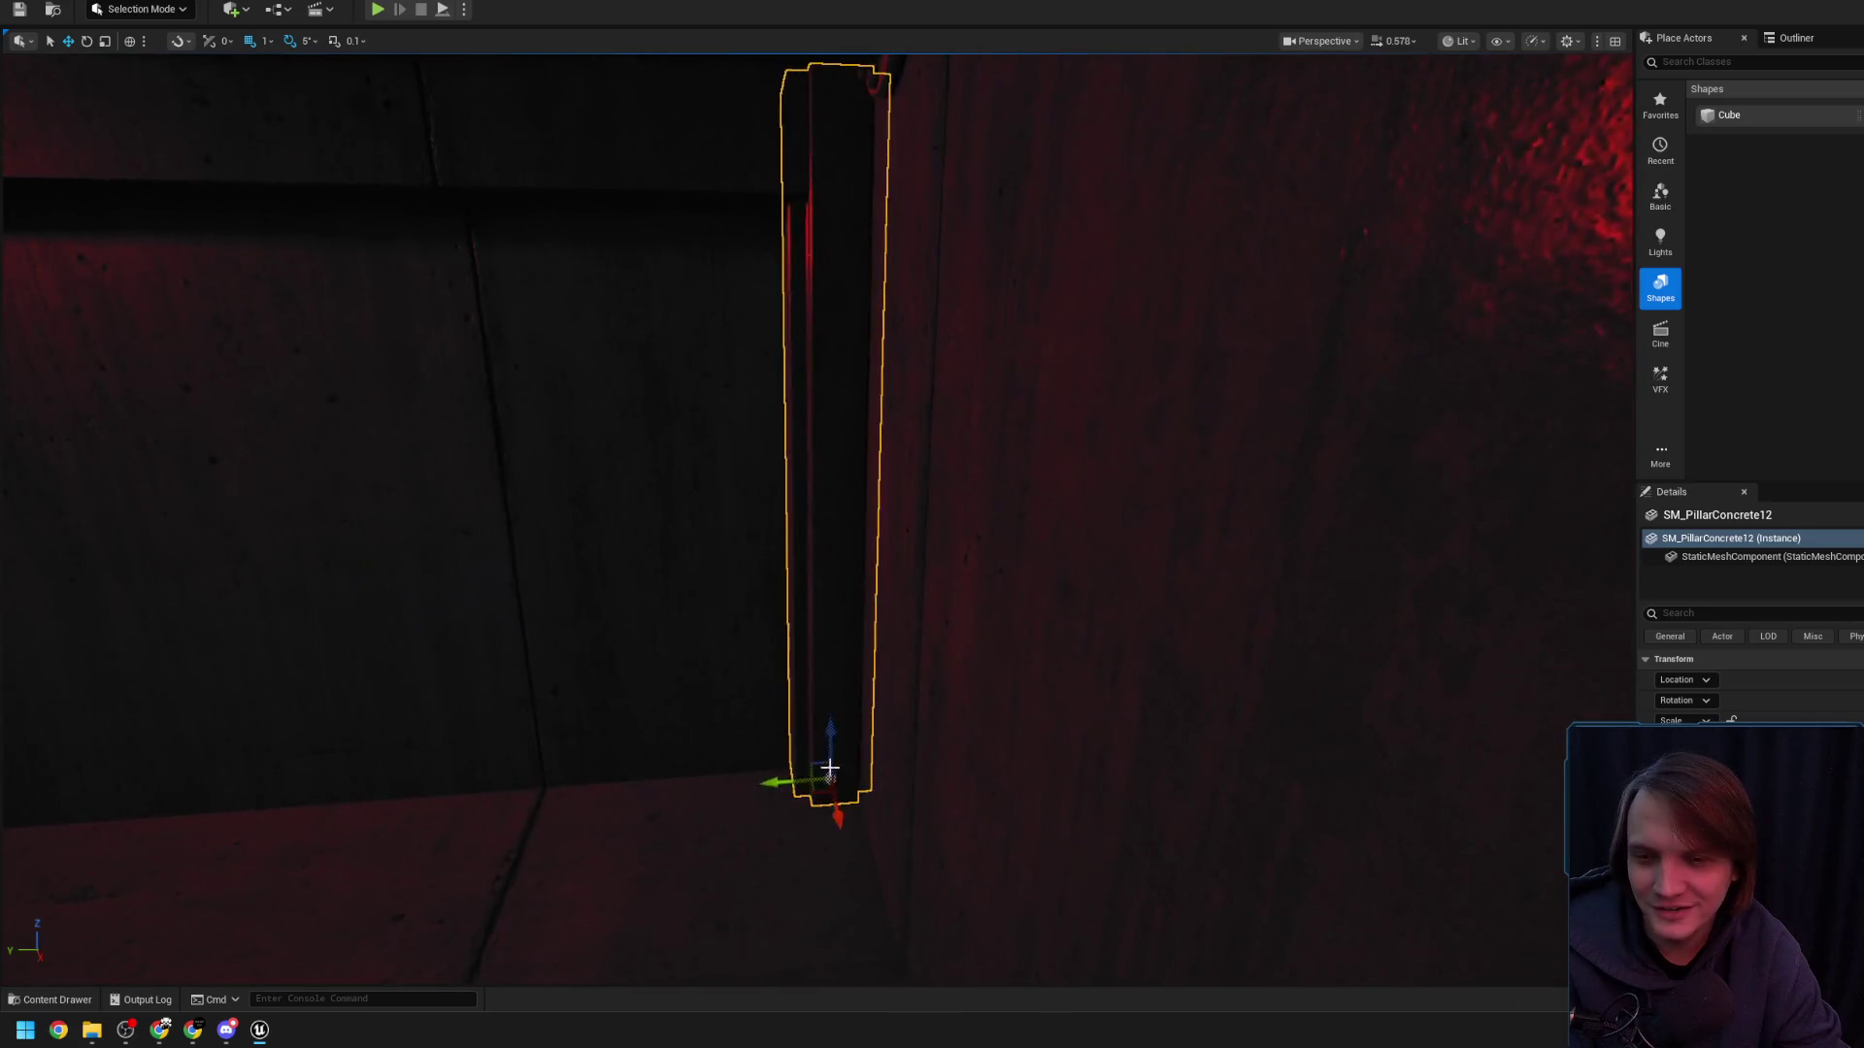
# - Select the second pillar, SM_PillarConcrete12, and inspect it against the wall corner
pyautogui.moveTo(800, 744); pyautogui.dragTo(799, 724)
pyautogui.click(466, 582)
pyautogui.moveTo(435, 838); pyautogui.dragTo(508, 834)
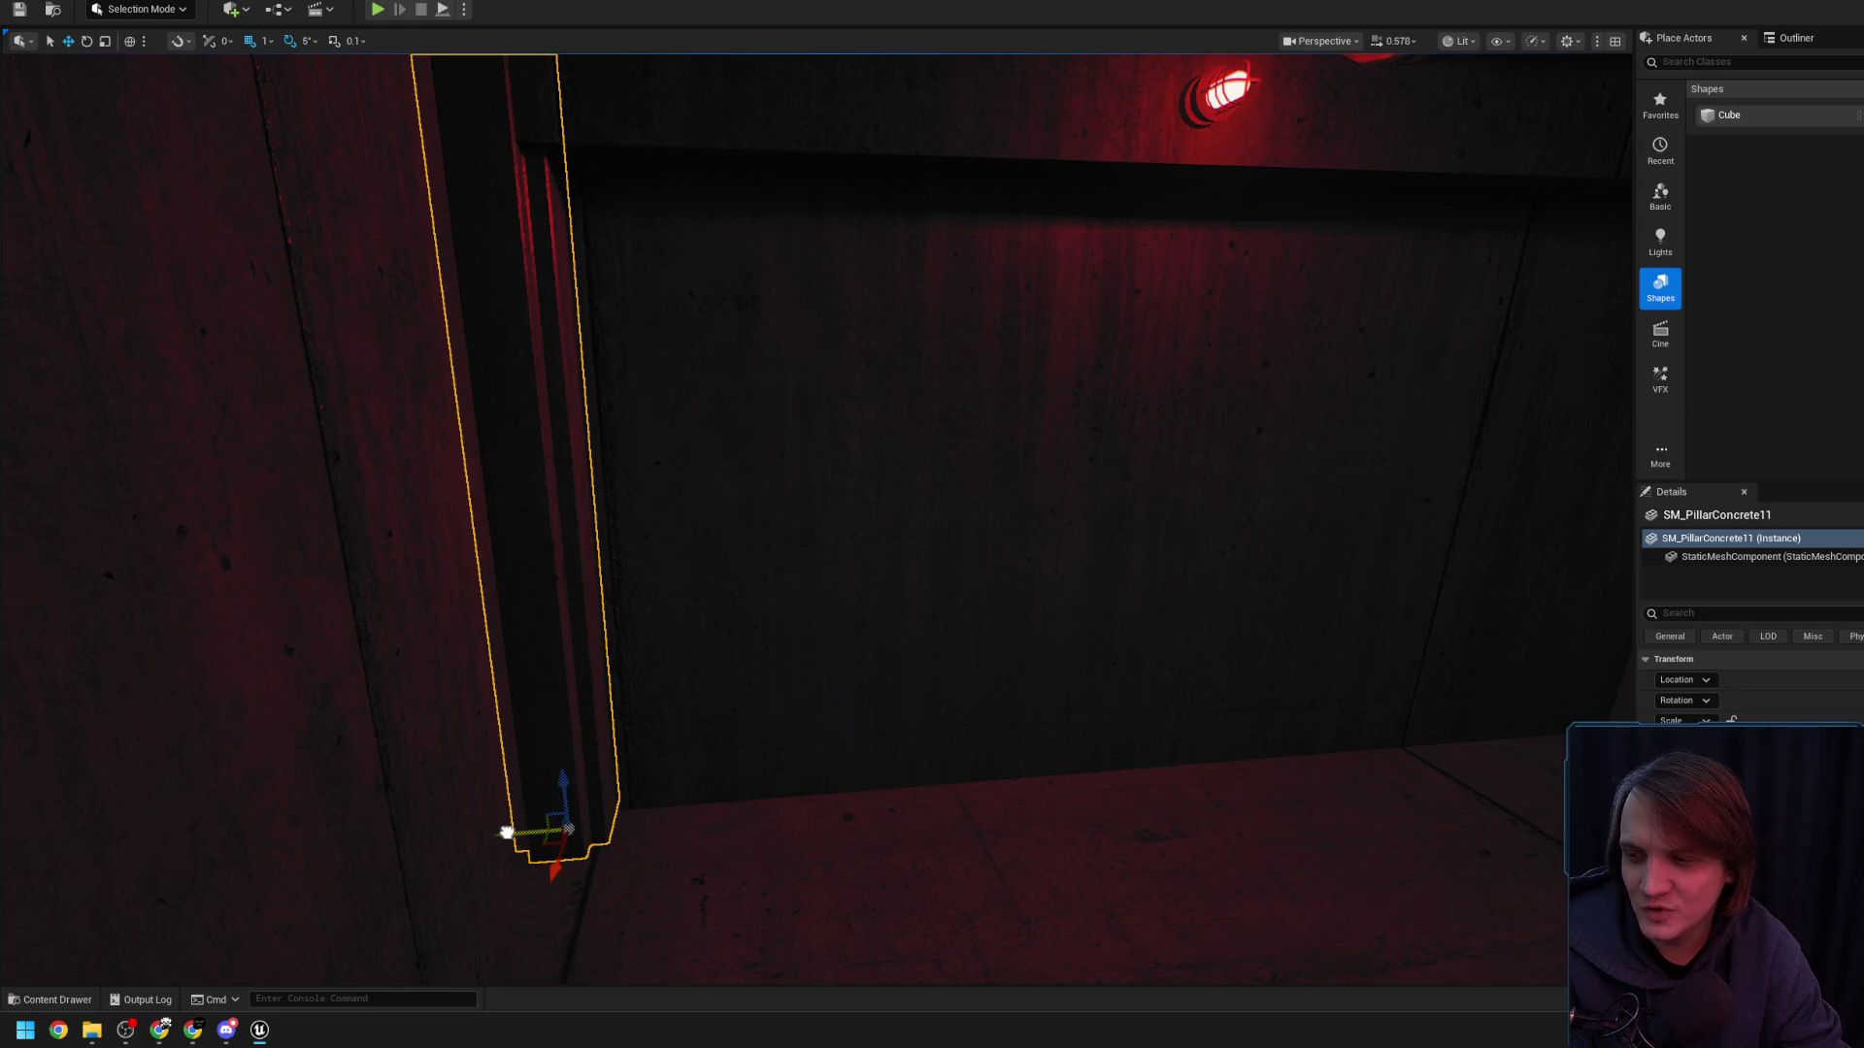
pyautogui.moveTo(591, 786); pyautogui.dragTo(603, 778)
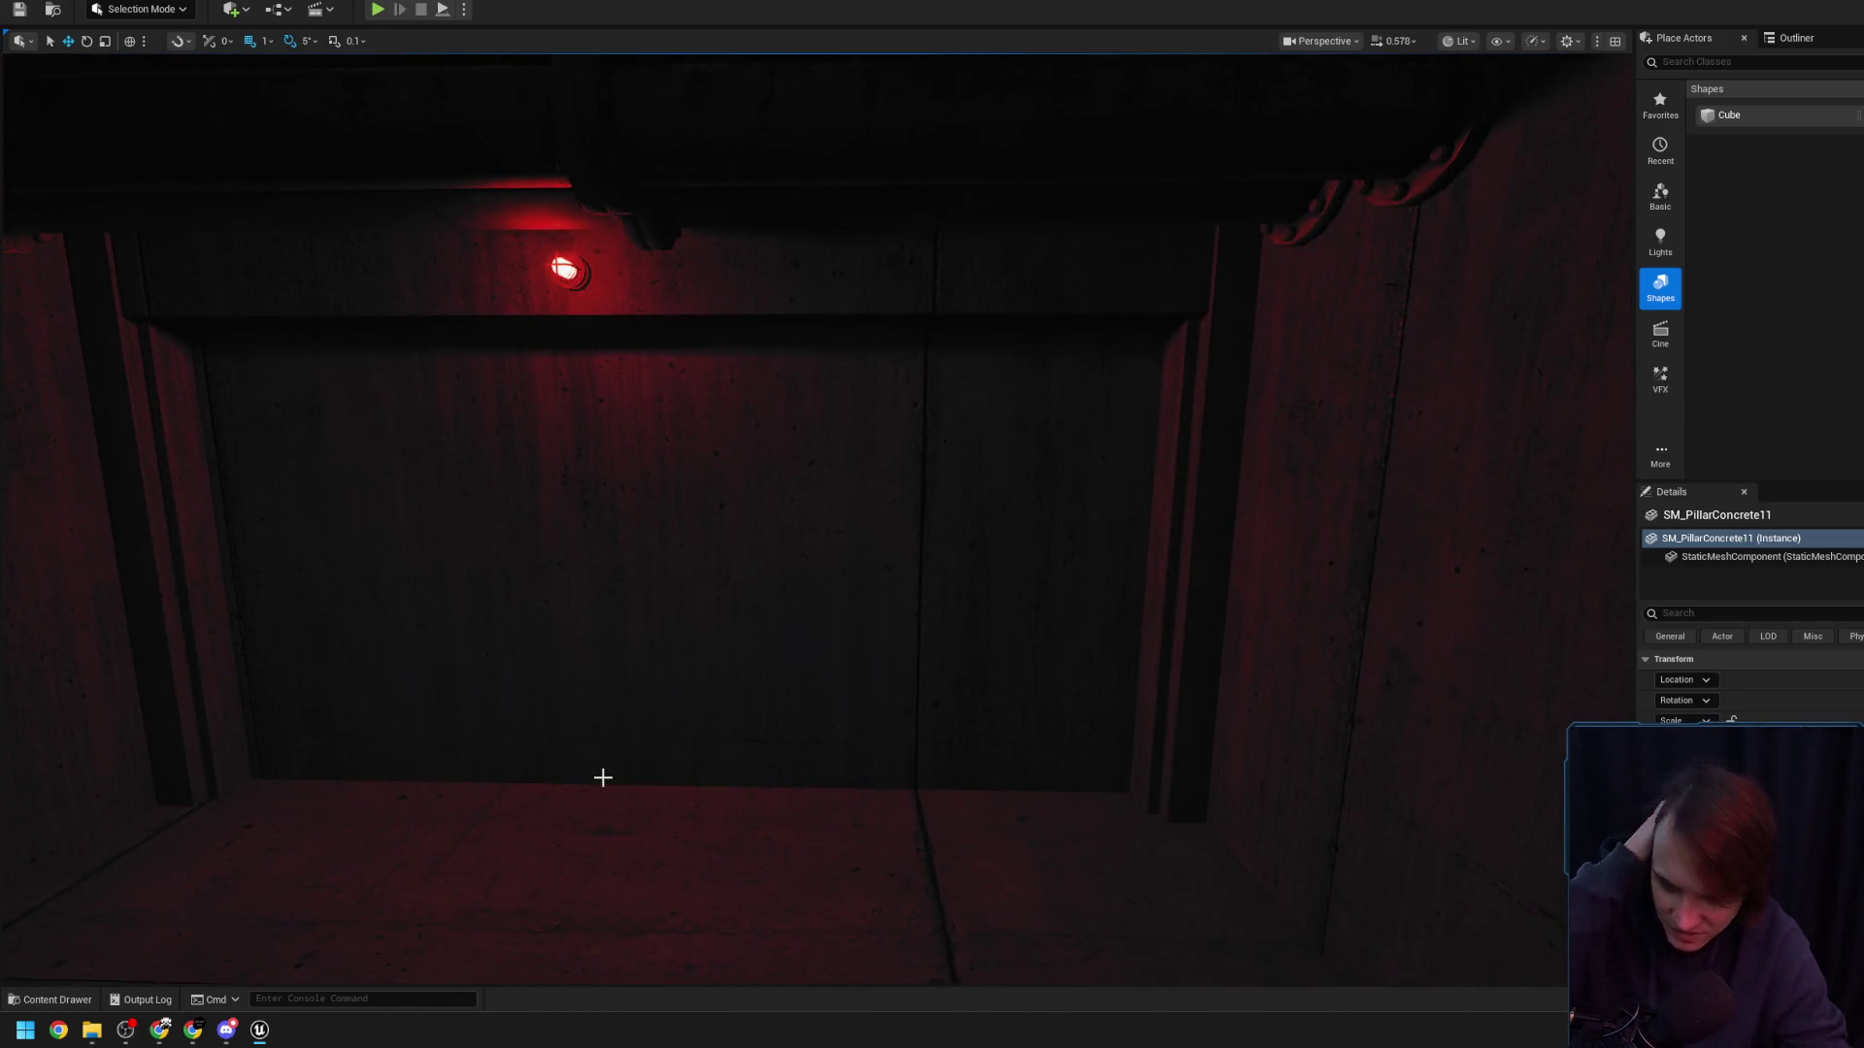
pyautogui.moveTo(1145, 665)
pyautogui.mouseDown()
pyautogui.moveTo(1156, 686)
pyautogui.moveTo(1085, 673)
pyautogui.mouseUp()
pyautogui.press('Escape')
pyautogui.click(1017, 582)
pyautogui.moveTo(1012, 557)
pyautogui.mouseDown()
pyautogui.moveTo(1017, 602)
pyautogui.moveTo(1009, 575)
pyautogui.mouseUp()
pyautogui.moveTo(1006, 722); pyautogui.dragTo(1005, 694)
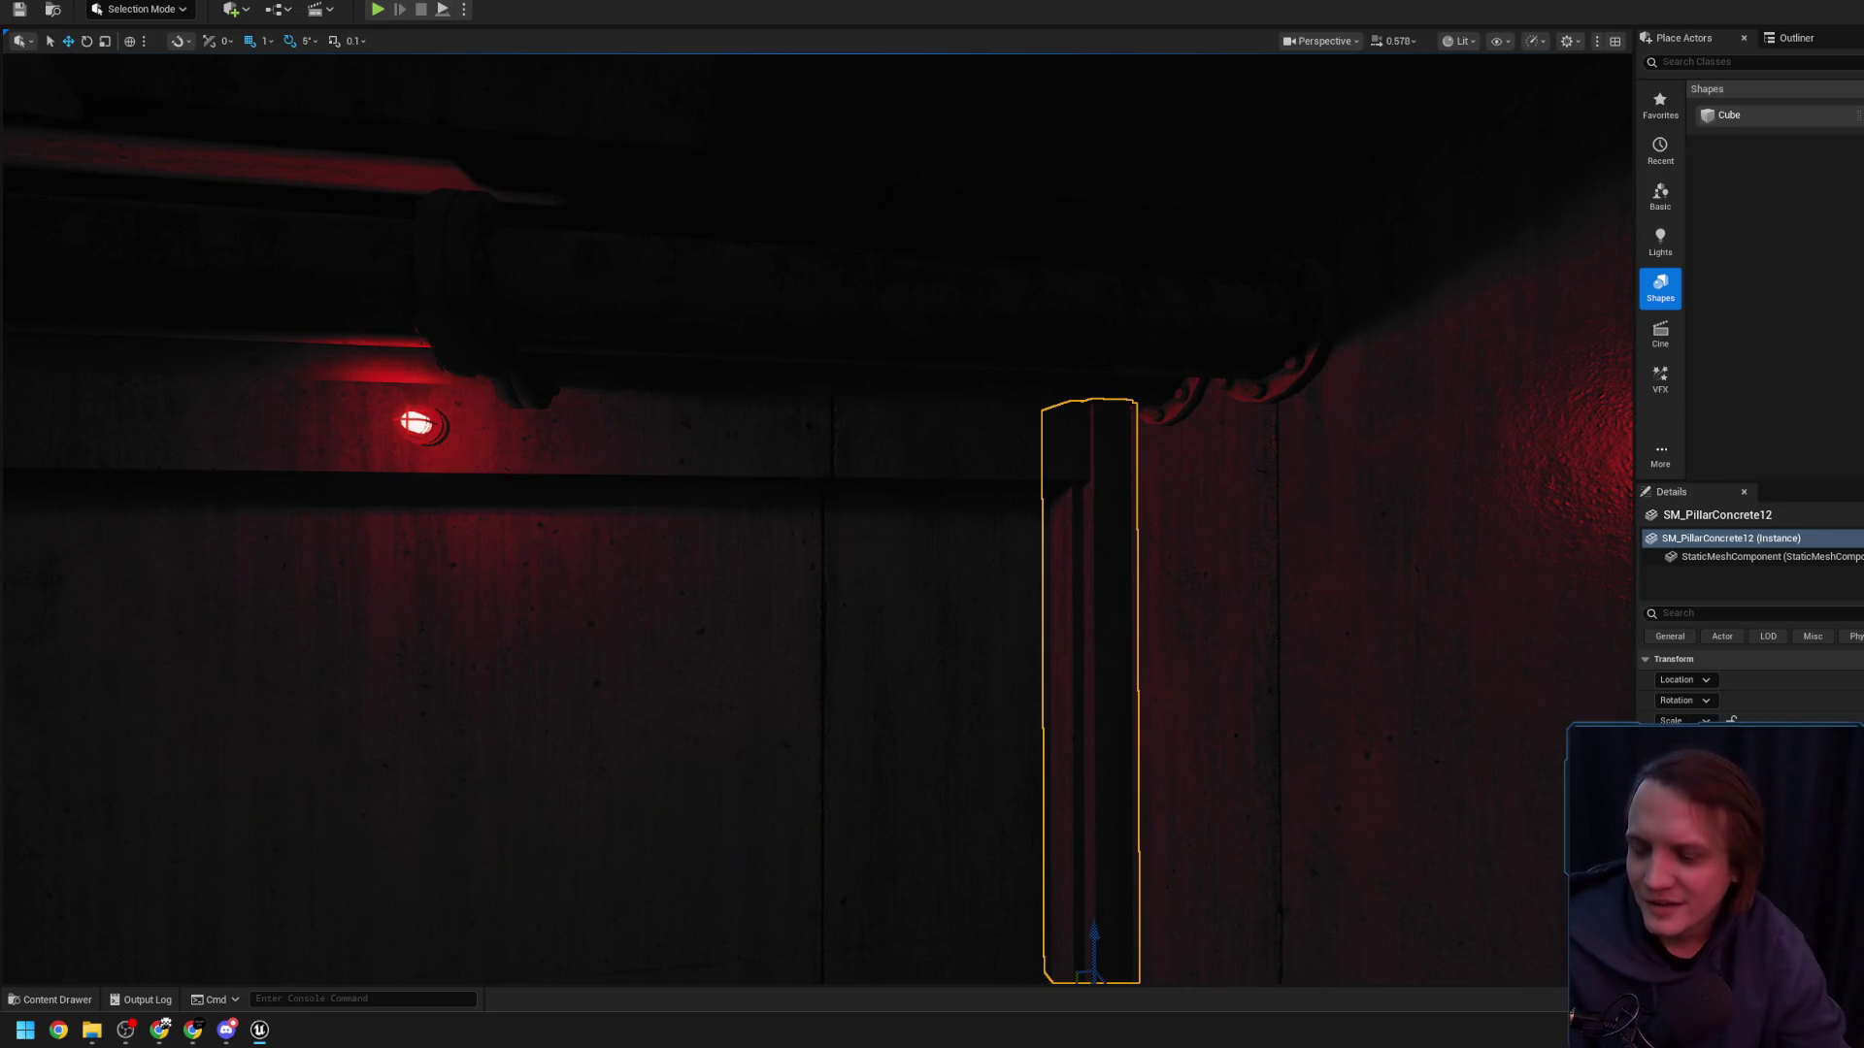
pyautogui.moveTo(1005, 694); pyautogui.dragTo(719, 673)
pyautogui.moveTo(546, 497)
pyautogui.mouseDown()
pyautogui.moveTo(505, 515)
pyautogui.moveTo(500, 563)
pyautogui.mouseUp()
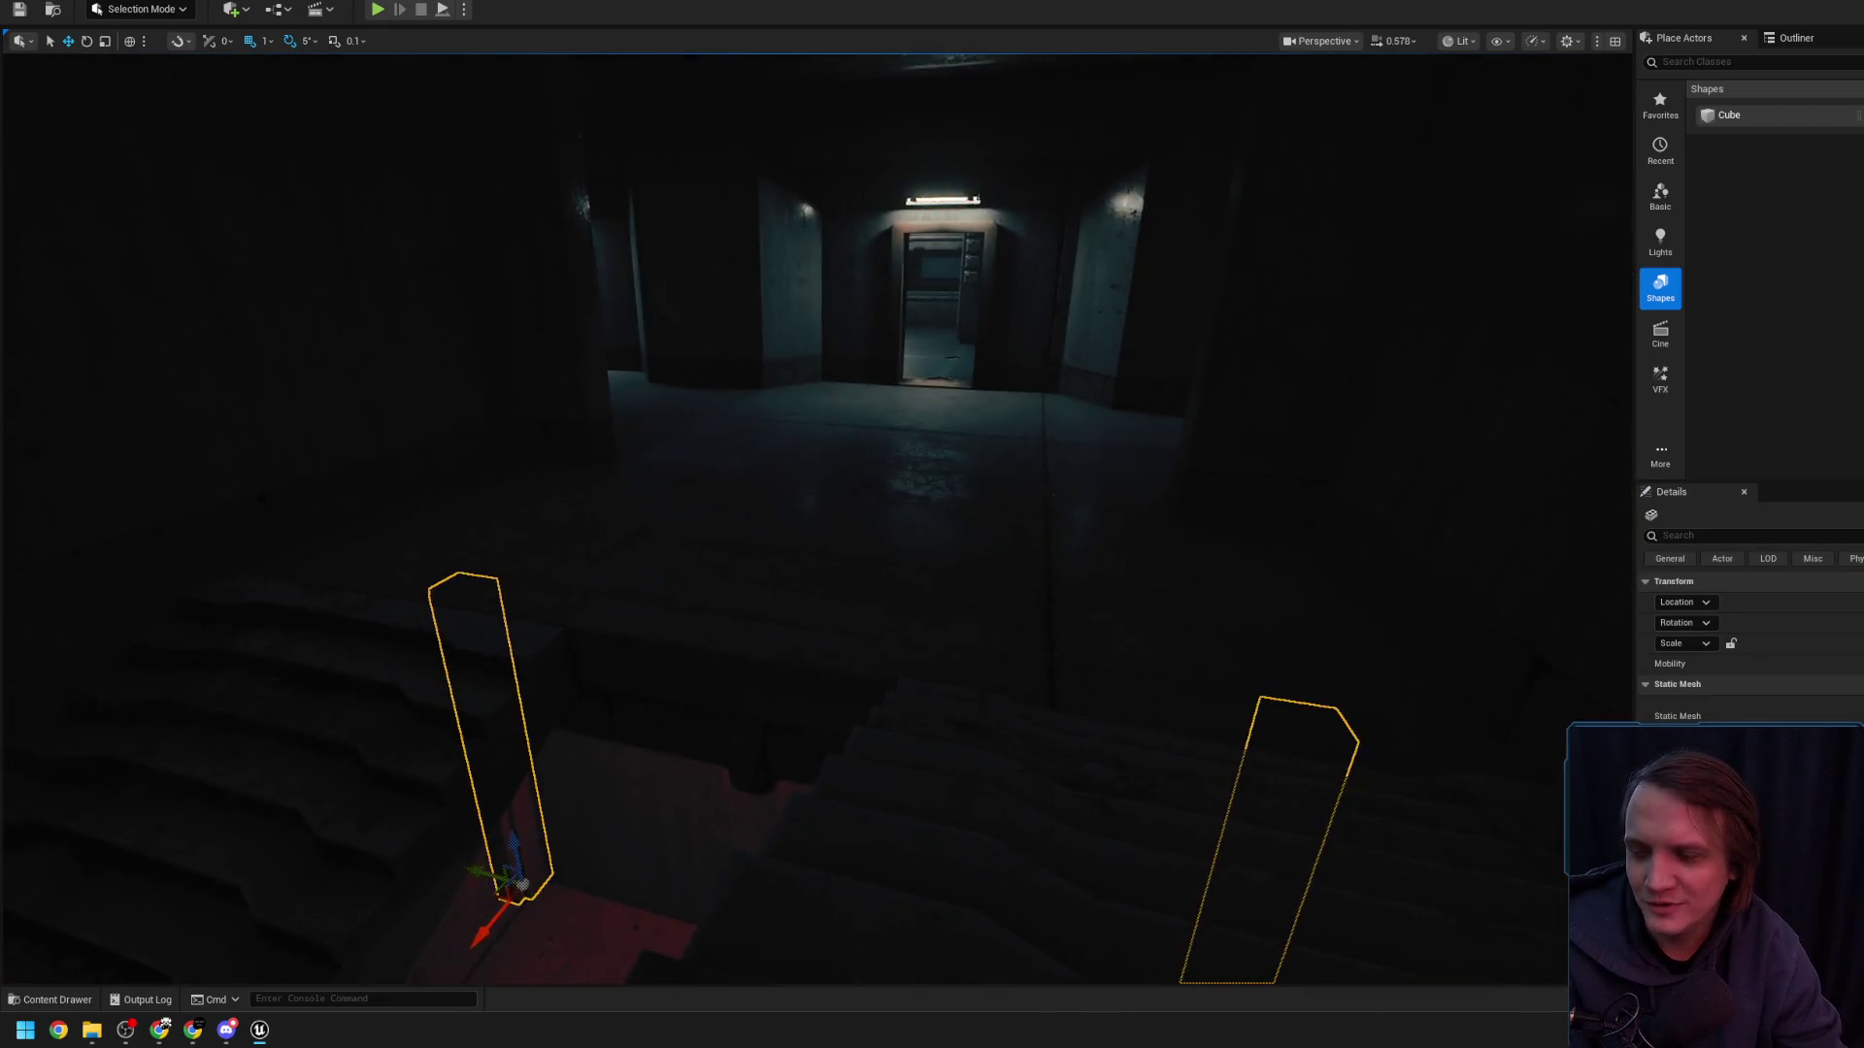
# - Select both concrete pillars beside the red-lit wall above the stairs
pyautogui.moveTo(558, 757)
pyautogui.mouseDown()
pyautogui.moveTo(433, 859)
pyautogui.moveTo(451, 849)
pyautogui.mouseUp()
pyautogui.moveTo(558, 778)
pyautogui.mouseDown()
pyautogui.moveTo(582, 845)
pyautogui.moveTo(621, 825)
pyautogui.moveTo(636, 776)
pyautogui.moveTo(602, 728)
pyautogui.moveTo(577, 762)
pyautogui.moveTo(607, 737)
pyautogui.moveTo(932, 671)
pyautogui.mouseUp()
pyautogui.click(971, 582)
pyautogui.moveTo(941, 588); pyautogui.dragTo(898, 714)
pyautogui.moveTo(840, 820); pyautogui.dragTo(855, 835)
pyautogui.keyDown('ctrl'); pyautogui.click(475, 668); pyautogui.keyUp('ctrl')
pyautogui.moveTo(474, 668)
pyautogui.mouseDown()
pyautogui.moveTo(495, 708)
pyautogui.moveTo(458, 695)
pyautogui.mouseUp()
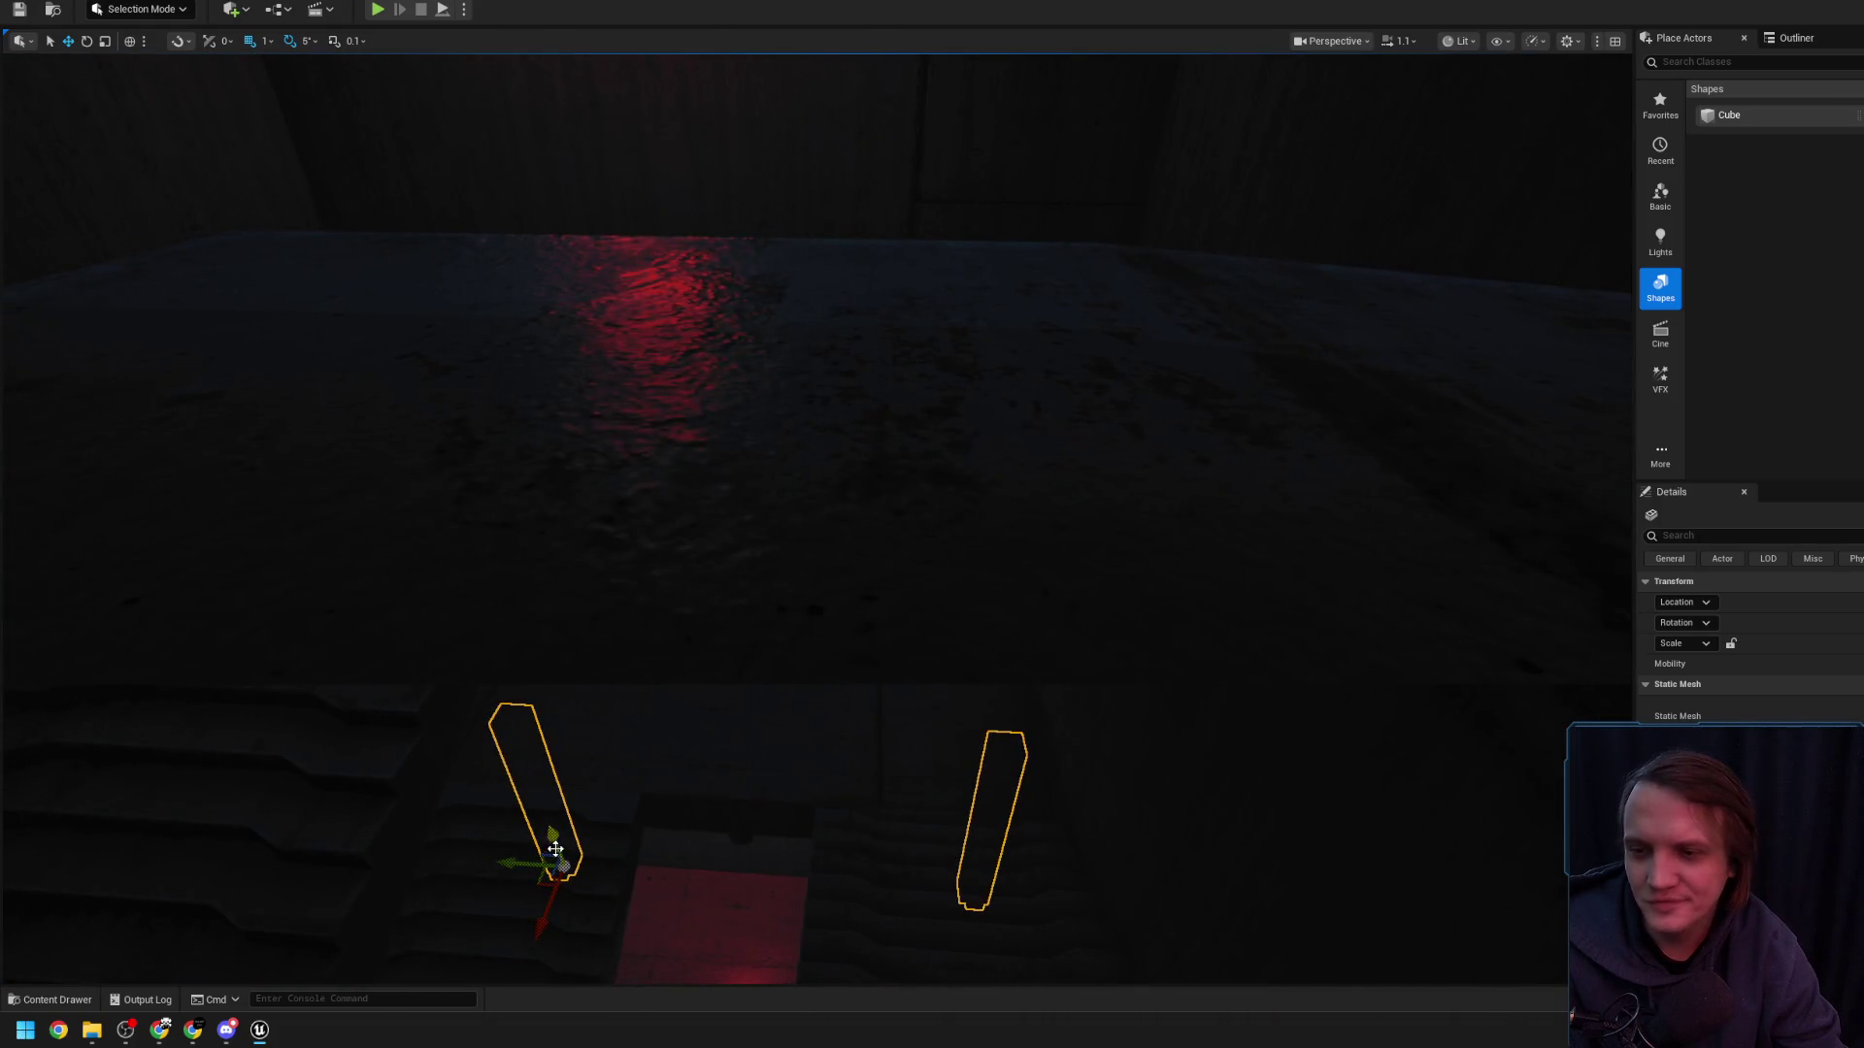
pyautogui.moveTo(523, 452); pyautogui.dragTo(522, 648)
# - Raise both selected pillars higher along the red-lit wall
pyautogui.moveTo(515, 743)
pyautogui.mouseDown()
pyautogui.moveTo(497, 521)
pyautogui.moveTo(593, 678)
pyautogui.moveTo(781, 665)
pyautogui.mouseUp()
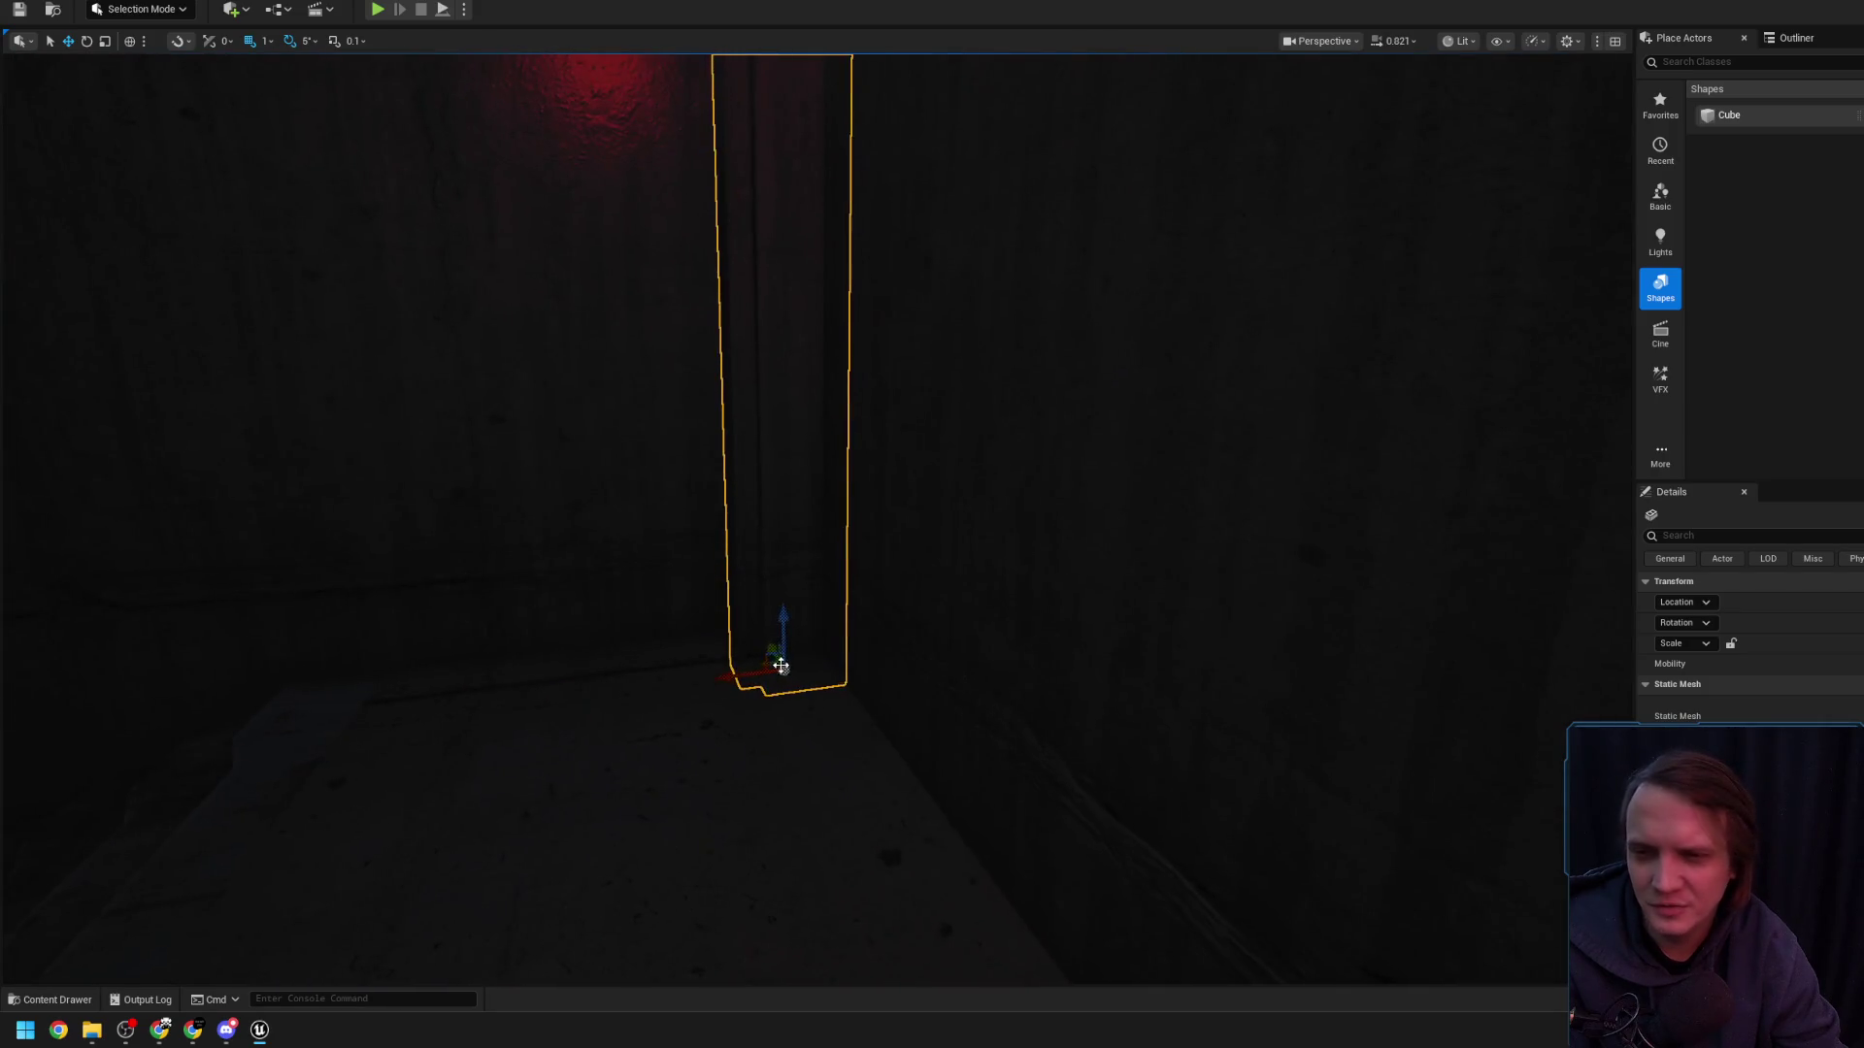
pyautogui.moveTo(777, 603); pyautogui.dragTo(777, 699)
pyautogui.moveTo(709, 630); pyautogui.dragTo(631, 553)
pyautogui.press('e')
pyautogui.moveTo(658, 624)
pyautogui.mouseDown()
pyautogui.moveTo(645, 563)
pyautogui.moveTo(717, 757)
pyautogui.mouseUp()
pyautogui.press('r')
pyautogui.press('w')
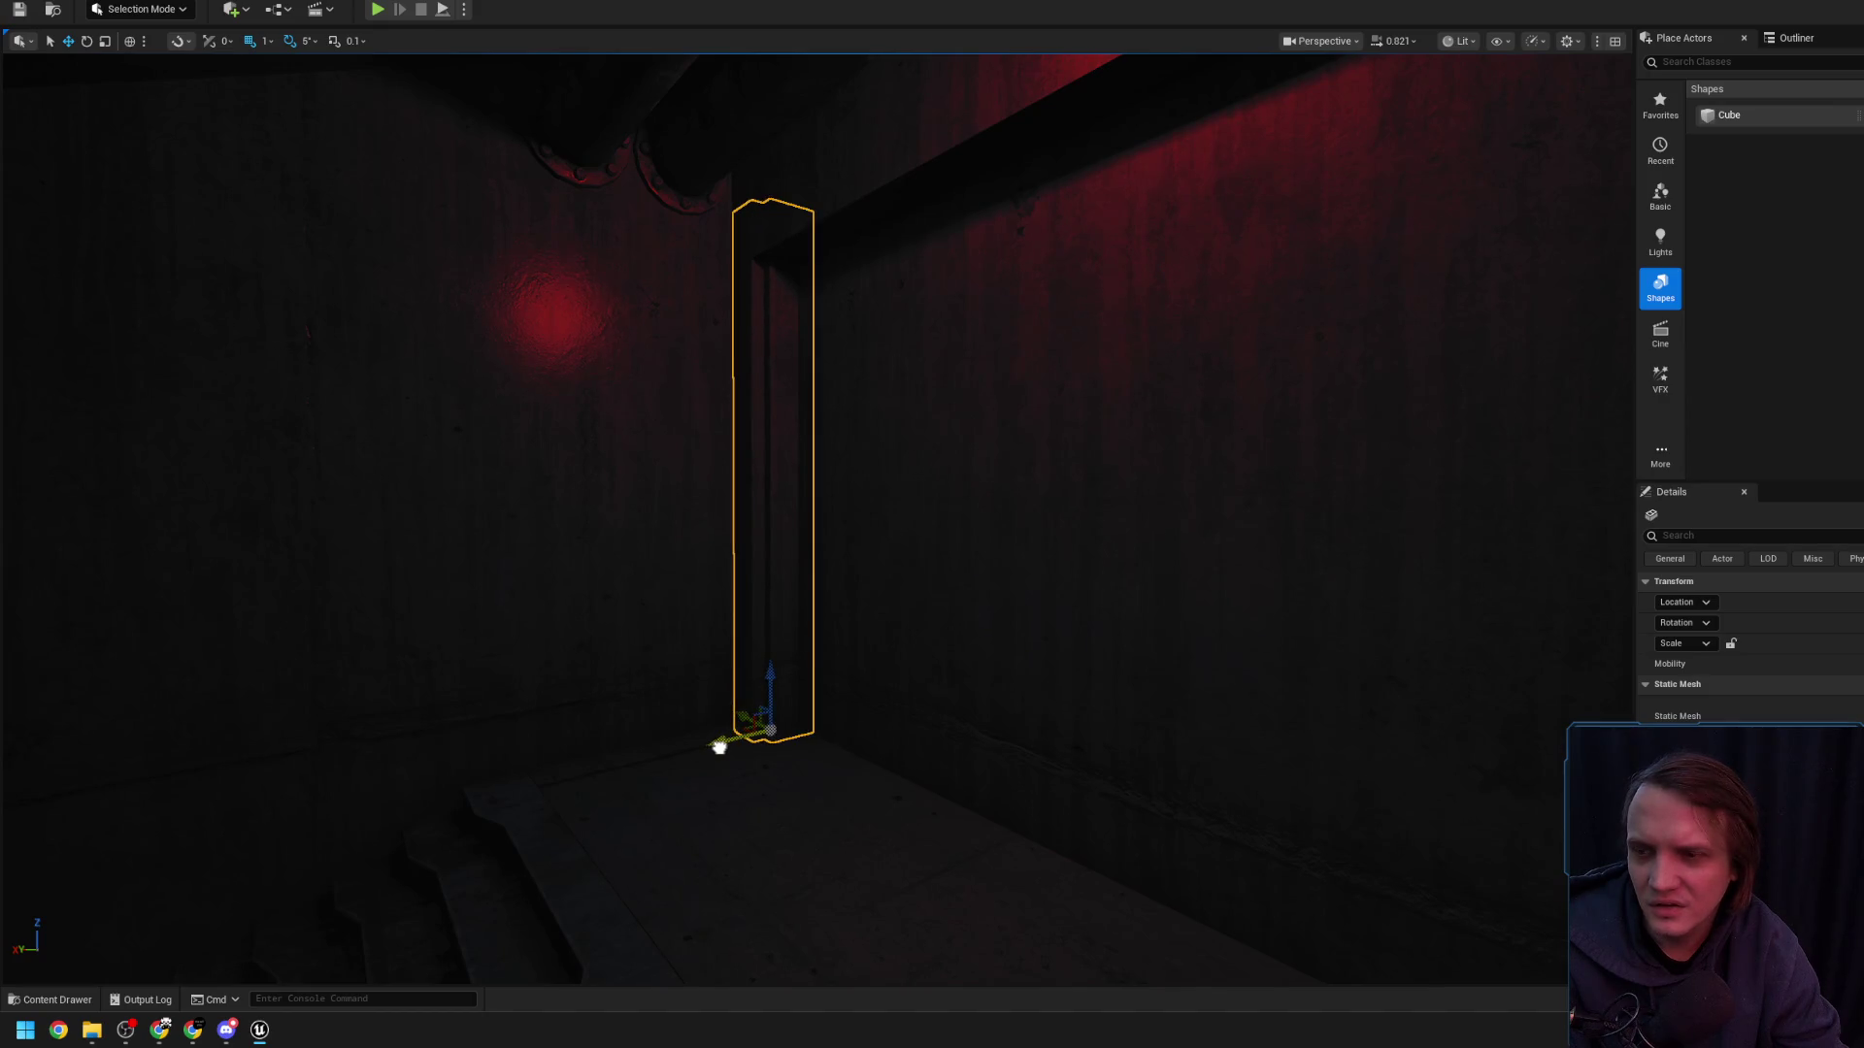
# - Select SM_PillarConcrete11 and SM_PillarConcrete12 in turn to check their positions
pyautogui.moveTo(702, 647)
pyautogui.mouseDown()
pyautogui.moveTo(680, 621)
pyautogui.moveTo(660, 641)
pyautogui.moveTo(699, 650)
pyautogui.moveTo(637, 428)
pyautogui.moveTo(786, 496)
pyautogui.mouseUp()
pyautogui.click(637, 428)
pyautogui.click(999, 463)
pyautogui.moveTo(999, 463)
pyautogui.mouseDown()
pyautogui.moveTo(602, 469)
pyautogui.moveTo(641, 464)
pyautogui.mouseUp()
pyautogui.click(602, 470)
pyautogui.moveTo(568, 584); pyautogui.dragTo(567, 584)
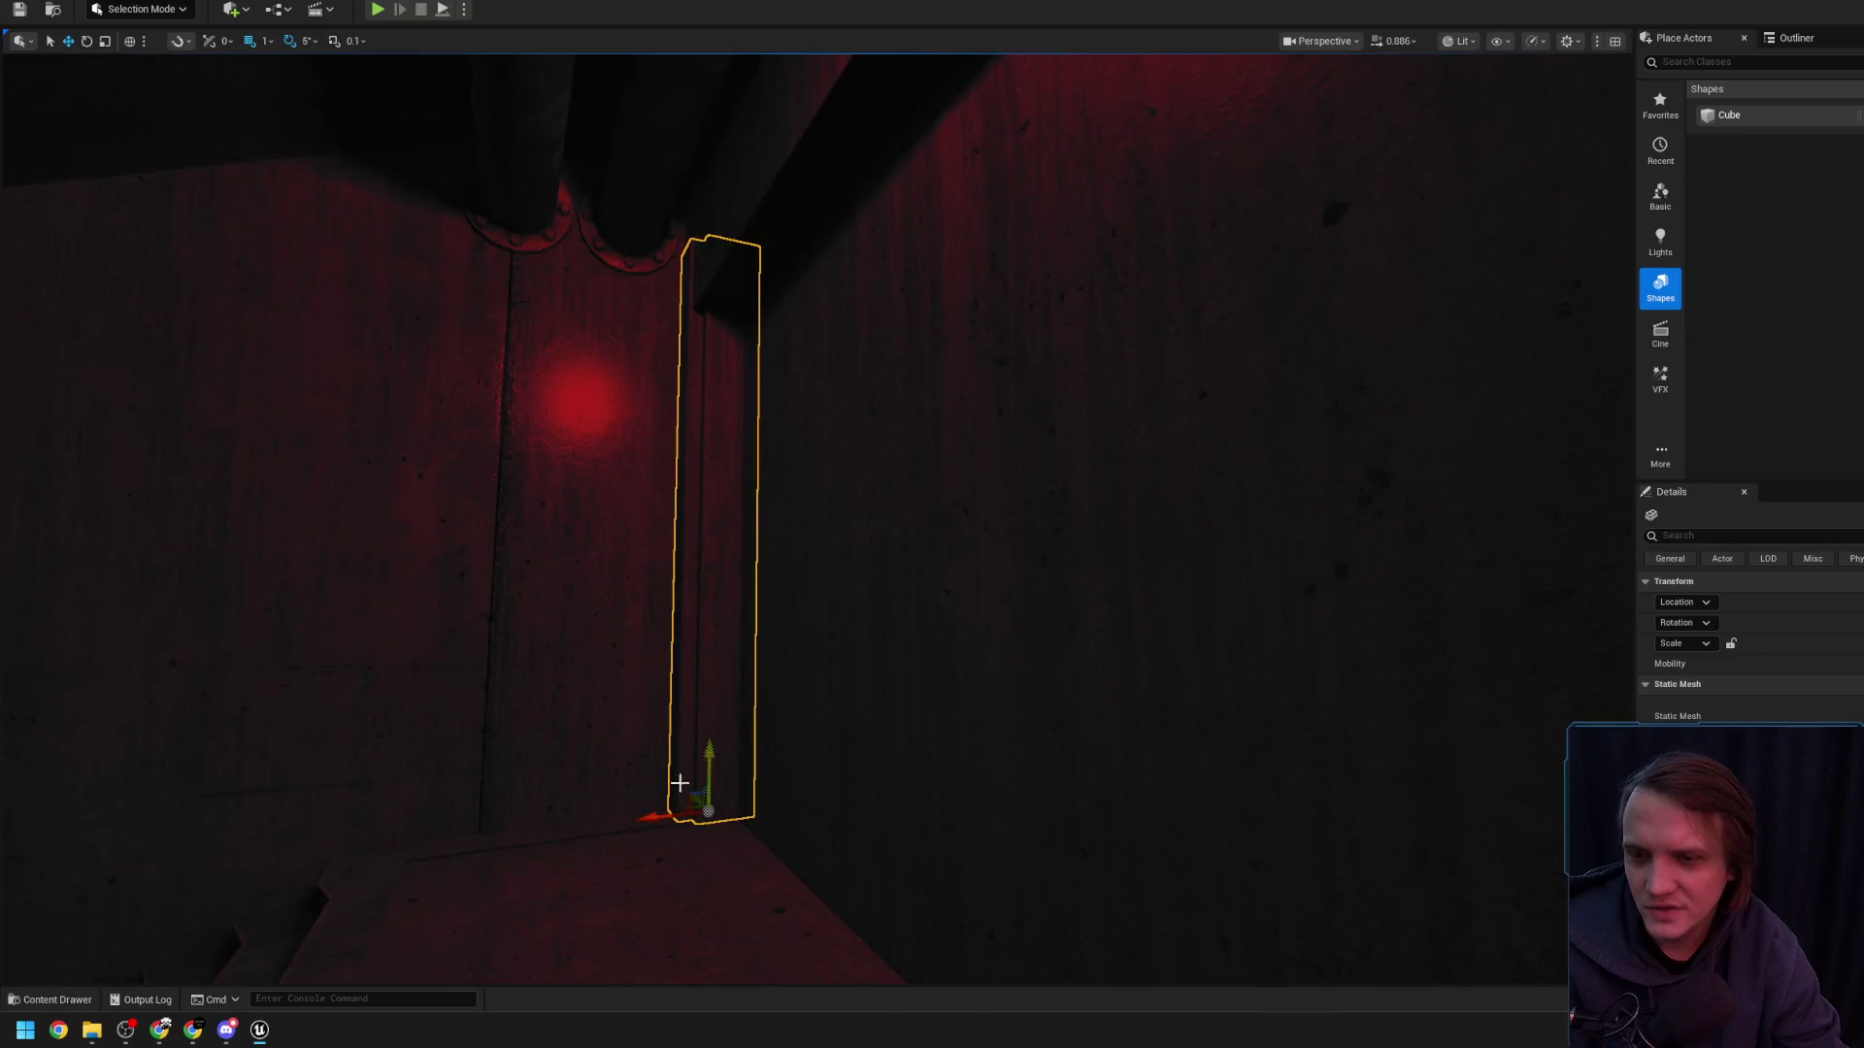
pyautogui.moveTo(658, 722); pyautogui.dragTo(665, 731)
pyautogui.scroll(-2, 658, 722)
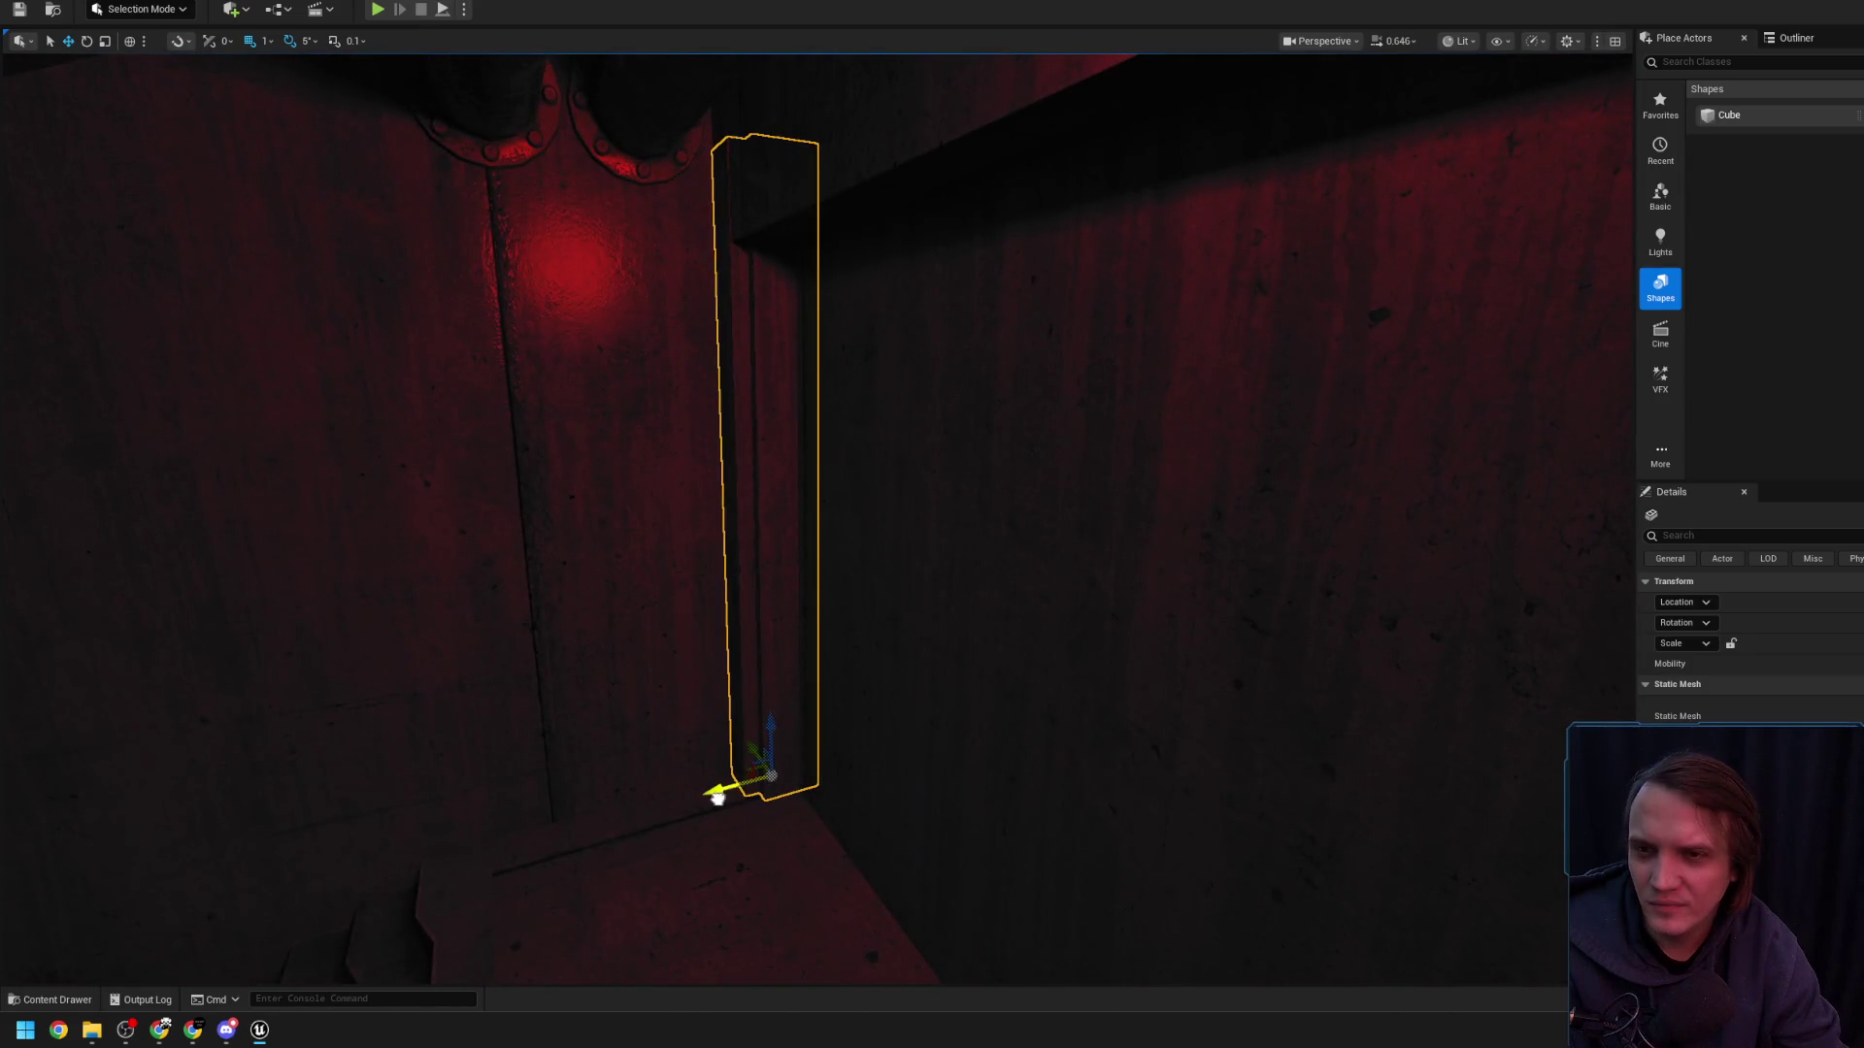
# - Select the left and right pillars together, then reselect just the left pillar
pyautogui.moveTo(702, 707); pyautogui.dragTo(709, 706)
pyautogui.click(392, 442)
pyautogui.keyDown('ctrl'); pyautogui.click(1244, 486); pyautogui.keyUp('ctrl')
pyautogui.moveTo(1244, 486); pyautogui.dragTo(1243, 486)
pyautogui.moveTo(1070, 510)
pyautogui.mouseDown()
pyautogui.moveTo(1064, 561)
pyautogui.moveTo(1106, 561)
pyautogui.moveTo(405, 428)
pyautogui.mouseUp()
pyautogui.click(405, 428)
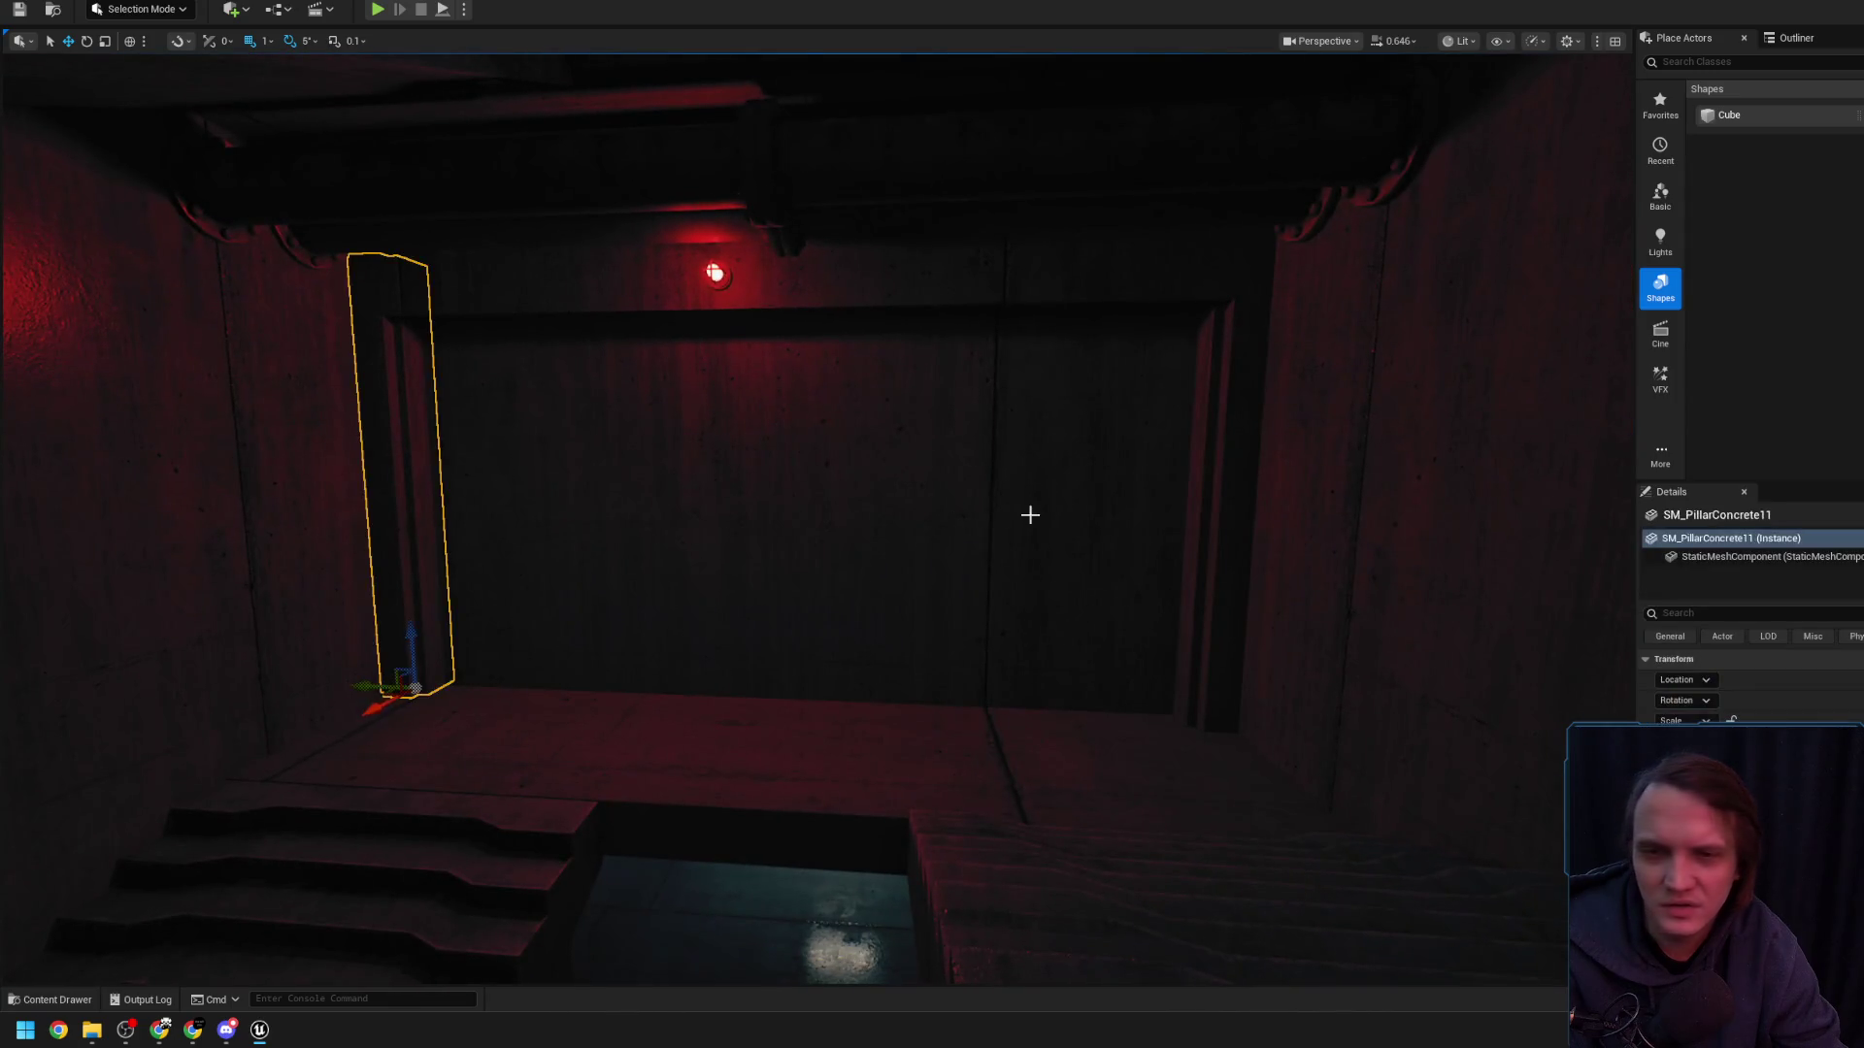
# - Select both pillars and slide the right pillar left along its axis
pyautogui.keyDown('ctrl'); pyautogui.click(1220, 399); pyautogui.keyUp('ctrl')
pyautogui.moveTo(1220, 399); pyautogui.dragTo(1220, 486)
pyautogui.moveTo(1031, 238); pyautogui.dragTo(1031, 243)
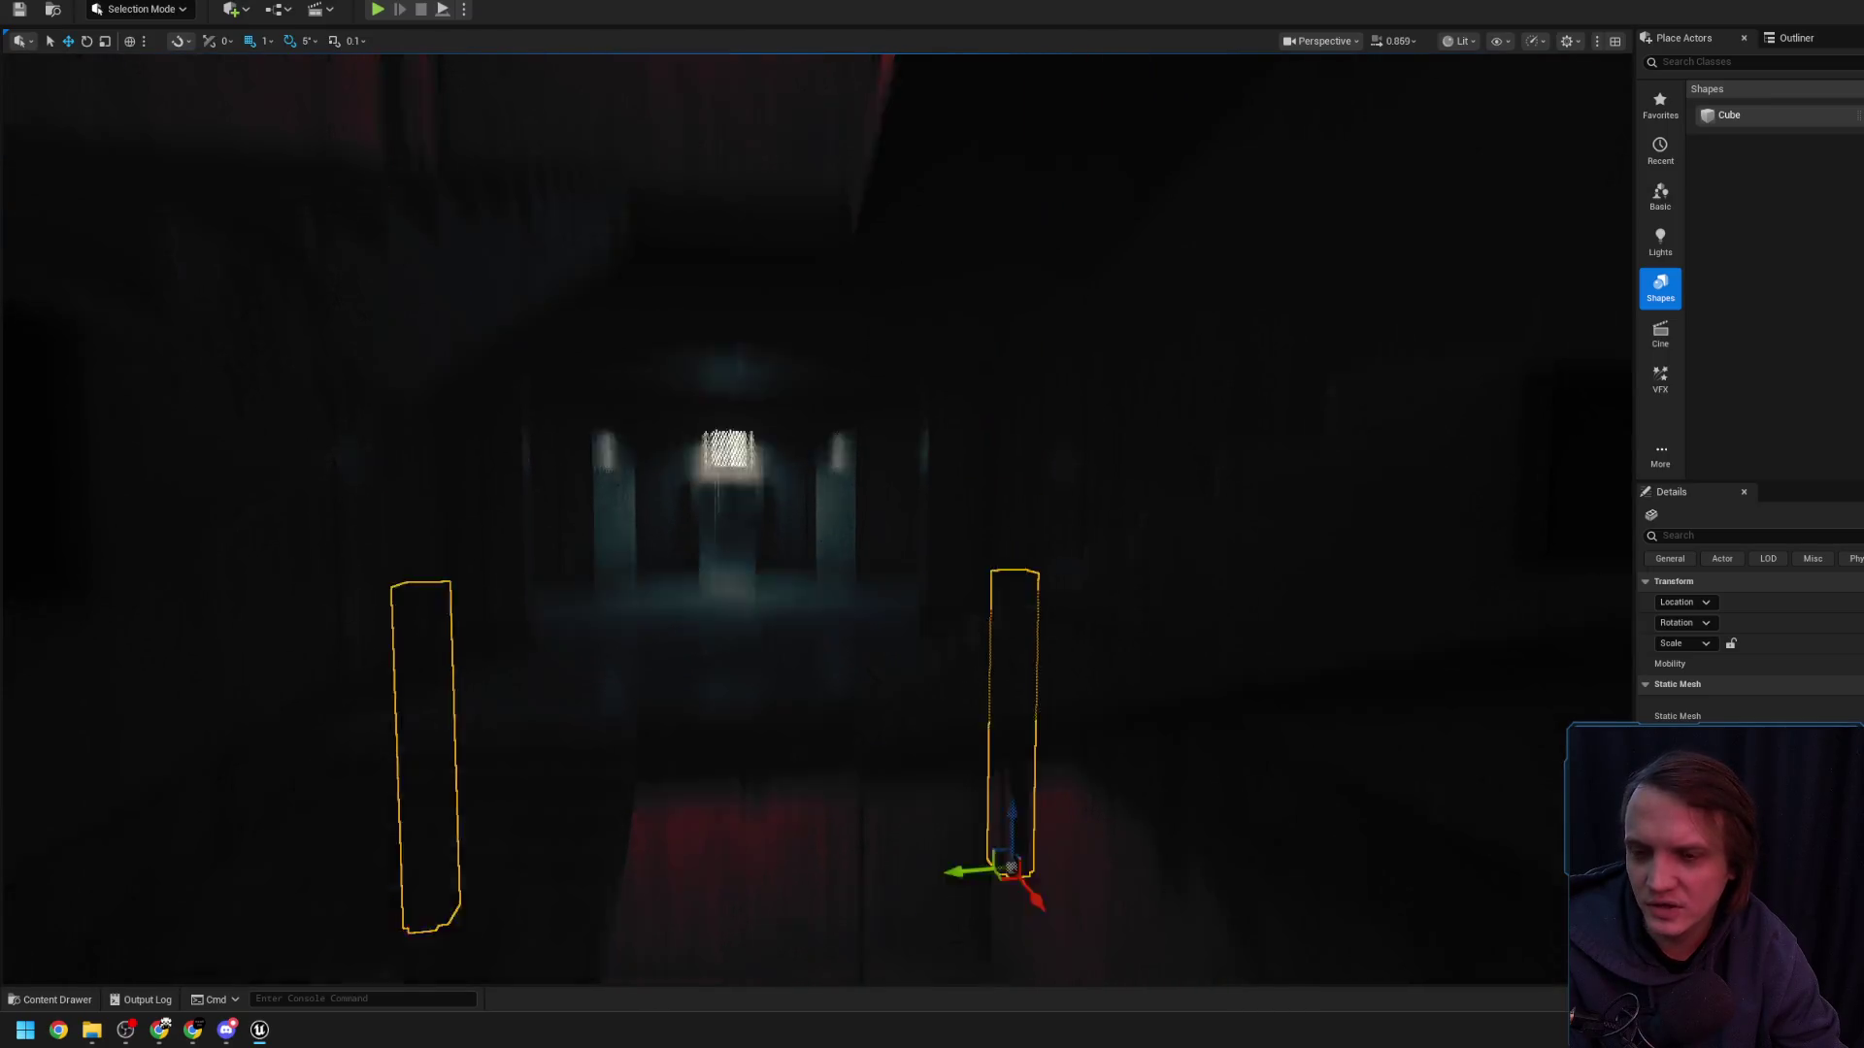
pyautogui.press('f')
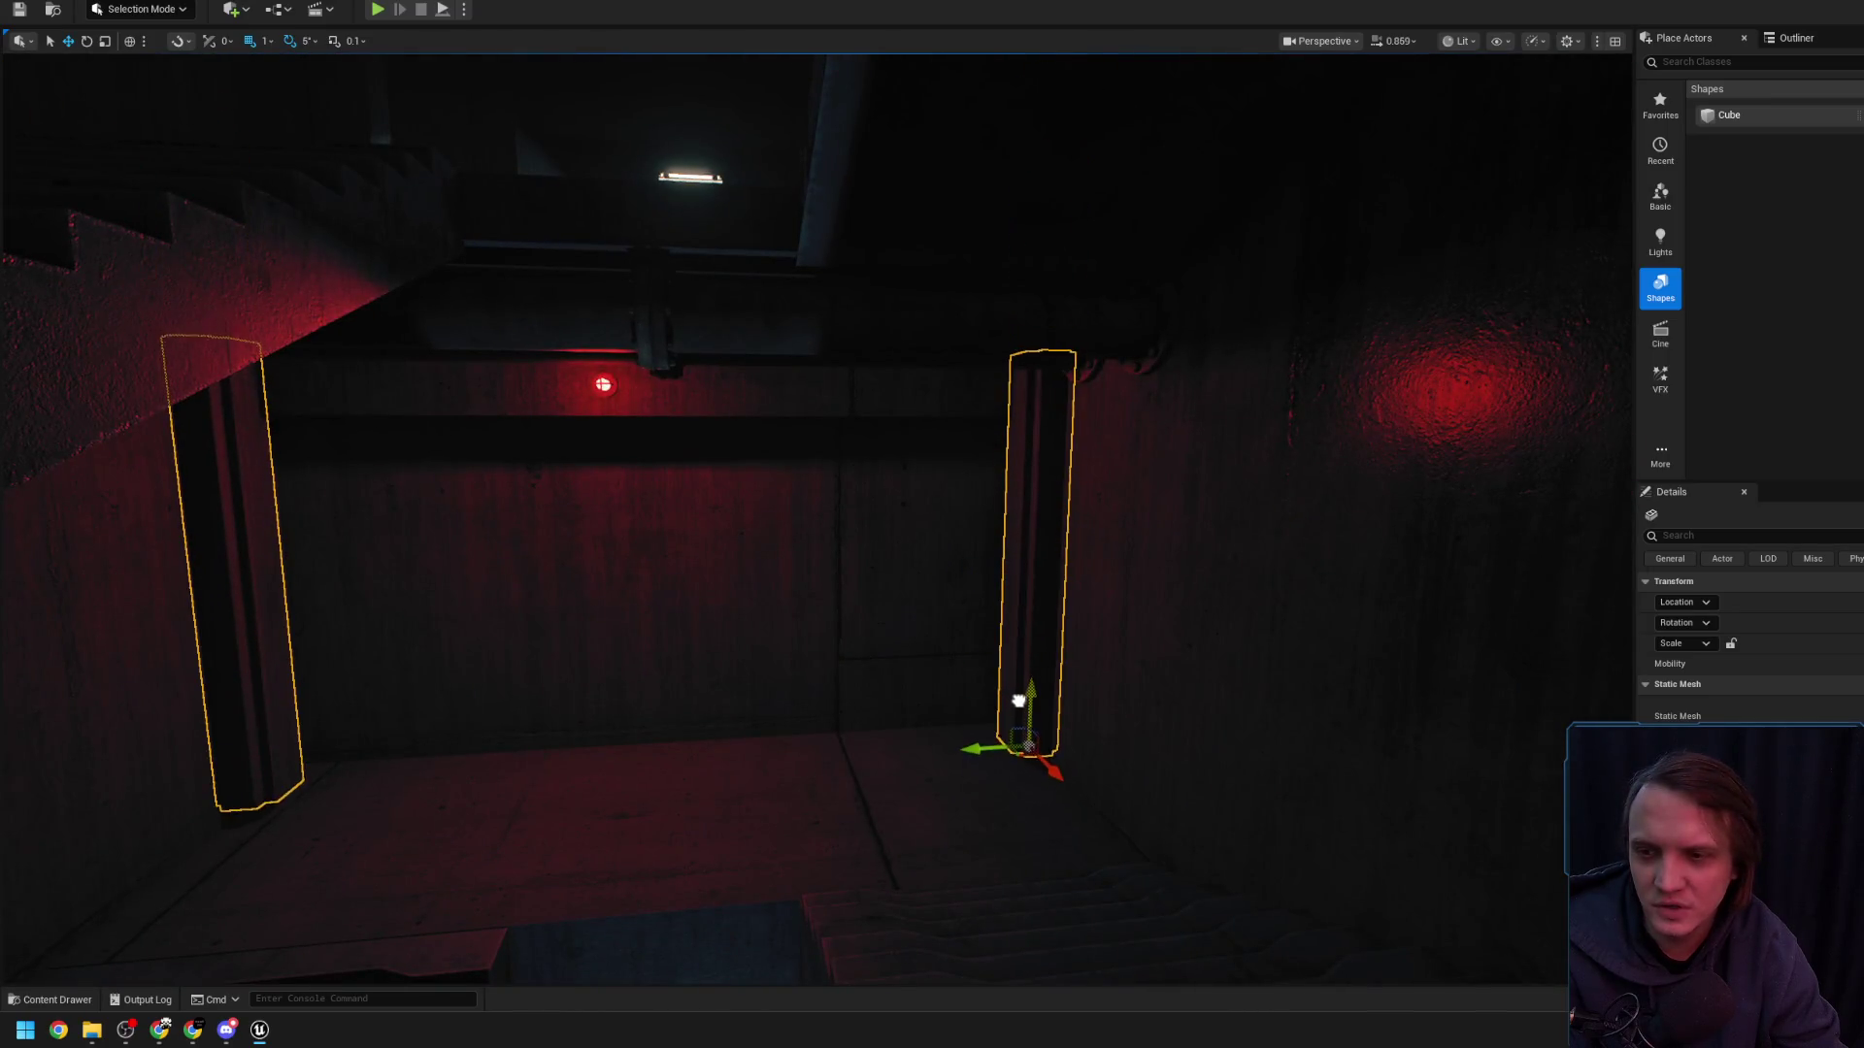
pyautogui.moveTo(1018, 712)
pyautogui.mouseDown()
pyautogui.moveTo(1017, 641)
pyautogui.moveTo(1003, 752)
pyautogui.mouseUp()
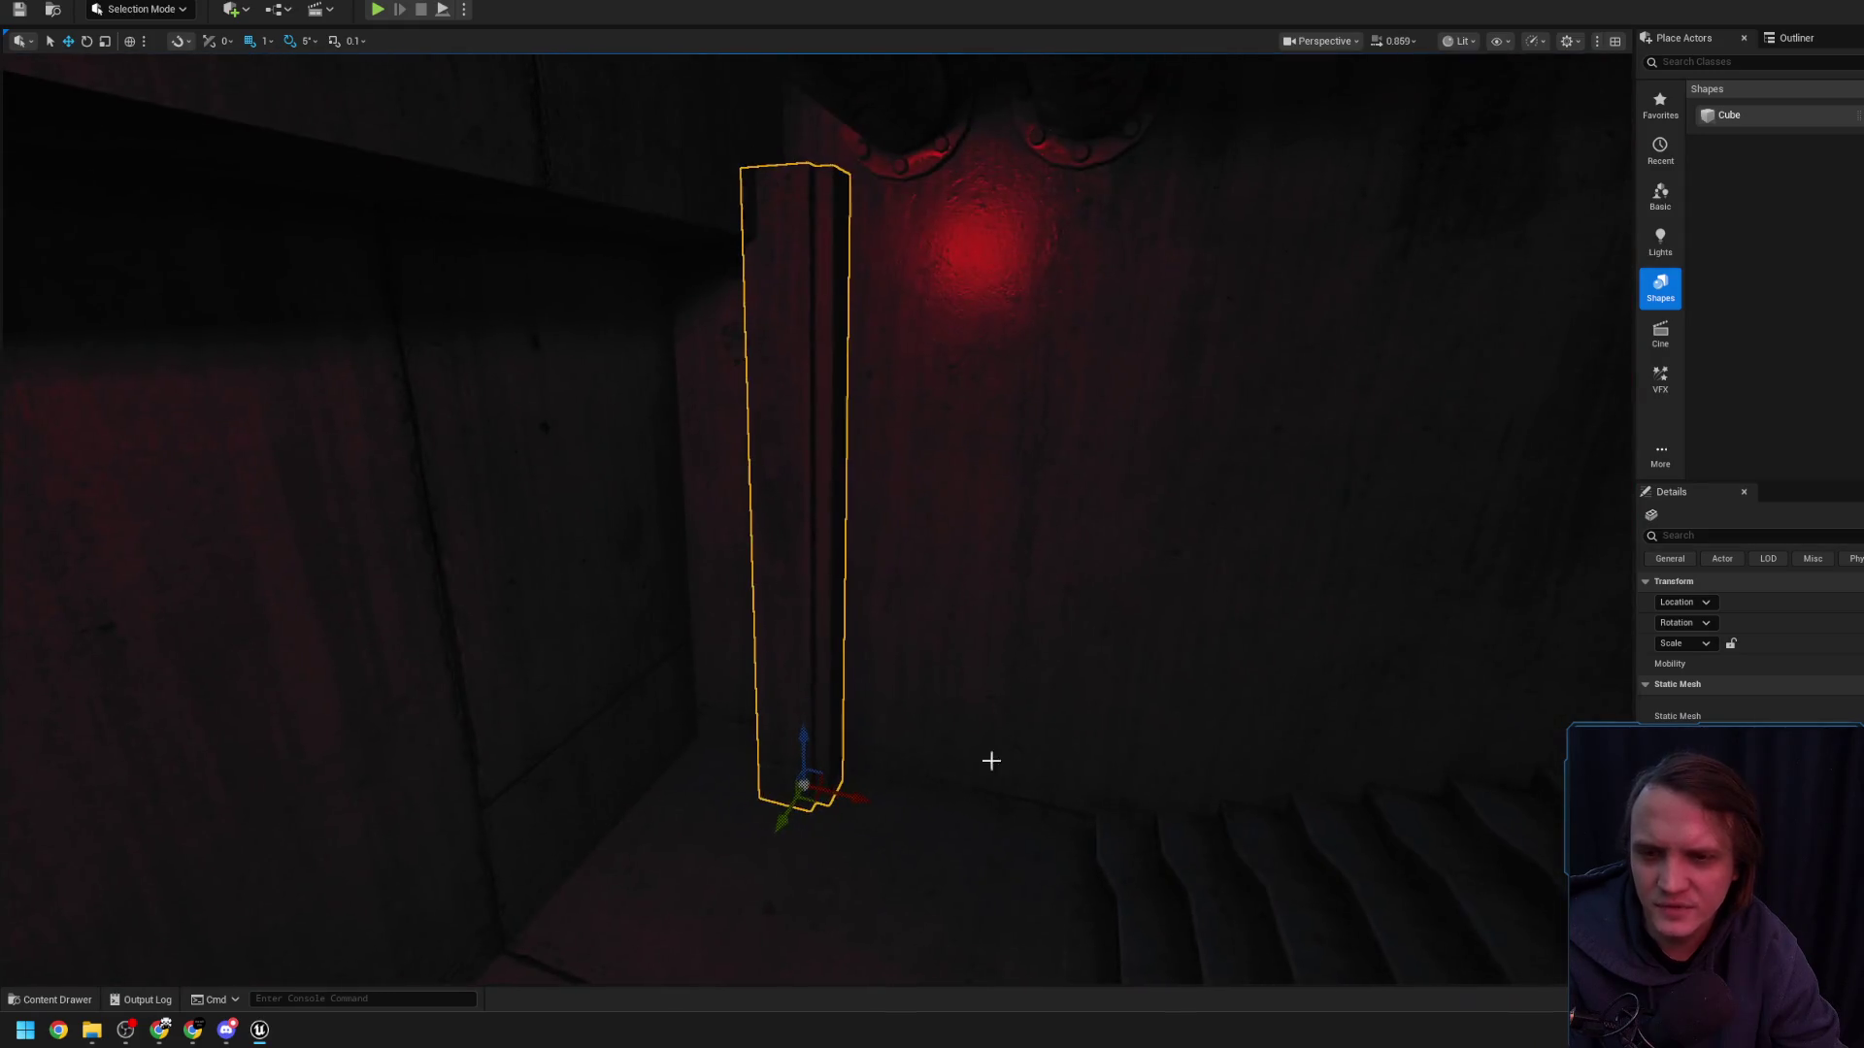
pyautogui.moveTo(849, 798)
pyautogui.mouseDown()
pyautogui.moveTo(778, 774)
pyautogui.moveTo(818, 761)
pyautogui.mouseUp()
pyautogui.moveTo(810, 696)
pyautogui.mouseDown()
pyautogui.moveTo(844, 666)
pyautogui.moveTo(873, 582)
pyautogui.mouseUp()
# - Select SM_PillarConcrete57 and frame it to check its placement
pyautogui.moveTo(865, 685); pyautogui.dragTo(845, 495)
pyautogui.click(845, 495)
pyautogui.moveTo(646, 720)
pyautogui.mouseDown()
pyautogui.moveTo(646, 747)
pyautogui.moveTo(647, 721)
pyautogui.mouseUp()
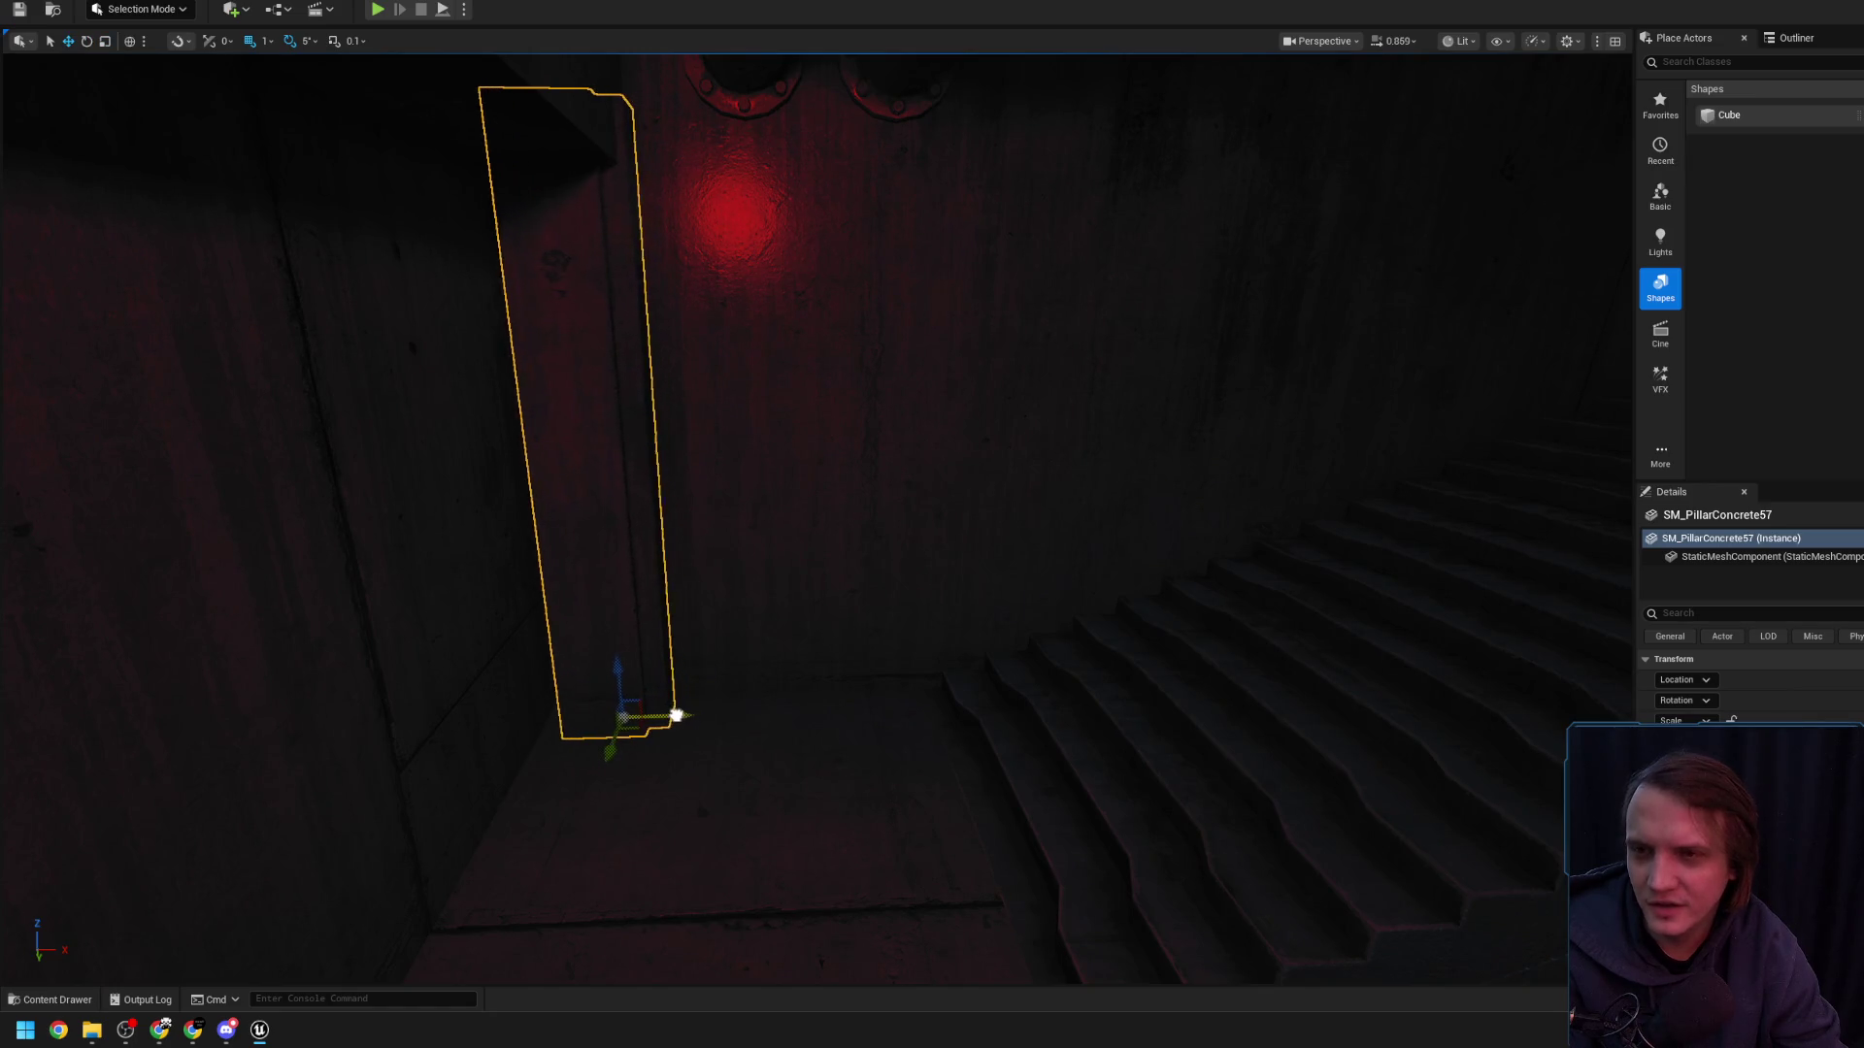
pyautogui.moveTo(689, 695); pyautogui.dragTo(690, 695)
pyautogui.scroll(-5, 671, 761)
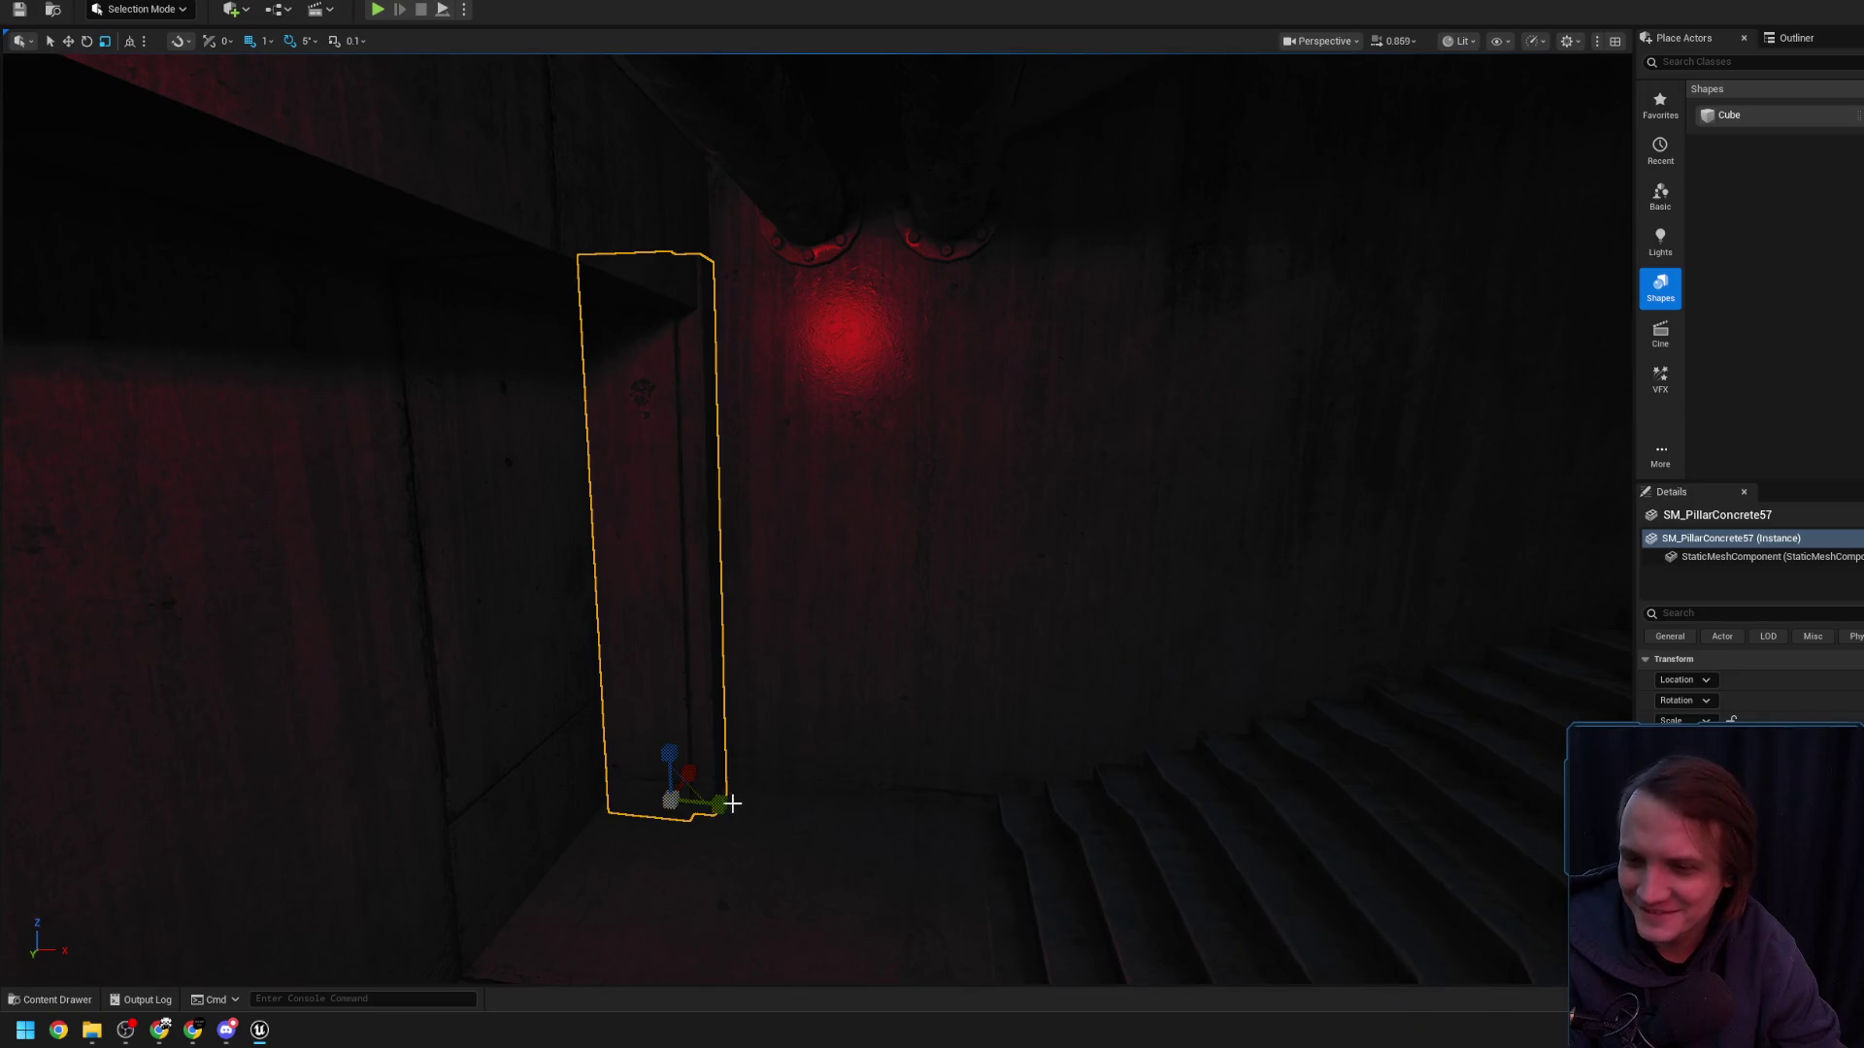
pyautogui.moveTo(716, 808); pyautogui.dragTo(777, 754)
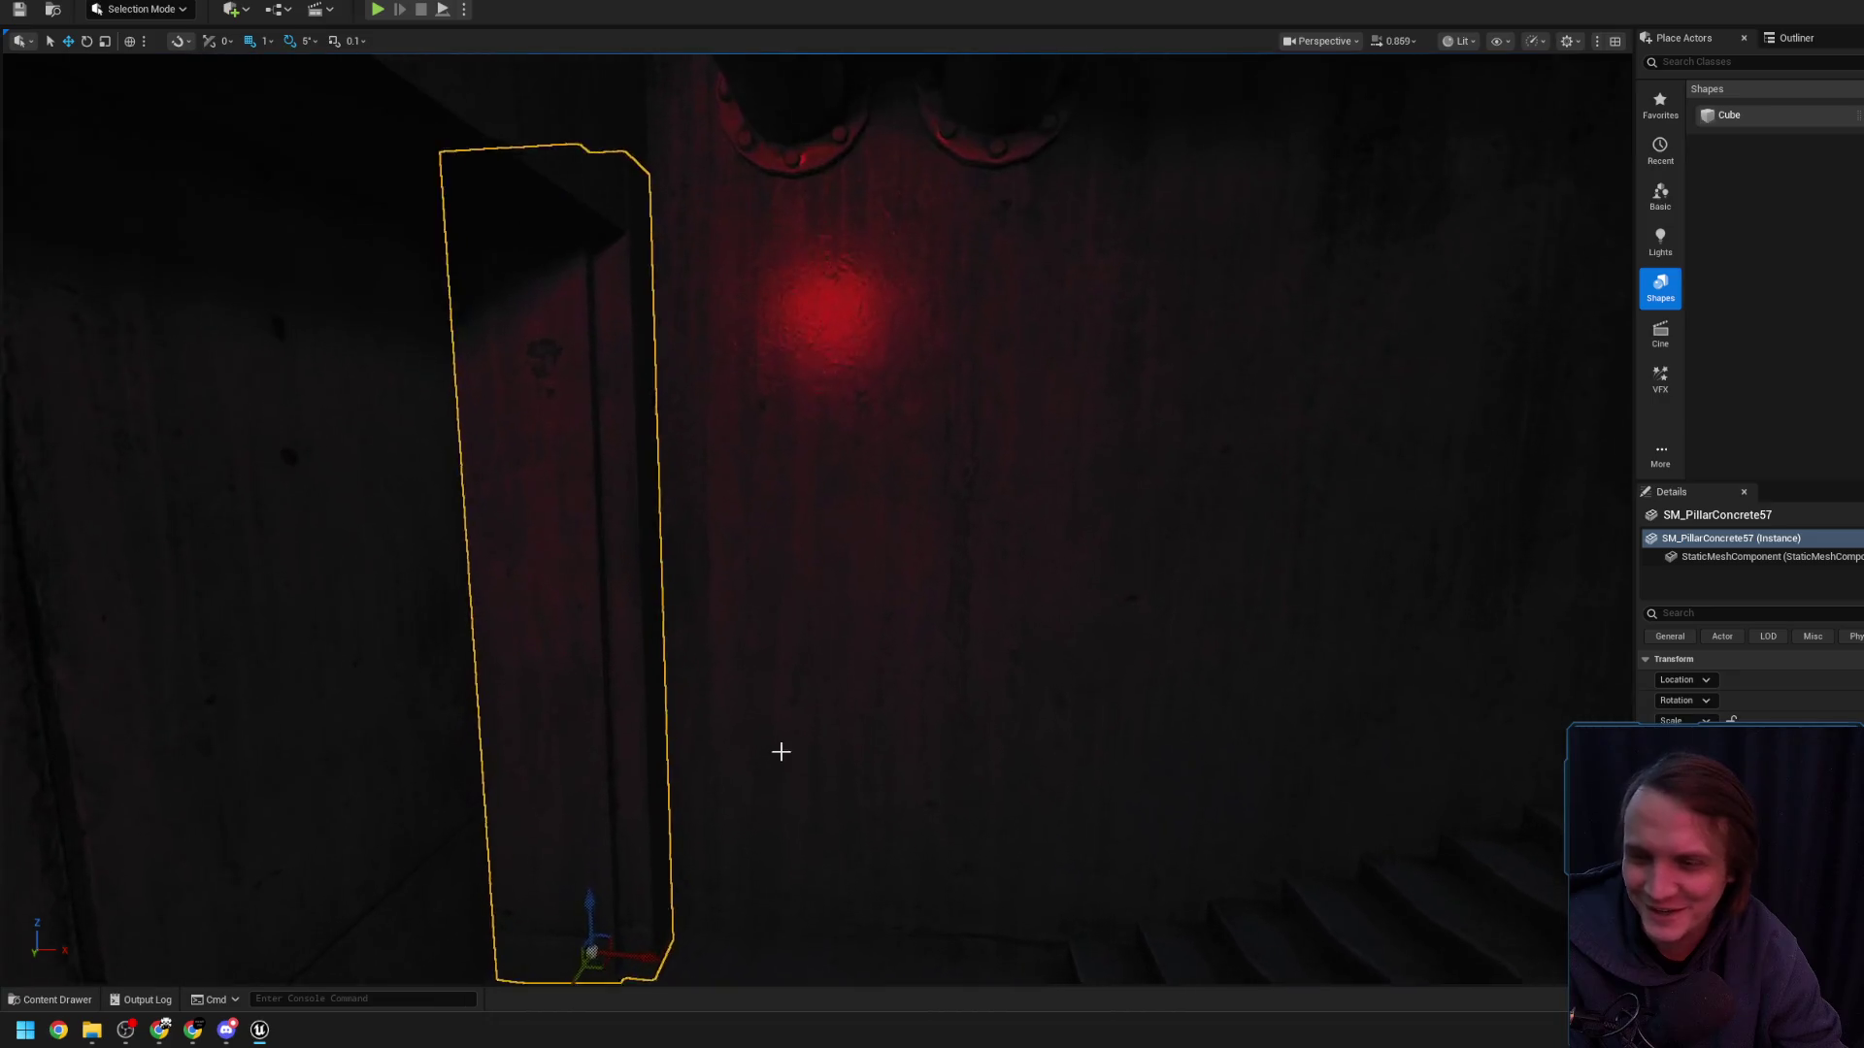
pyautogui.scroll(-2, 708, 822)
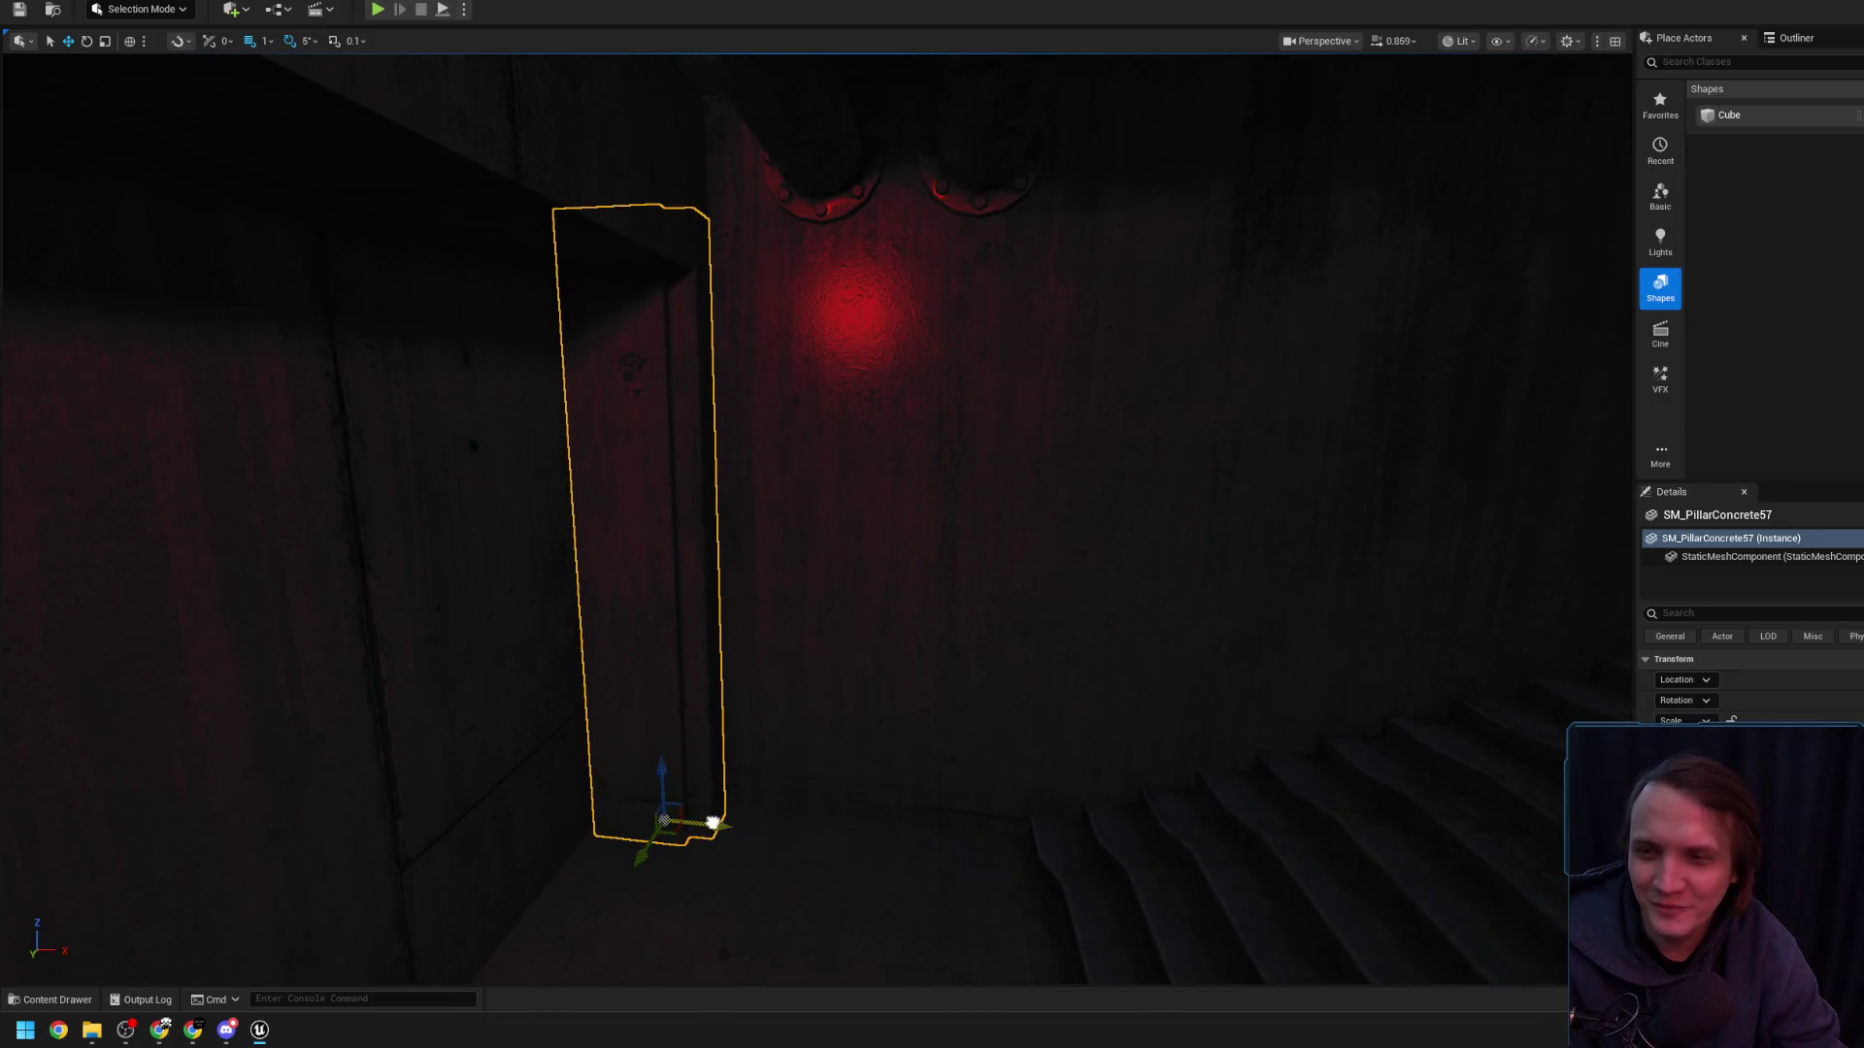
pyautogui.press('f')
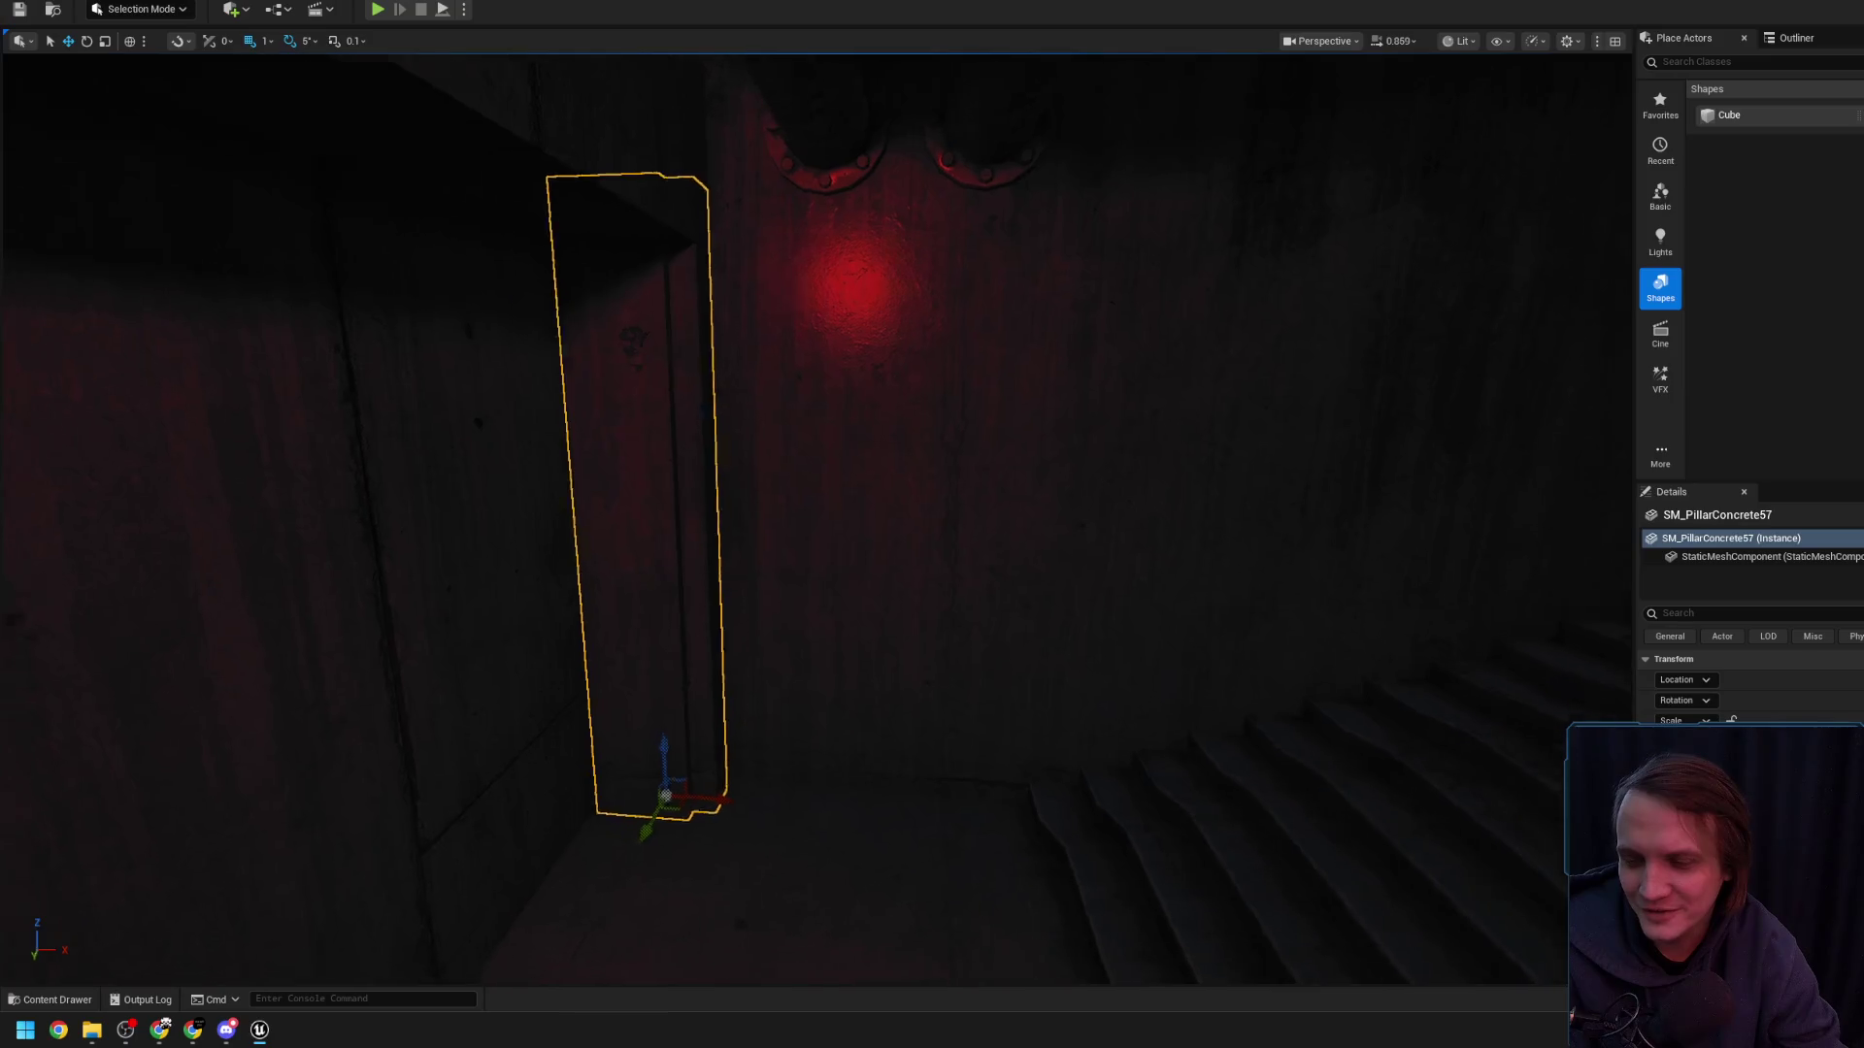
pyautogui.moveTo(657, 544); pyautogui.dragTo(657, 544)
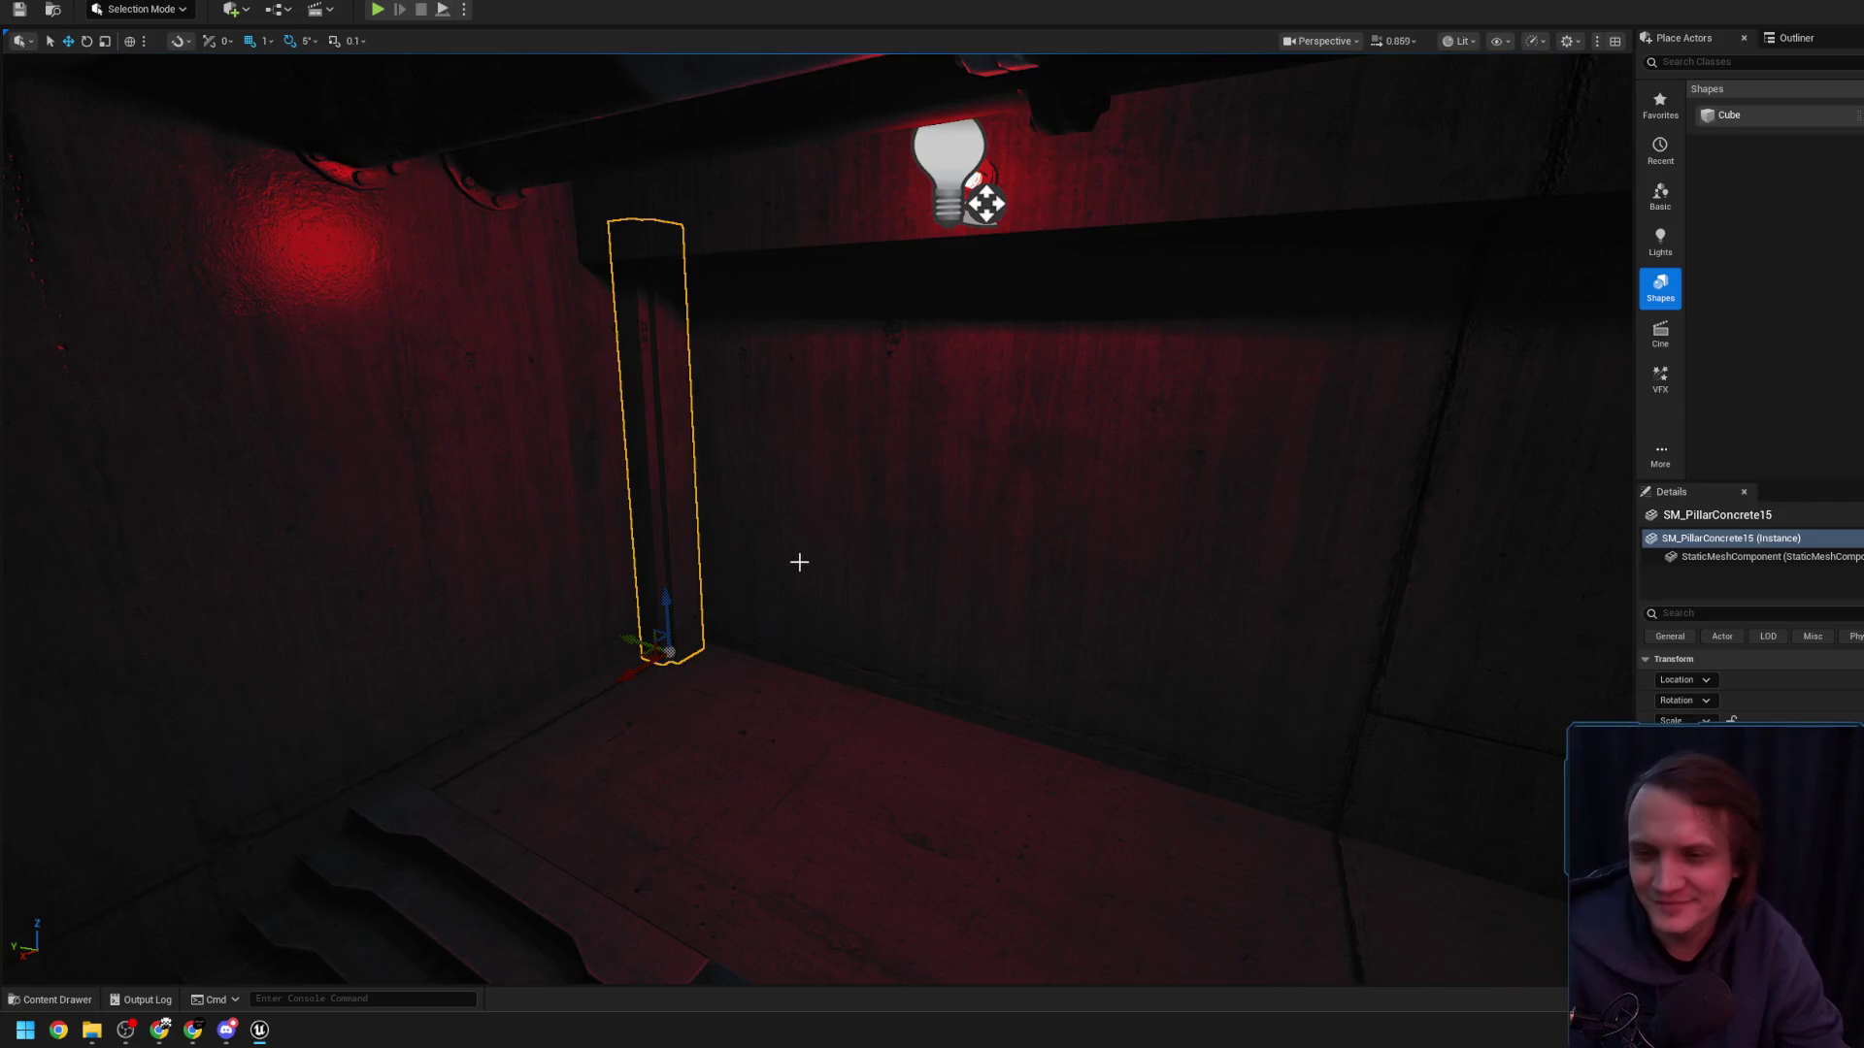
# - Alt-drag SM_PillarConcrete57 into duplicate SM_PillarConcrete58 under the ceiling light, then deselect
pyautogui.moveTo(798, 562); pyautogui.dragTo(682, 540)
pyautogui.click(1264, 492)
pyautogui.moveTo(1192, 824)
pyautogui.mouseDown()
pyautogui.moveTo(595, 749)
pyautogui.moveTo(524, 669)
pyautogui.mouseUp()
pyautogui.scroll(3, 554, 695)
pyautogui.moveTo(730, 745)
pyautogui.mouseDown()
pyautogui.moveTo(424, 678)
pyautogui.moveTo(900, 341)
pyautogui.moveTo(1116, 349)
pyautogui.moveTo(932, 344)
pyautogui.moveTo(570, 811)
pyautogui.mouseUp()
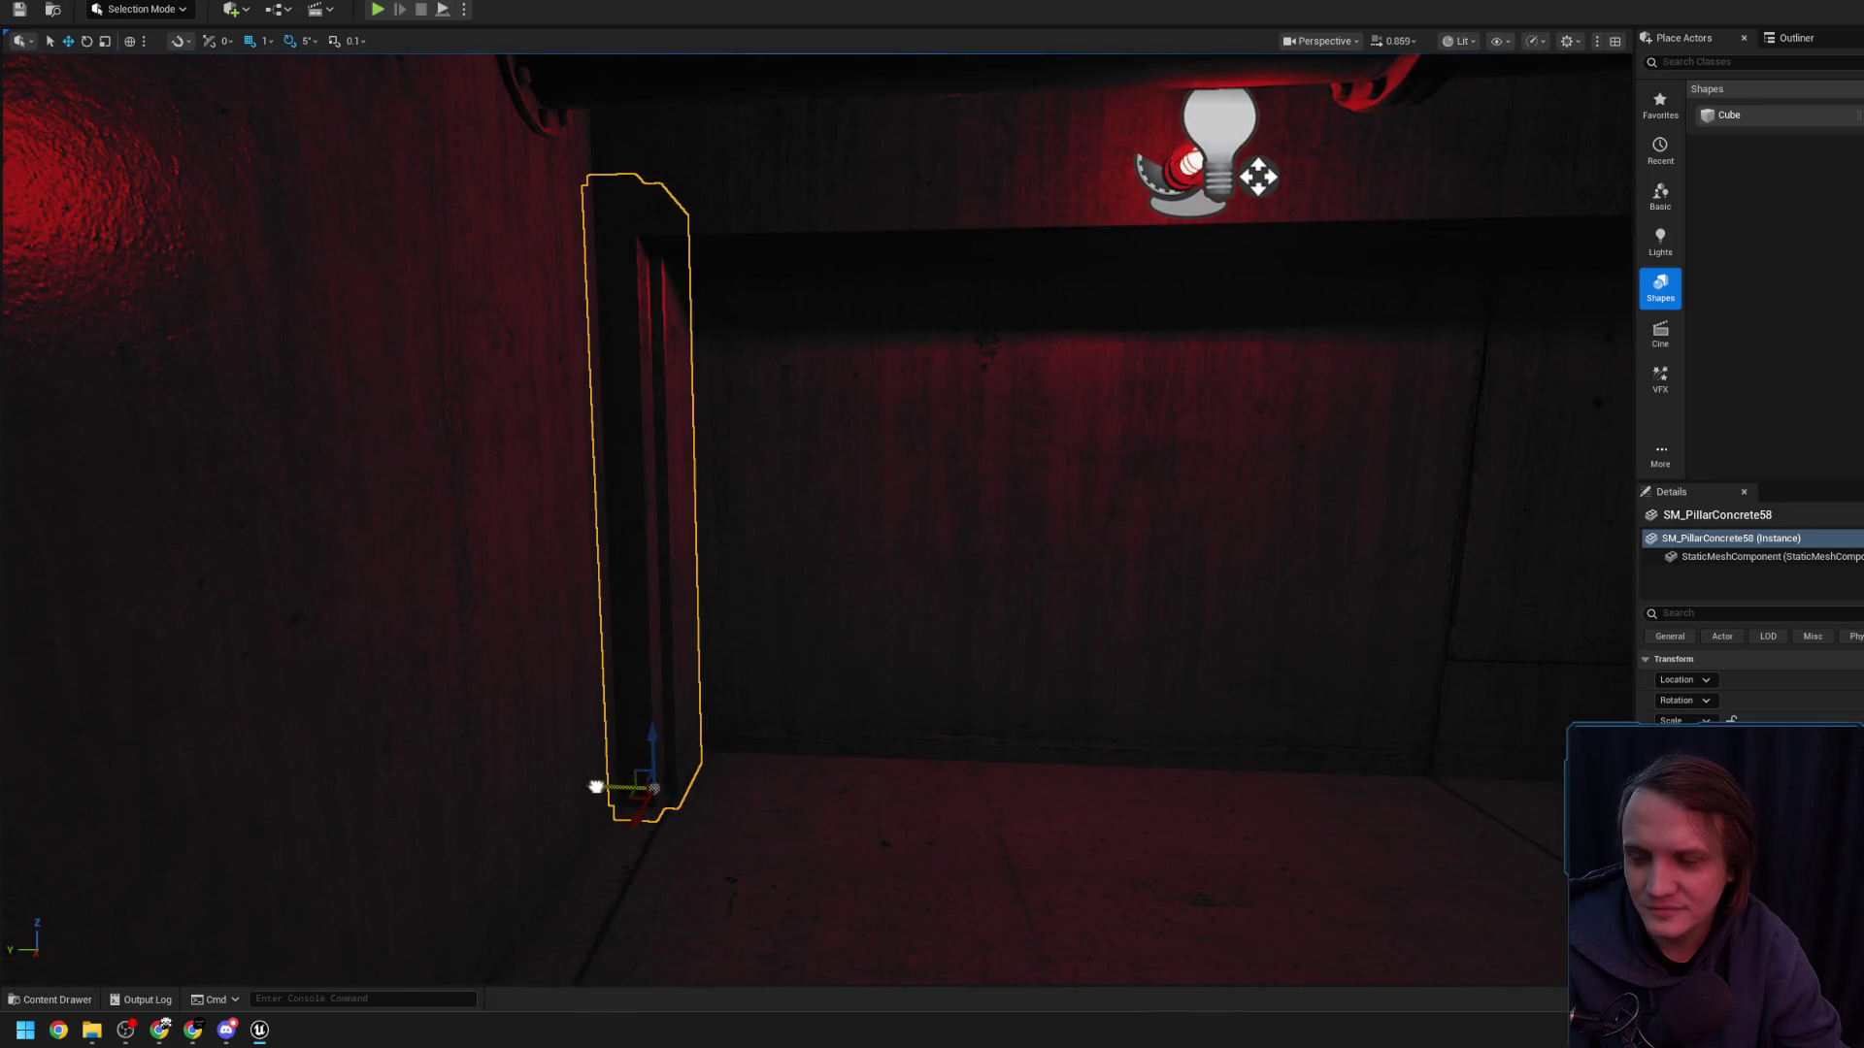
pyautogui.moveTo(618, 731)
pyautogui.mouseDown()
pyautogui.moveTo(873, 583)
pyautogui.moveTo(1580, 420)
pyautogui.moveTo(1261, 408)
pyautogui.mouseUp()
pyautogui.keyDown('ctrl'); pyautogui.click(1580, 420); pyautogui.keyUp('ctrl')
pyautogui.moveTo(989, 583)
pyautogui.mouseDown()
pyautogui.moveTo(970, 611)
pyautogui.moveTo(1048, 553)
pyautogui.moveTo(1164, 563)
pyautogui.moveTo(970, 583)
pyautogui.moveTo(1035, 483)
pyautogui.moveTo(909, 563)
pyautogui.moveTo(946, 486)
pyautogui.moveTo(874, 505)
pyautogui.moveTo(786, 476)
pyautogui.moveTo(742, 644)
pyautogui.moveTo(769, 632)
pyautogui.mouseUp()
pyautogui.press('Escape')
# - Select the beam above the doors plus the vertical pillar and shift the frame left
pyautogui.click(782, 466)
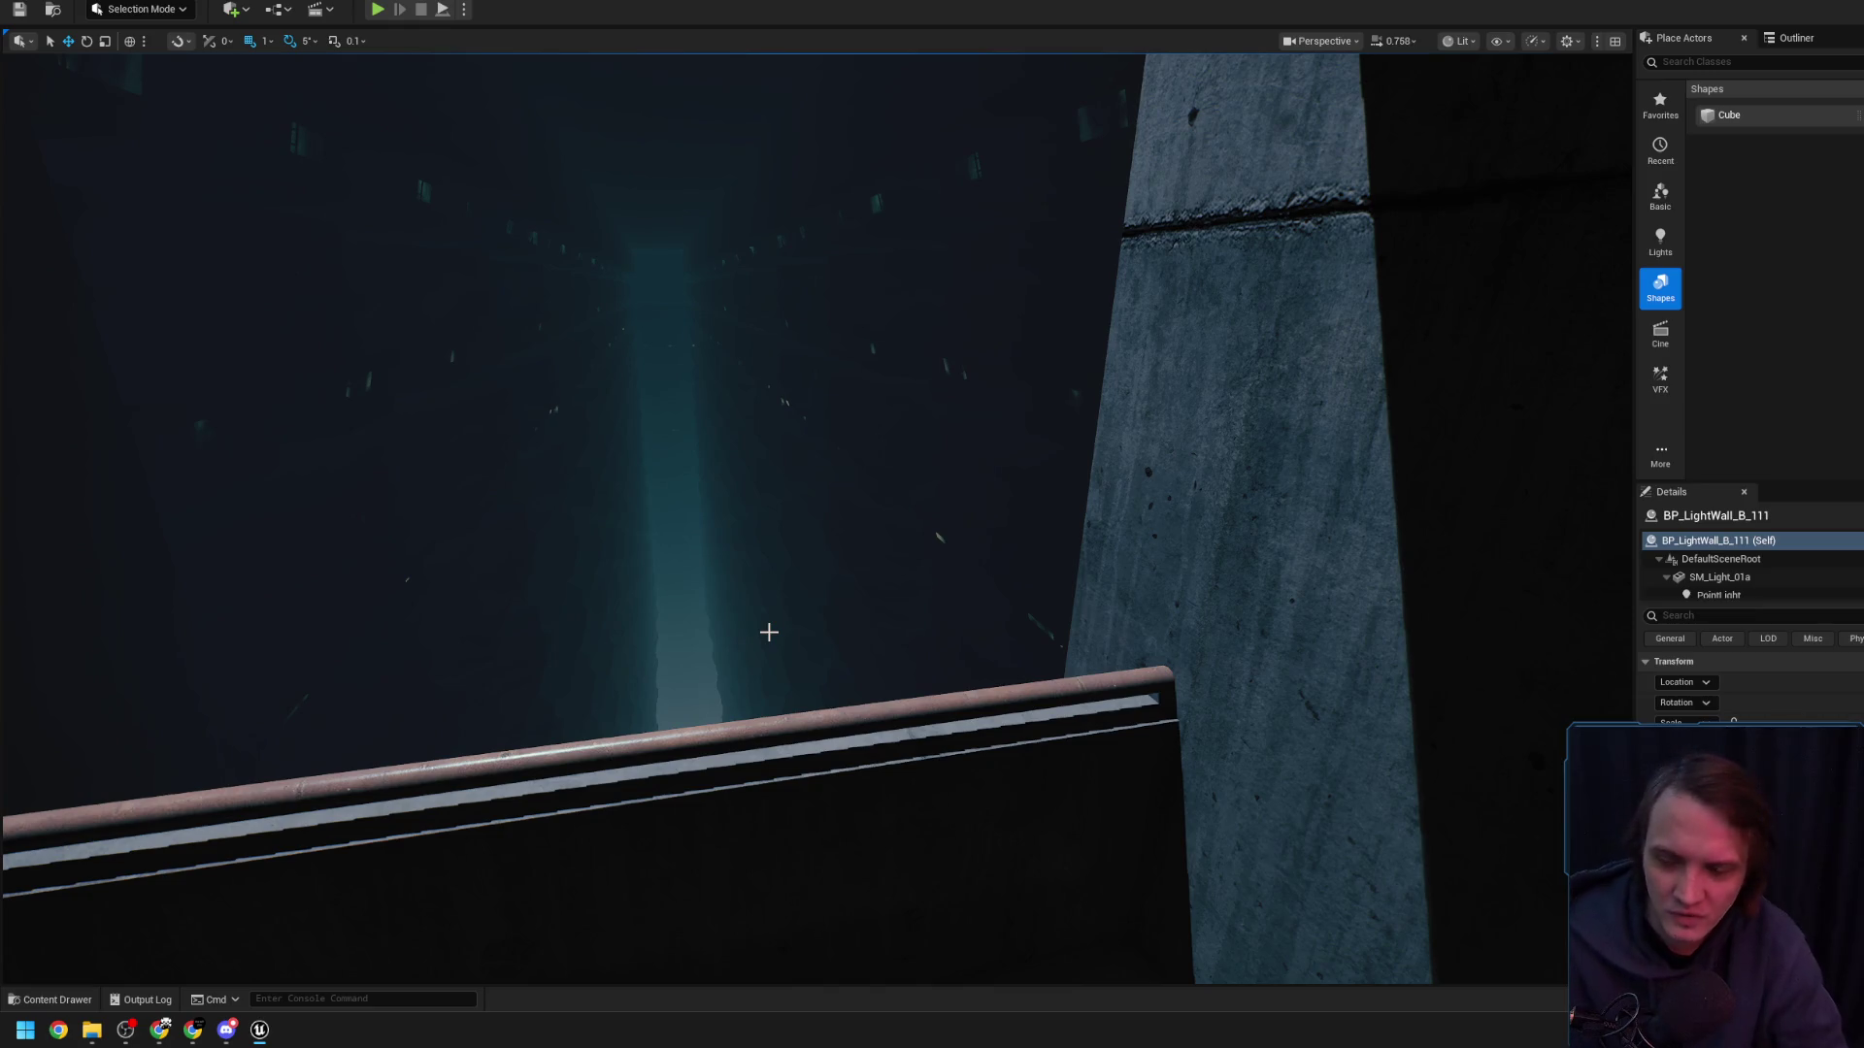
pyautogui.moveTo(769, 632); pyautogui.dragTo(829, 585)
pyautogui.moveTo(730, 470)
pyautogui.mouseDown()
pyautogui.moveTo(753, 632)
pyautogui.moveTo(728, 612)
pyautogui.moveTo(736, 641)
pyautogui.moveTo(753, 544)
pyautogui.moveTo(749, 563)
pyautogui.moveTo(734, 456)
pyautogui.moveTo(718, 524)
pyautogui.moveTo(590, 553)
pyautogui.moveTo(622, 529)
pyautogui.moveTo(563, 536)
pyautogui.moveTo(603, 562)
pyautogui.mouseUp()
pyautogui.click(752, 582)
pyautogui.keyDown('ctrl'); pyautogui.click(354, 517); pyautogui.keyUp('ctrl')
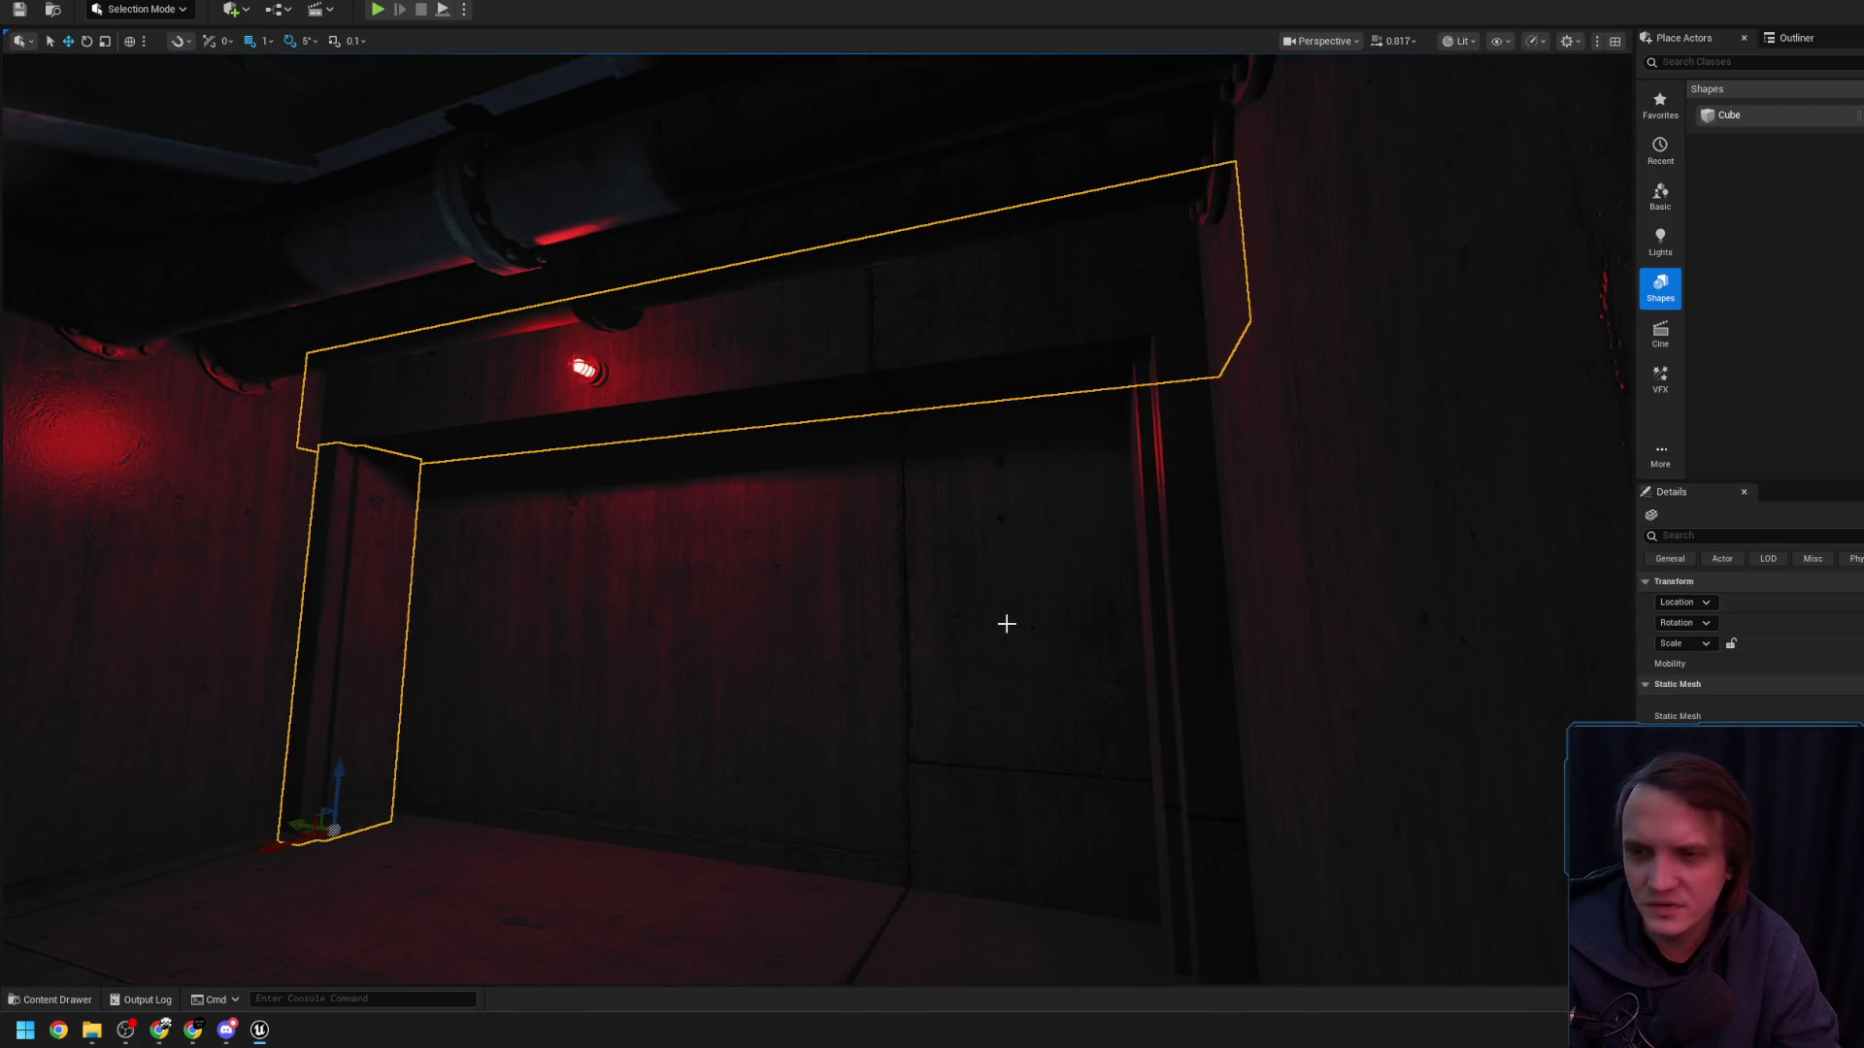
pyautogui.moveTo(1208, 569)
pyautogui.mouseDown()
pyautogui.moveTo(1023, 858)
pyautogui.moveTo(961, 805)
pyautogui.moveTo(942, 680)
pyautogui.mouseUp()
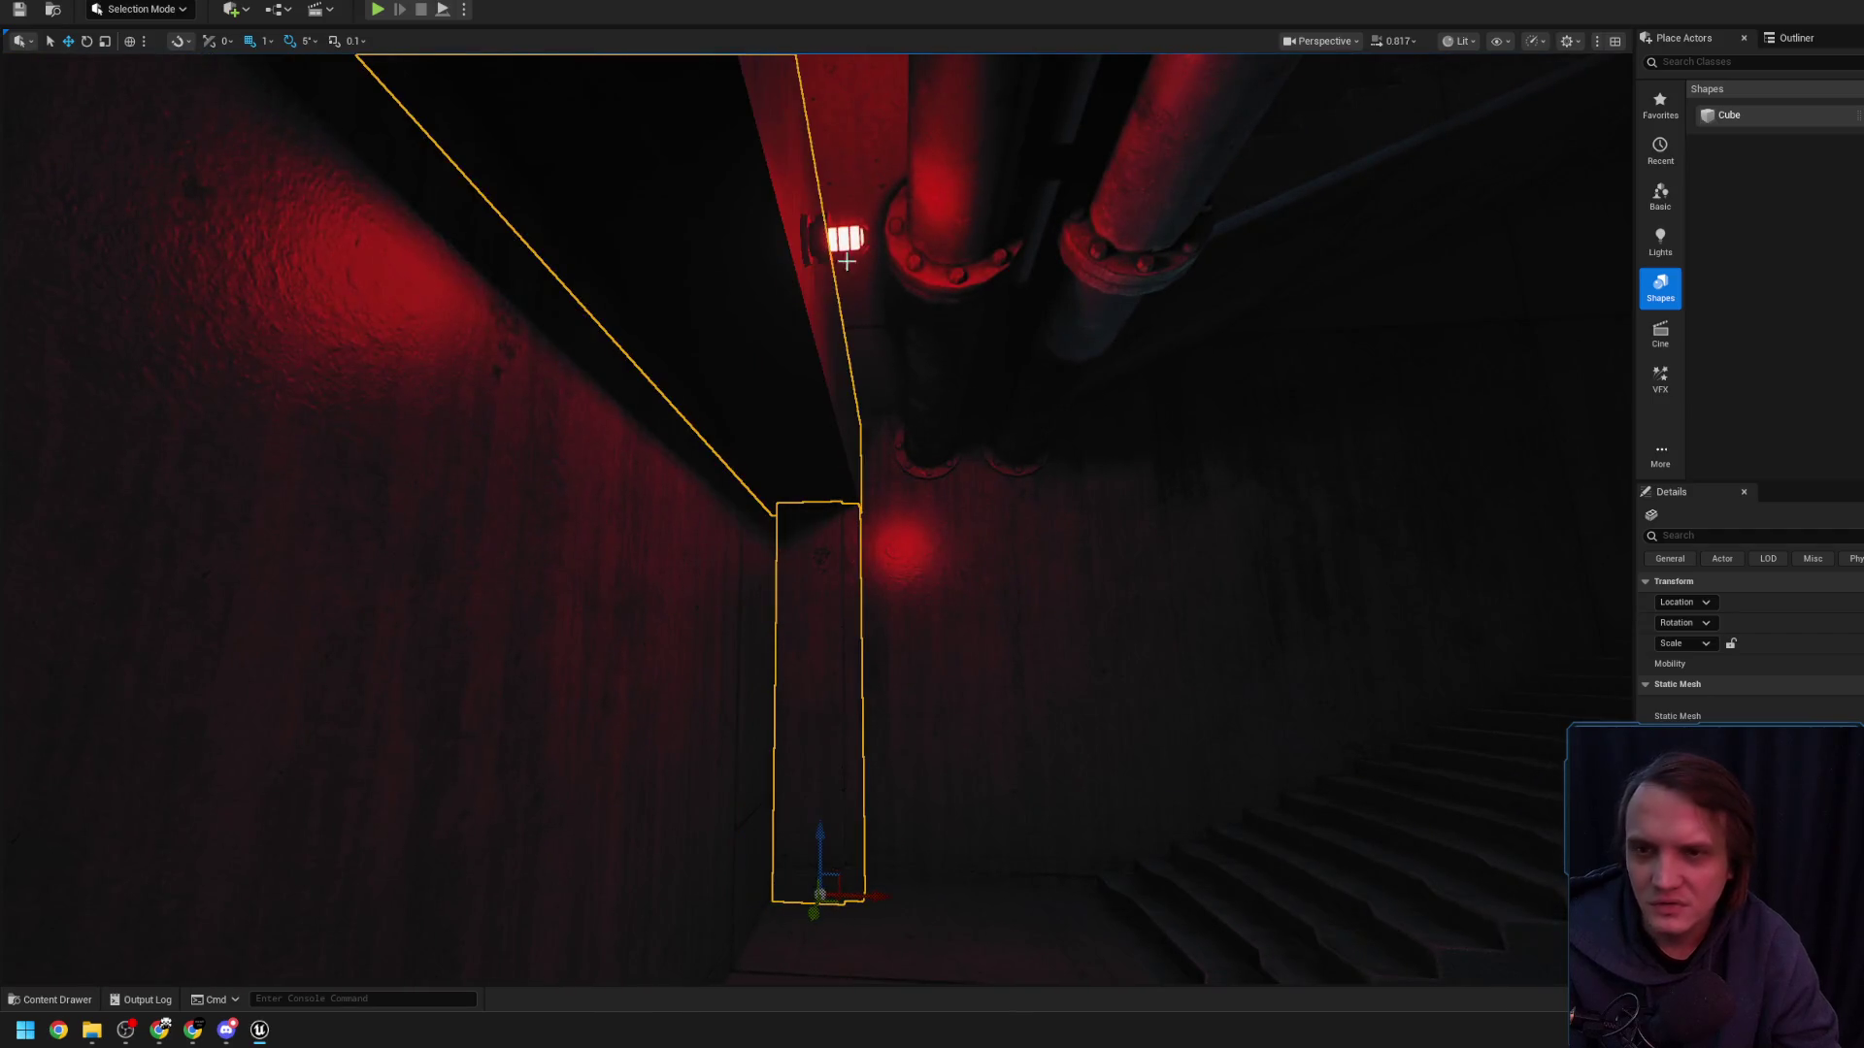
pyautogui.moveTo(860, 236); pyautogui.dragTo(780, 215)
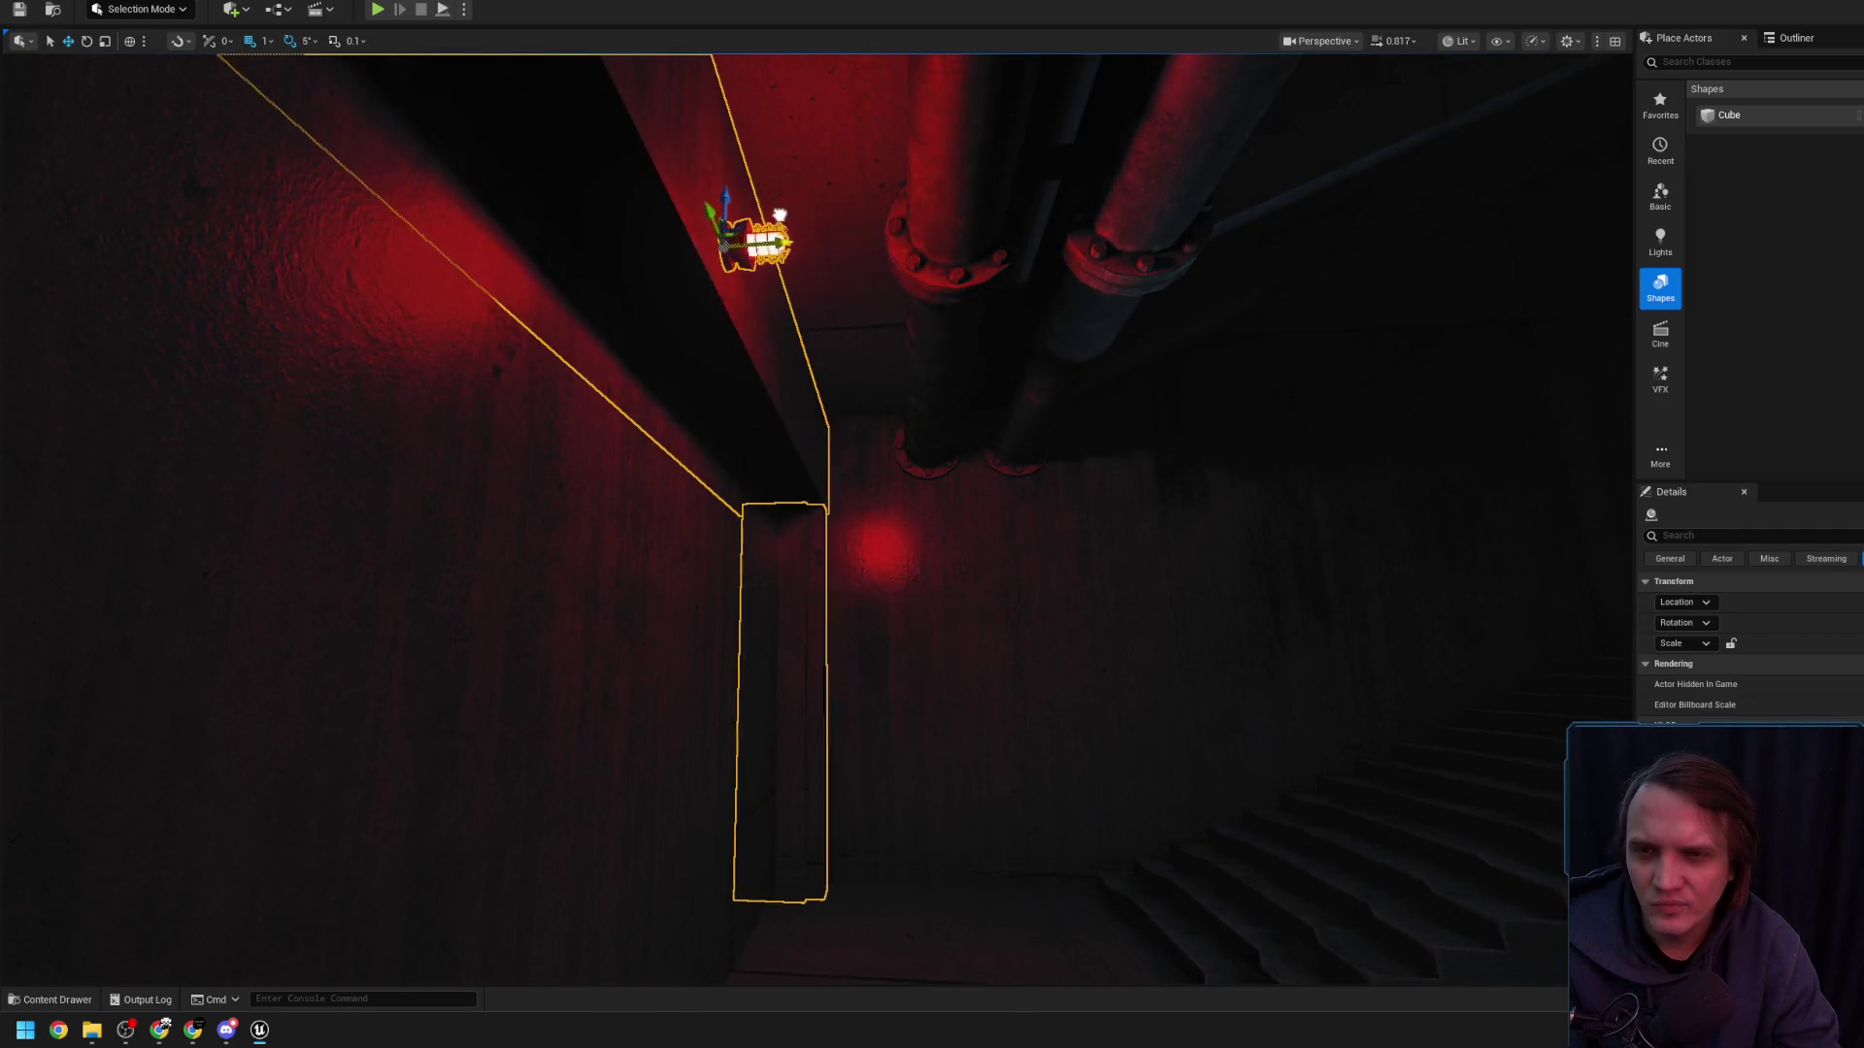
# - Move the red-lit ceiling pipe up and to the right
pyautogui.moveTo(815, 524); pyautogui.dragTo(815, 680)
pyautogui.press('Escape')
pyautogui.click(972, 458)
pyautogui.moveTo(972, 458)
pyautogui.mouseDown()
pyautogui.moveTo(578, 391)
pyautogui.moveTo(417, 515)
pyautogui.moveTo(704, 444)
pyautogui.moveTo(679, 462)
pyautogui.mouseUp()
pyautogui.click(544, 445)
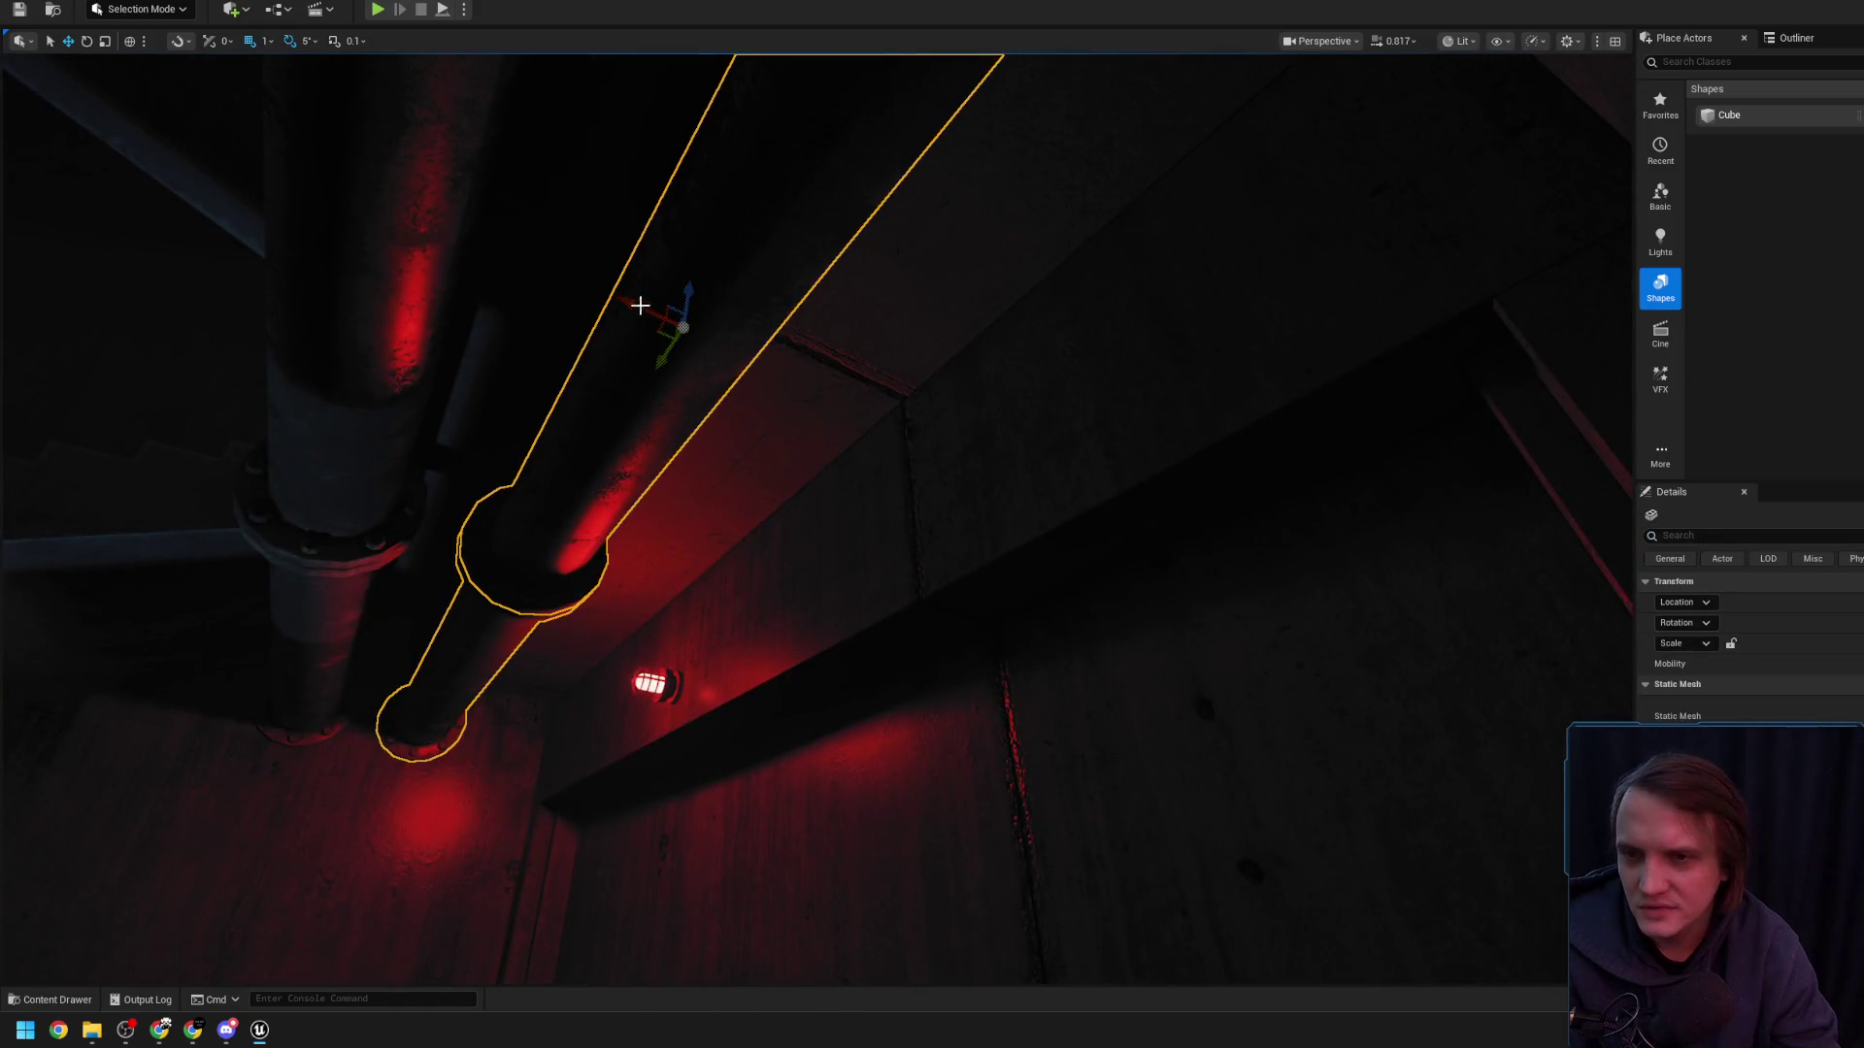
pyautogui.moveTo(632, 301)
pyautogui.mouseDown()
pyautogui.moveTo(799, 385)
pyautogui.moveTo(738, 412)
pyautogui.moveTo(858, 438)
pyautogui.mouseUp()
pyautogui.moveTo(1073, 450)
pyautogui.mouseDown()
pyautogui.moveTo(485, 541)
pyautogui.moveTo(427, 485)
pyautogui.moveTo(602, 461)
pyautogui.mouseUp()
pyautogui.click(603, 461)
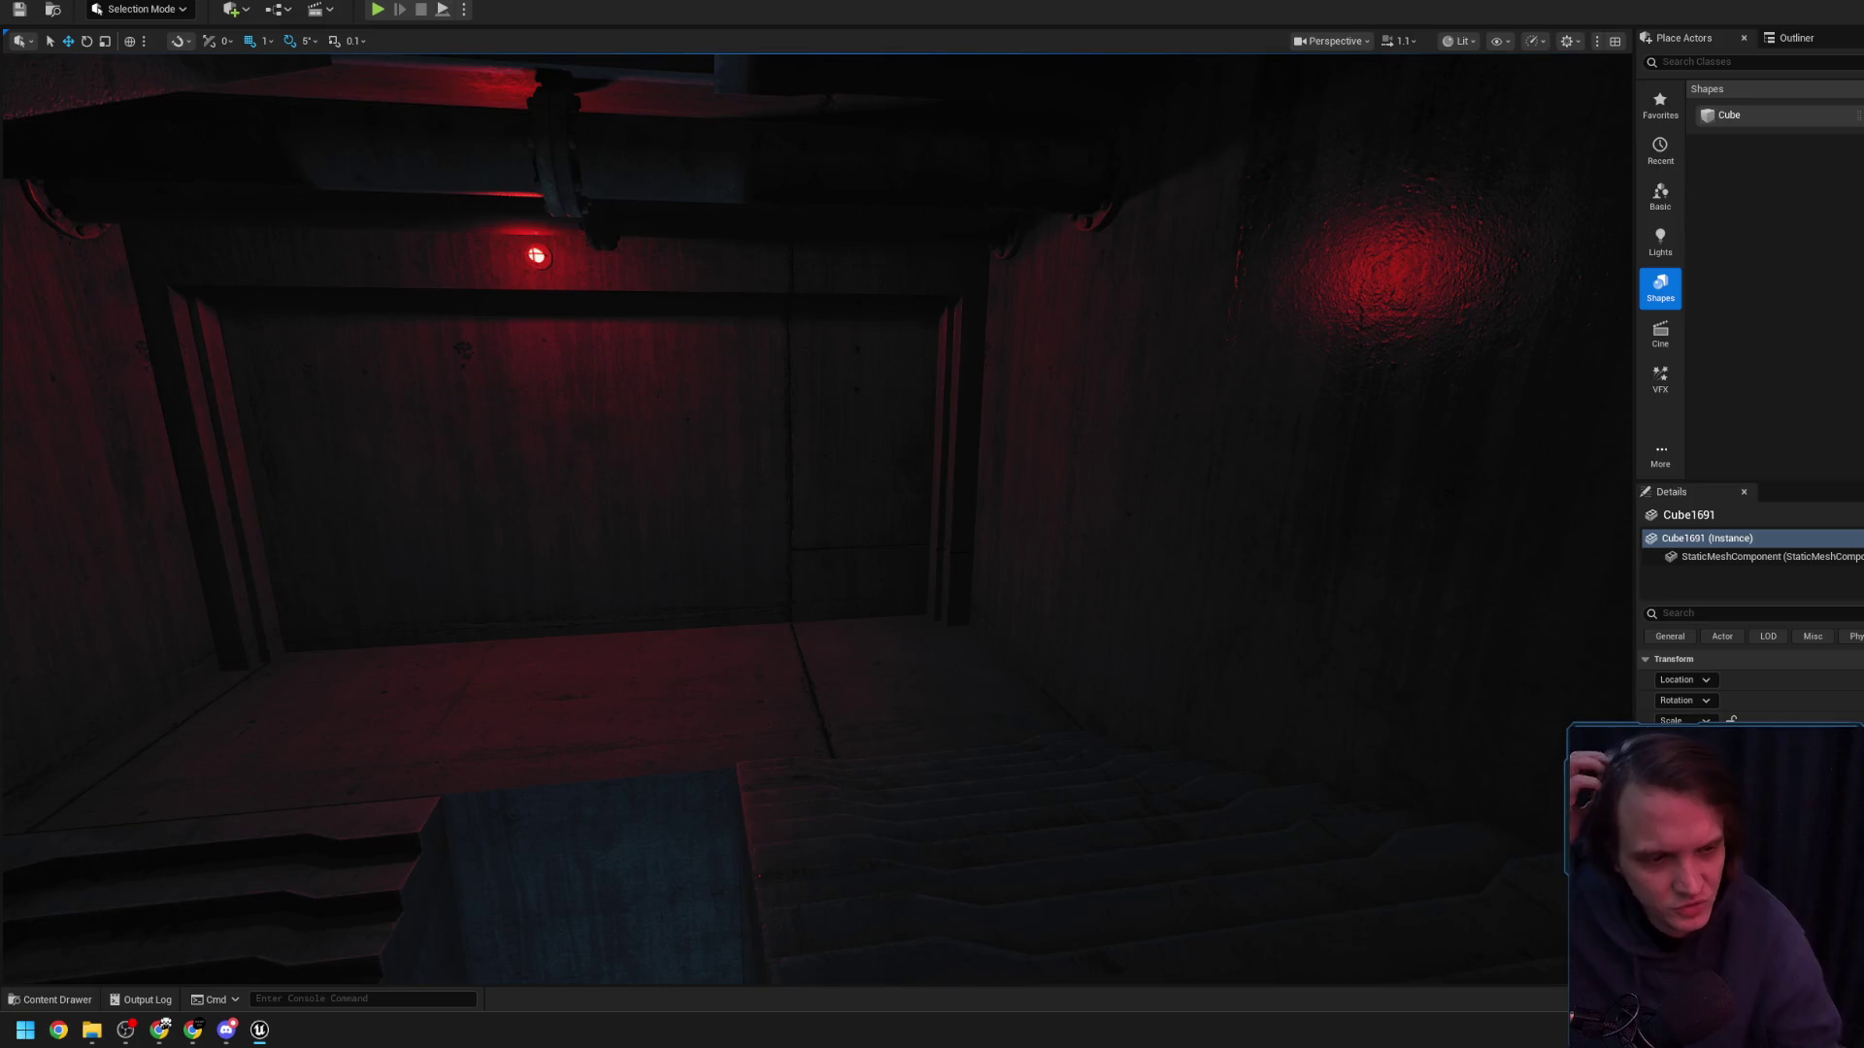
# - Save Level_3_Game, then select the red wall light
pyautogui.hotkey('ctrl', 'shift', 's')
pyautogui.click(1417, 660)
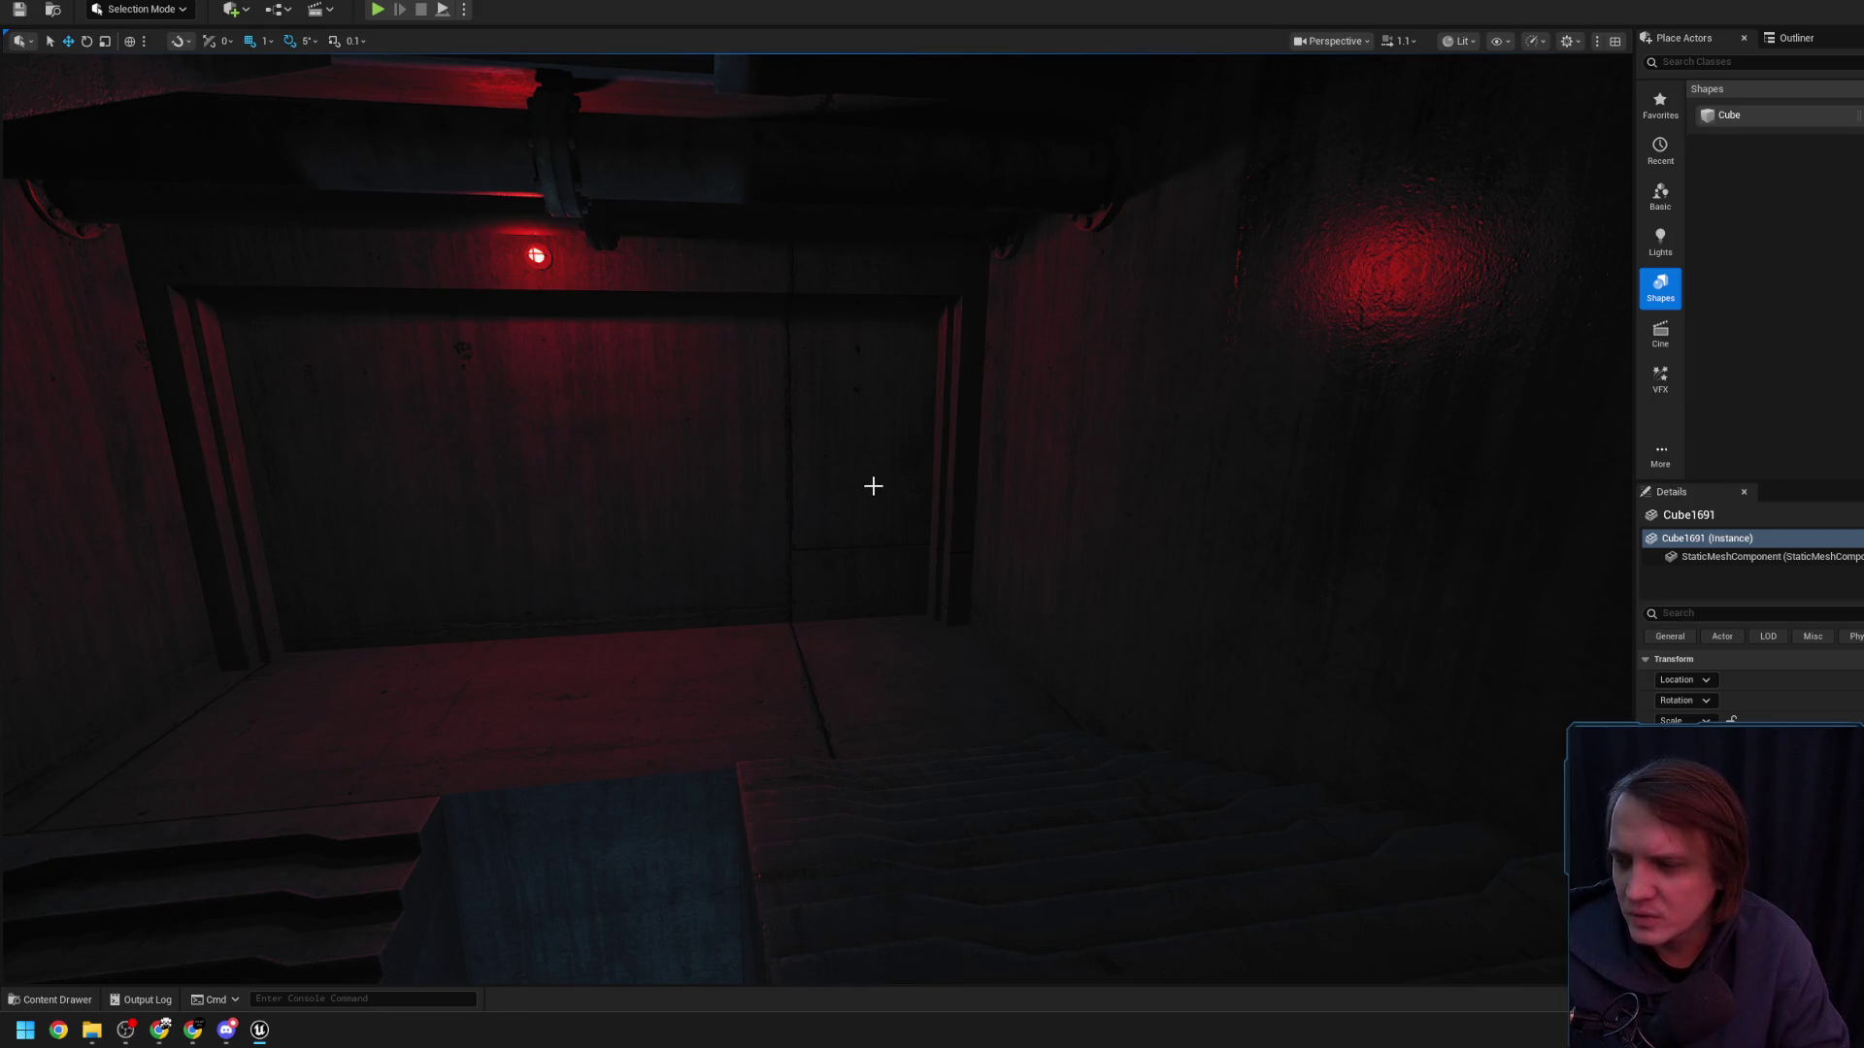
pyautogui.moveTo(782, 428); pyautogui.dragTo(802, 497)
pyautogui.click(804, 454)
pyautogui.click(802, 497)
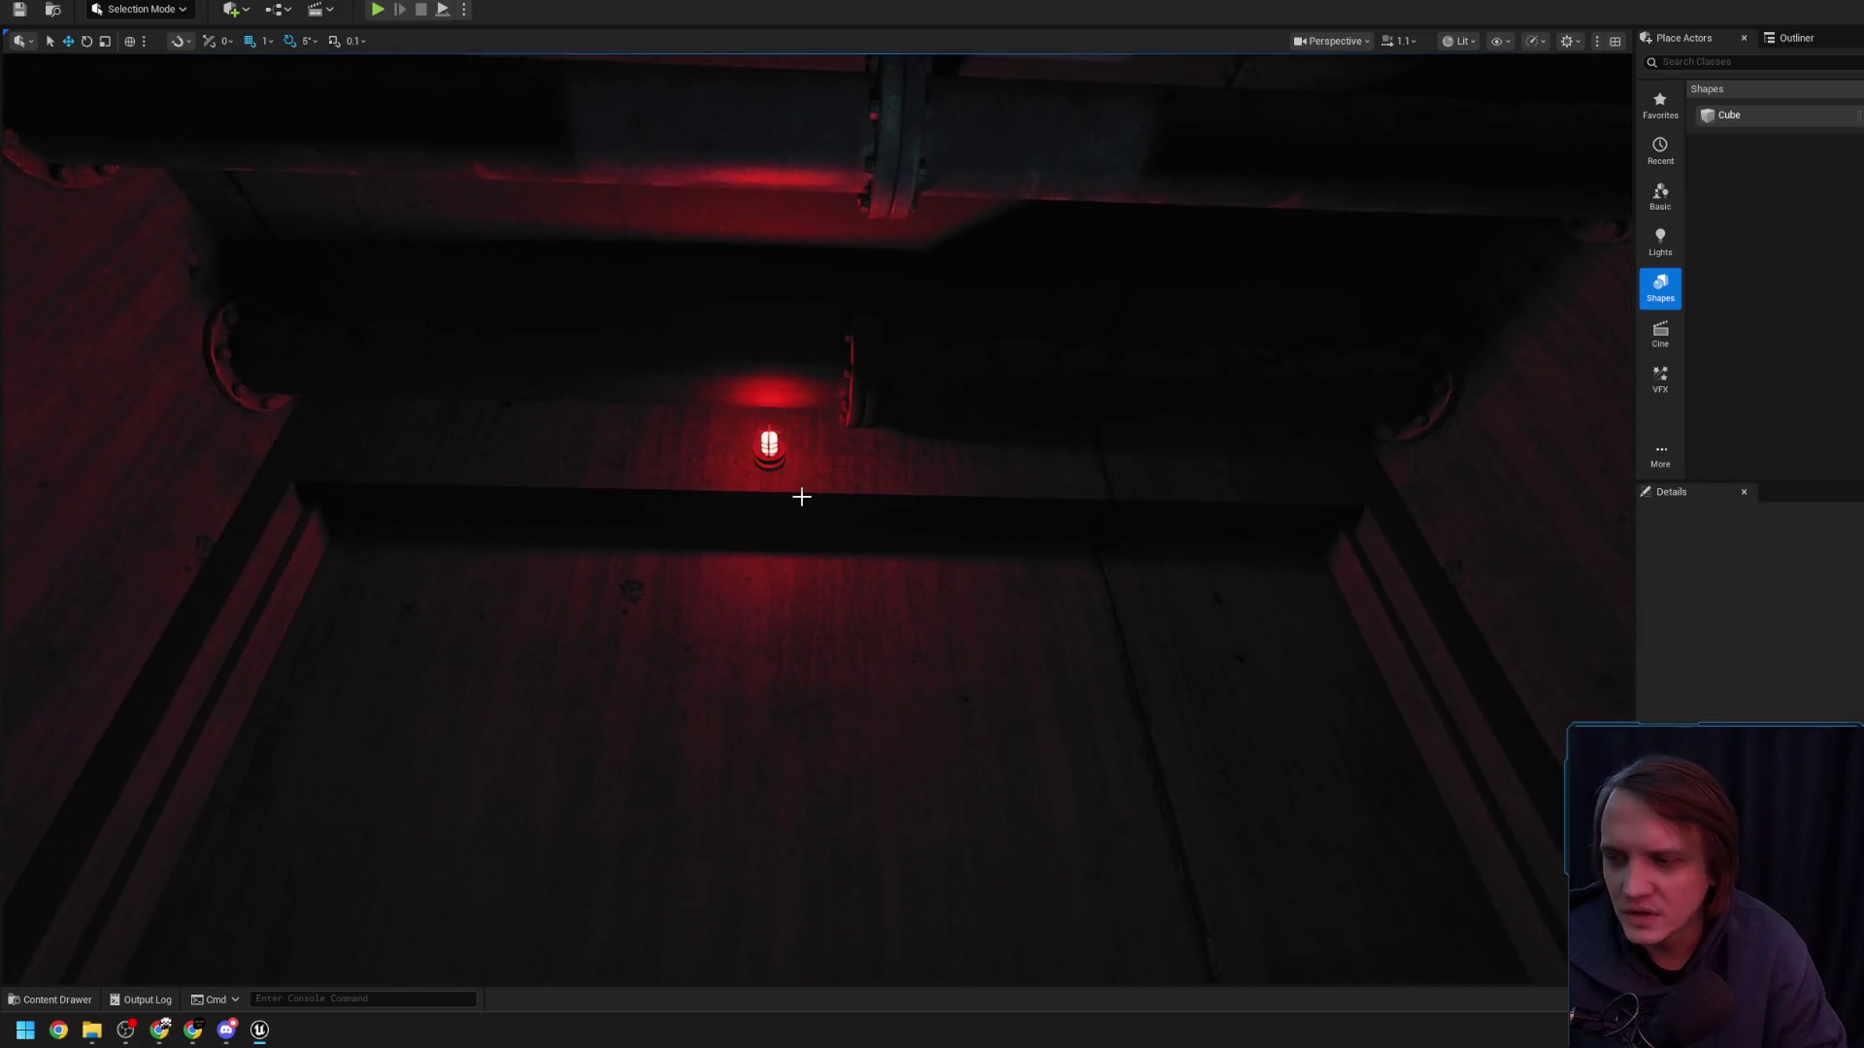
pyautogui.click(761, 409)
pyautogui.click(770, 442)
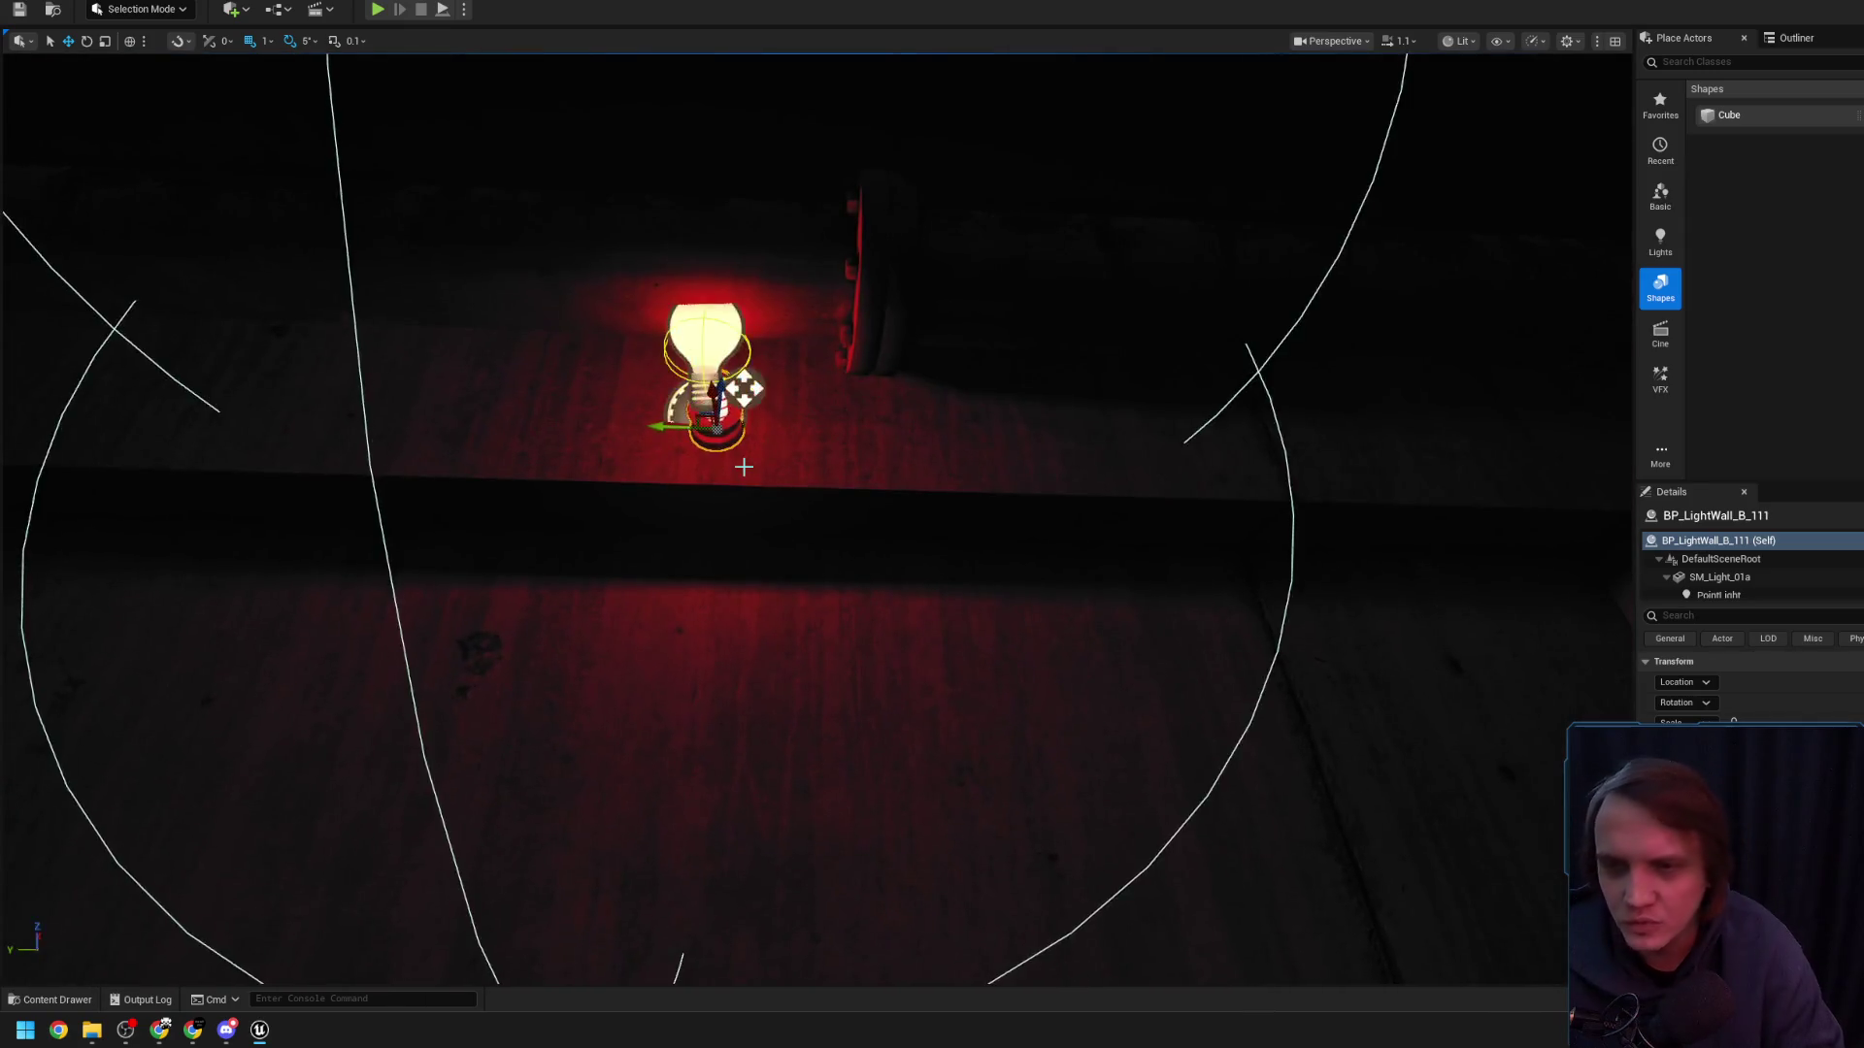
# - Fly around the lamp and stairs, then duplicate a pillar as SM_PillarConcrete70 beneath the lamp
pyautogui.press('g')
pyautogui.press('s')
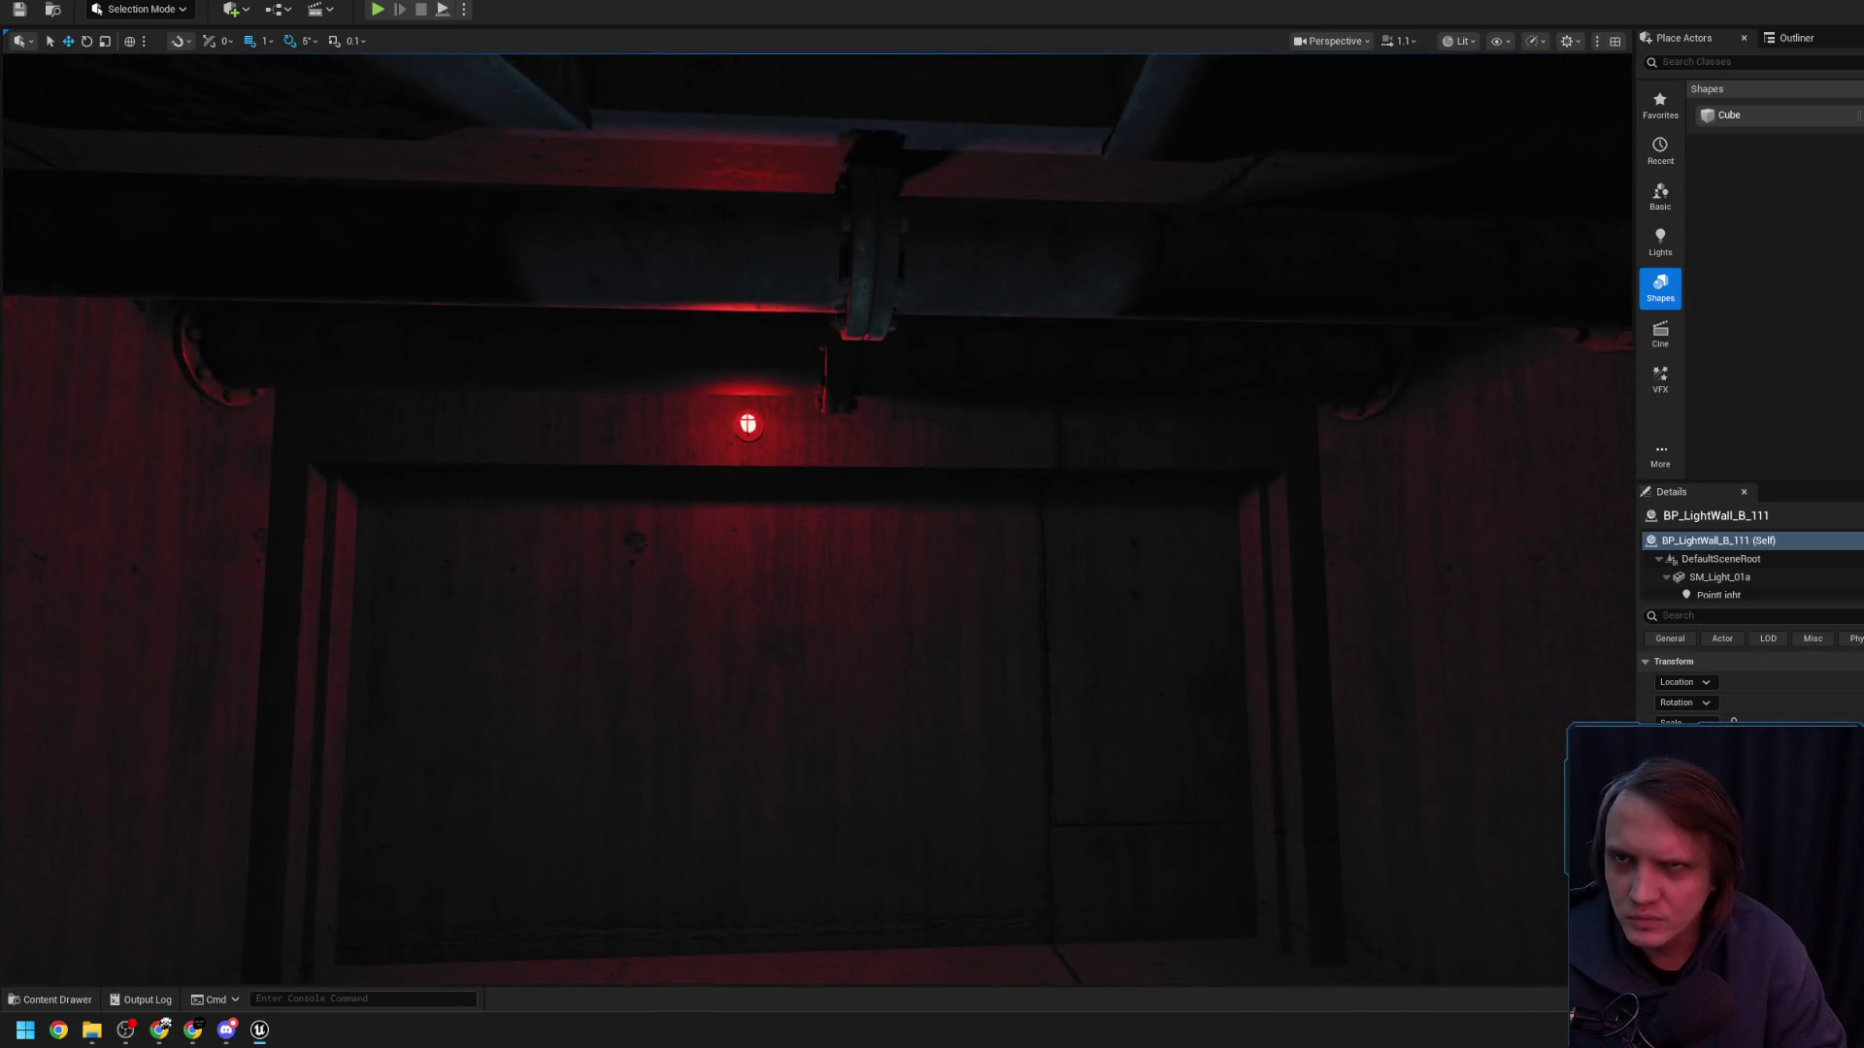
pyautogui.press('s')
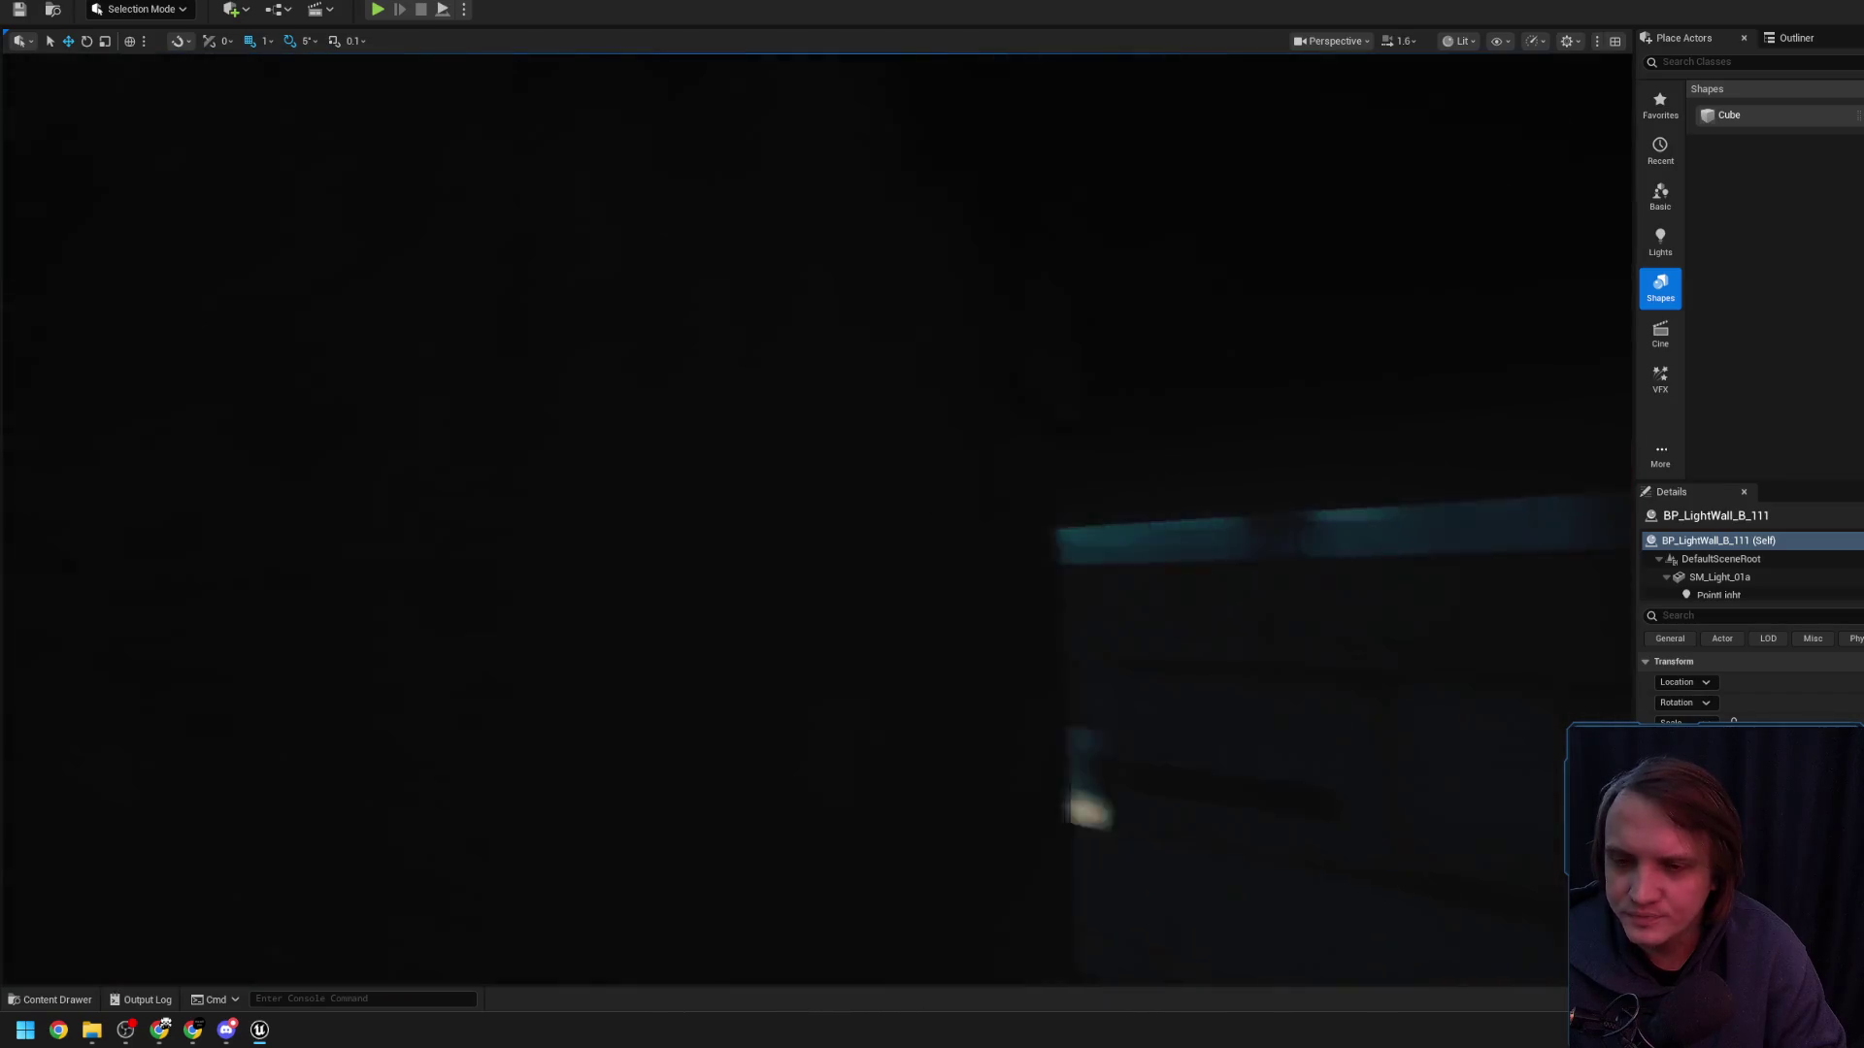
pyautogui.press('w')
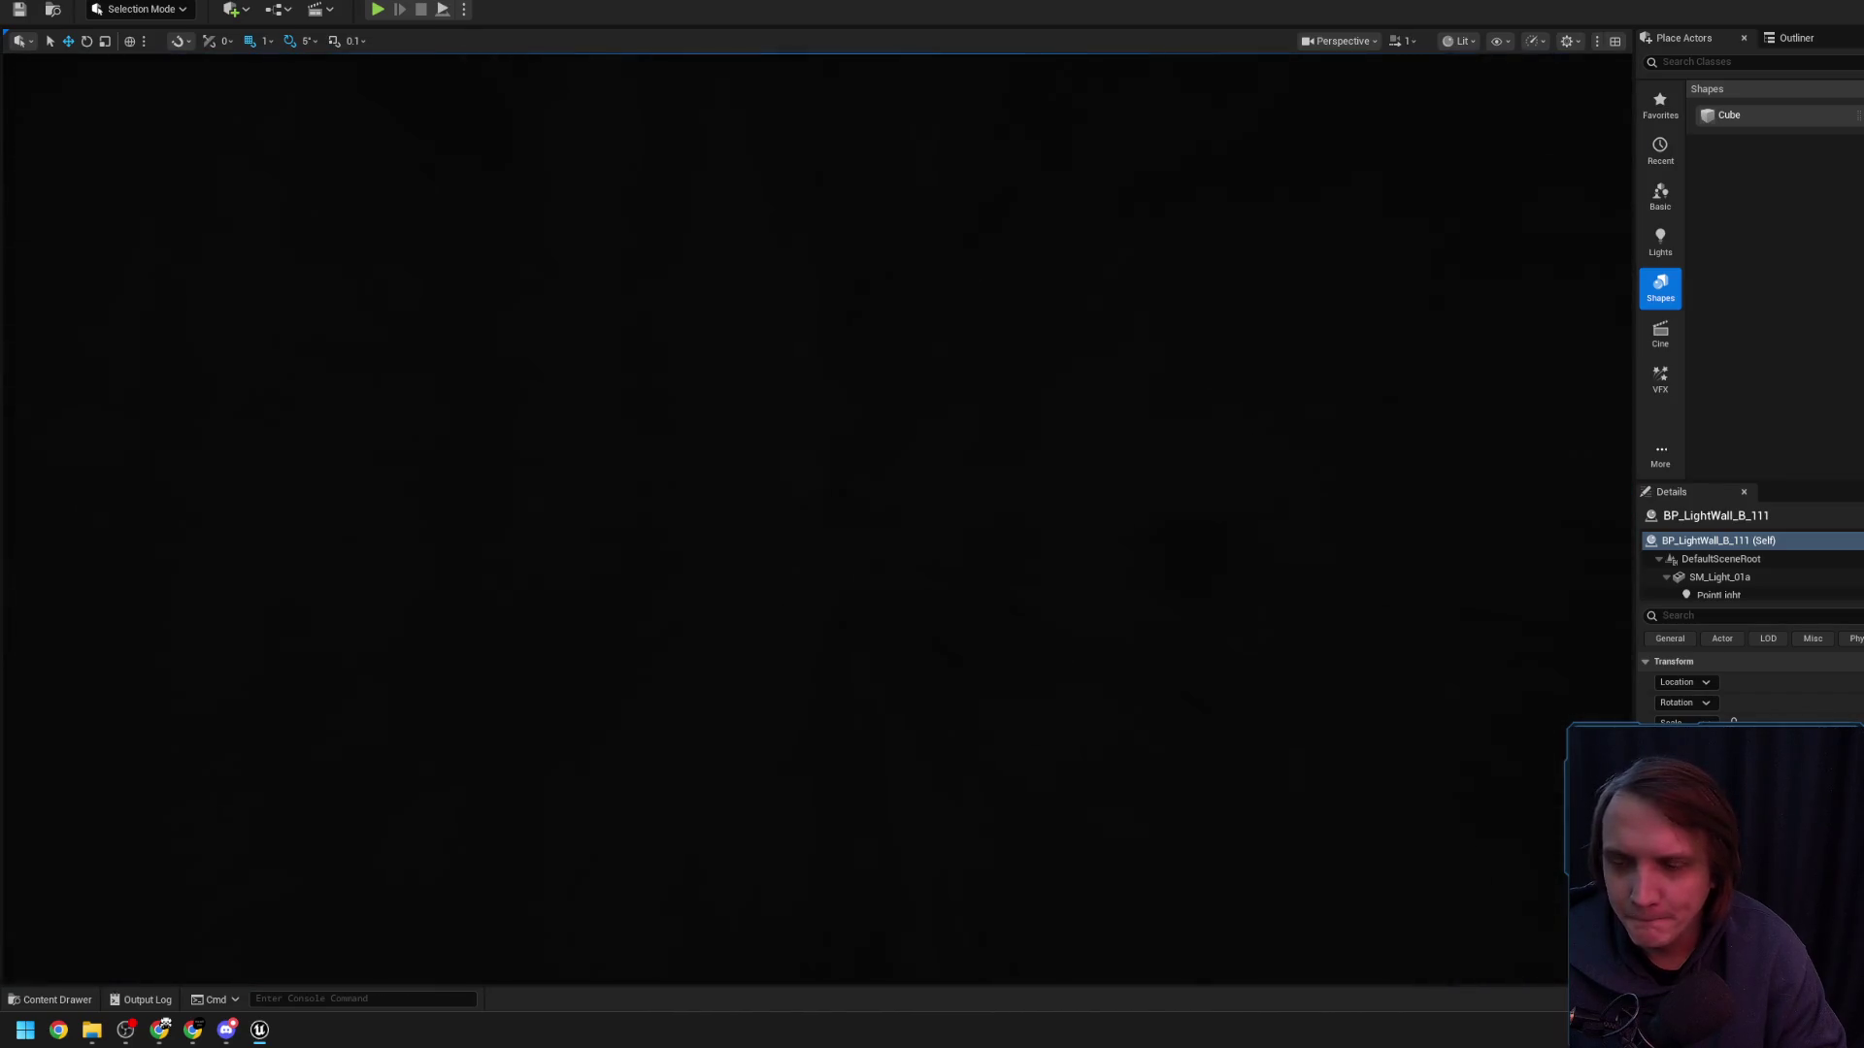
pyautogui.press('s')
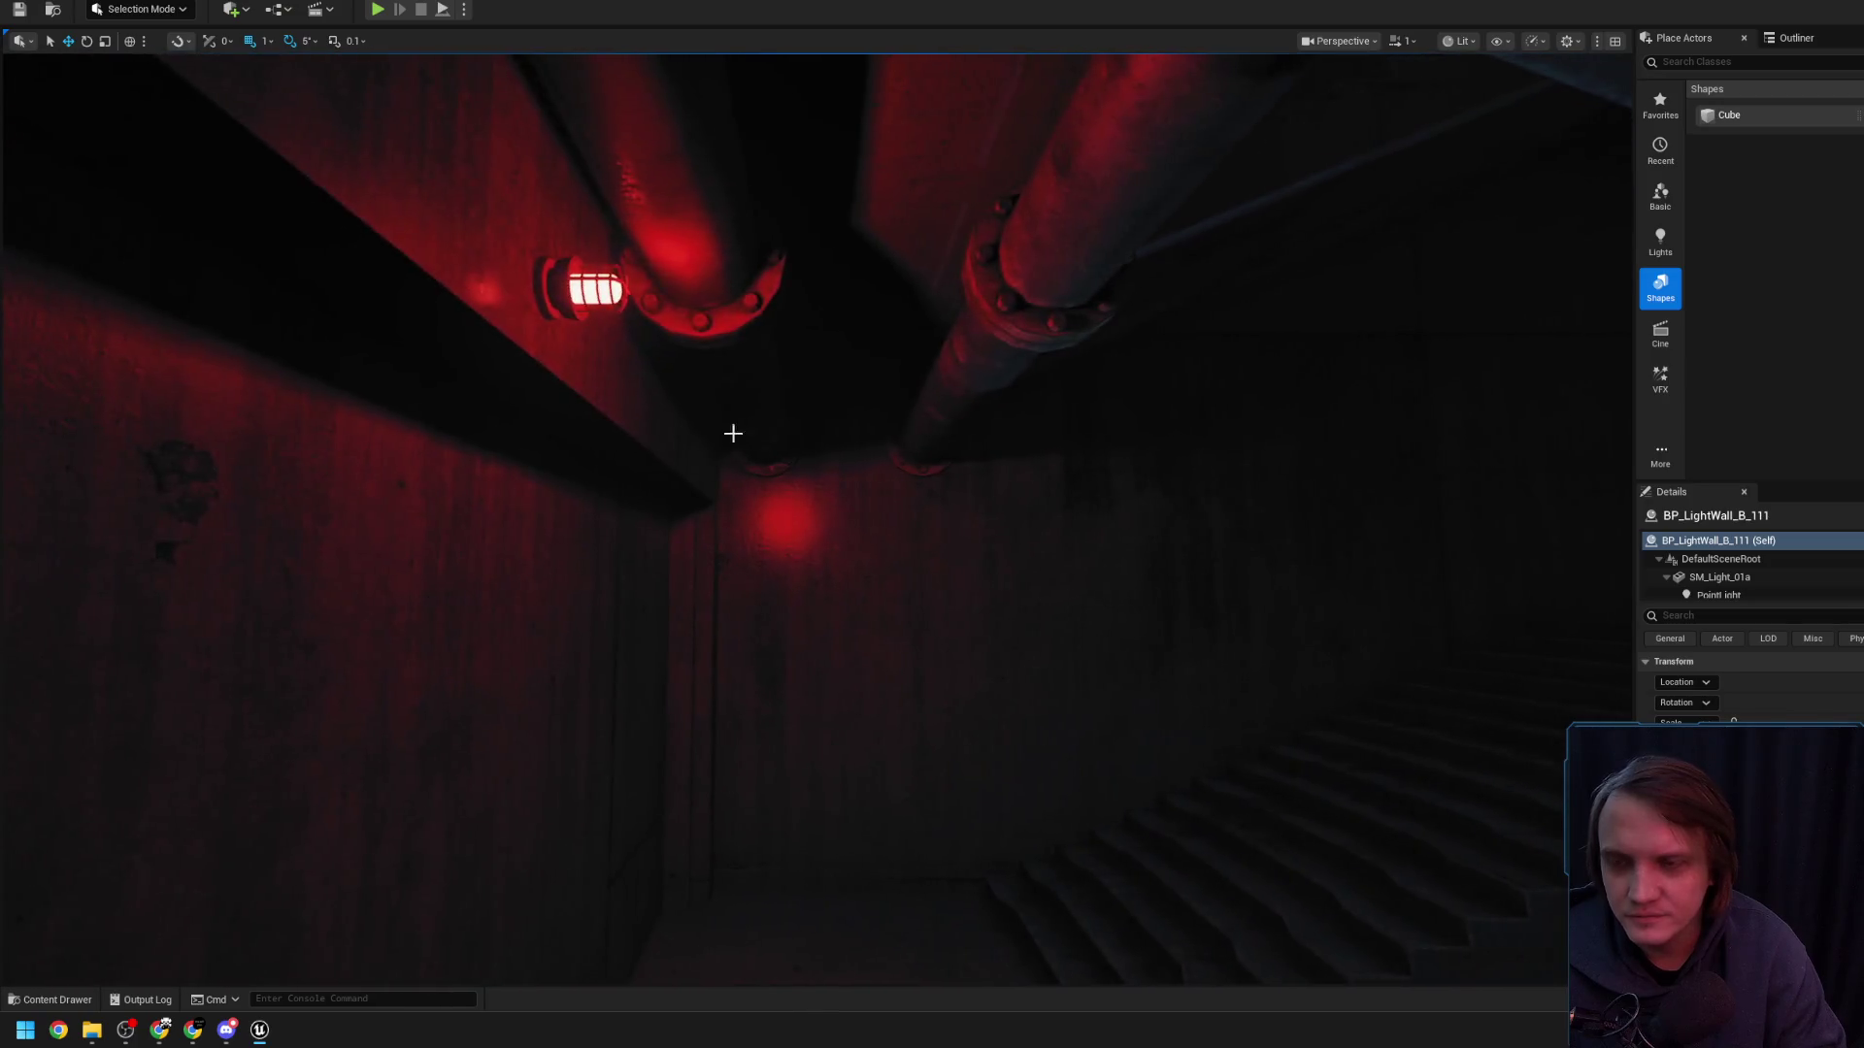
pyautogui.press('s')
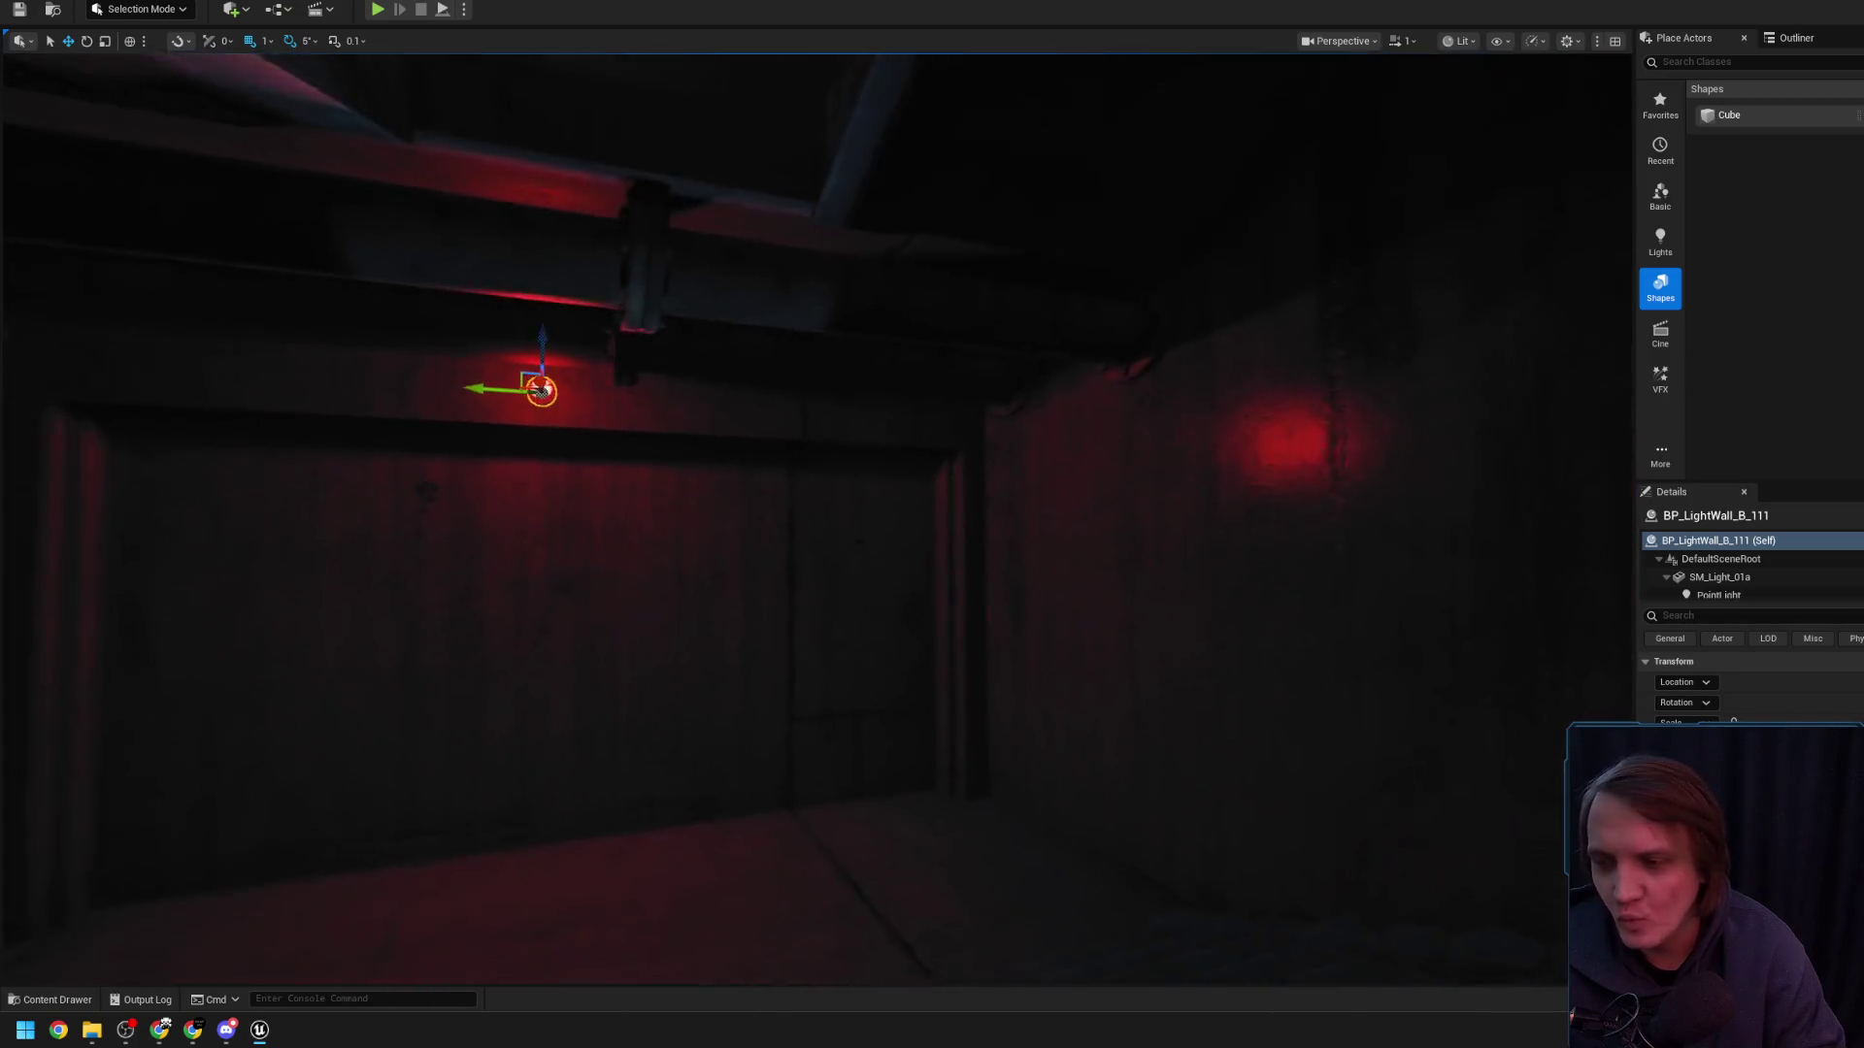
pyautogui.press('s')
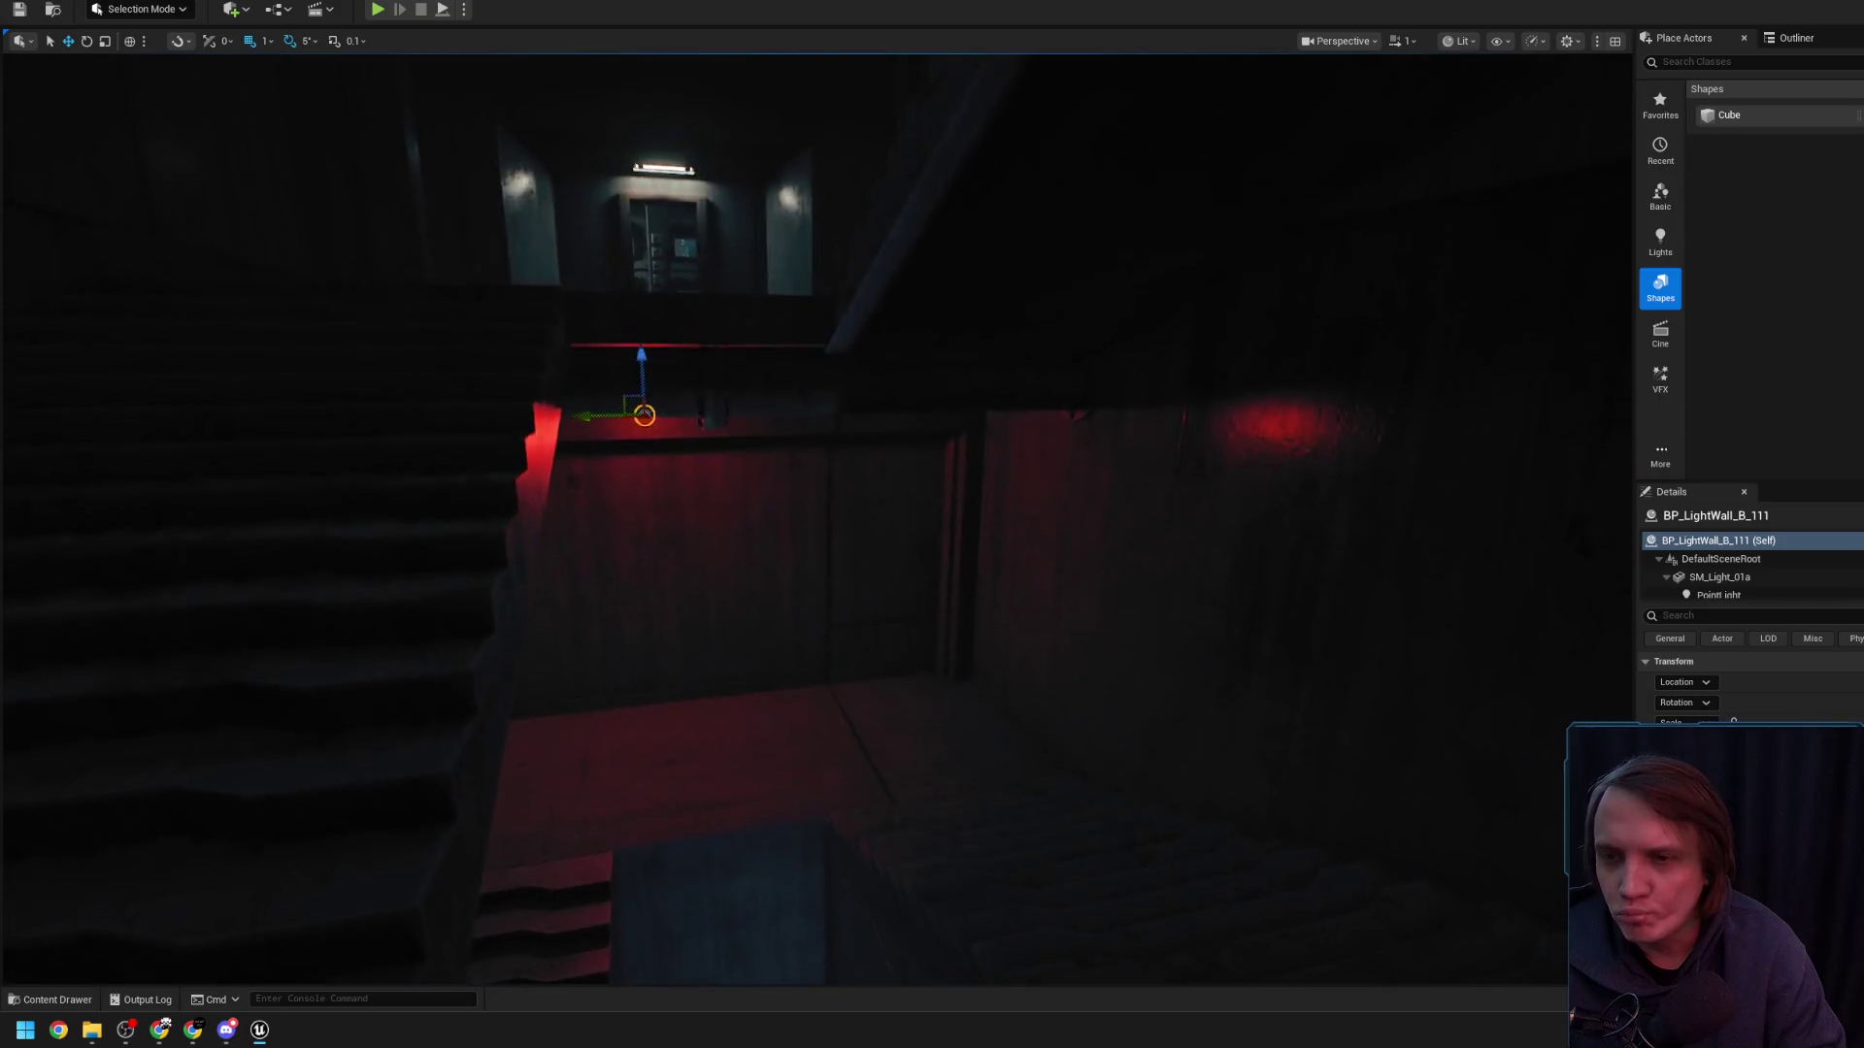
pyautogui.press('w')
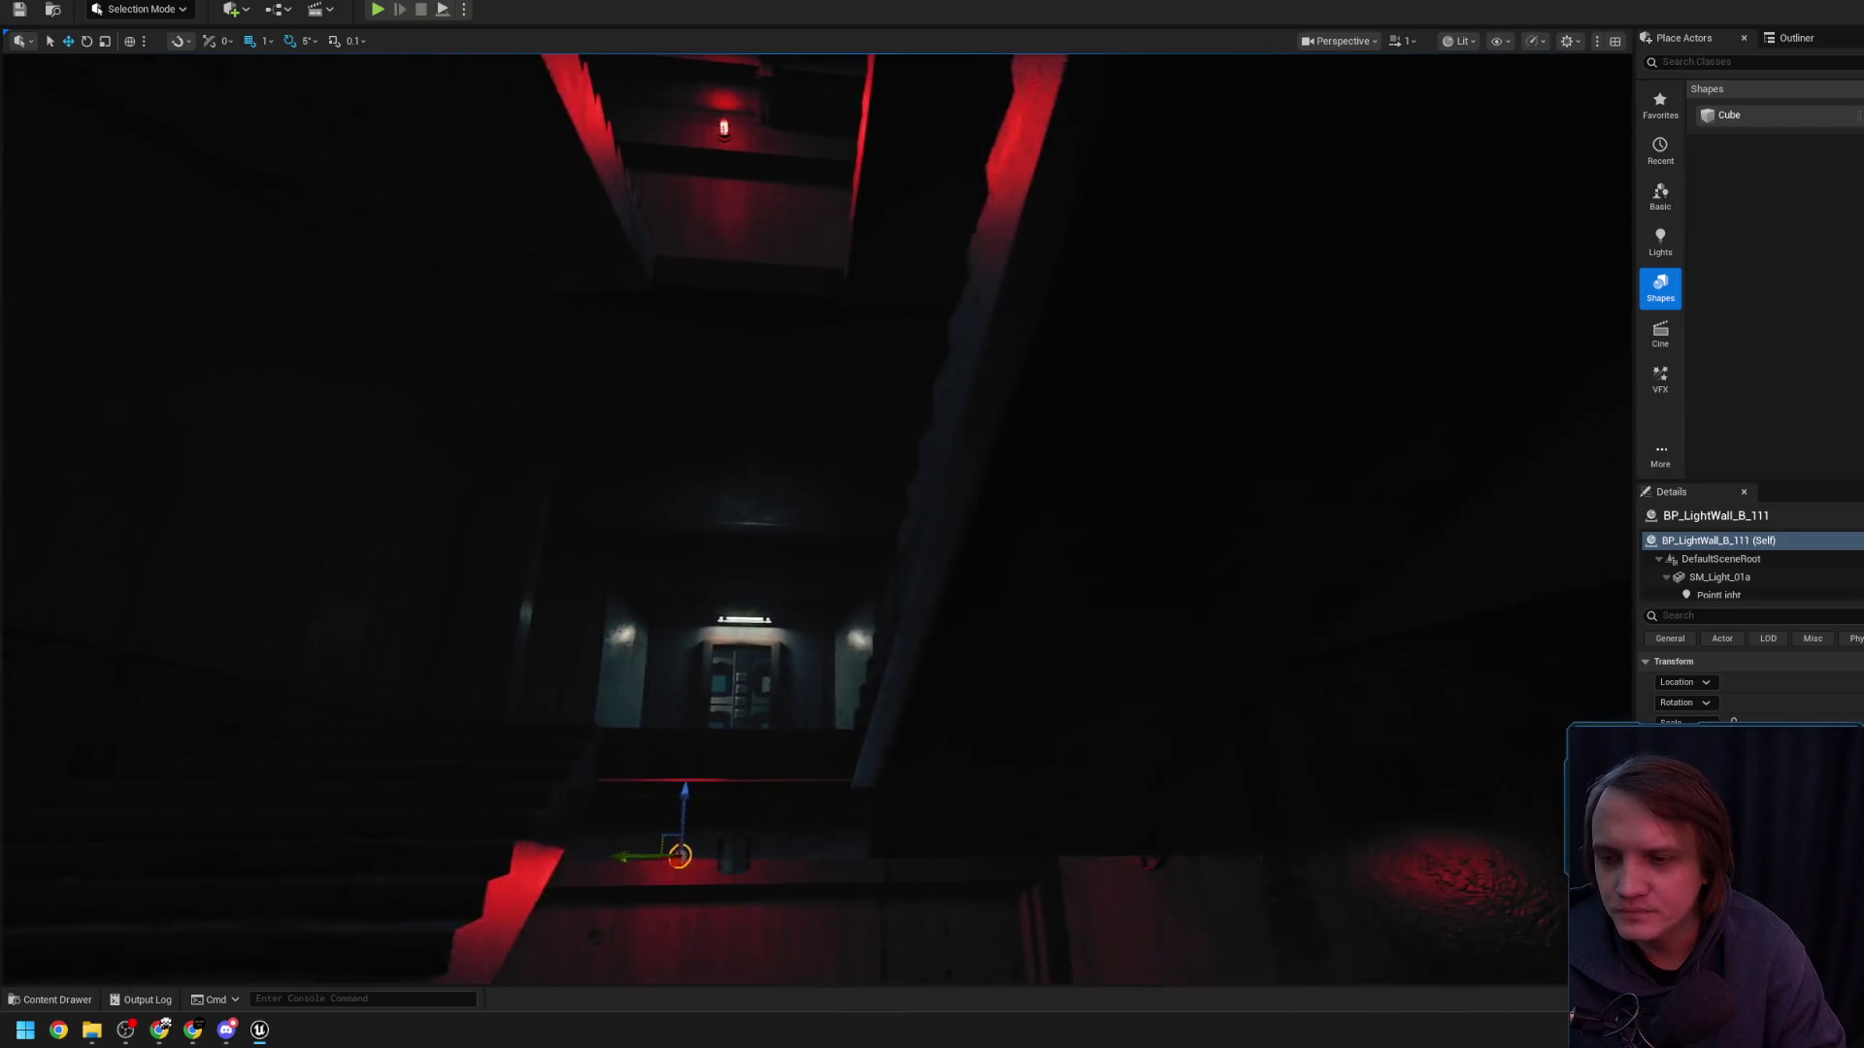
pyautogui.press('w')
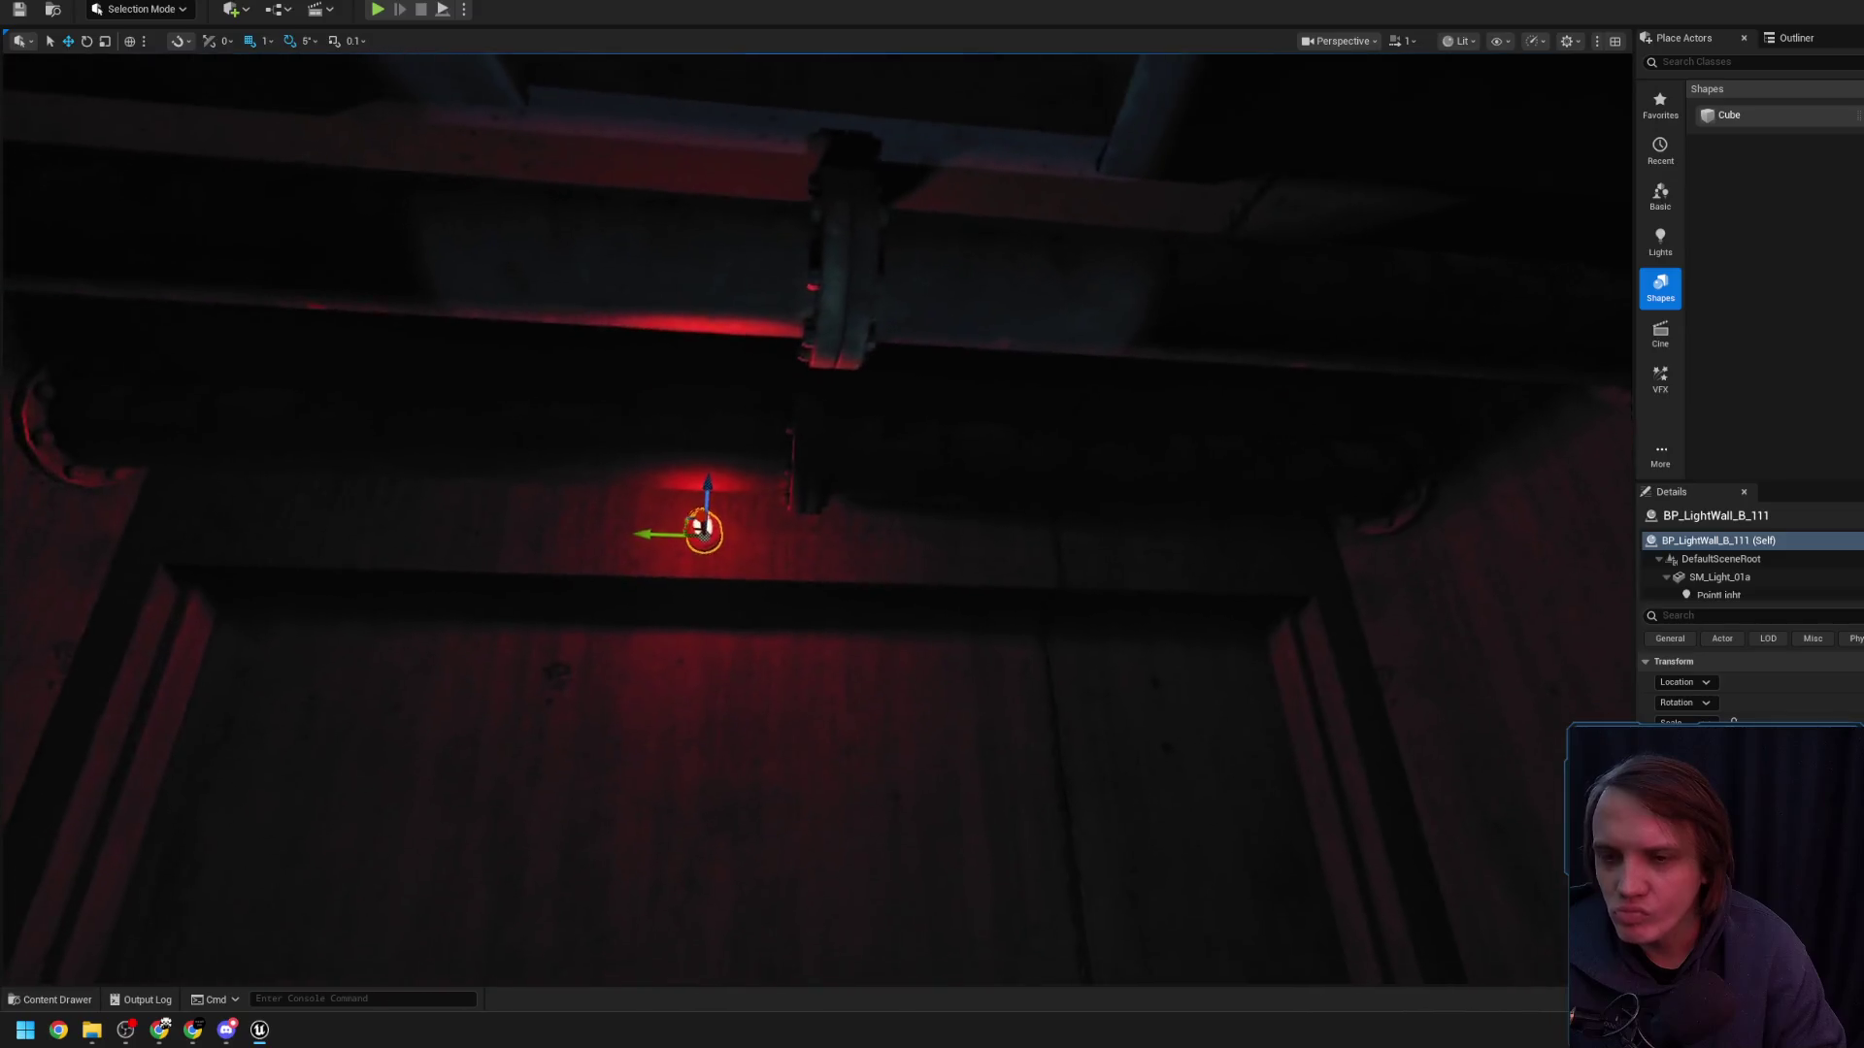
pyautogui.press('s')
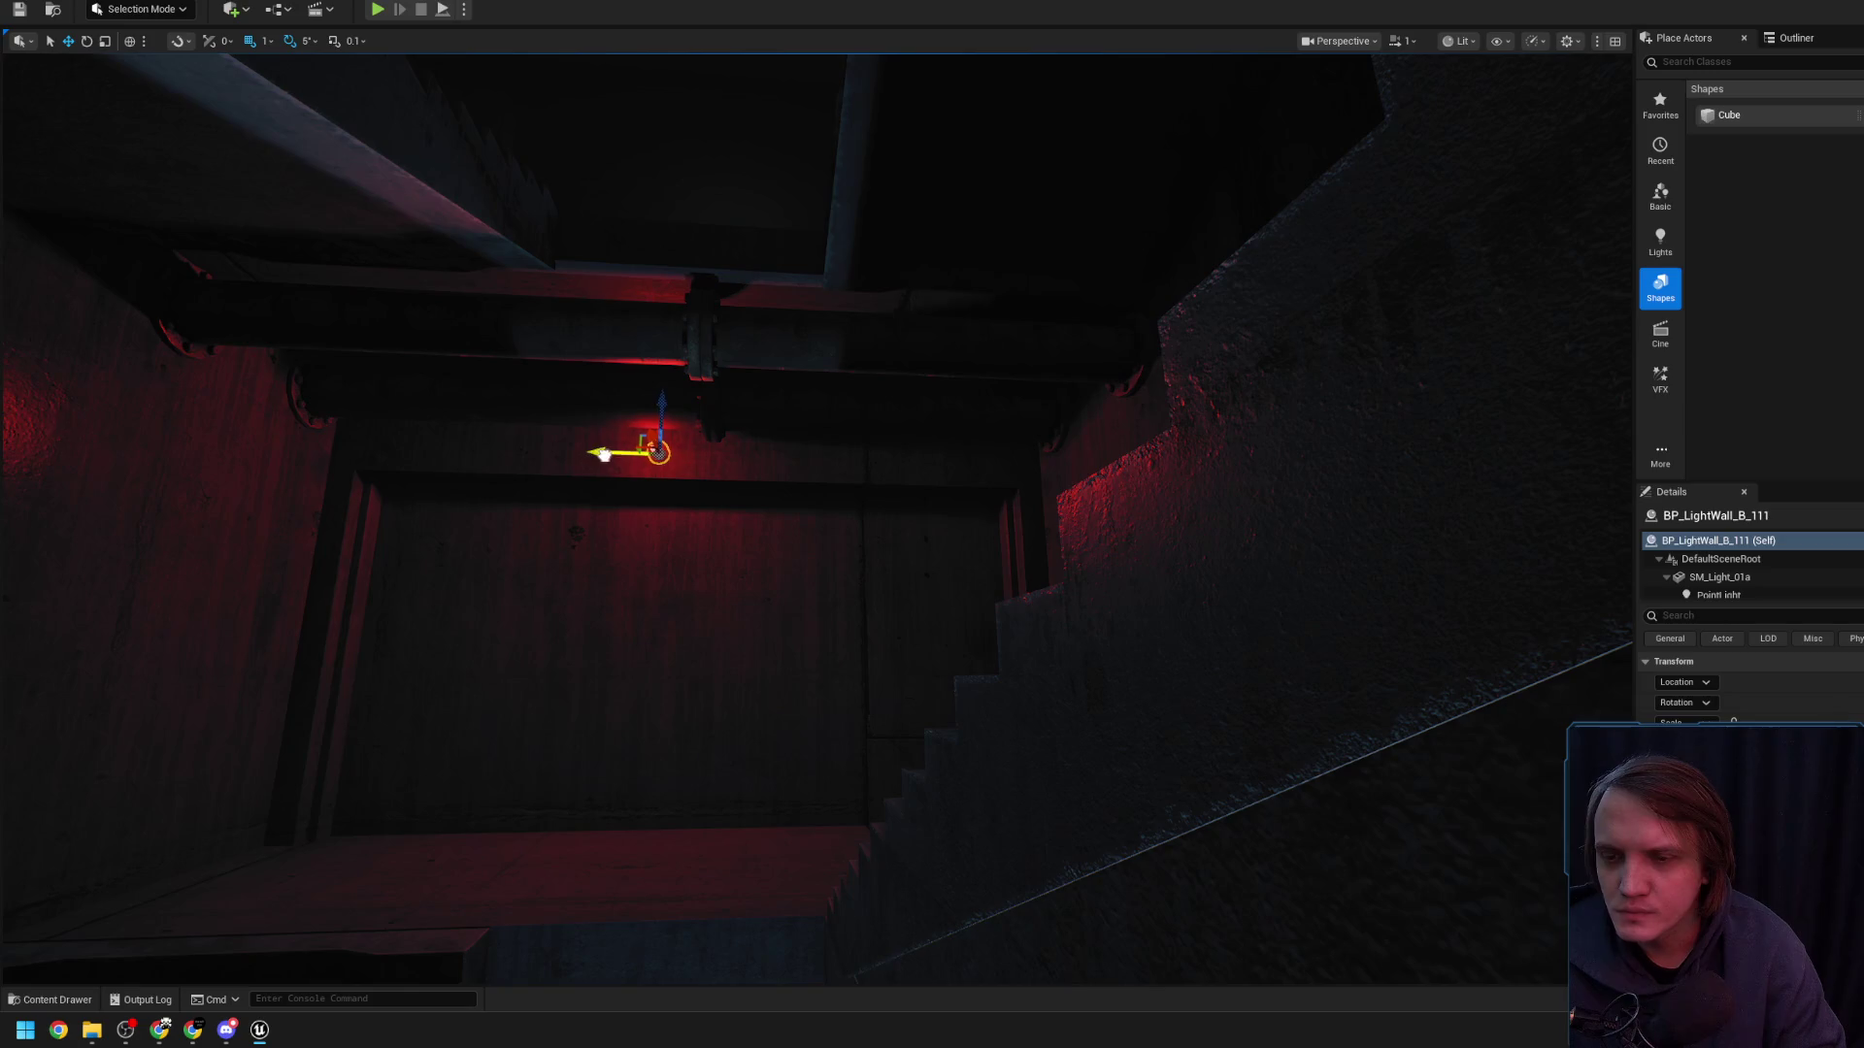
pyautogui.press('q')
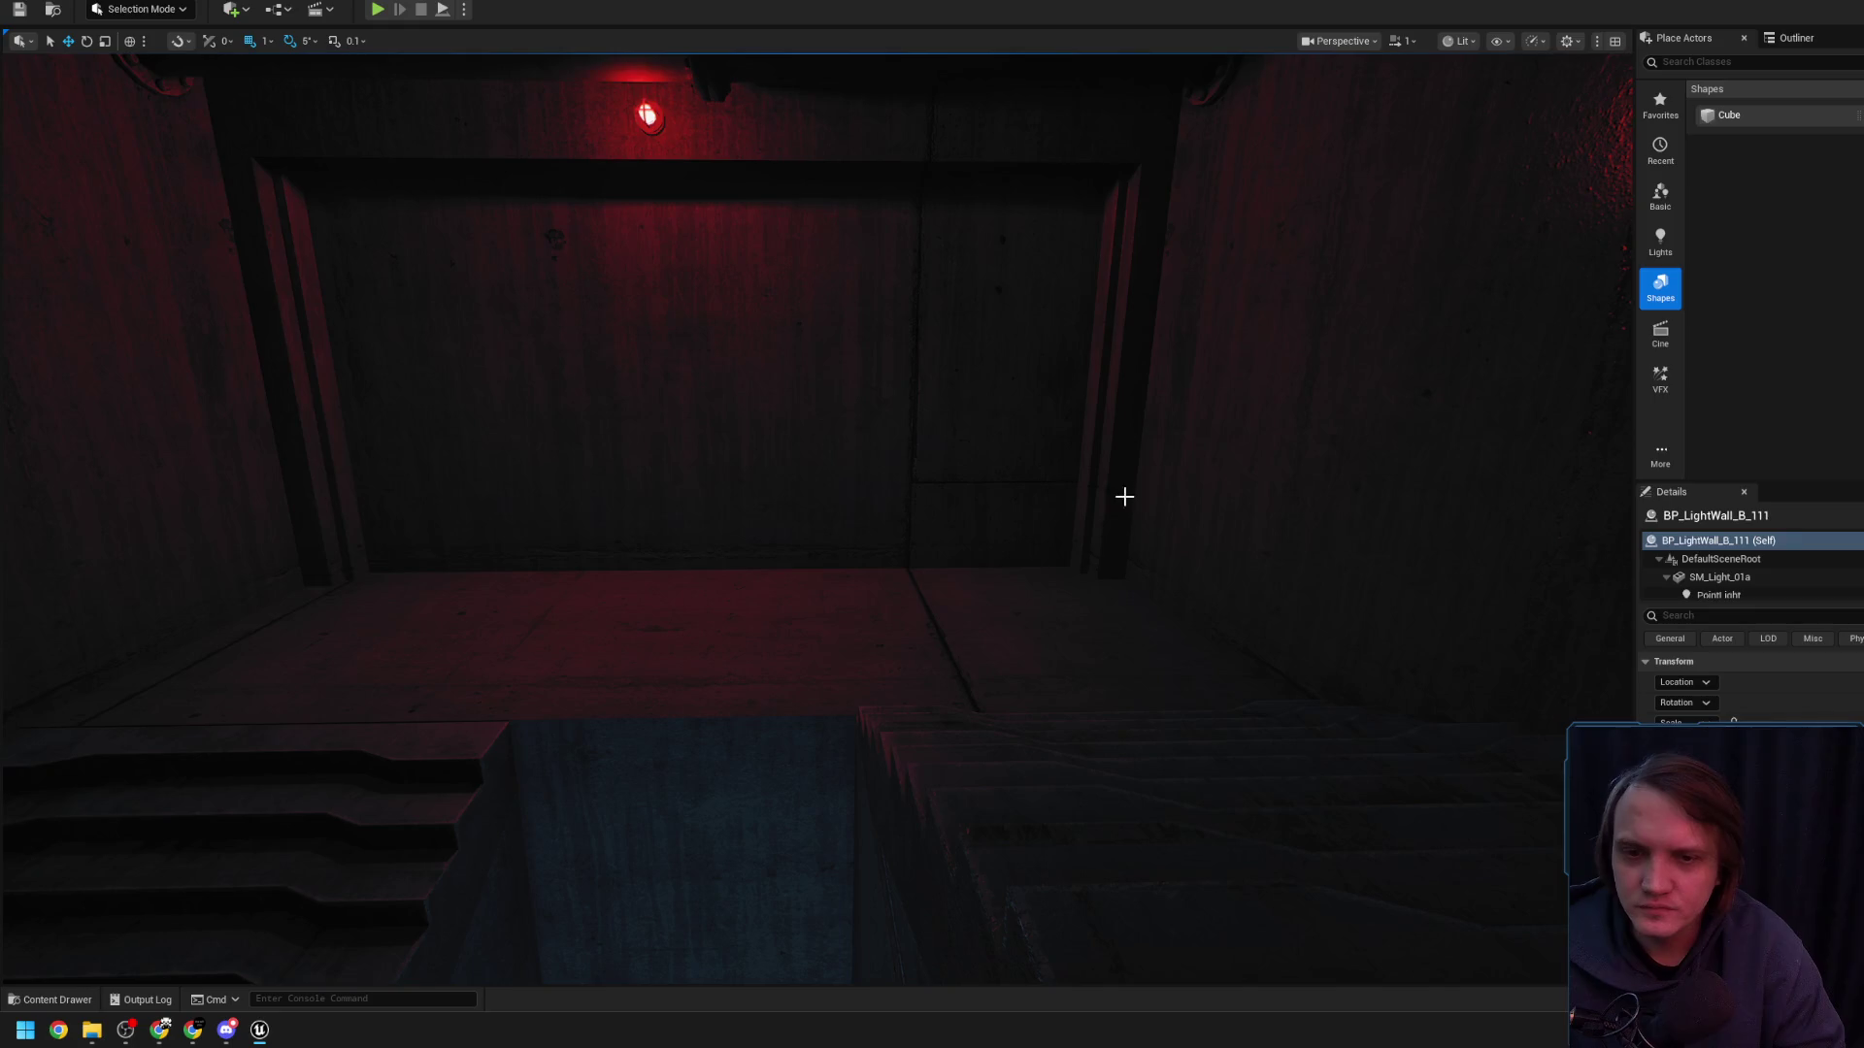
pyautogui.moveTo(1043, 577)
pyautogui.mouseDown()
pyautogui.moveTo(657, 528)
pyautogui.moveTo(707, 606)
pyautogui.mouseUp()
# - Slide the copied concrete pillar further left between the two red-lit doors
pyautogui.press('e')
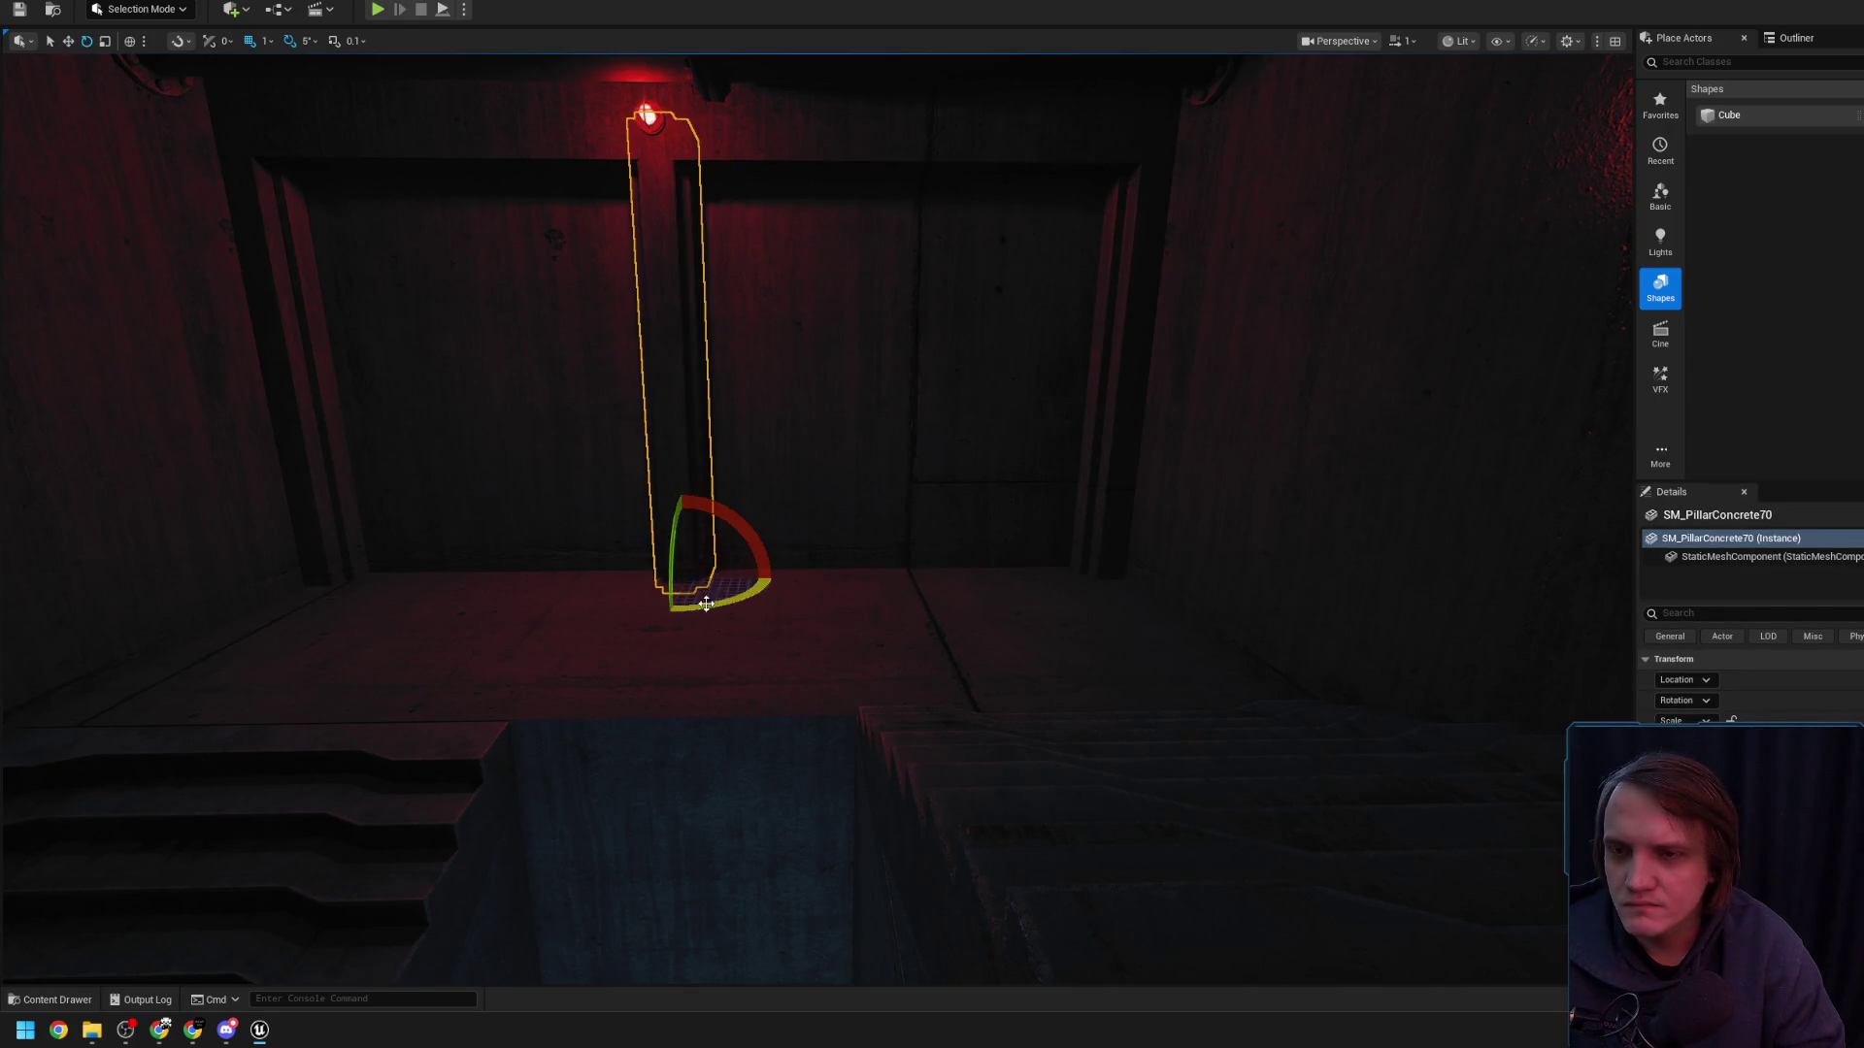
pyautogui.rightClick(739, 532)
pyautogui.moveTo(776, 530); pyautogui.dragTo(756, 574)
pyautogui.moveTo(610, 735); pyautogui.dragTo(501, 730)
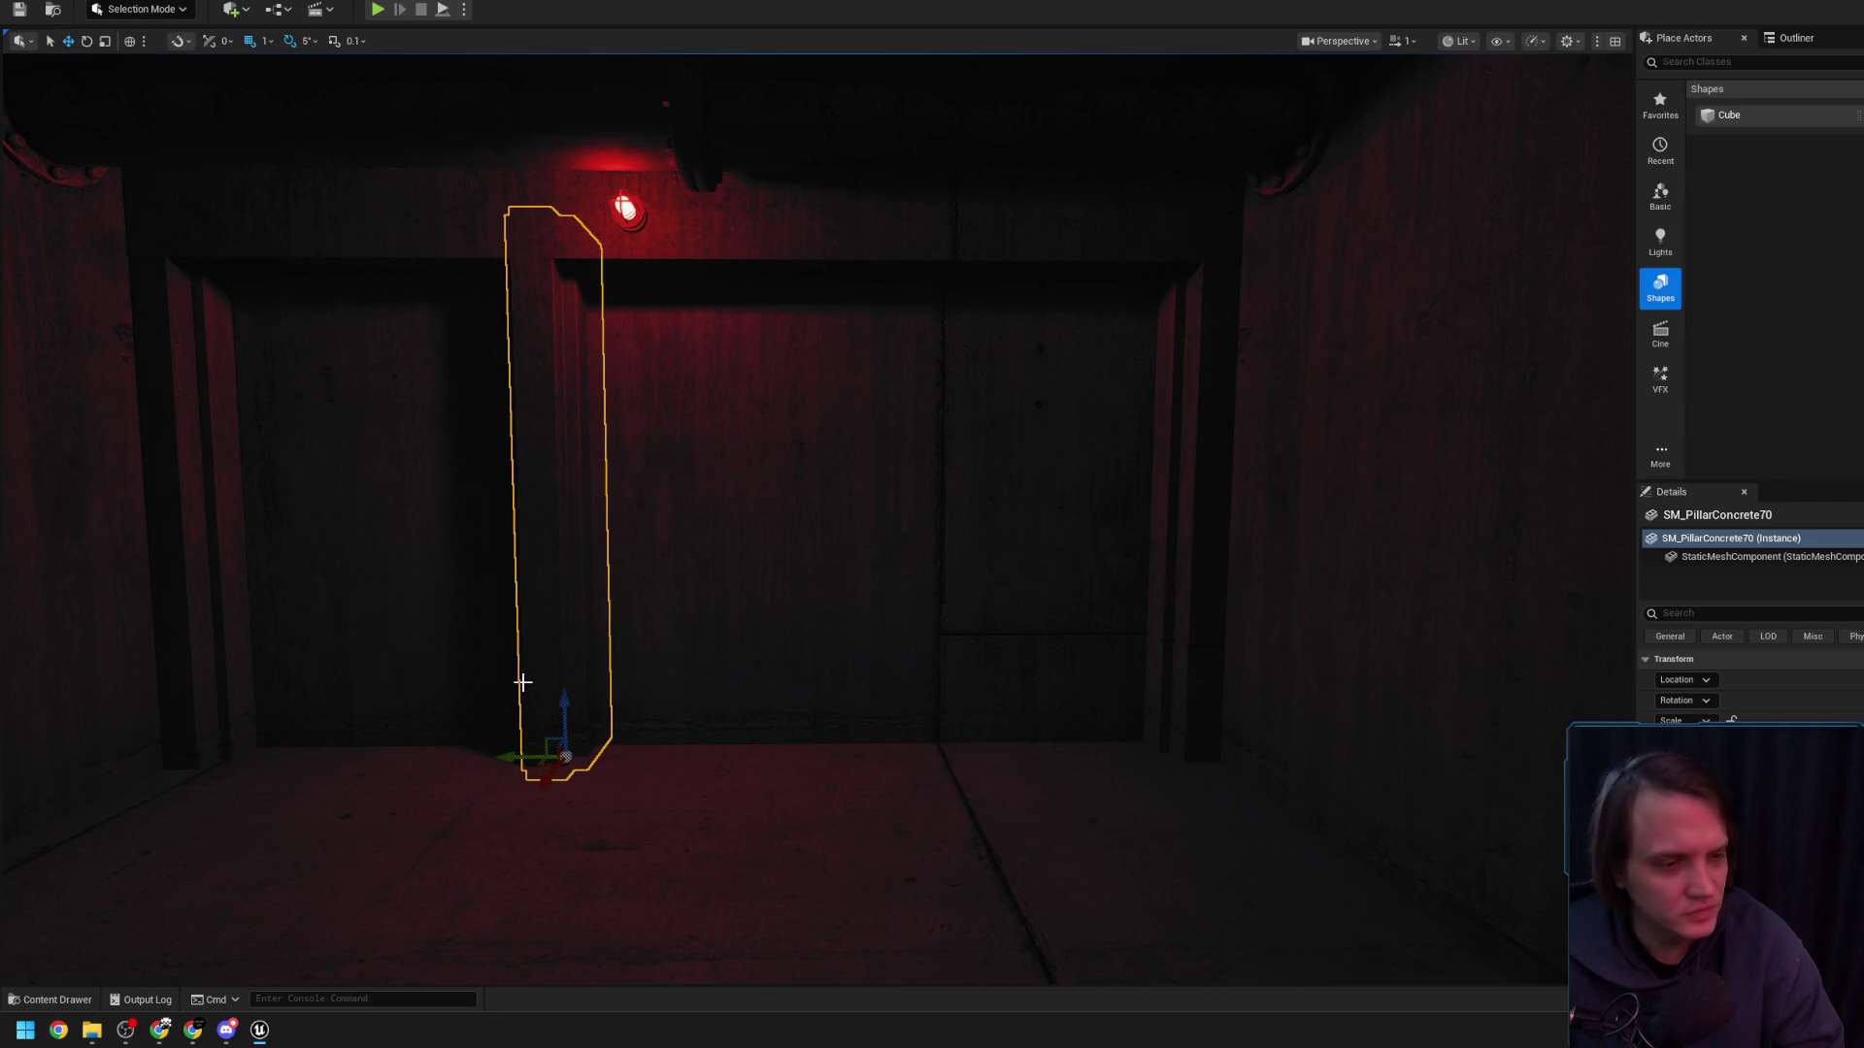
# - Duplicate the pillar as SM_PillarConcrete182 and lay the copy flat along the door base
pyautogui.moveTo(590, 626); pyautogui.dragTo(503, 784)
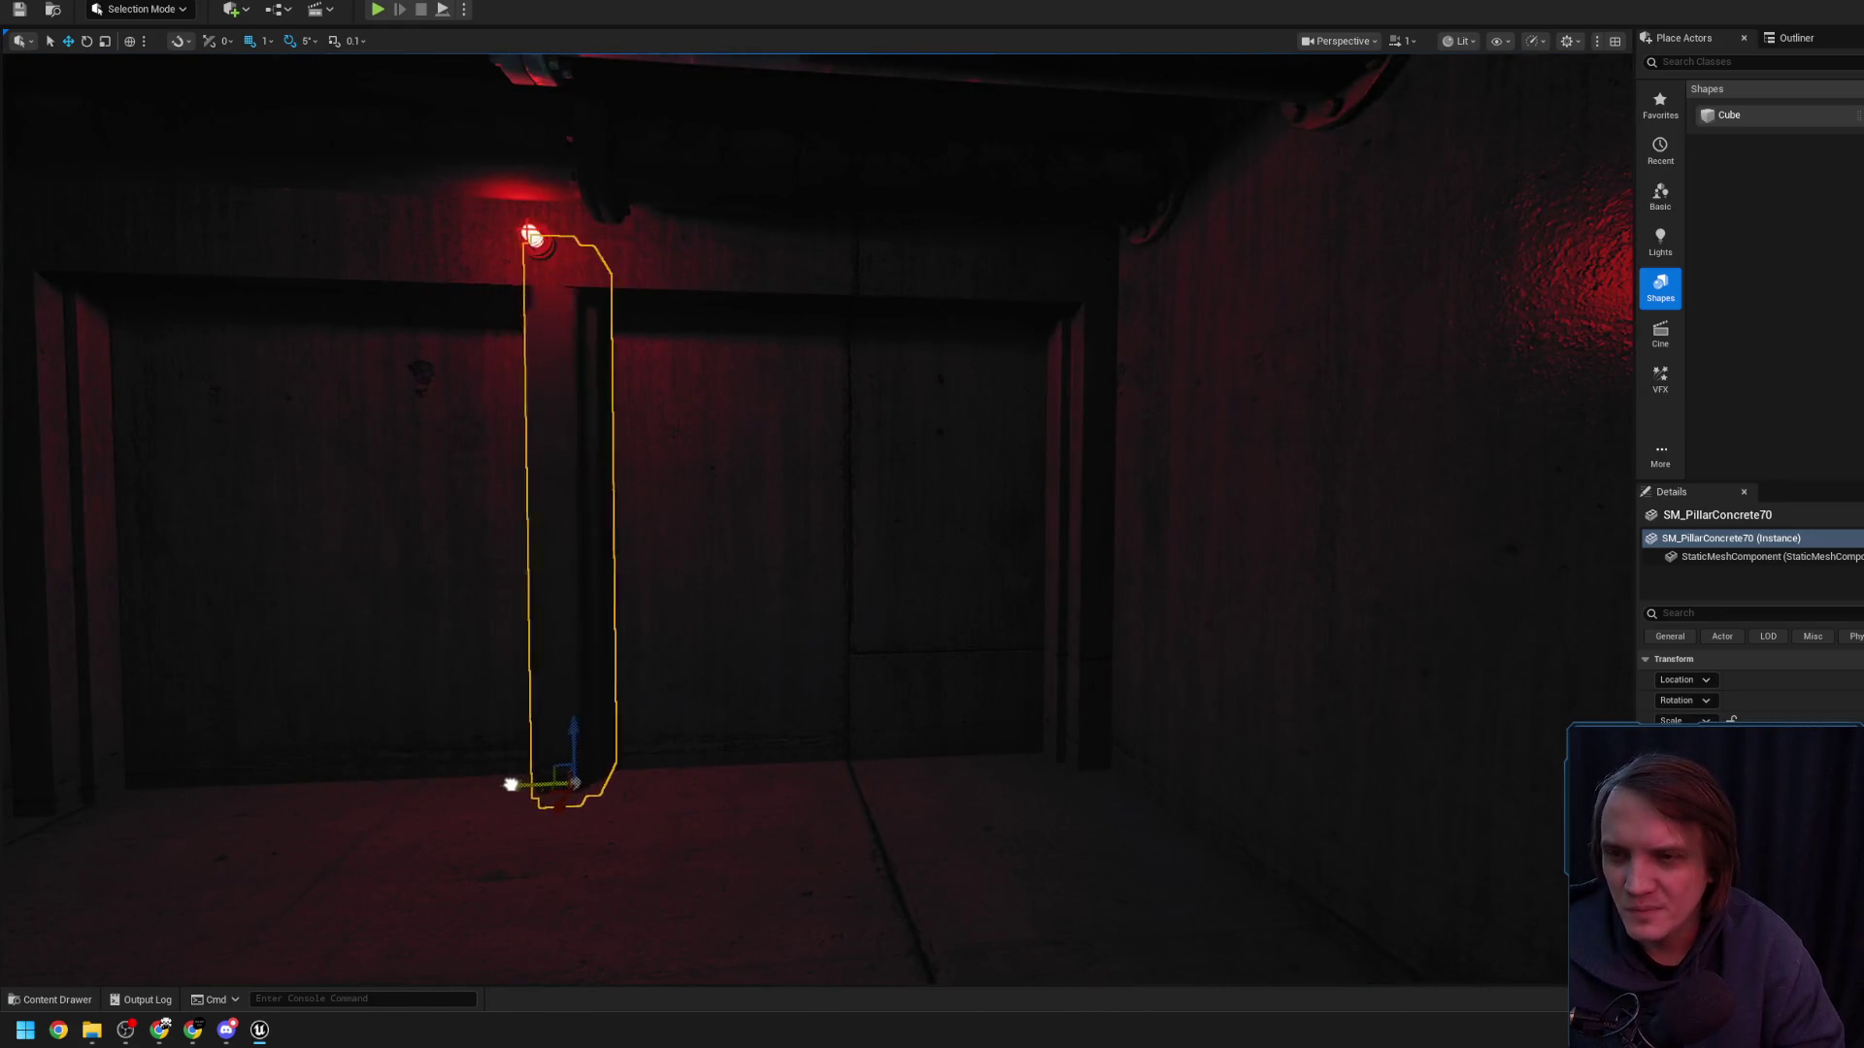
pyautogui.moveTo(569, 686)
pyautogui.mouseDown()
pyautogui.moveTo(661, 603)
pyautogui.moveTo(544, 767)
pyautogui.mouseUp()
pyautogui.moveTo(670, 599)
pyautogui.mouseDown()
pyautogui.moveTo(660, 621)
pyautogui.moveTo(694, 568)
pyautogui.mouseUp()
pyautogui.press('g')
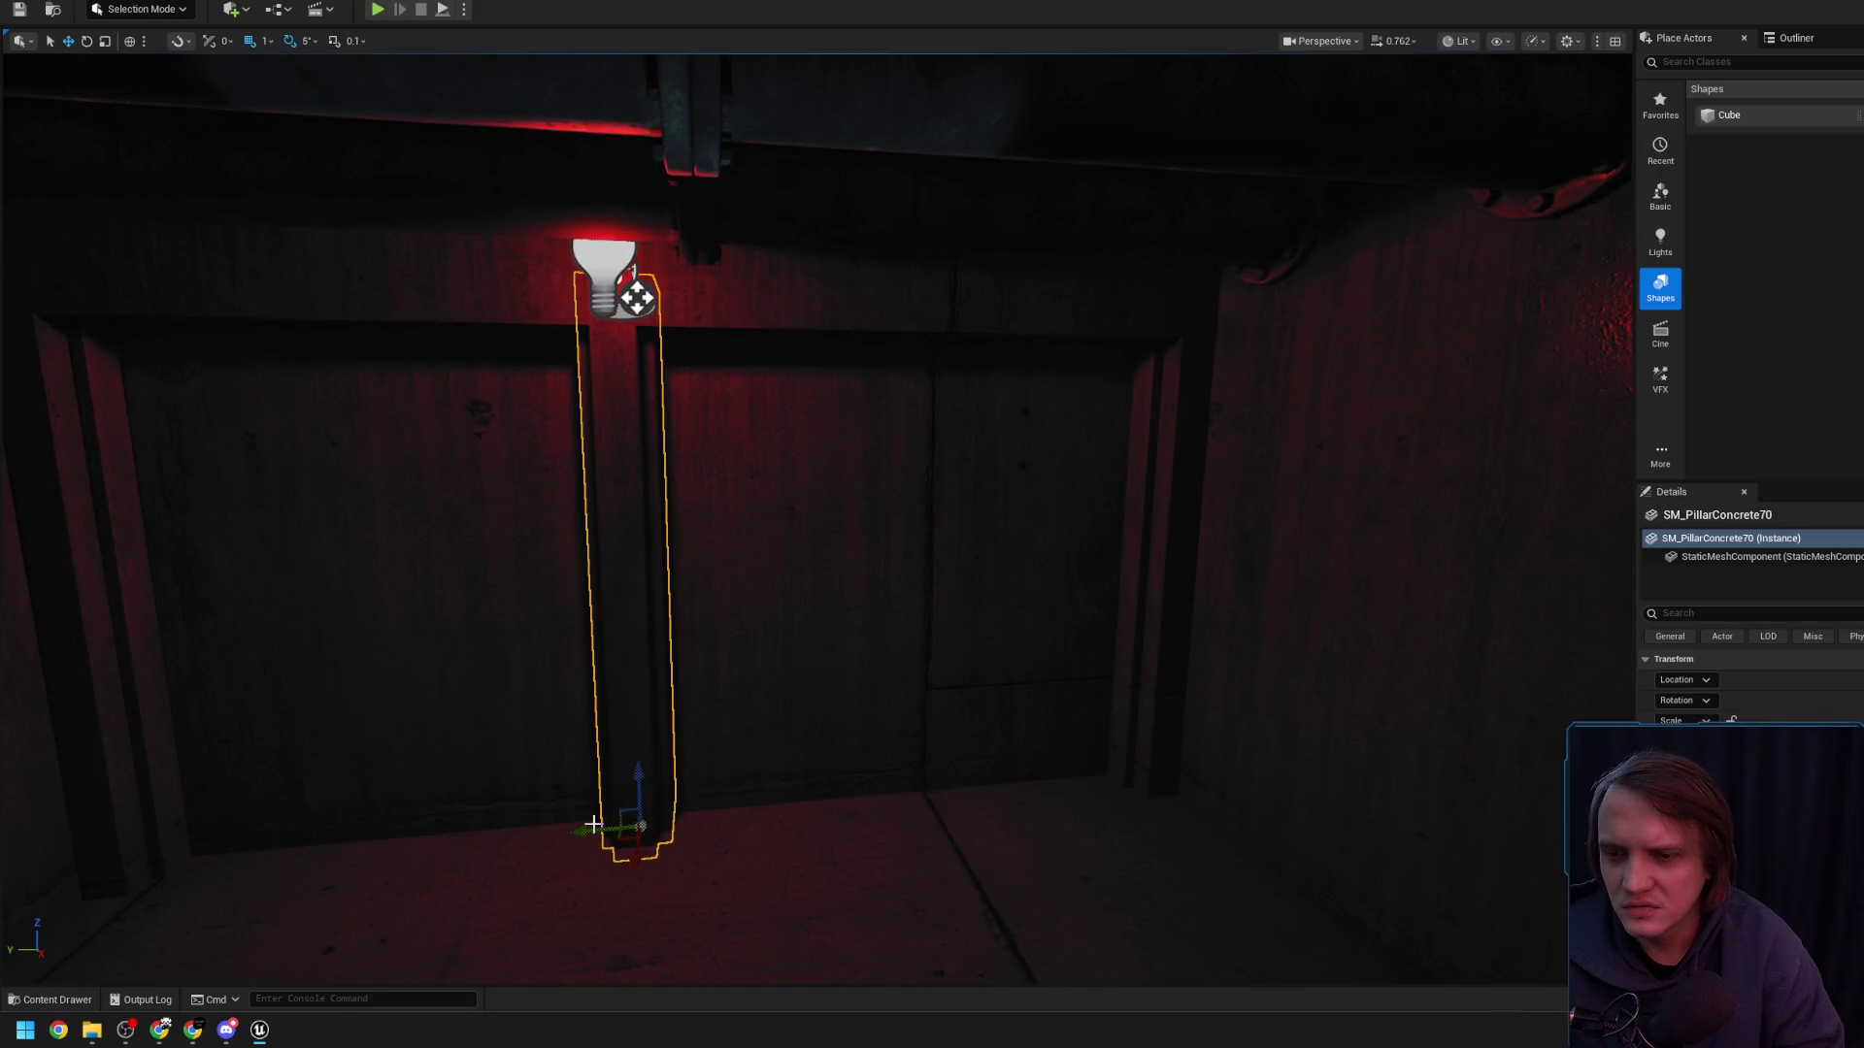
pyautogui.moveTo(641, 755)
pyautogui.mouseDown()
pyautogui.moveTo(524, 716)
pyautogui.moveTo(657, 735)
pyautogui.mouseUp()
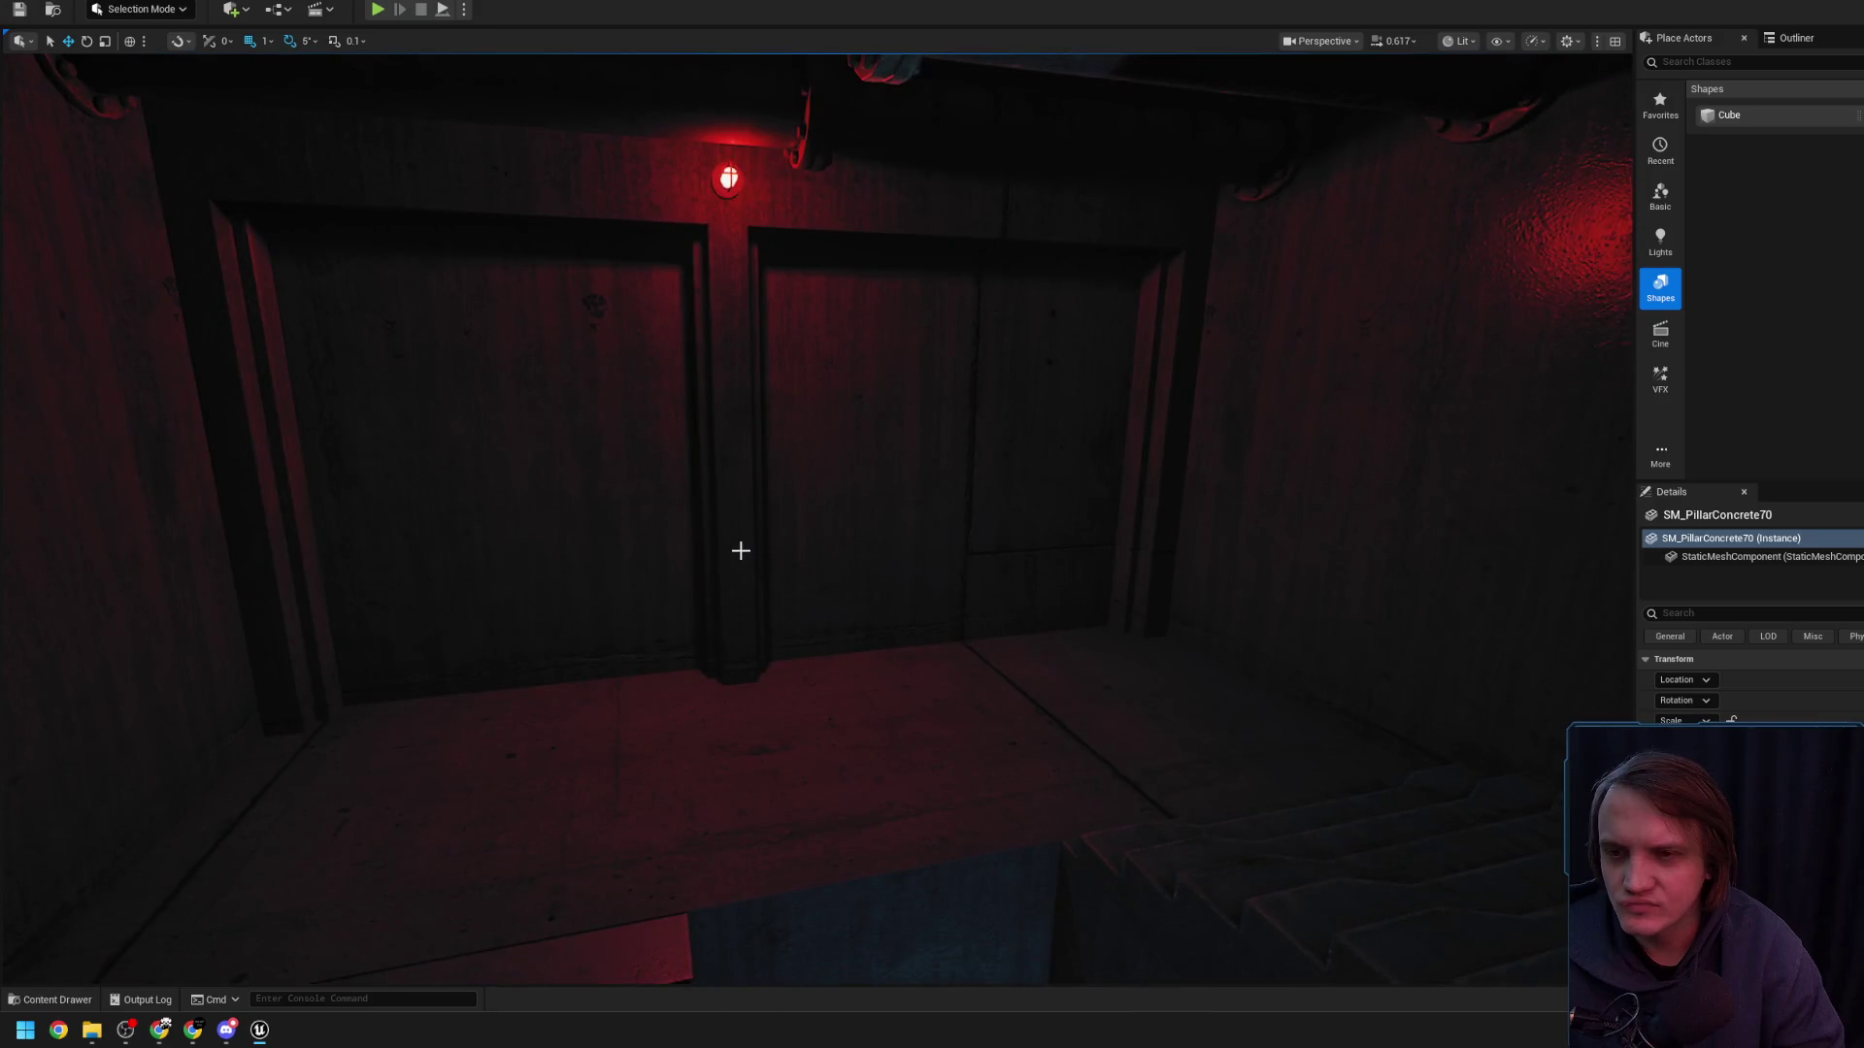
pyautogui.moveTo(685, 628); pyautogui.dragTo(777, 646)
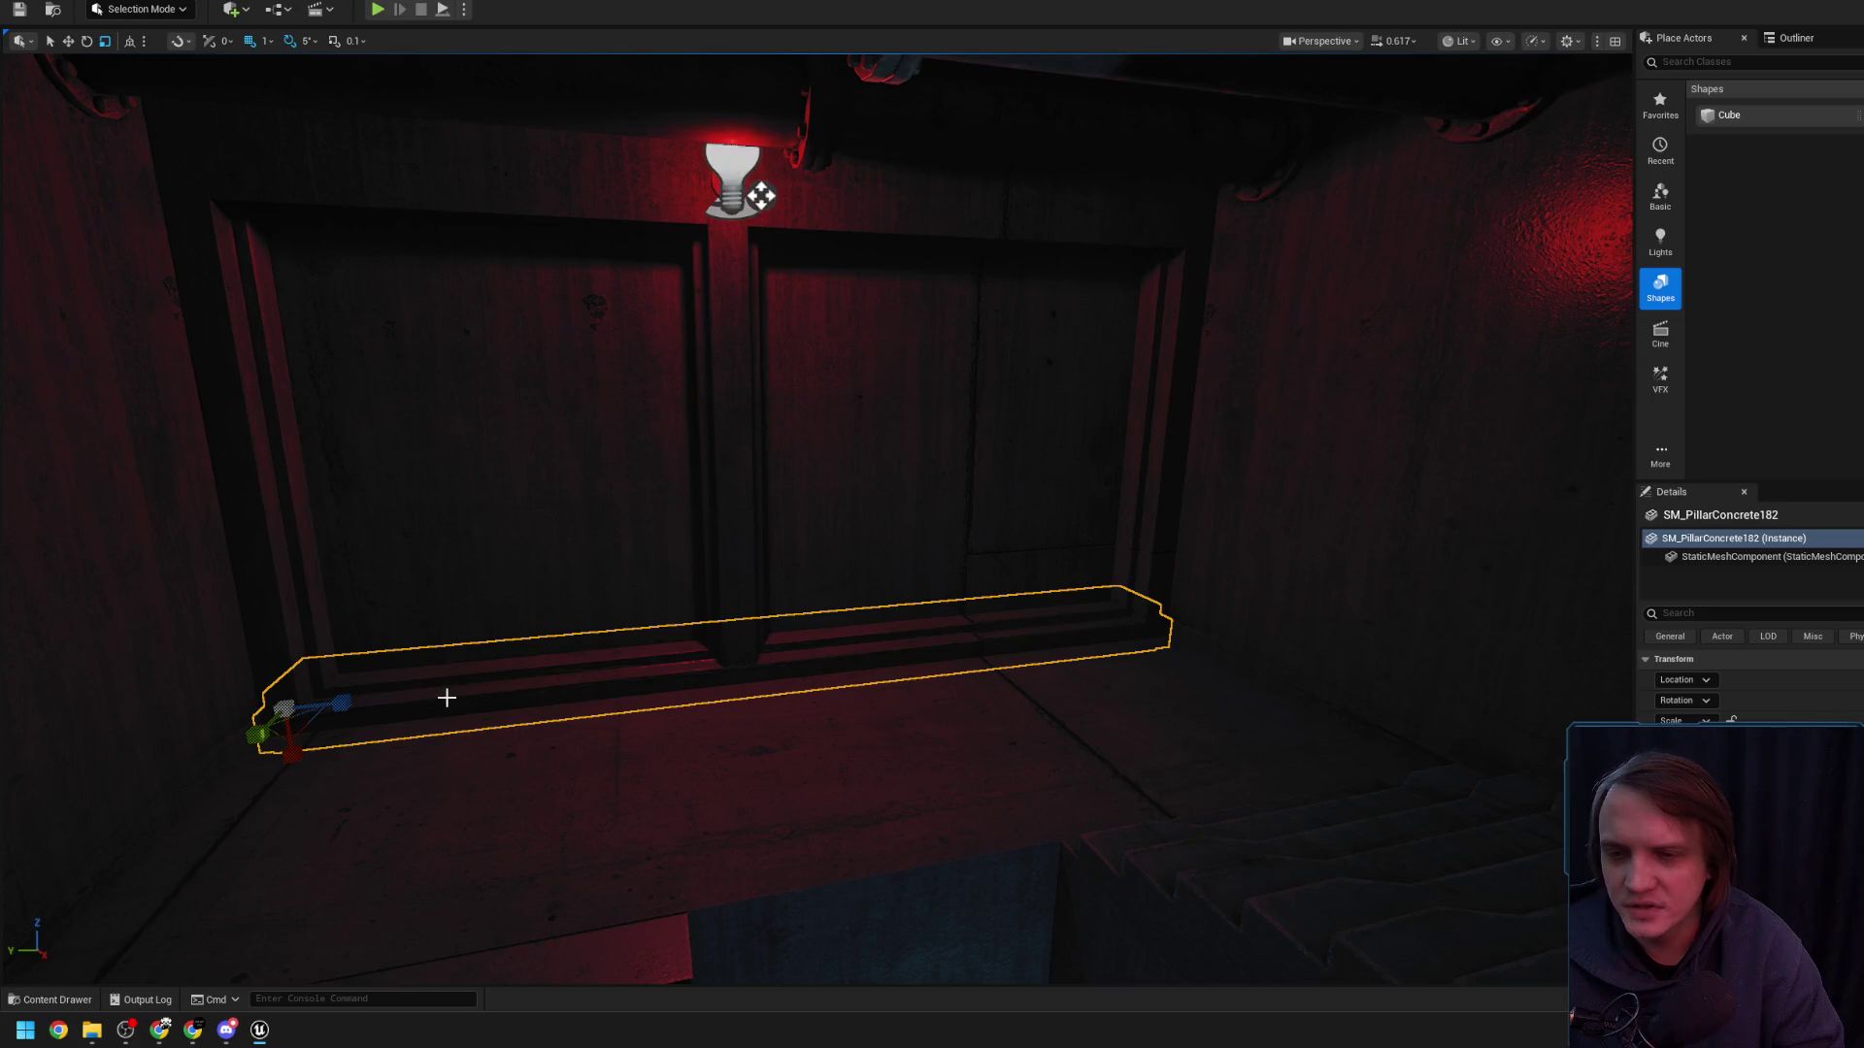
# - Move in to examine the horizontal floor pillar, the doors and the ceiling lamp
pyautogui.press('w')
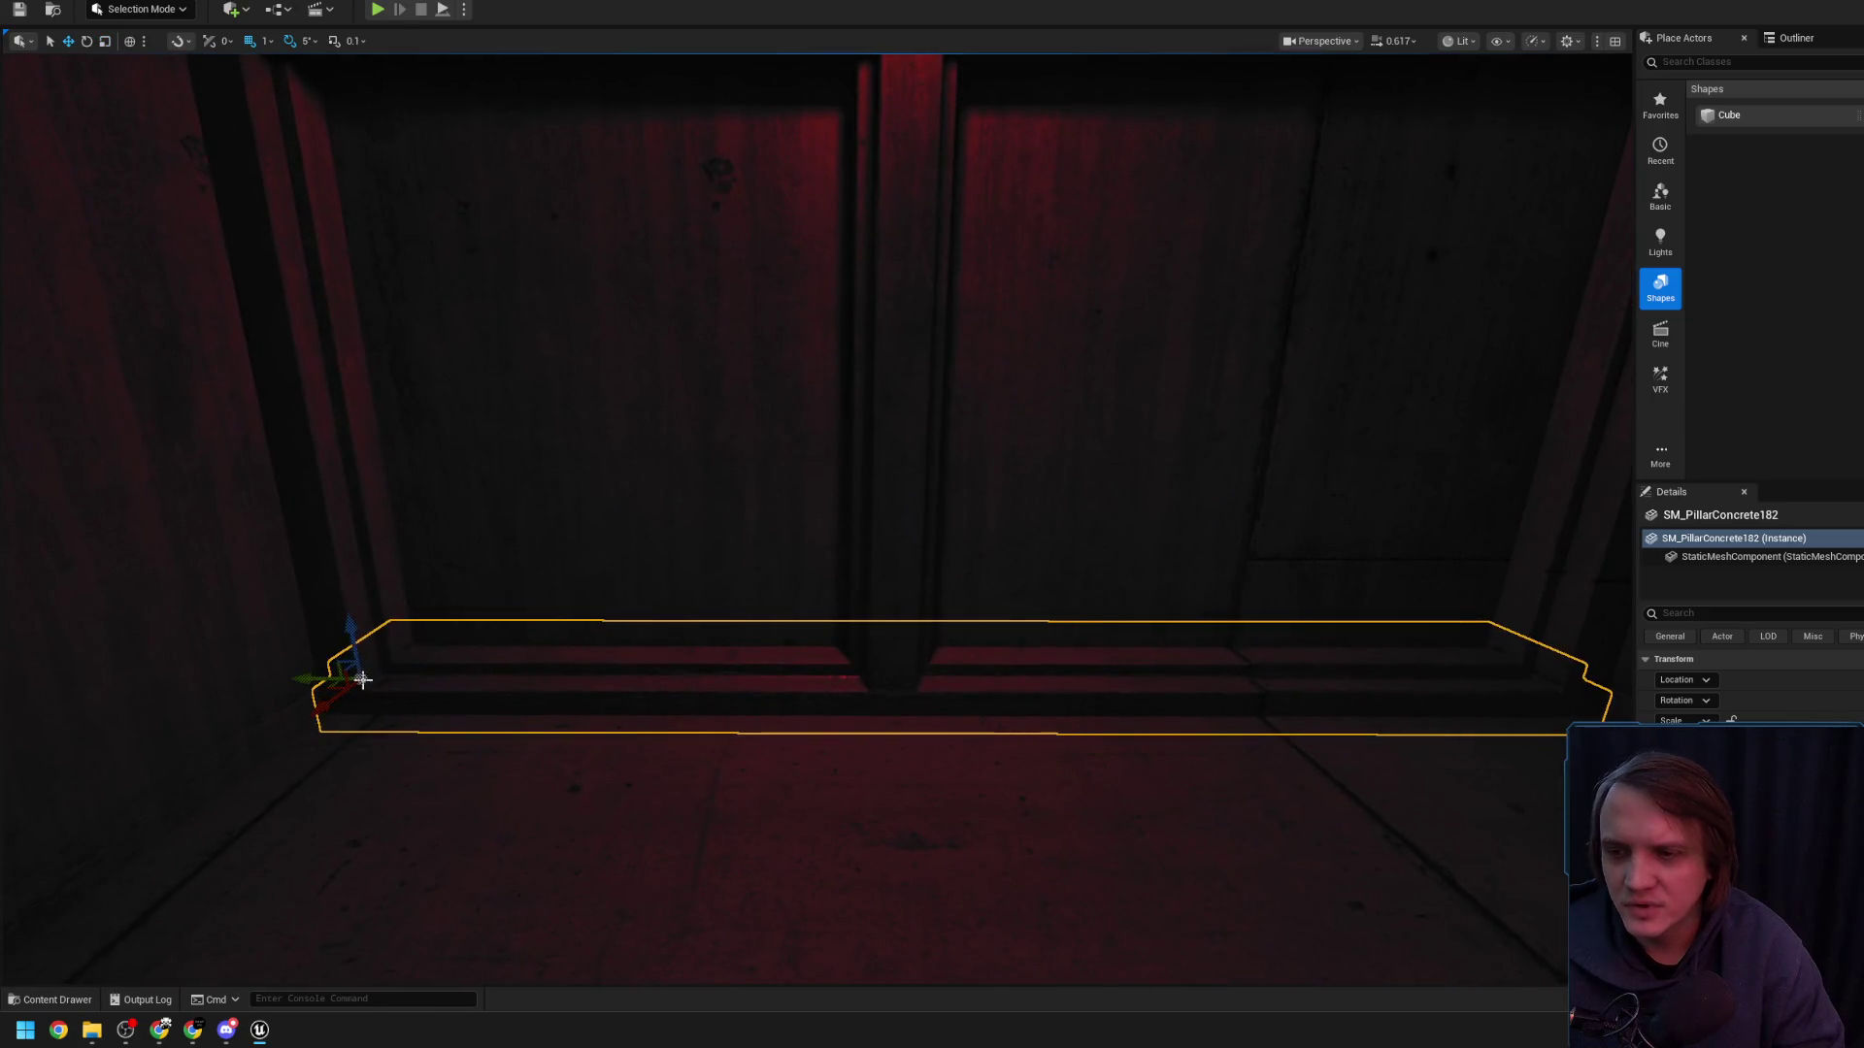
pyautogui.moveTo(436, 633)
pyautogui.mouseDown()
pyautogui.moveTo(449, 732)
pyautogui.moveTo(465, 680)
pyautogui.mouseUp()
pyautogui.moveTo(501, 597)
pyautogui.mouseDown()
pyautogui.moveTo(504, 624)
pyautogui.moveTo(529, 567)
pyautogui.mouseUp()
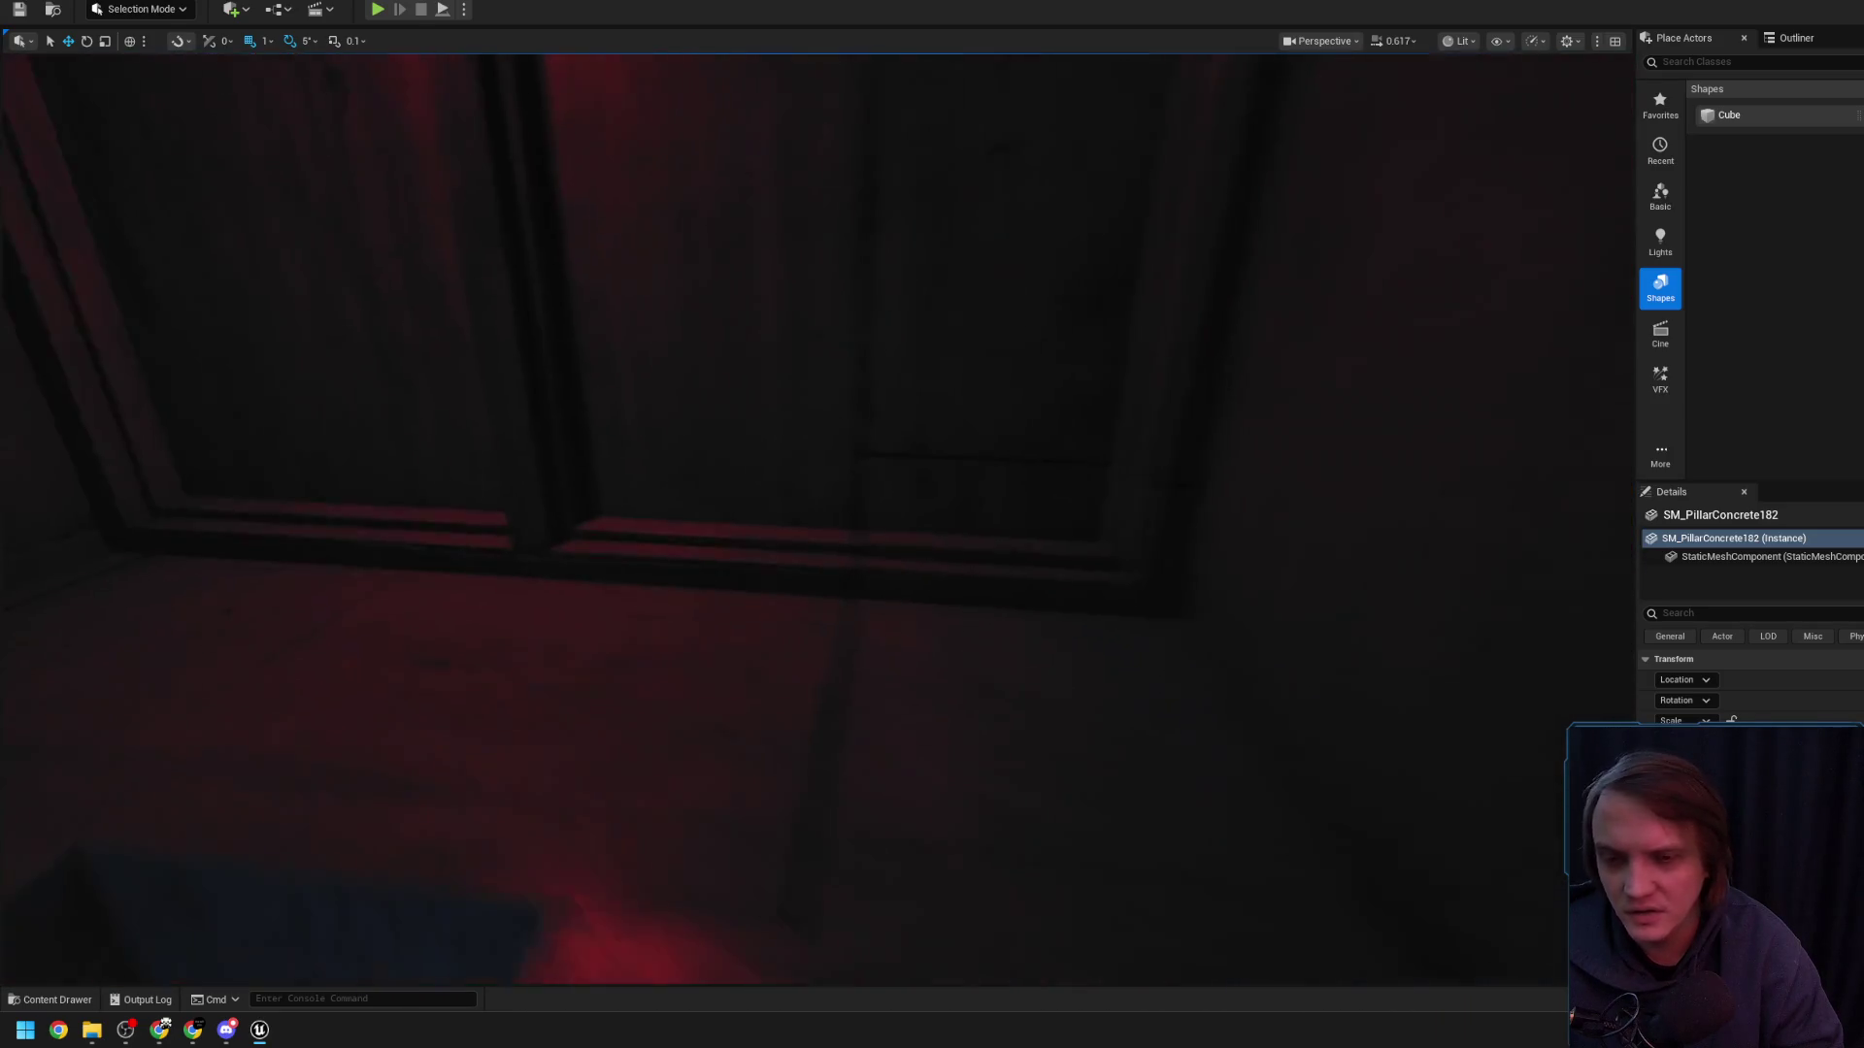
pyautogui.scroll(-10, 712, 596)
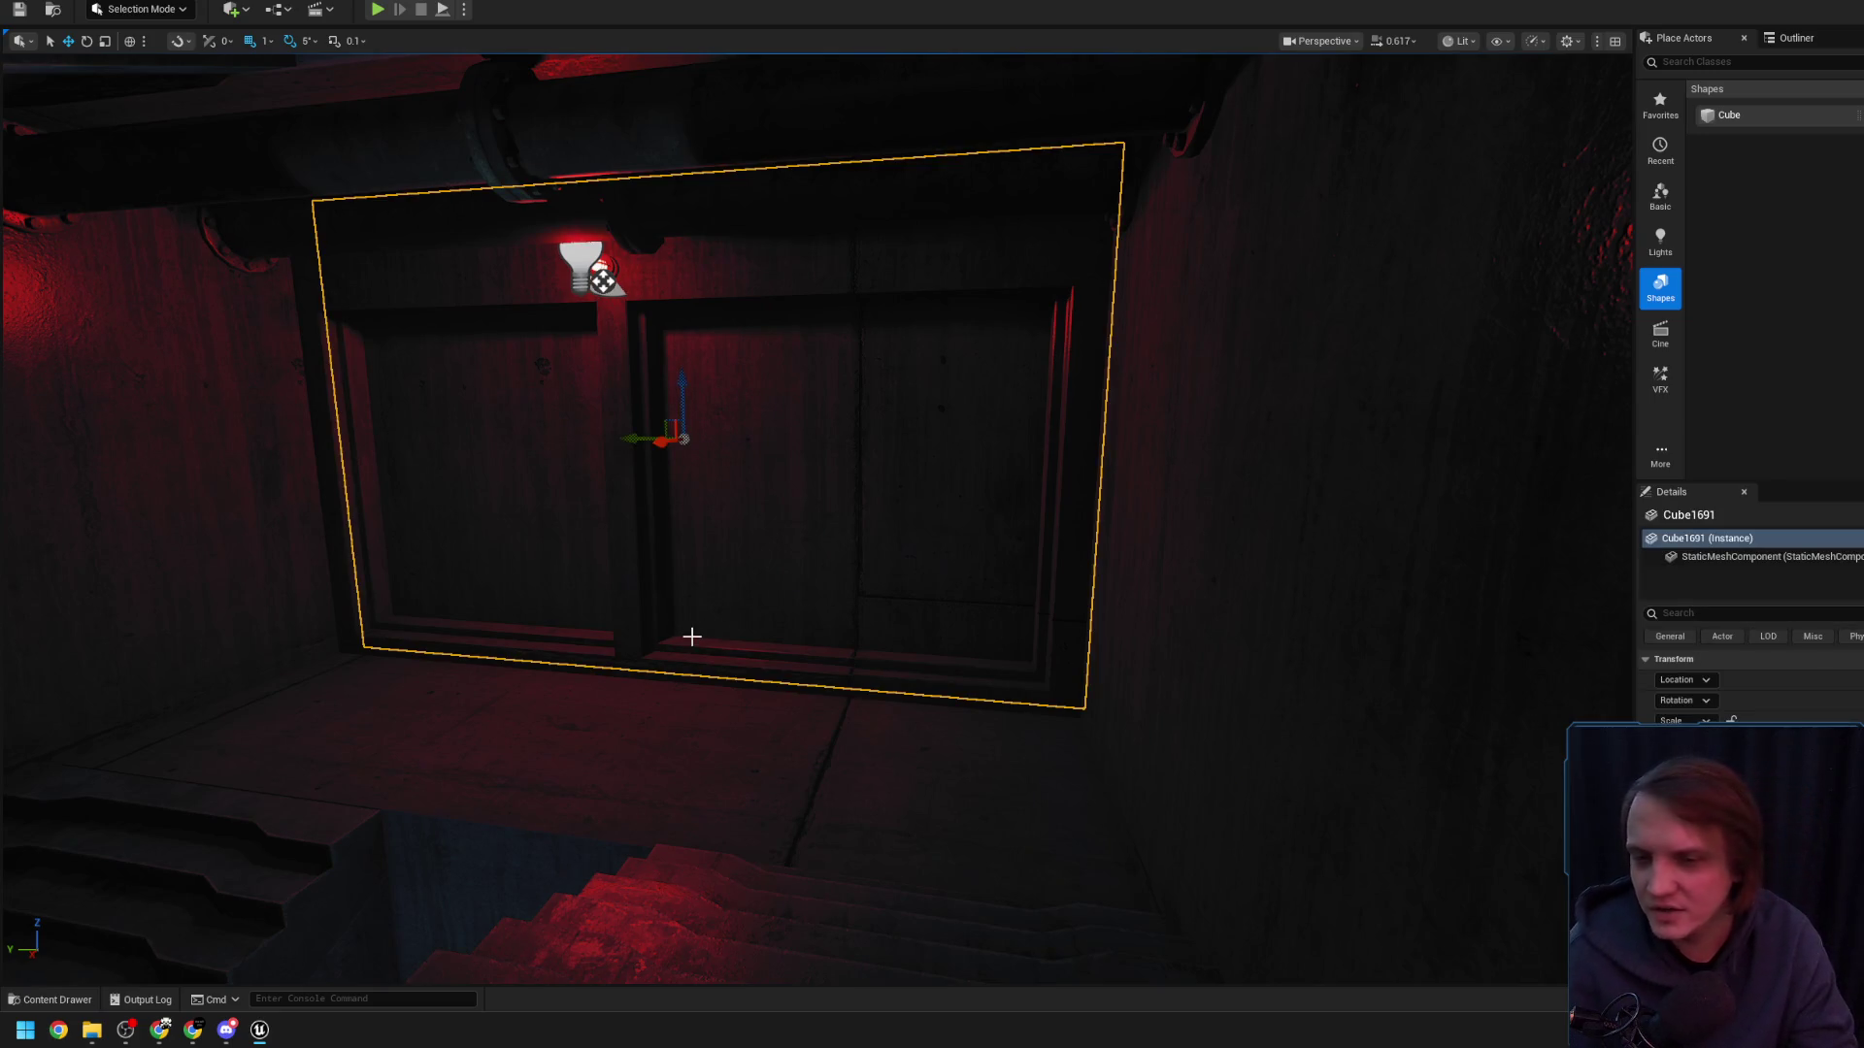
pyautogui.moveTo(739, 677)
pyautogui.mouseDown()
pyautogui.moveTo(689, 631)
pyautogui.moveTo(576, 641)
pyautogui.mouseUp()
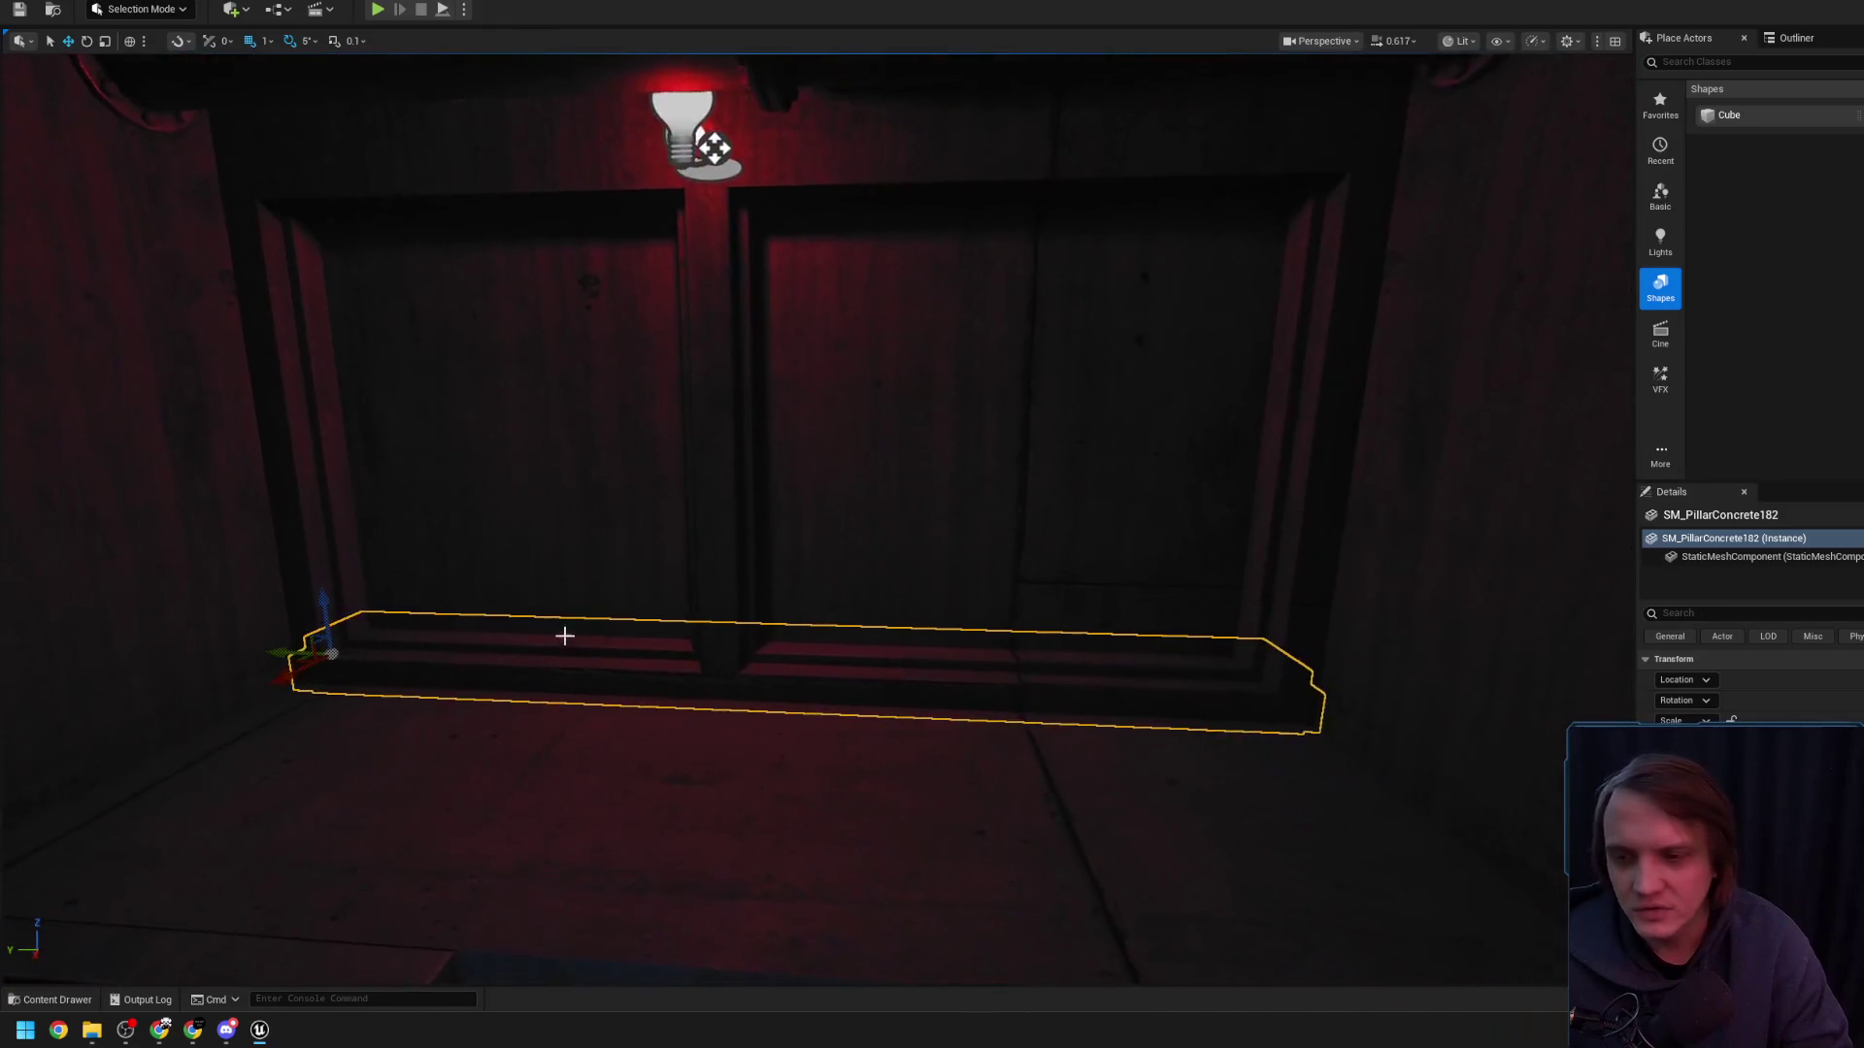
pyautogui.moveTo(434, 619)
pyautogui.mouseDown()
pyautogui.moveTo(407, 583)
pyautogui.moveTo(364, 581)
pyautogui.mouseUp()
pyautogui.moveTo(591, 608); pyautogui.dragTo(591, 607)
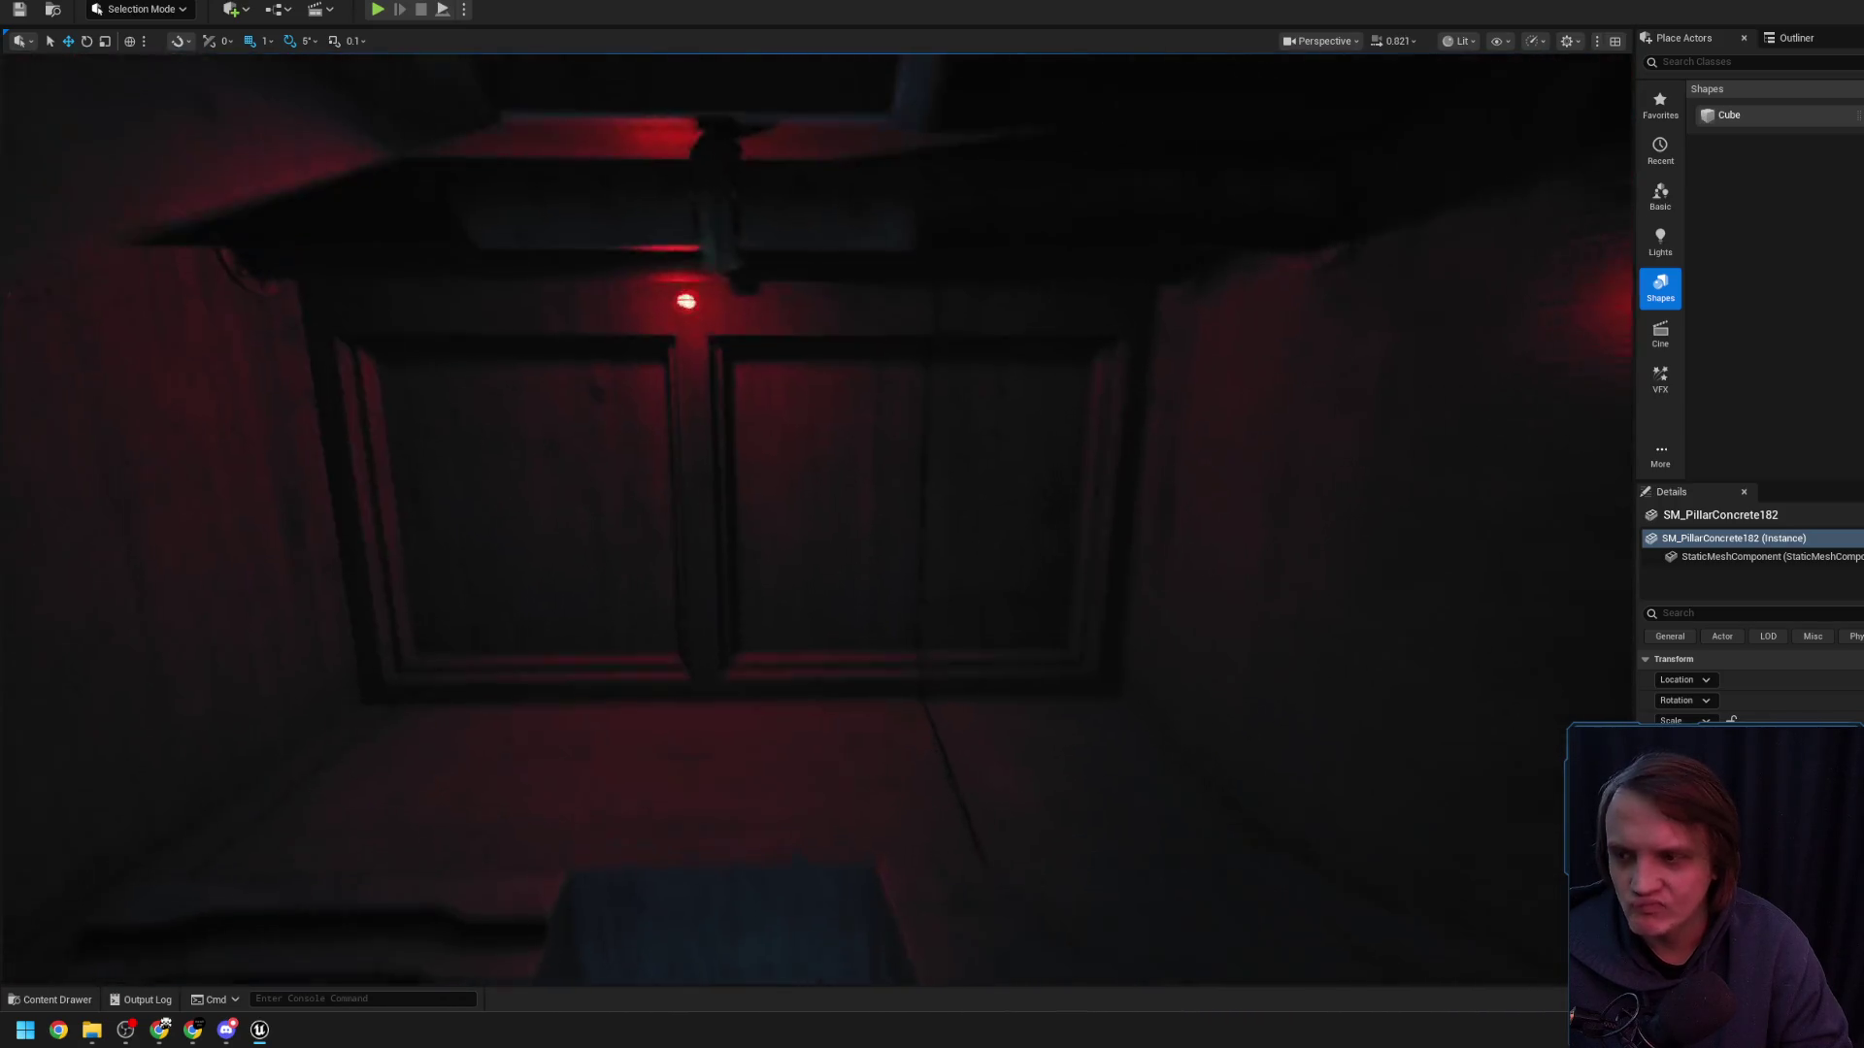
pyautogui.scroll(5, 644, 479)
# - Duplicate the concrete floor pillar as SM_PillarConcrete183 and raise the copy to the ceiling beam
pyautogui.click(567, 404)
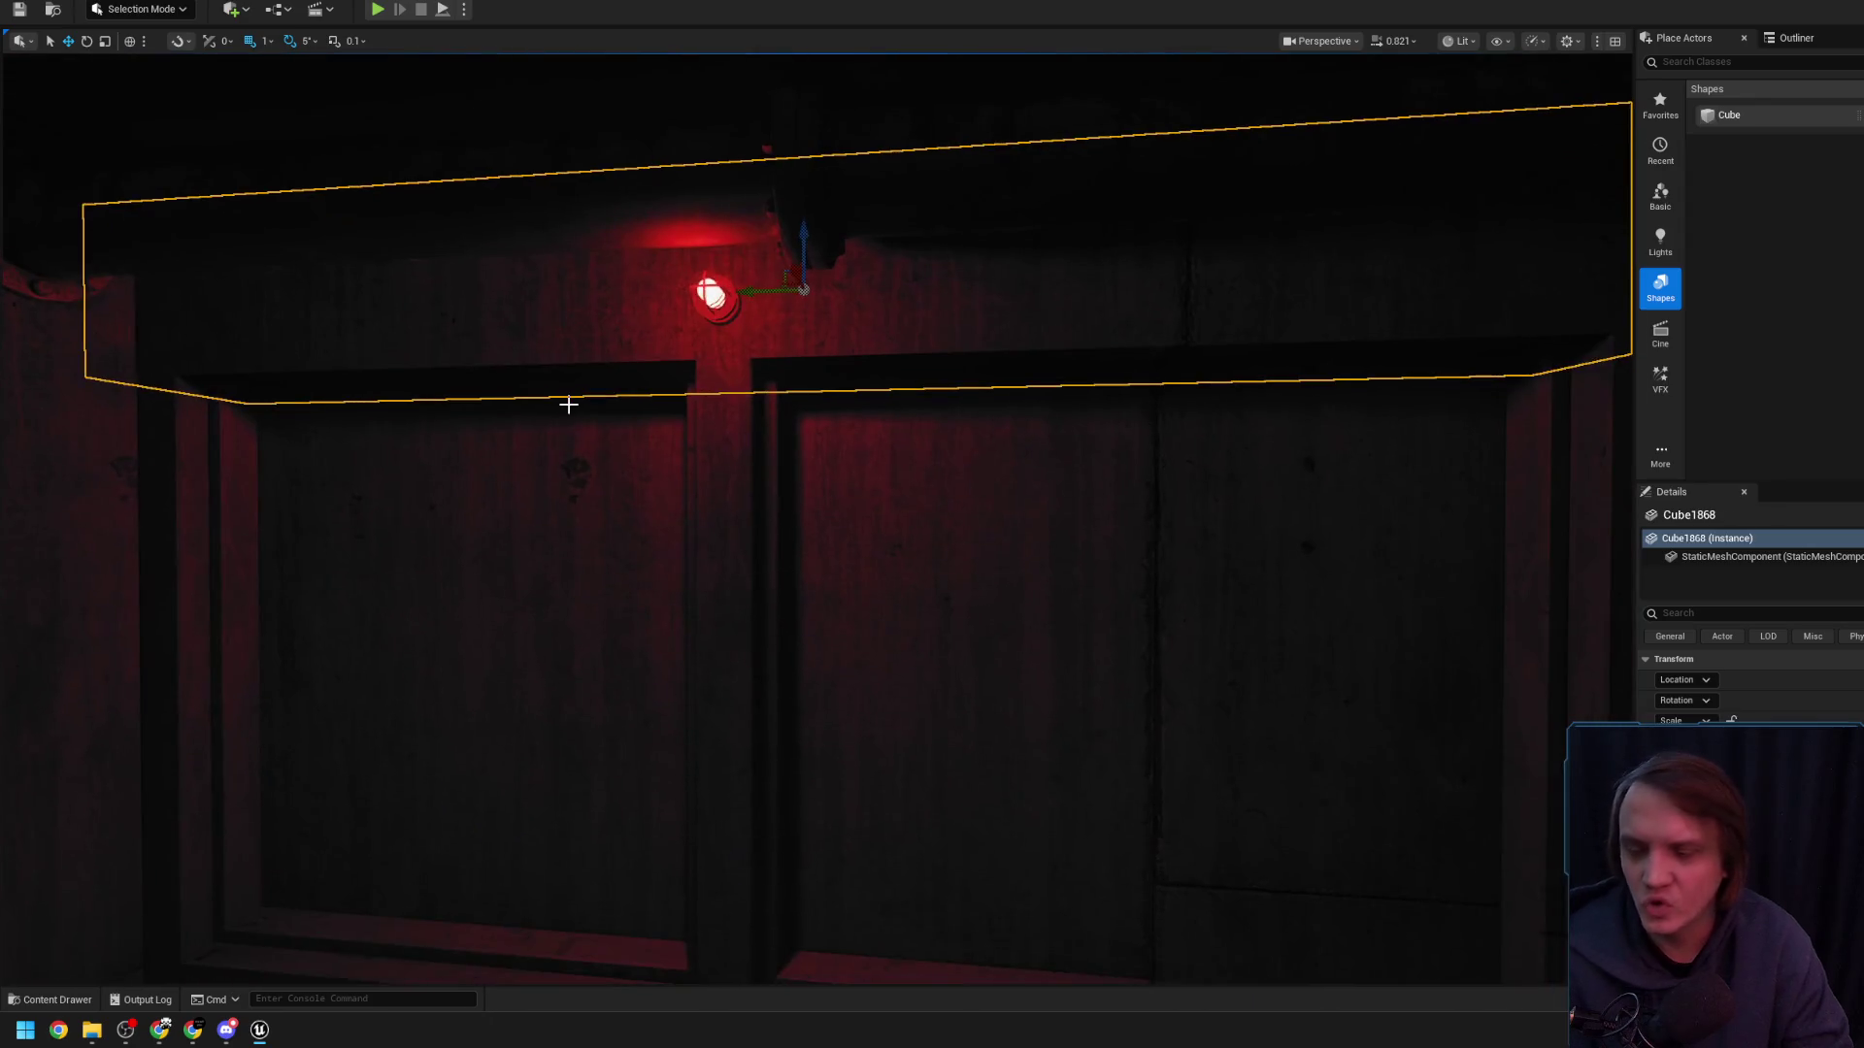
pyautogui.scroll(-4, 587, 648)
pyautogui.click(555, 808)
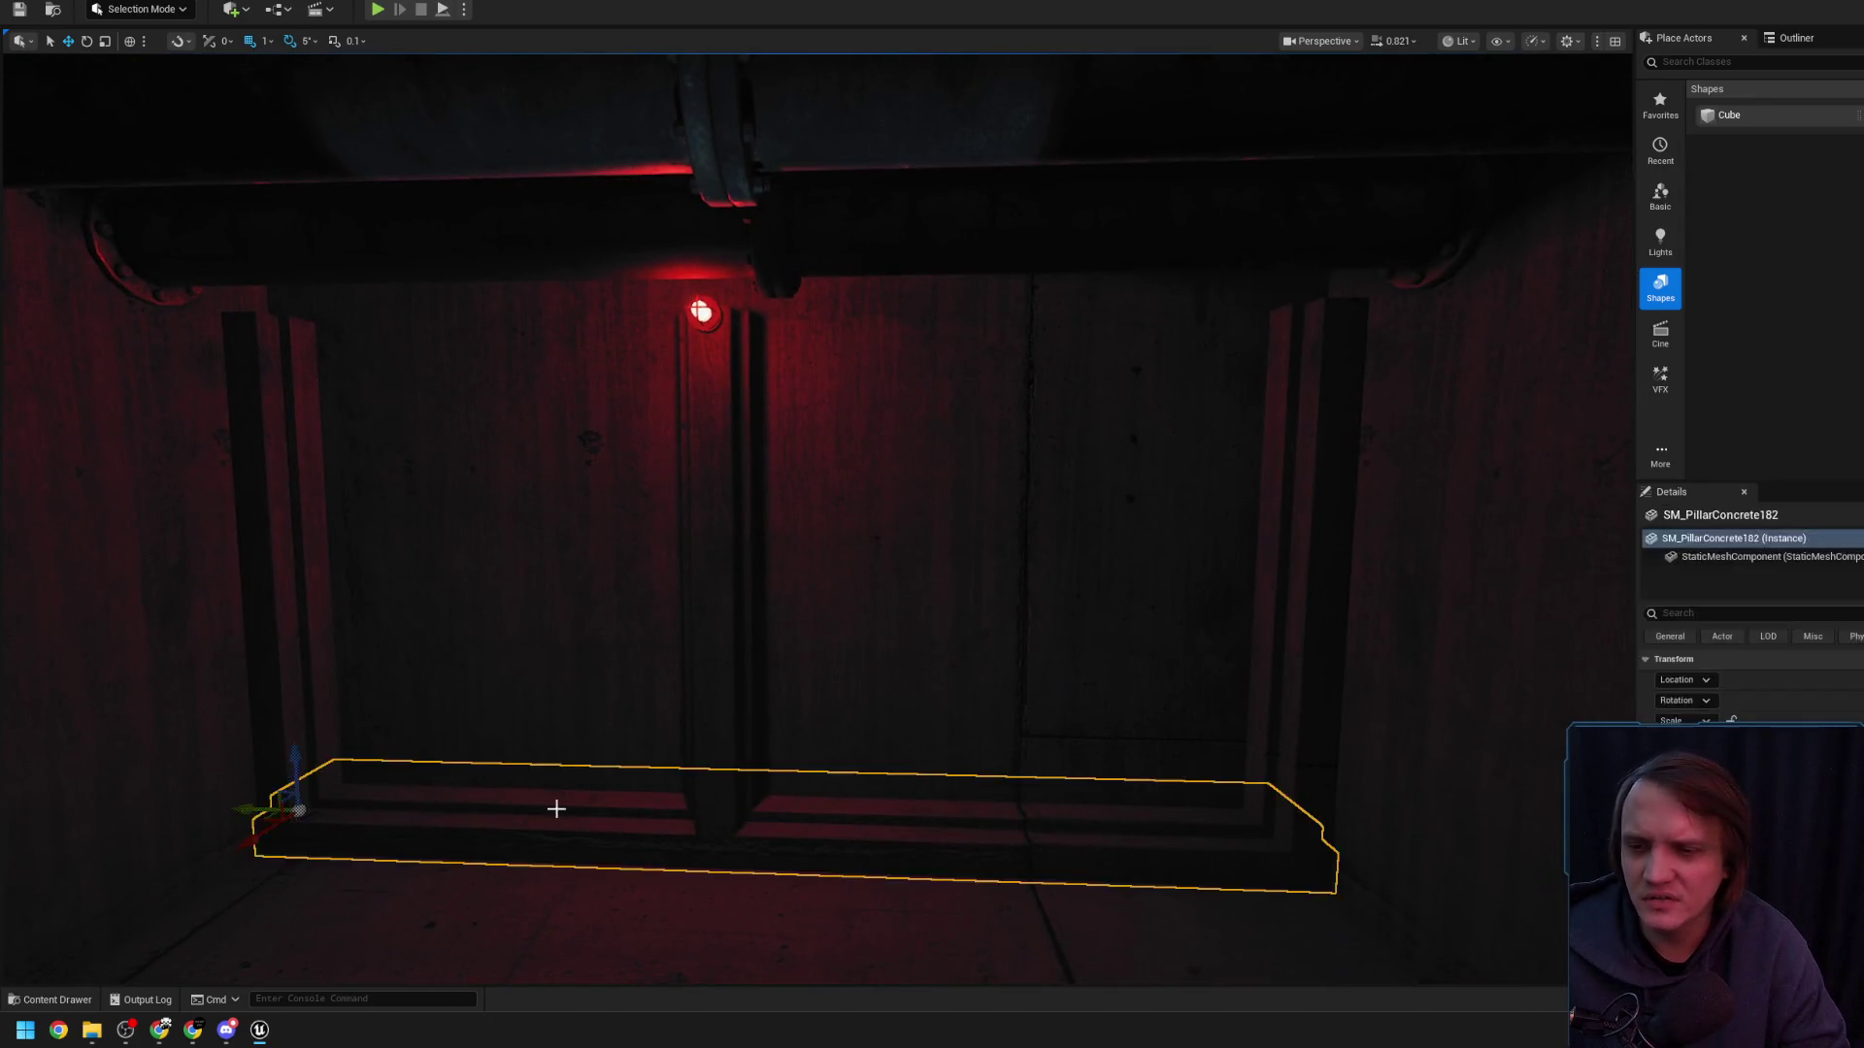
pyautogui.moveTo(324, 777)
pyautogui.mouseDown()
pyautogui.moveTo(412, 287)
pyautogui.moveTo(398, 255)
pyautogui.mouseUp()
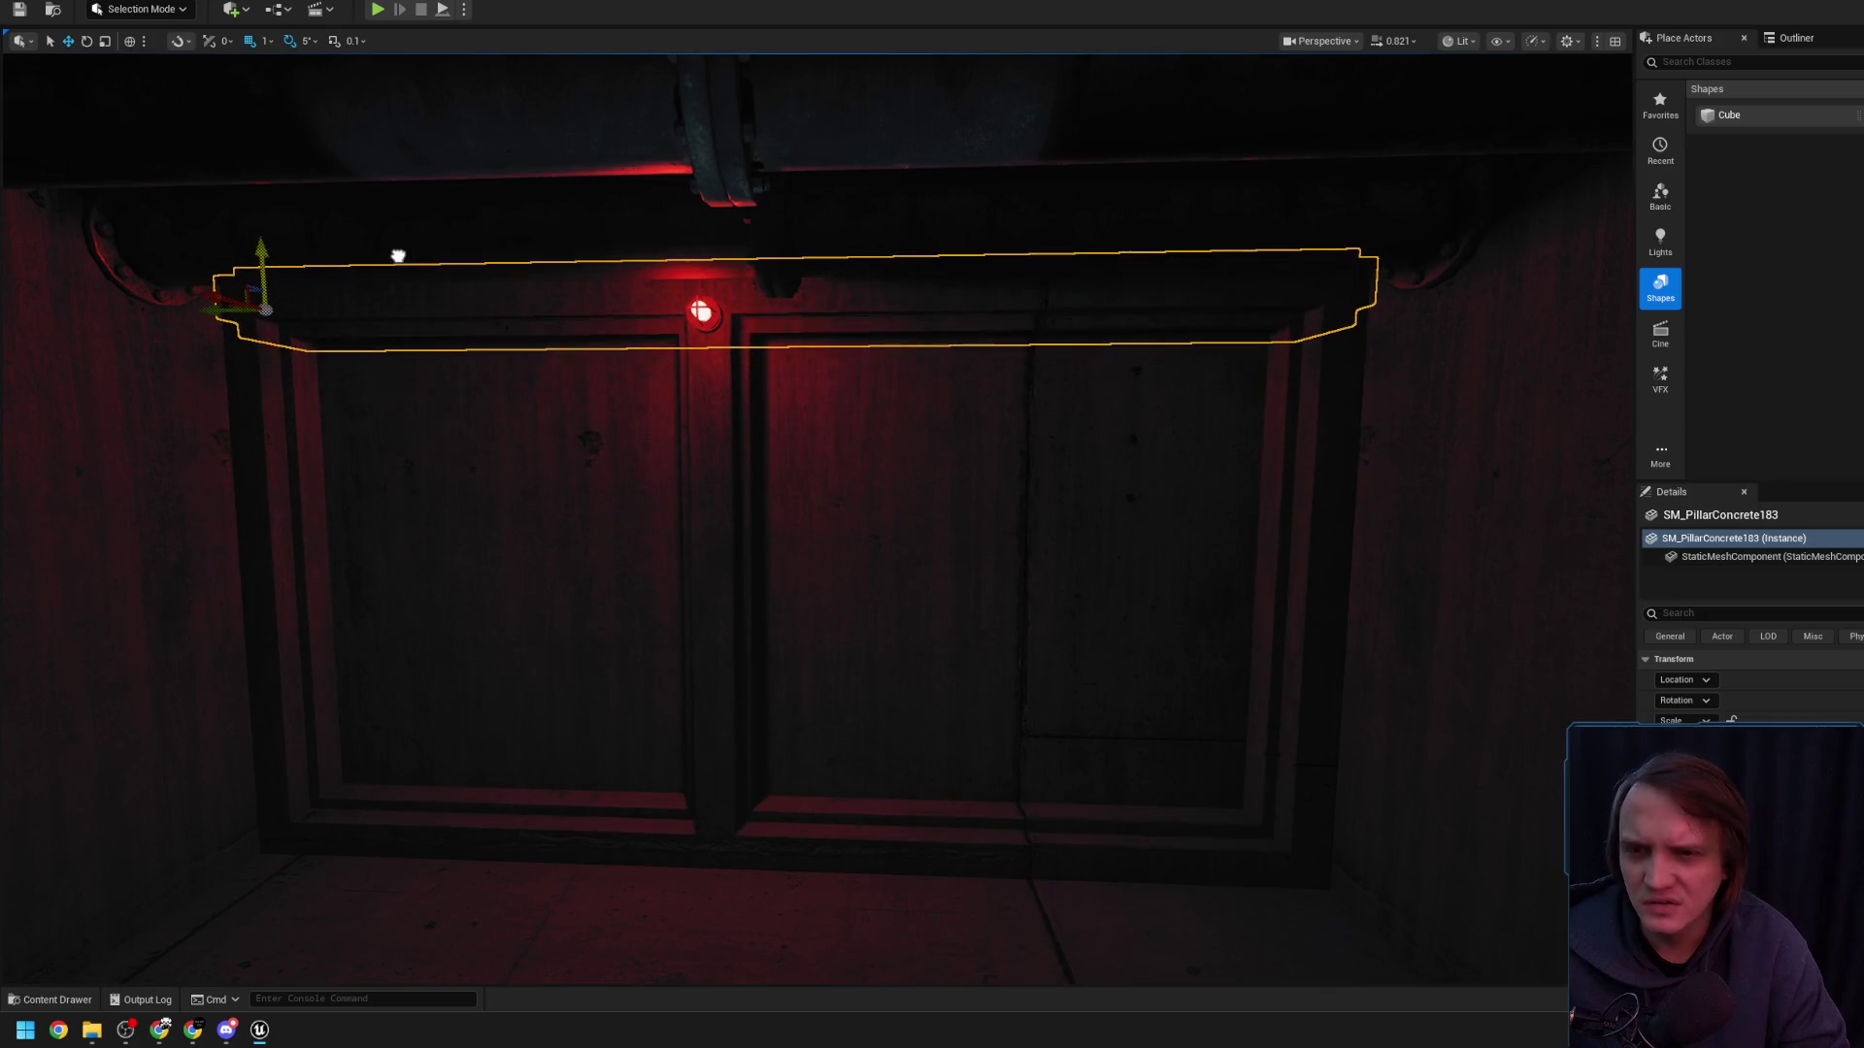
pyautogui.moveTo(497, 301)
pyautogui.mouseDown()
pyautogui.moveTo(673, 412)
pyautogui.moveTo(608, 395)
pyautogui.moveTo(642, 435)
pyautogui.moveTo(636, 419)
pyautogui.moveTo(630, 447)
pyautogui.mouseUp()
pyautogui.press('Escape')
# - Select the vertical concrete pillar and raise it slightly
pyautogui.moveTo(731, 746)
pyautogui.mouseDown()
pyautogui.moveTo(755, 735)
pyautogui.moveTo(737, 680)
pyautogui.moveTo(786, 705)
pyautogui.mouseUp()
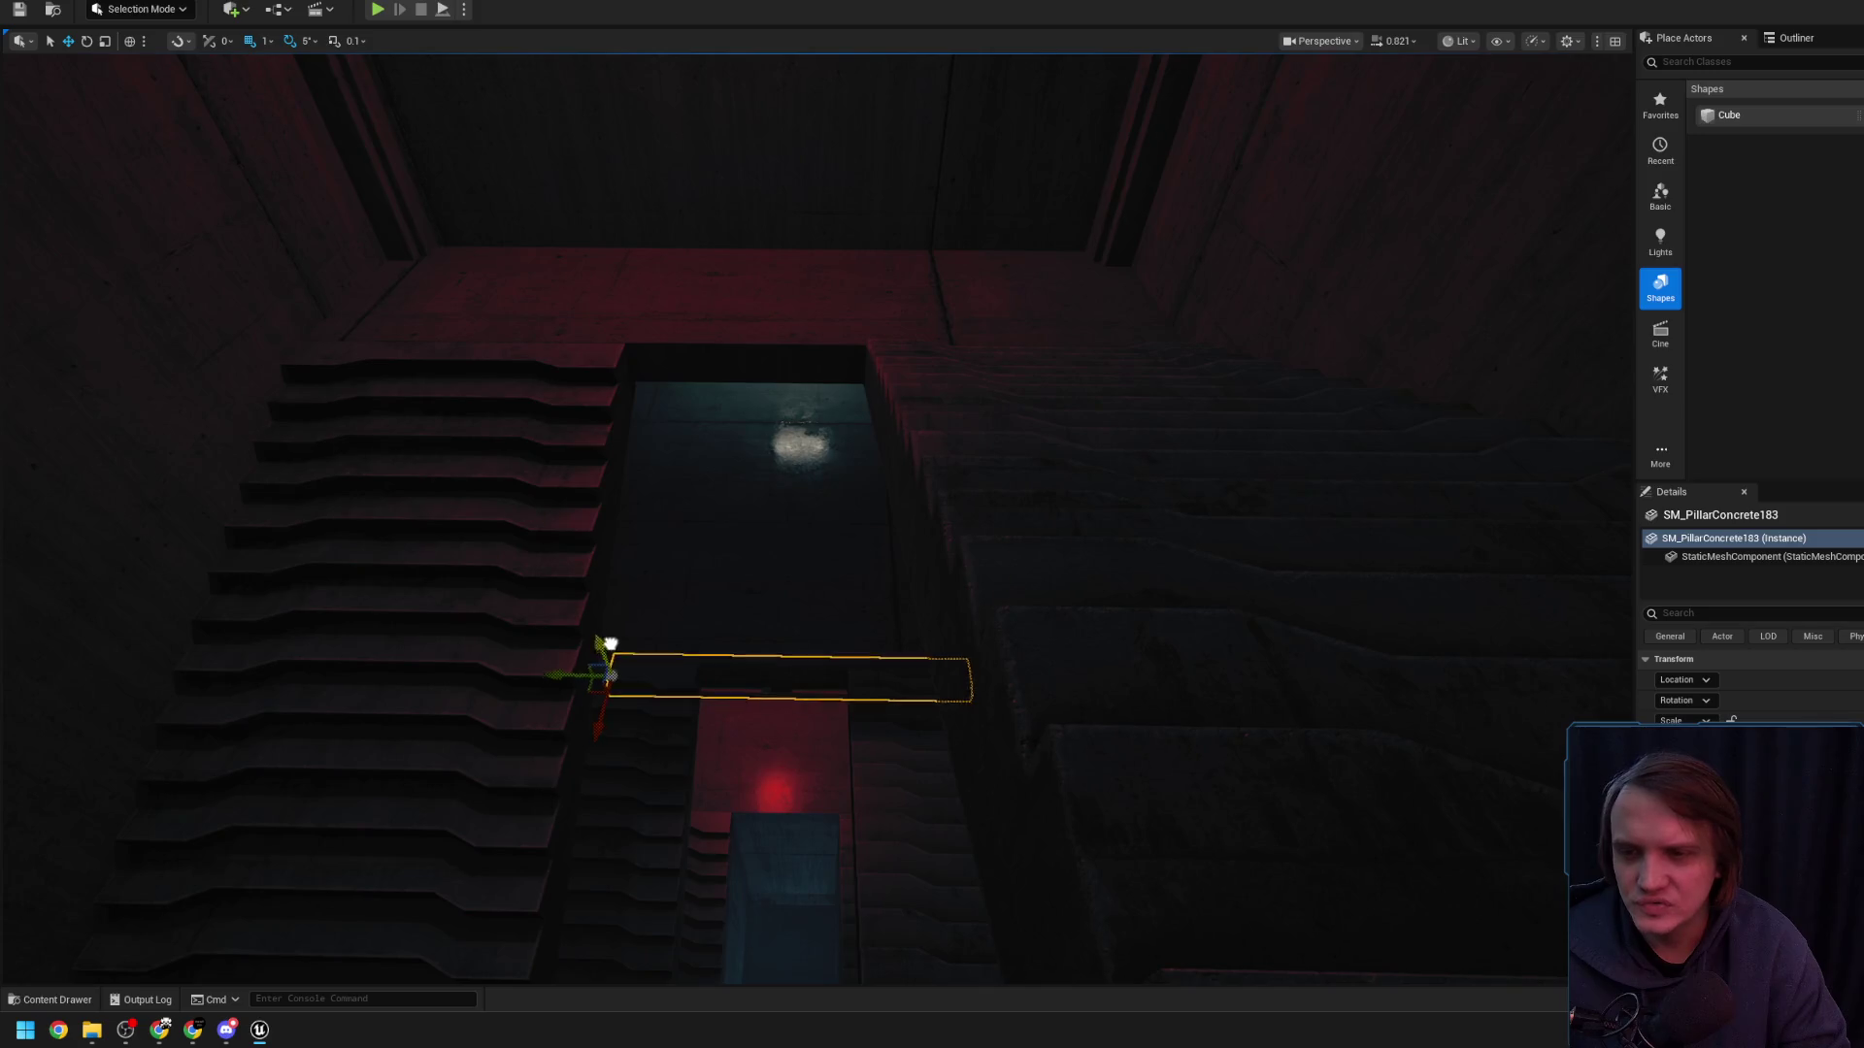
pyautogui.moveTo(438, 66); pyautogui.dragTo(644, 293)
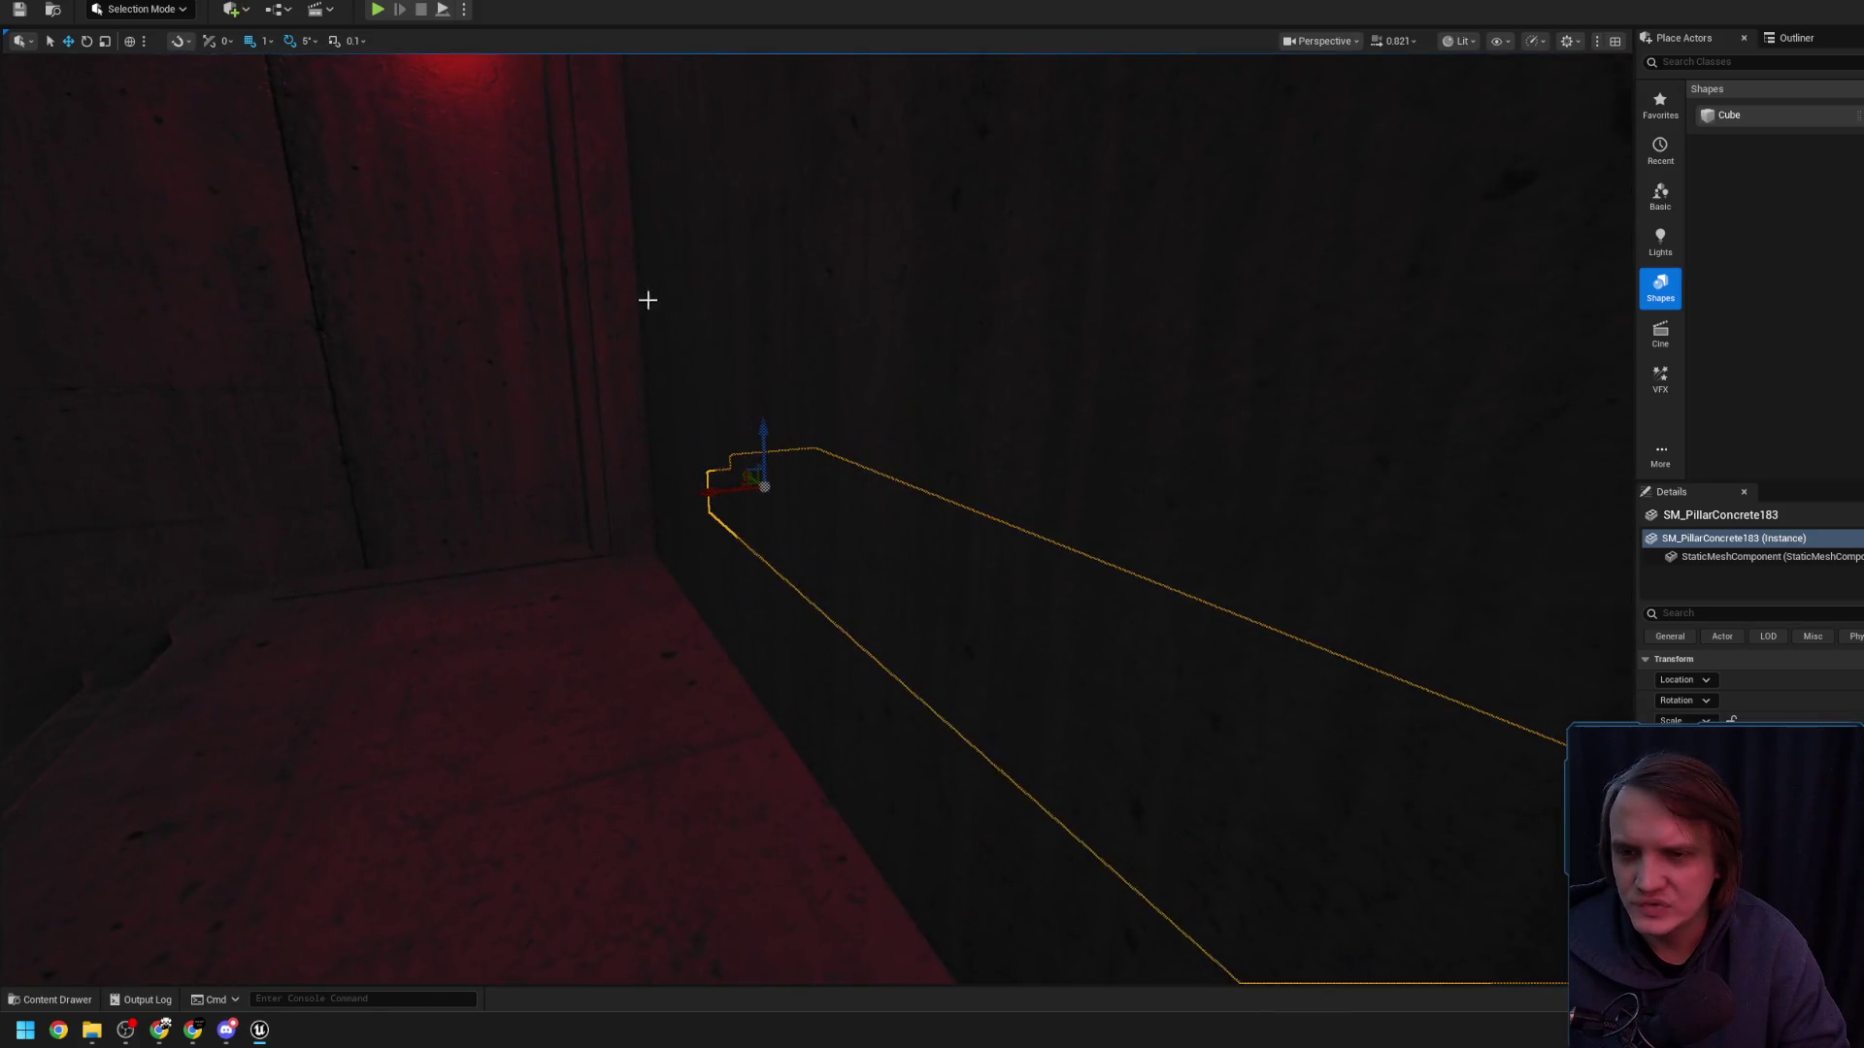
pyautogui.moveTo(575, 495)
pyautogui.mouseDown()
pyautogui.moveTo(606, 529)
pyautogui.moveTo(574, 495)
pyautogui.moveTo(543, 611)
pyautogui.moveTo(453, 710)
pyautogui.moveTo(487, 661)
pyautogui.mouseUp()
pyautogui.click(631, 514)
pyautogui.press('e')
pyautogui.press('r')
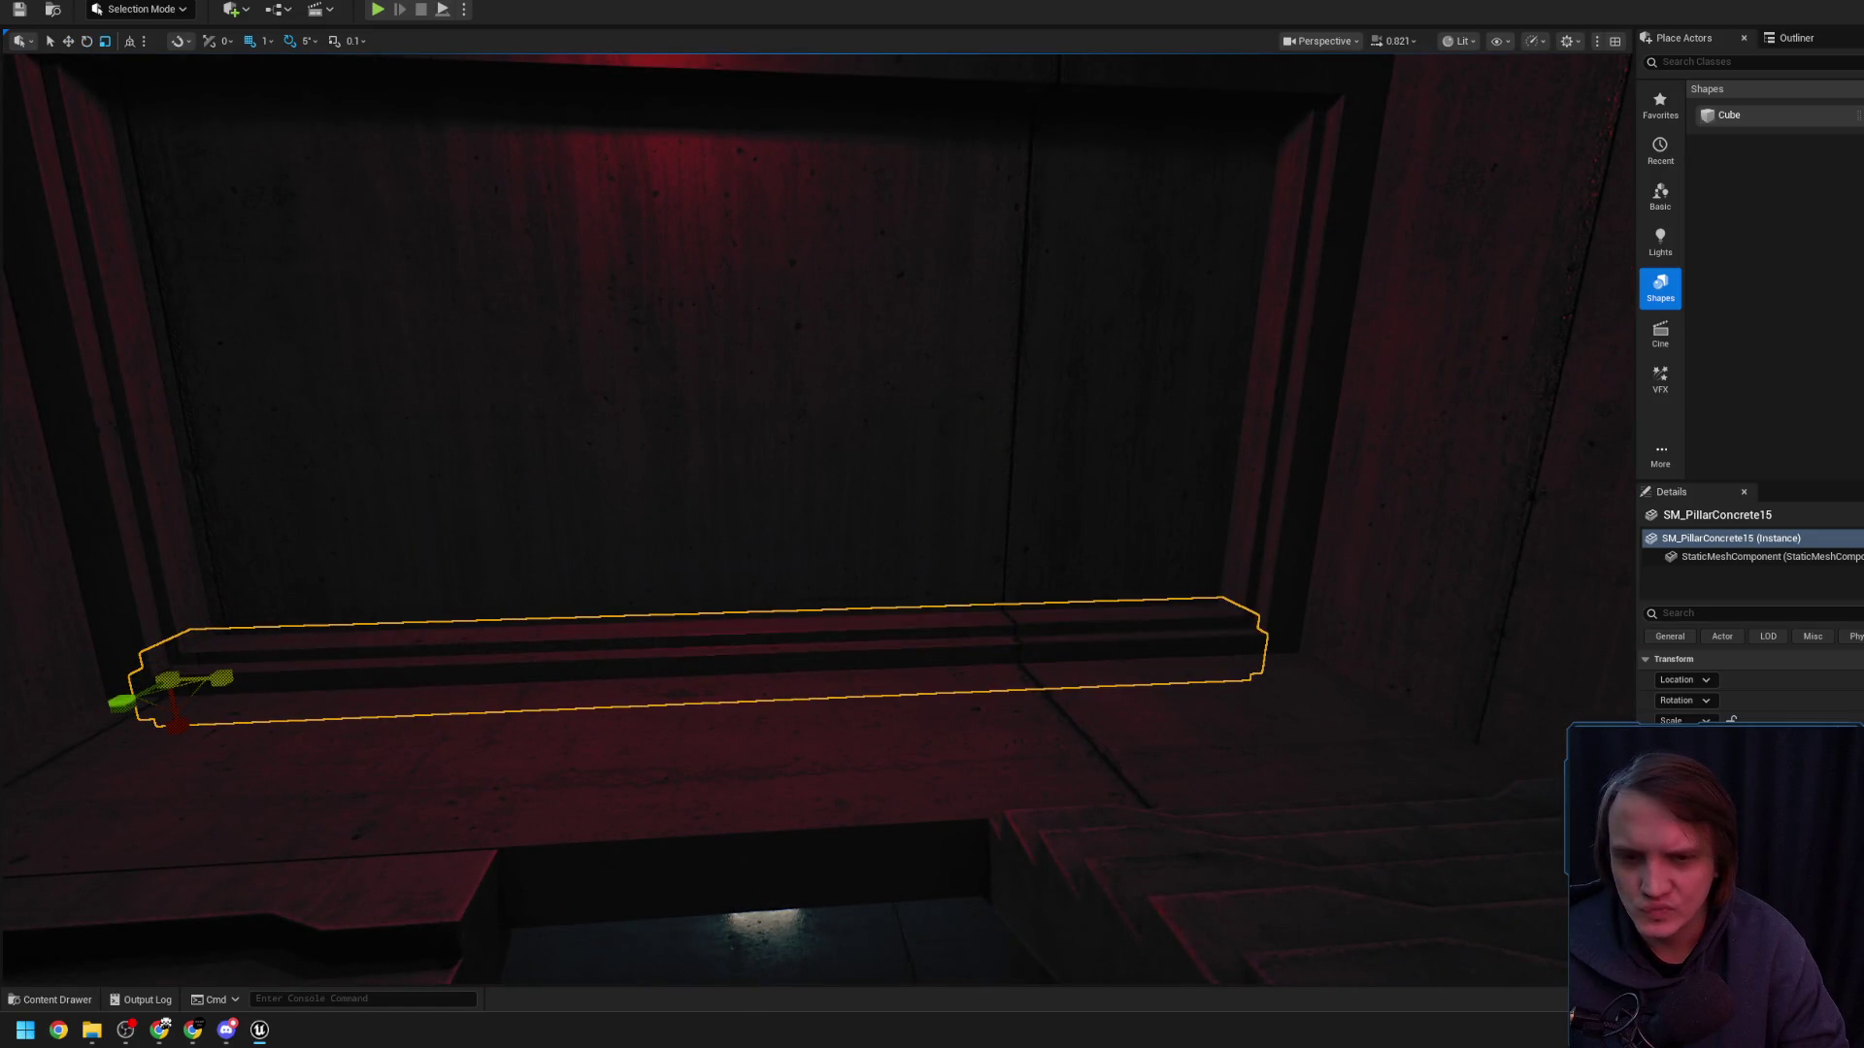
pyautogui.scroll(1, 357, 615)
pyautogui.moveTo(357, 615); pyautogui.dragTo(455, 666)
pyautogui.scroll(-2, 408, 649)
pyautogui.moveTo(724, 595); pyautogui.dragTo(715, 589)
pyautogui.scroll(1, 715, 588)
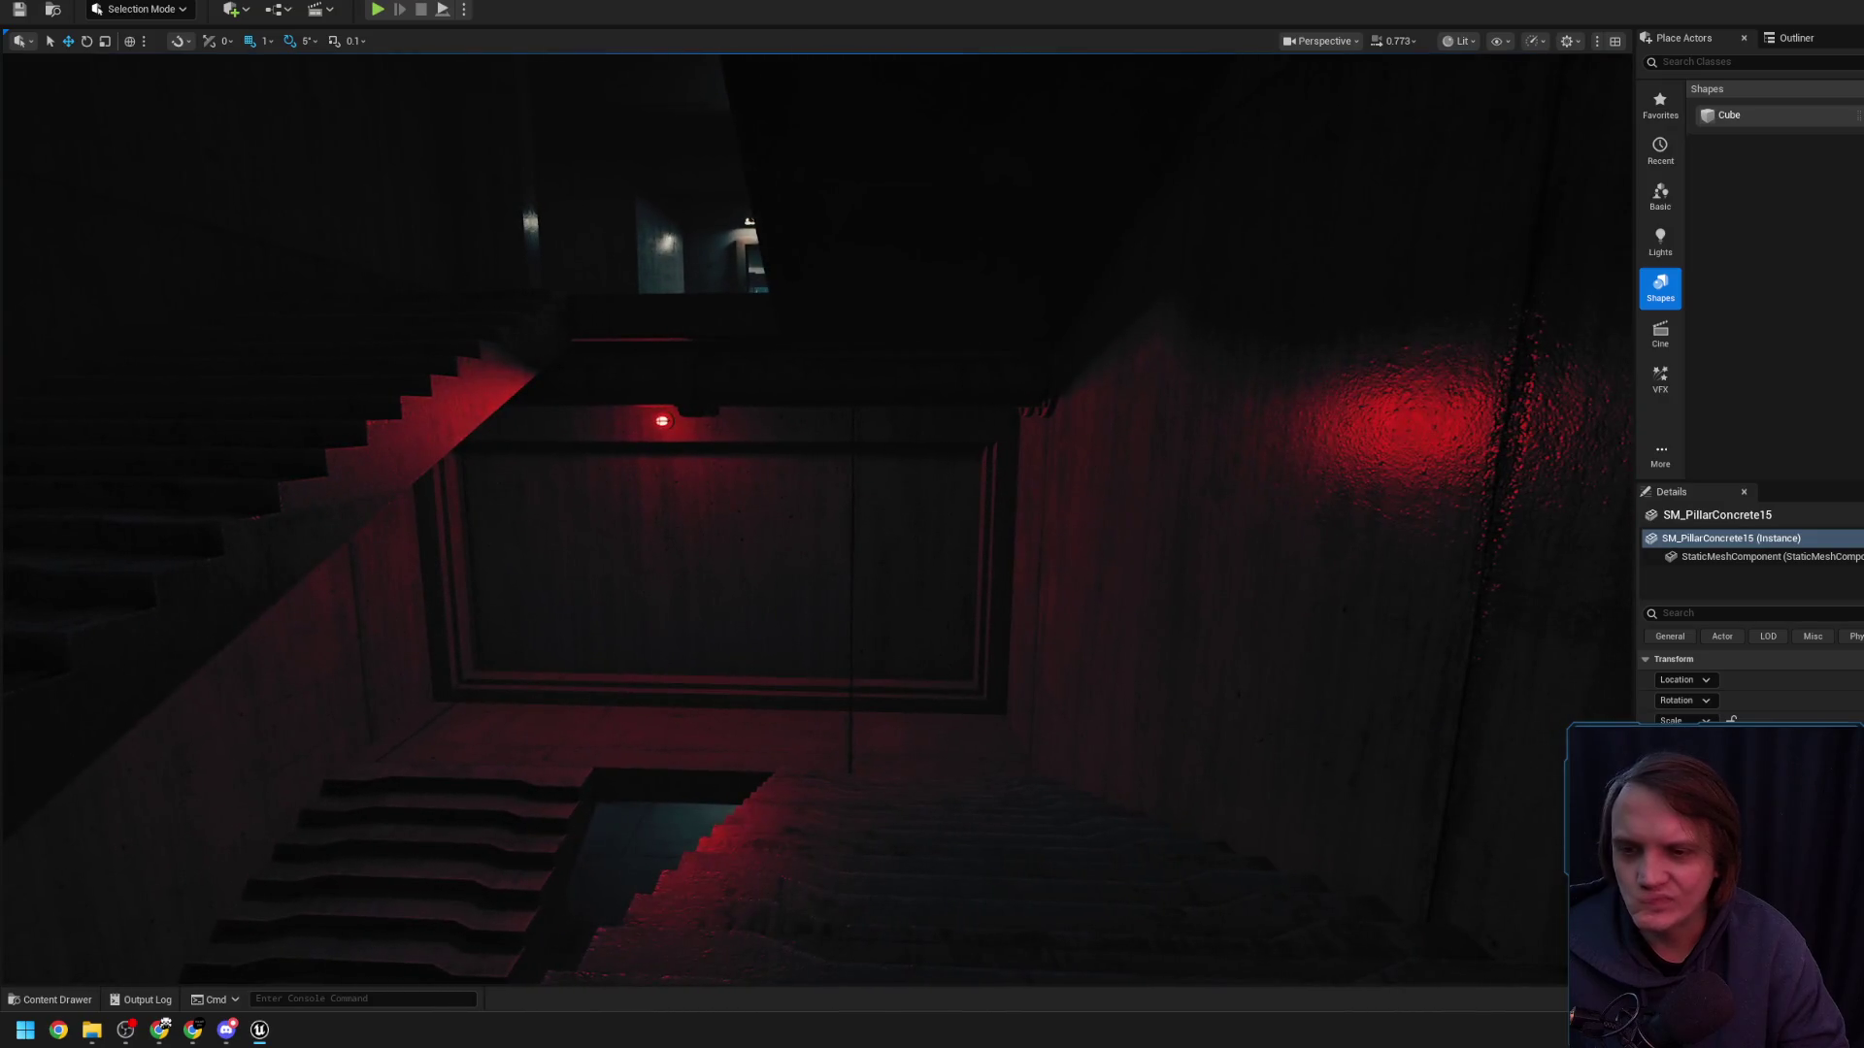
# - Check the wall panel and SM_PillarConcrete15 ledge, then clear the selection facing the double door
pyautogui.click(738, 666)
pyautogui.moveTo(739, 665); pyautogui.dragTo(739, 666)
pyautogui.moveTo(623, 782); pyautogui.dragTo(623, 782)
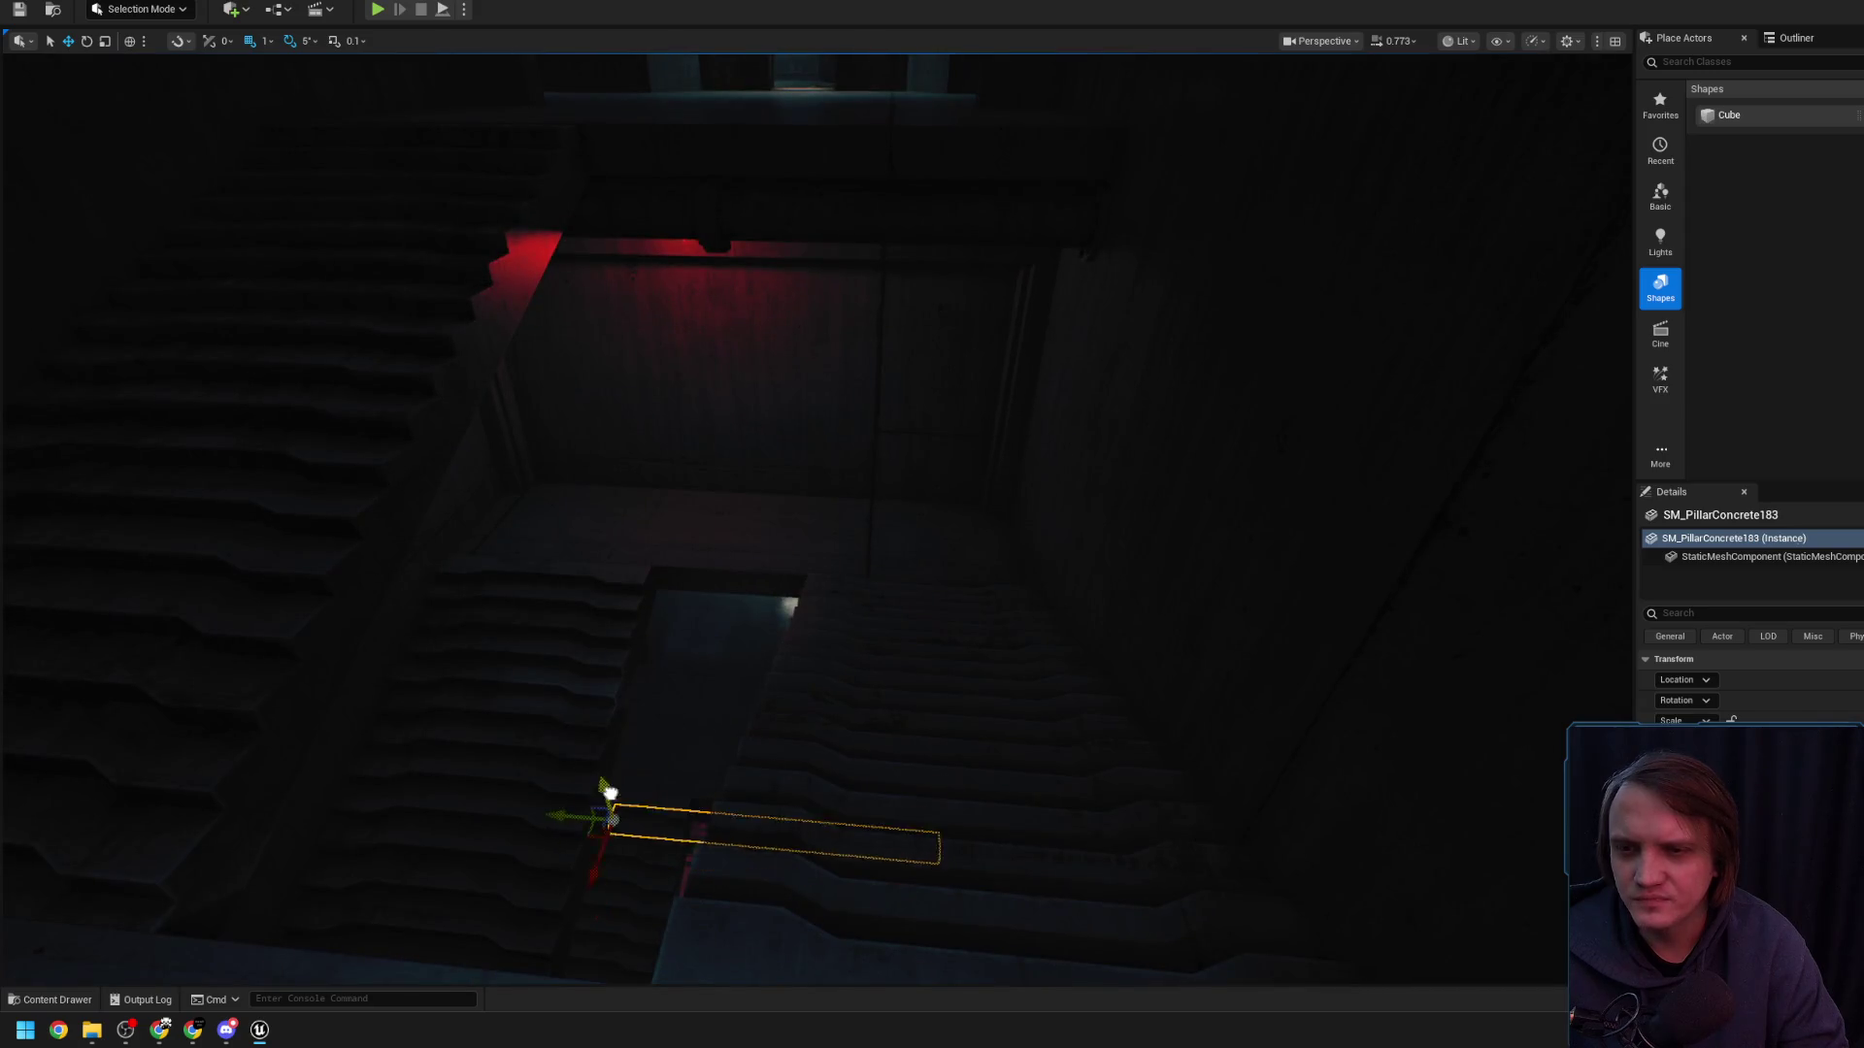
pyautogui.moveTo(636, 424)
pyautogui.mouseDown()
pyautogui.moveTo(346, 573)
pyautogui.moveTo(399, 569)
pyautogui.mouseUp()
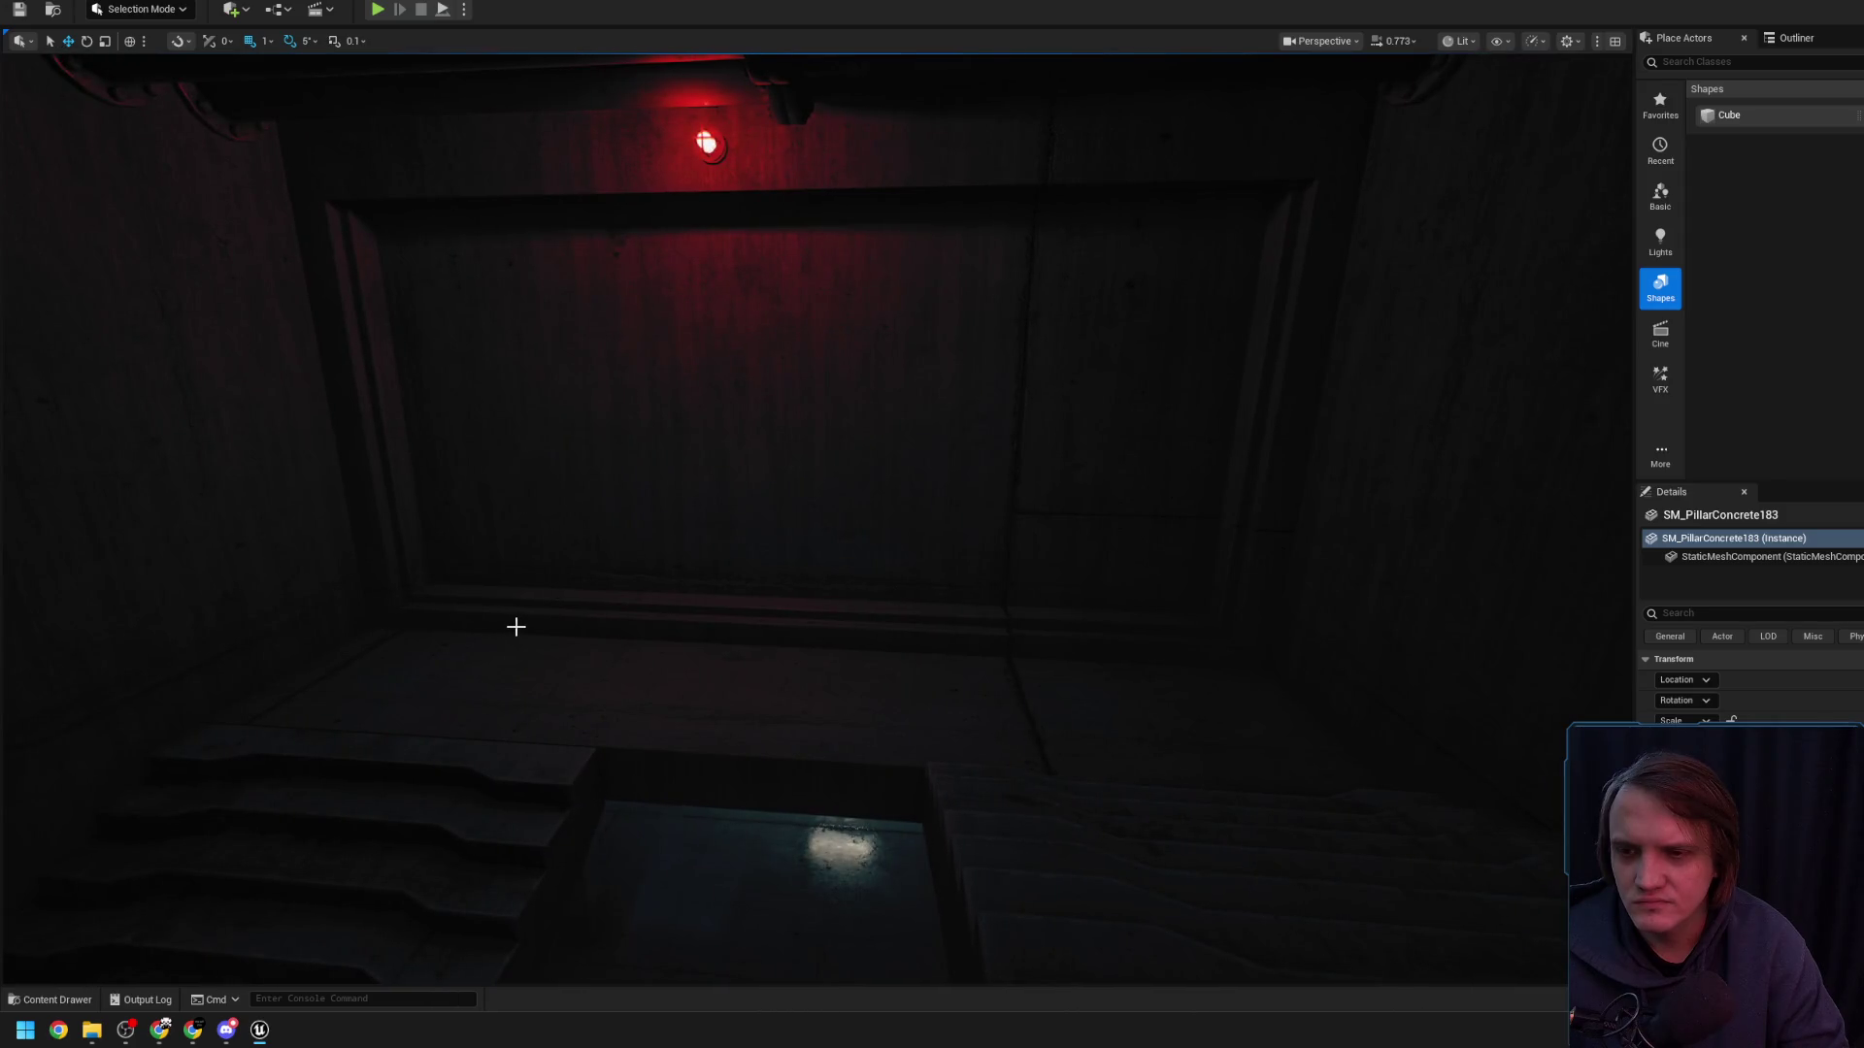
pyautogui.moveTo(519, 625); pyautogui.dragTo(553, 628)
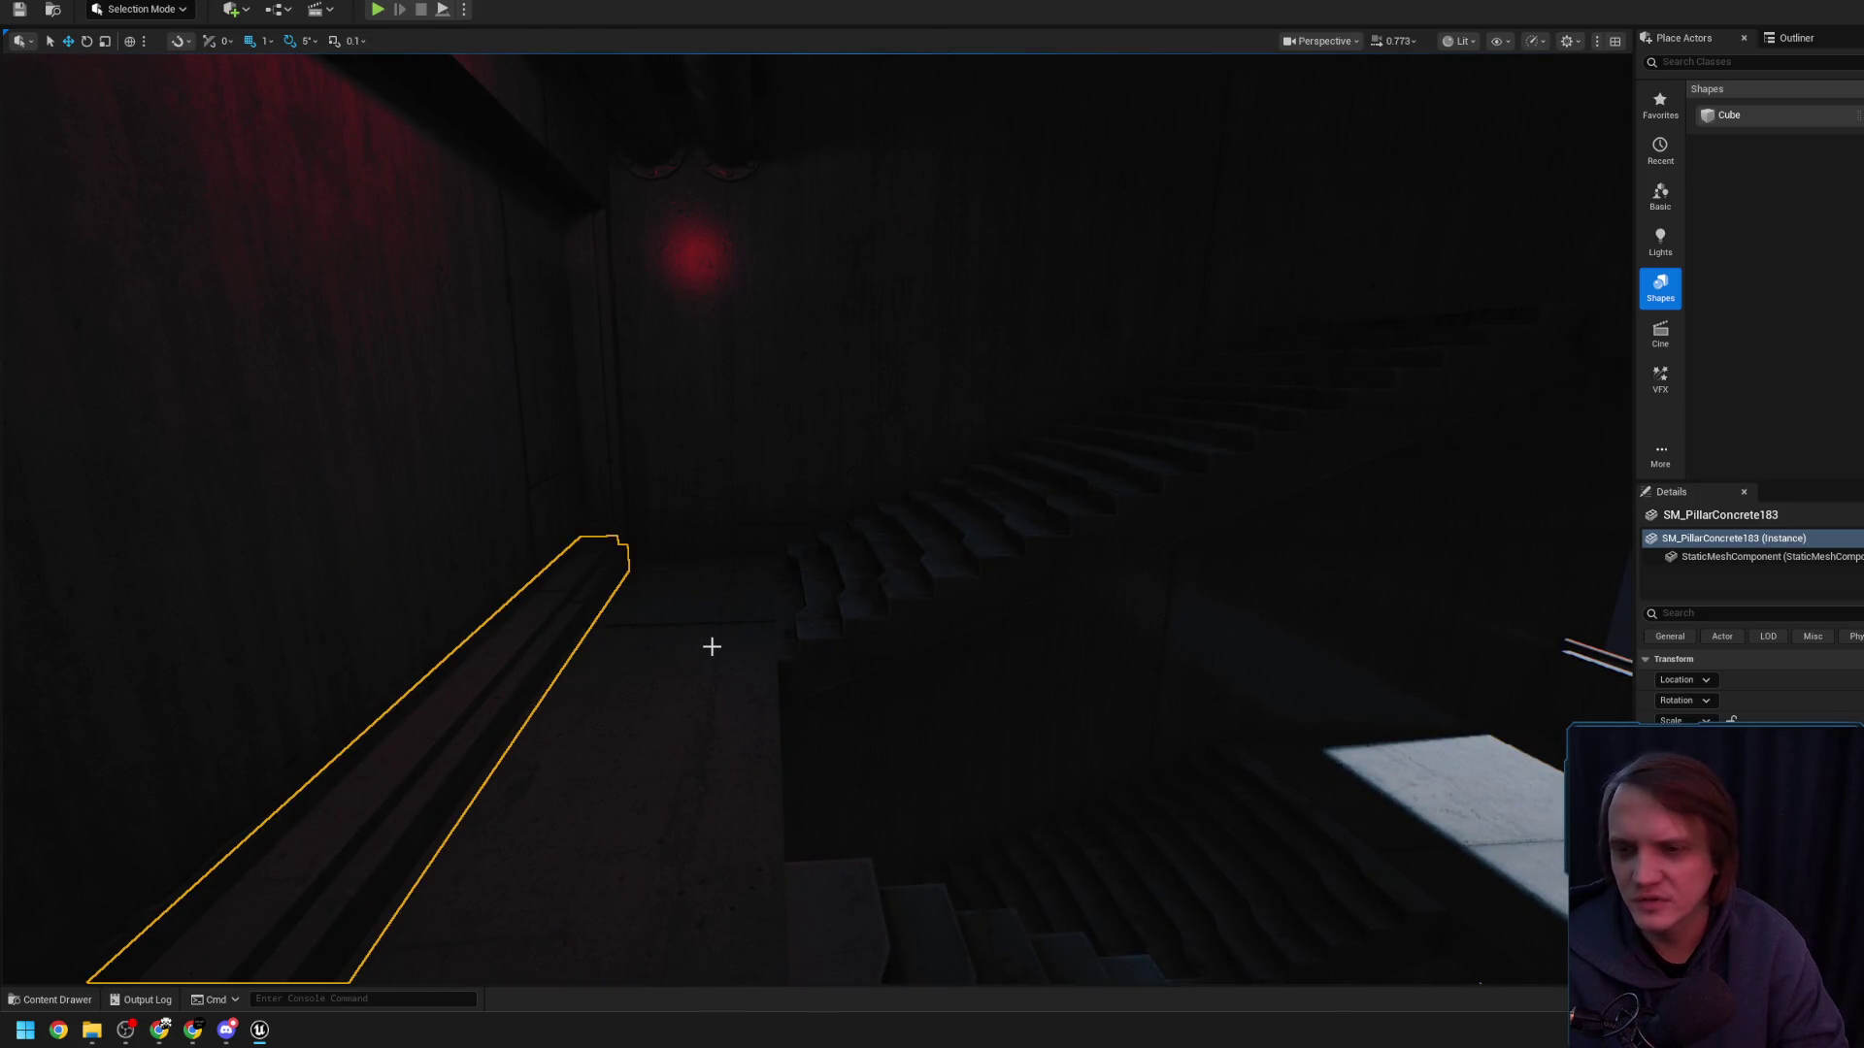
pyautogui.click(709, 649)
pyautogui.moveTo(715, 636)
pyautogui.mouseDown()
pyautogui.moveTo(735, 554)
pyautogui.moveTo(616, 607)
pyautogui.mouseUp()
pyautogui.click(762, 460)
pyautogui.click(694, 563)
pyautogui.moveTo(205, 902); pyautogui.dragTo(205, 901)
# - Select the rope bridge's catwalk_support_reinforced segment and copy it
pyautogui.click(54, 1001)
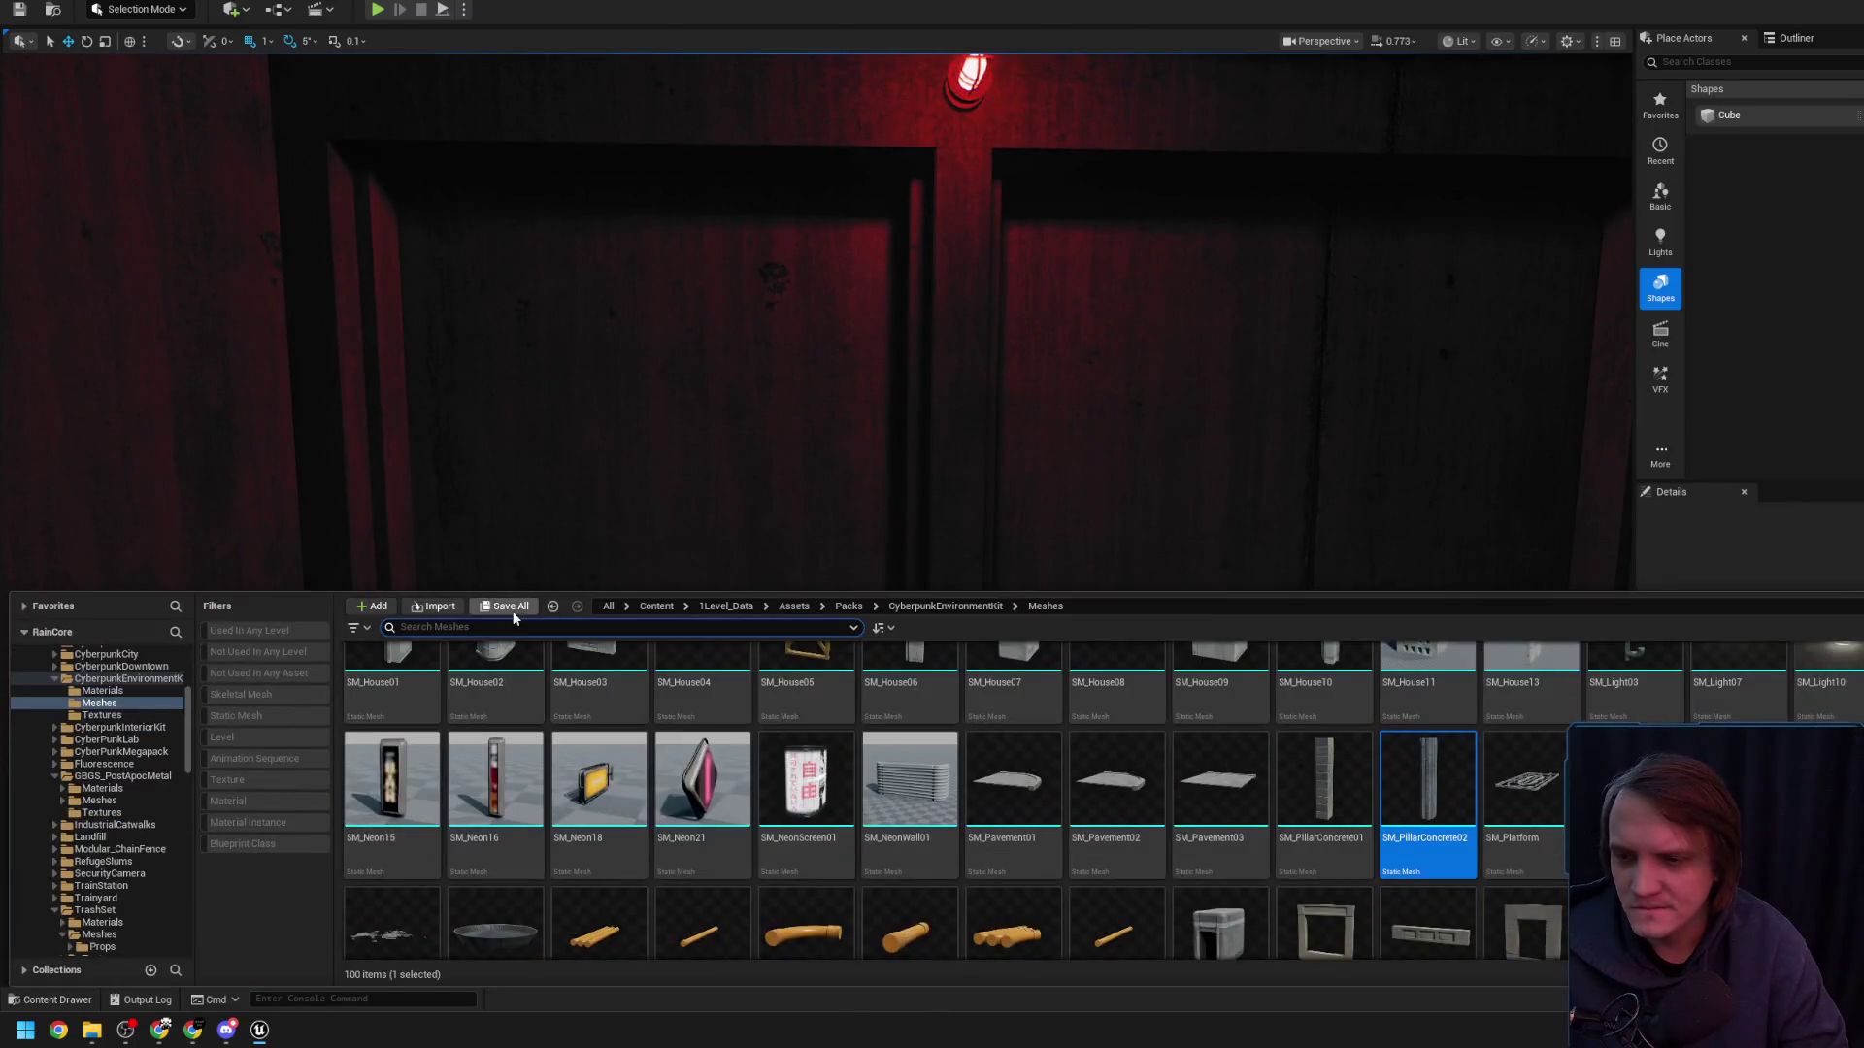
pyautogui.moveTo(715, 572); pyautogui.dragTo(786, 563)
pyautogui.click(738, 707)
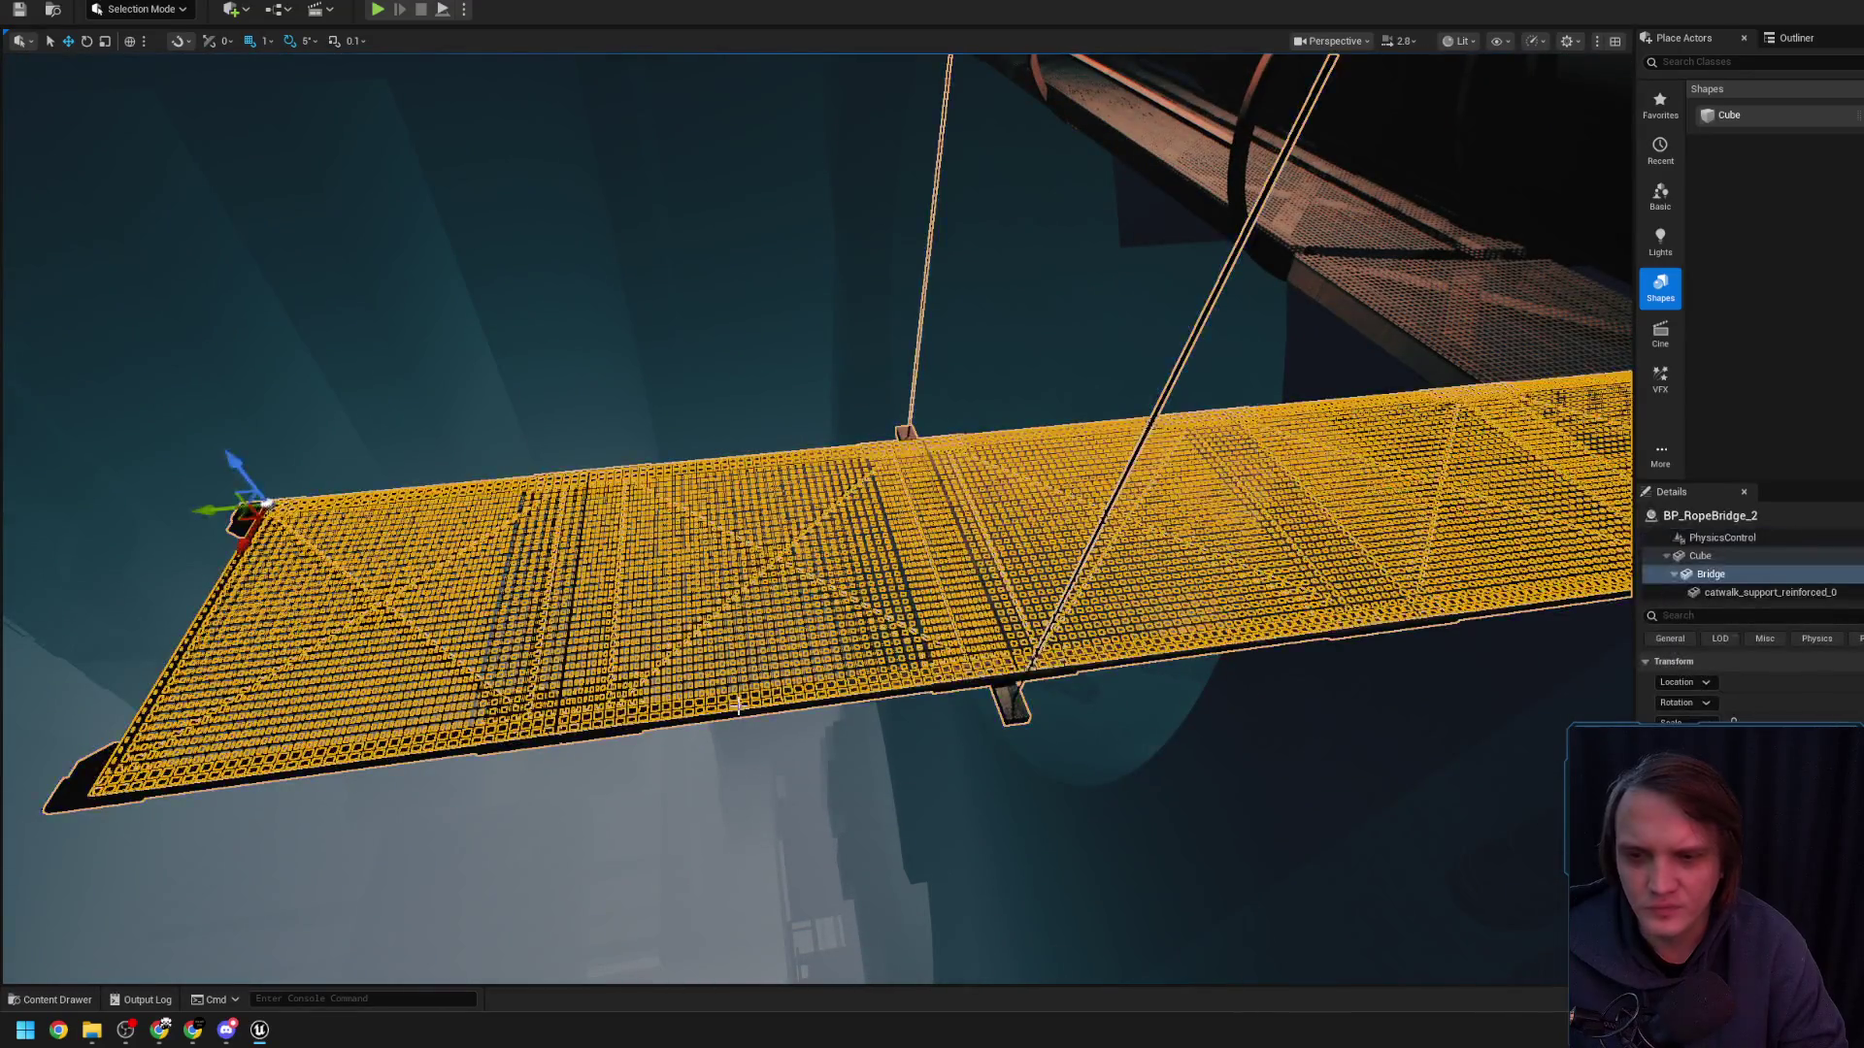
pyautogui.click(1140, 659)
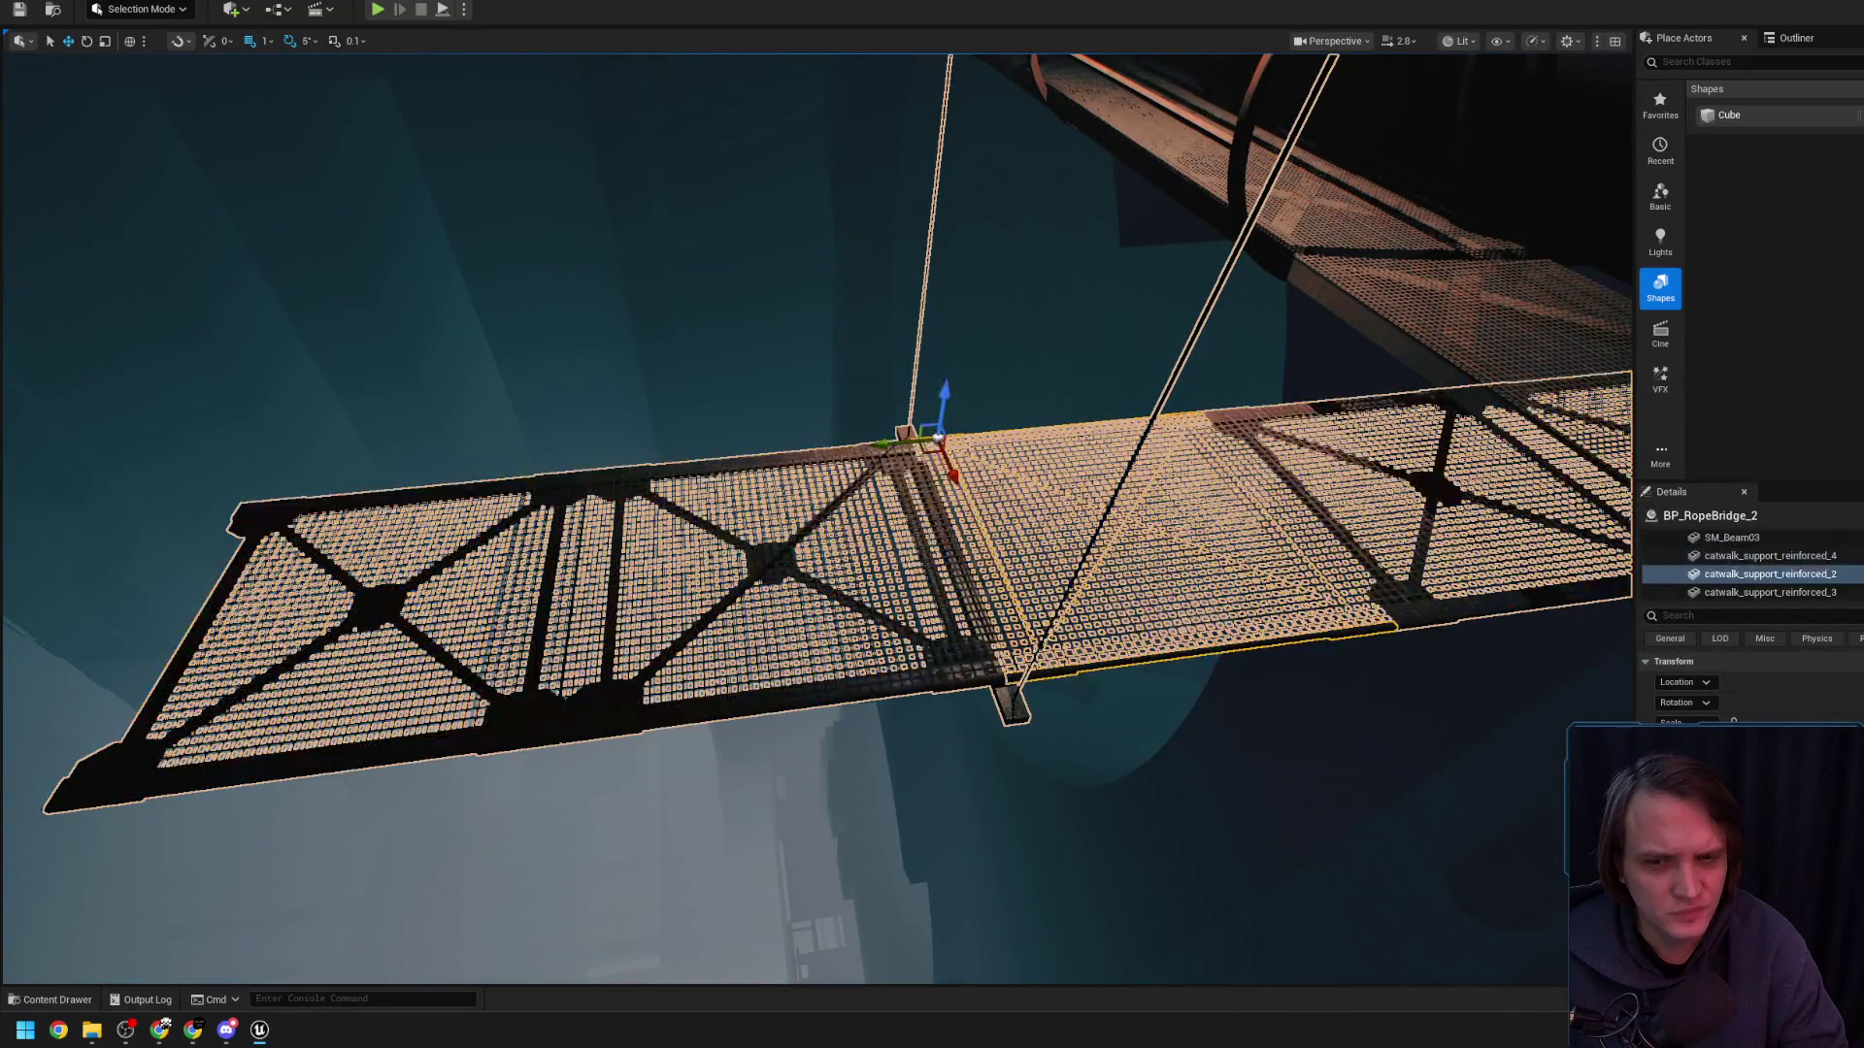
pyautogui.hotkey('ctrl', 'space')
# - Bring the copy back as catwalk_support_reinforced_23 against the red-lit double-door wall
pyautogui.moveTo(777, 379)
pyautogui.mouseDown()
pyautogui.moveTo(777, 520)
pyautogui.moveTo(775, 500)
pyautogui.moveTo(738, 553)
pyautogui.moveTo(939, 556)
pyautogui.mouseUp()
pyautogui.scroll(1, 777, 379)
pyautogui.scroll(-3, 778, 378)
pyautogui.click(87, 1000)
pyautogui.click(802, 428)
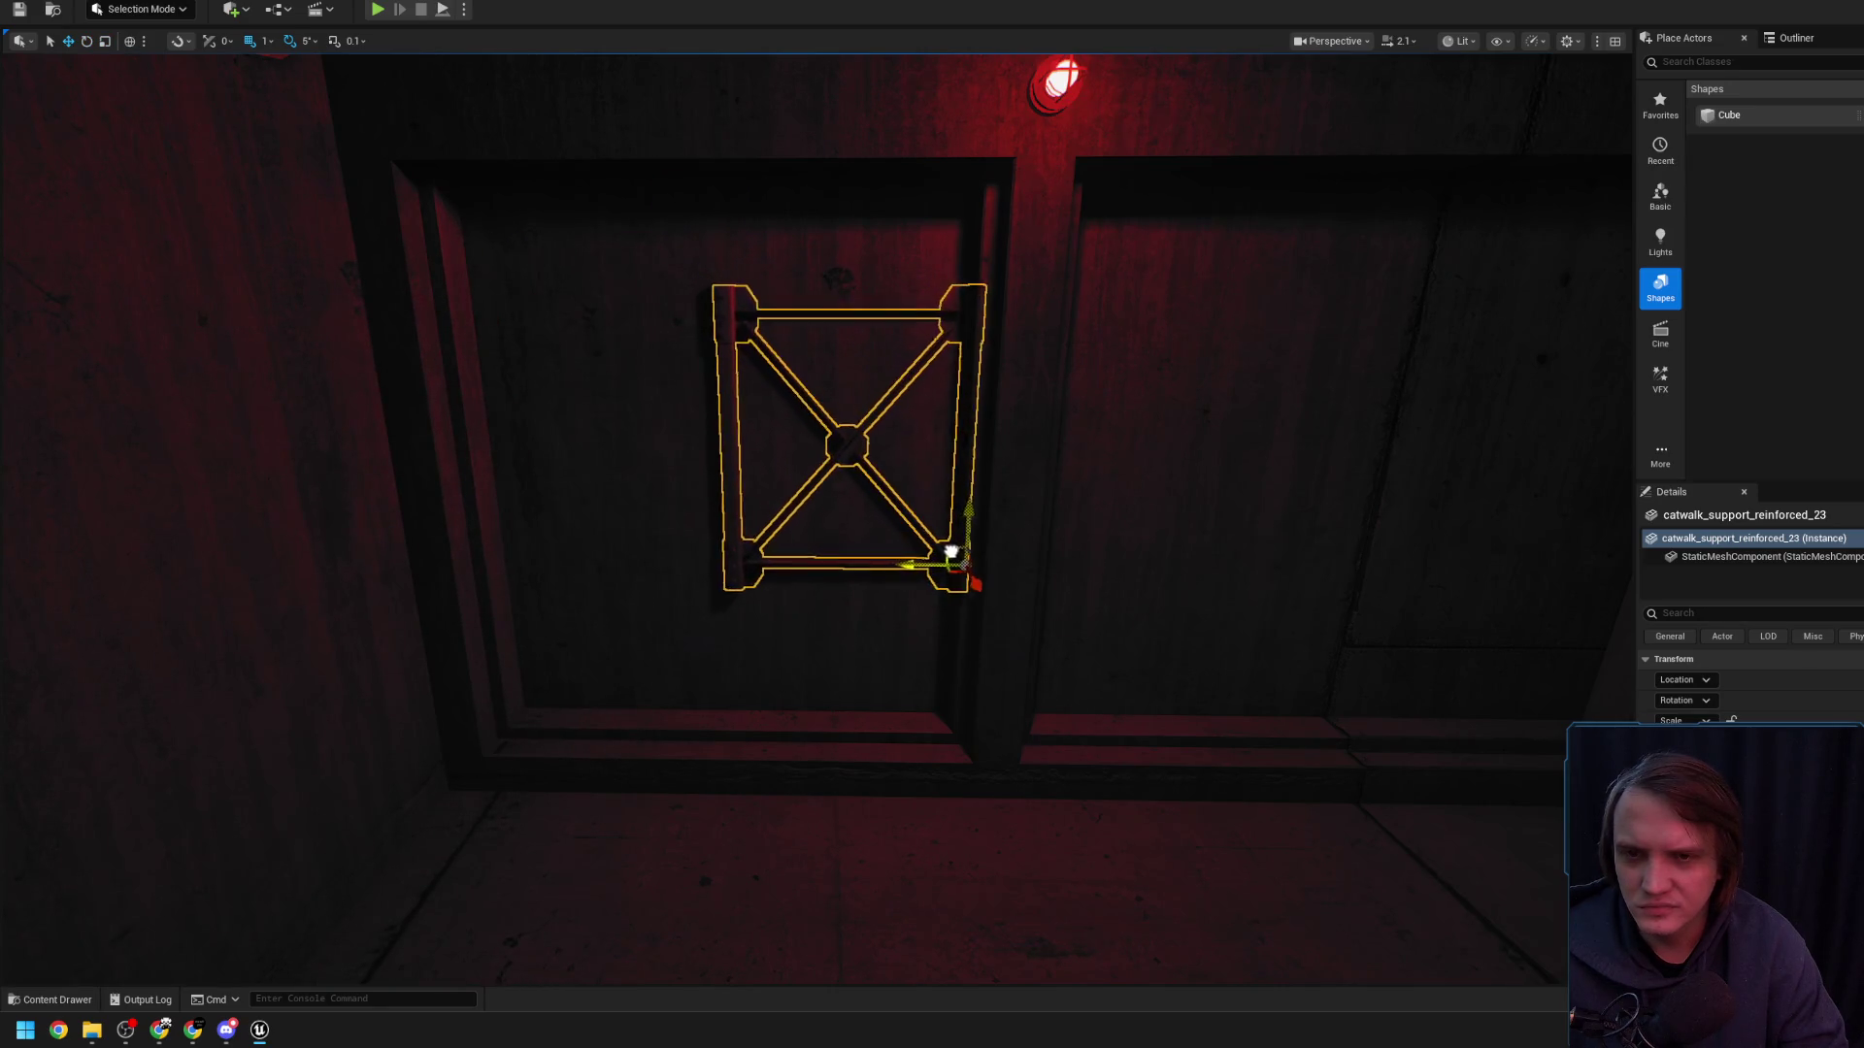
# - Slide the catwalk support along X and stretch it wider to the left
pyautogui.press('f')
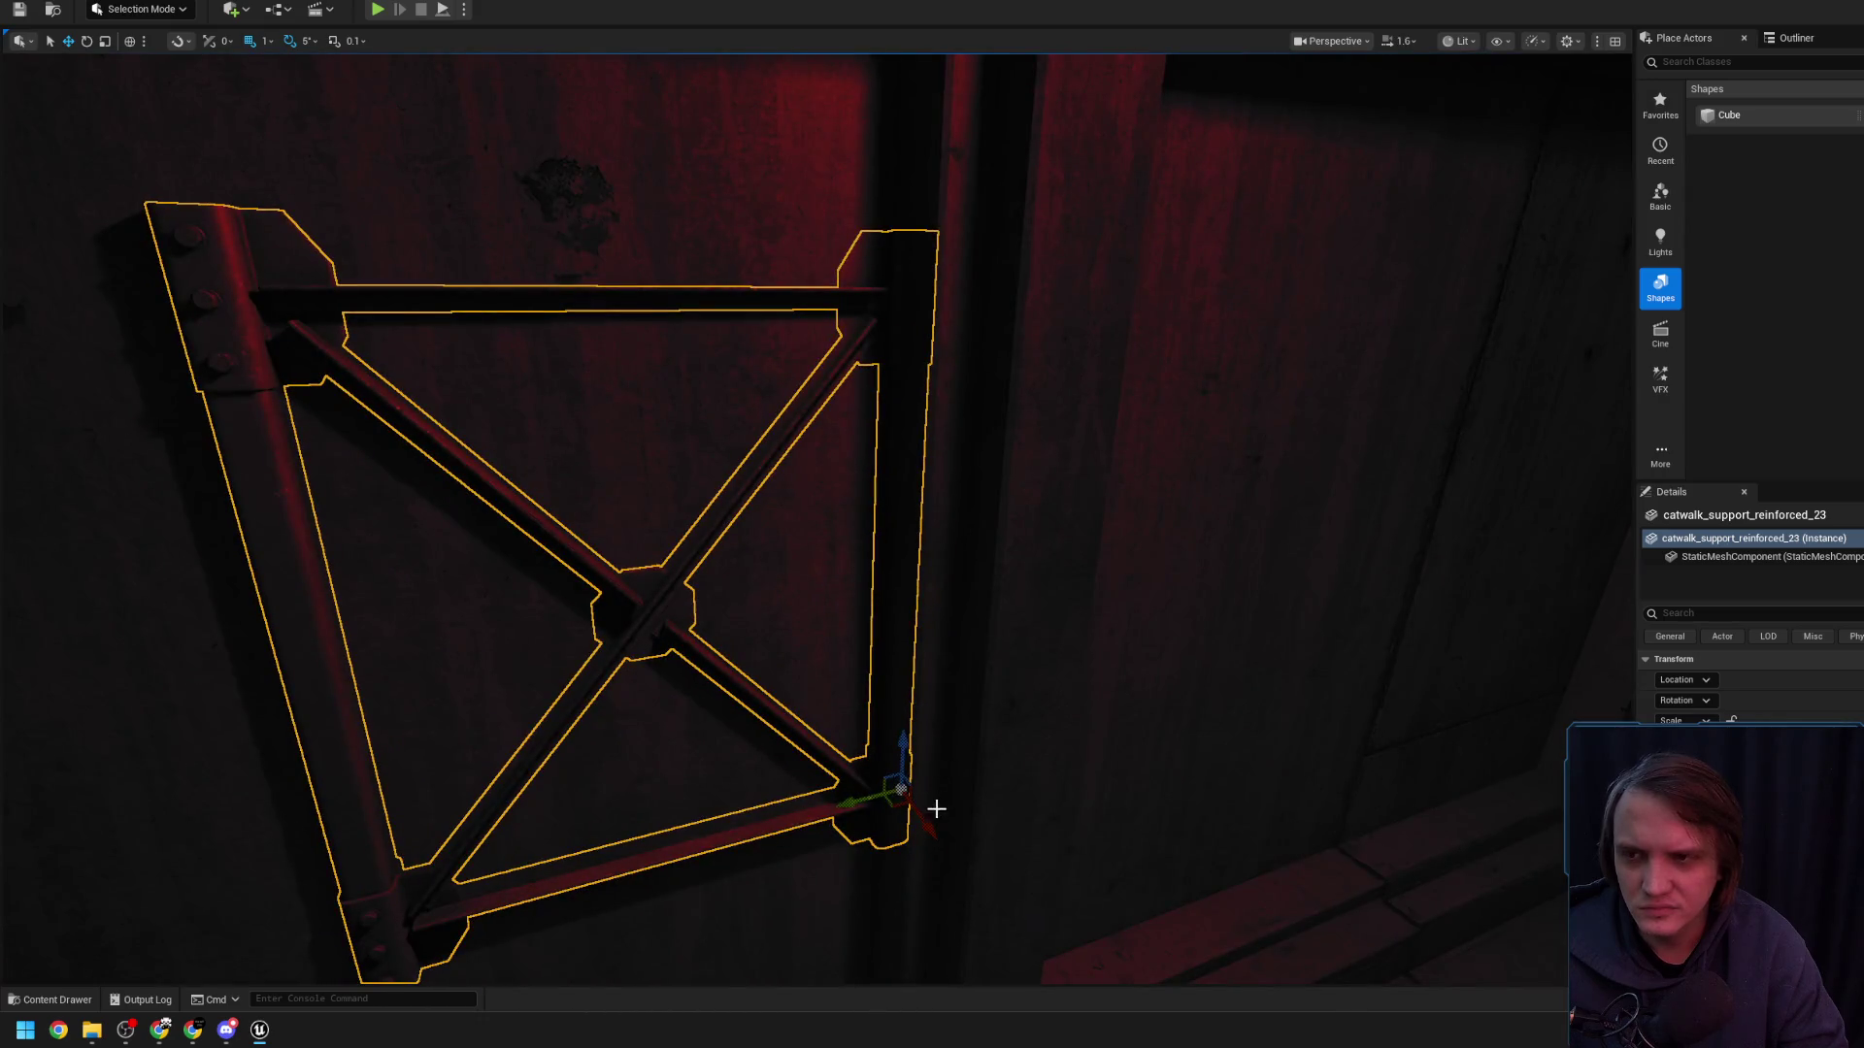
pyautogui.moveTo(930, 826); pyautogui.dragTo(978, 899)
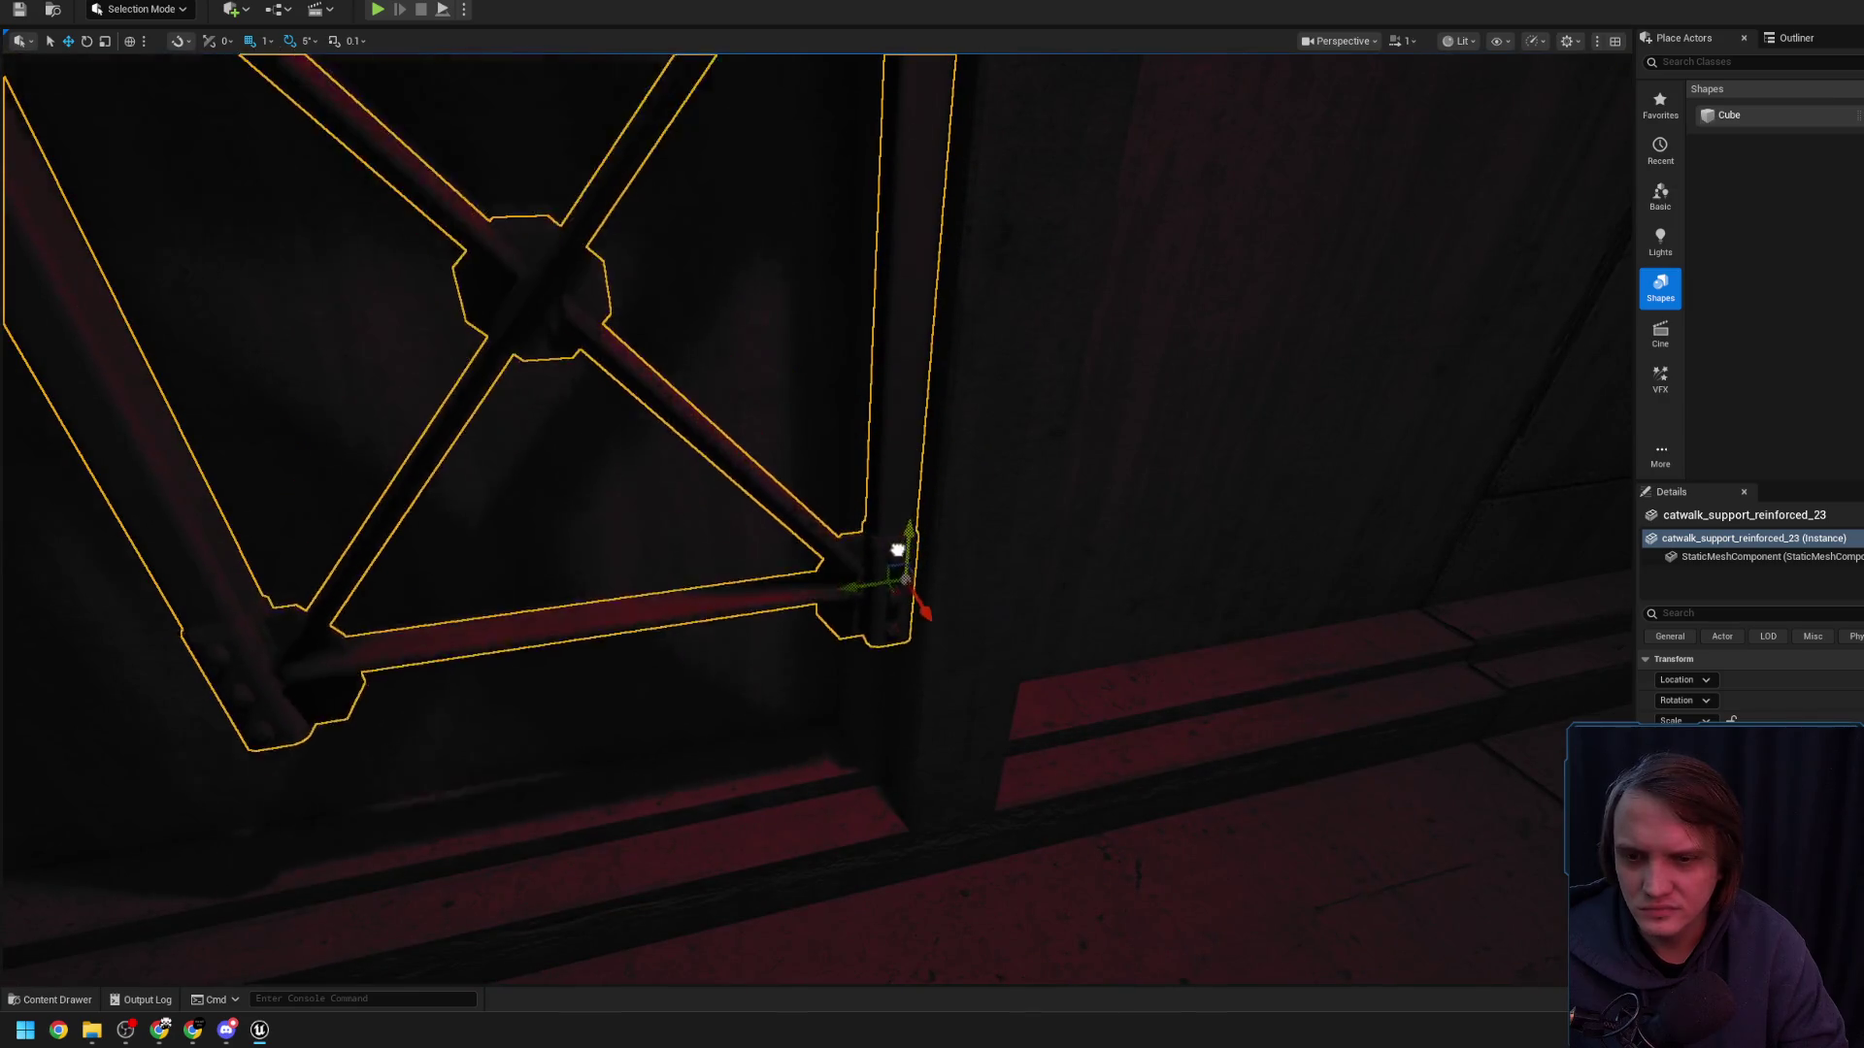
pyautogui.press('e')
pyautogui.press('r')
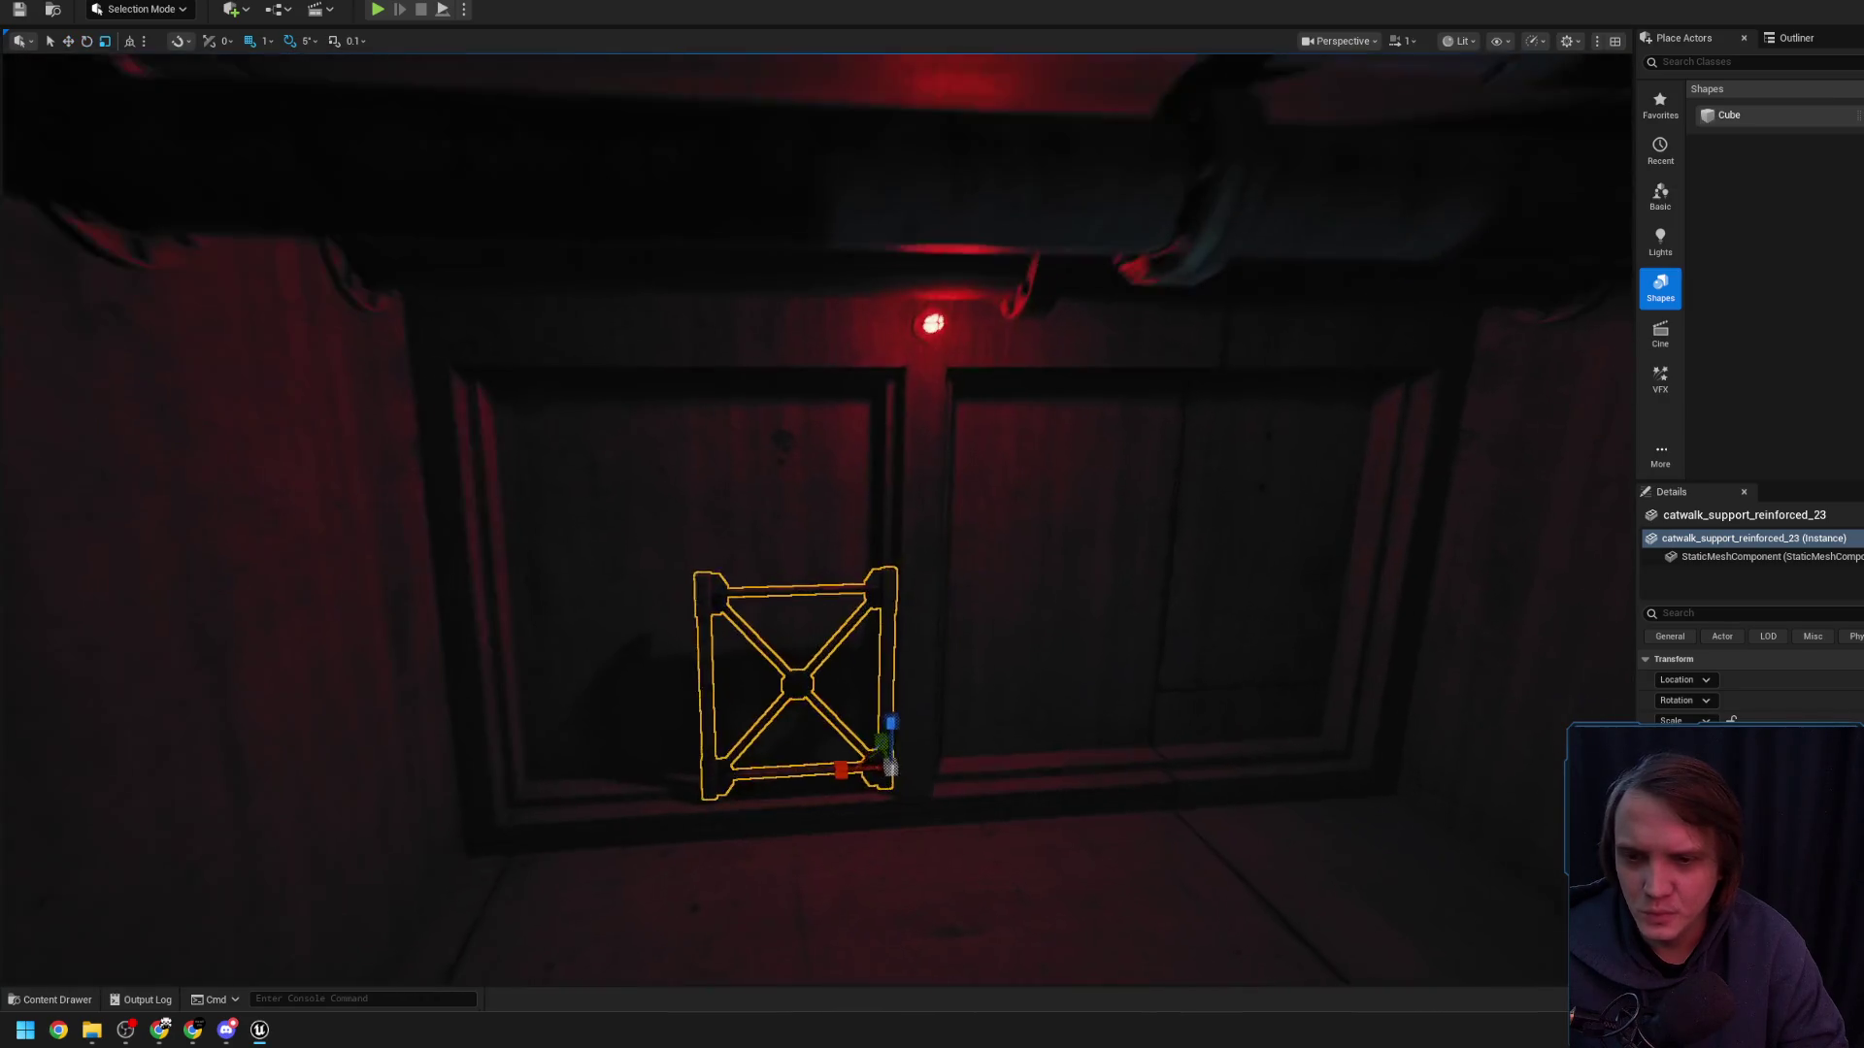
pyautogui.scroll(1, 893, 752)
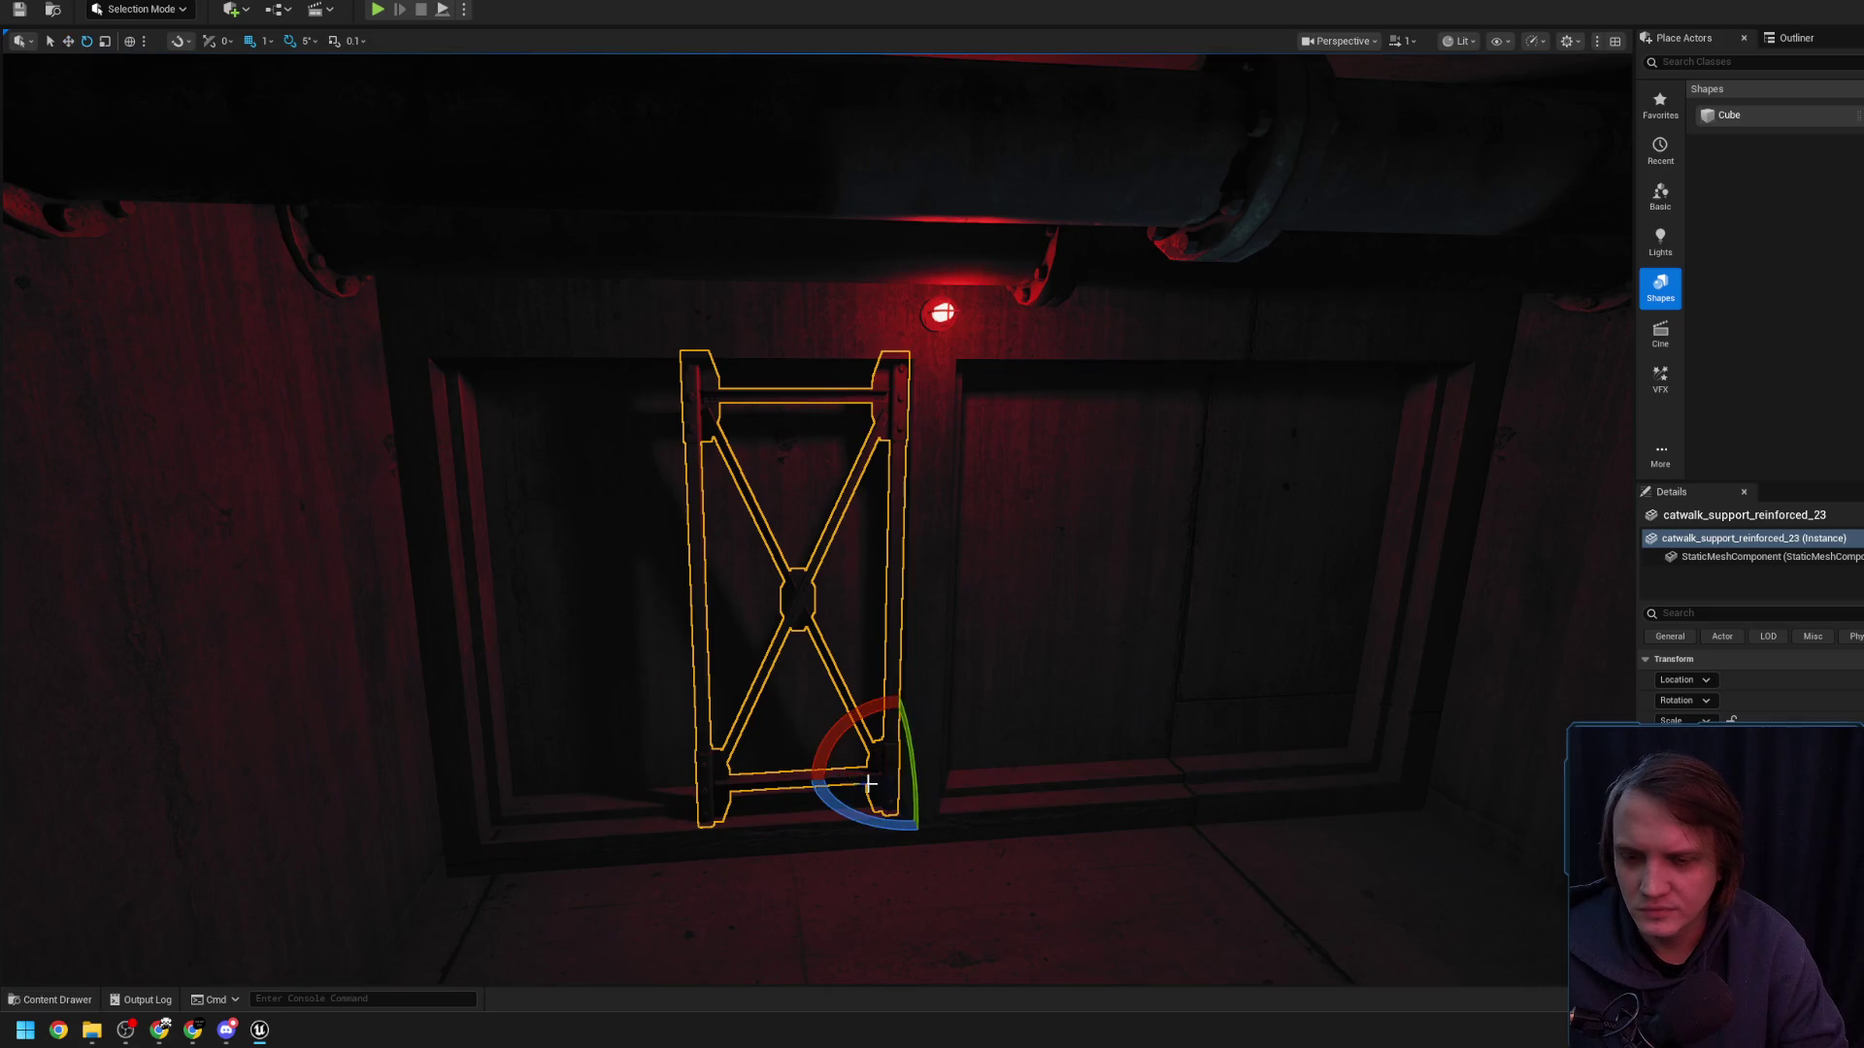
pyautogui.moveTo(847, 777); pyautogui.dragTo(689, 778)
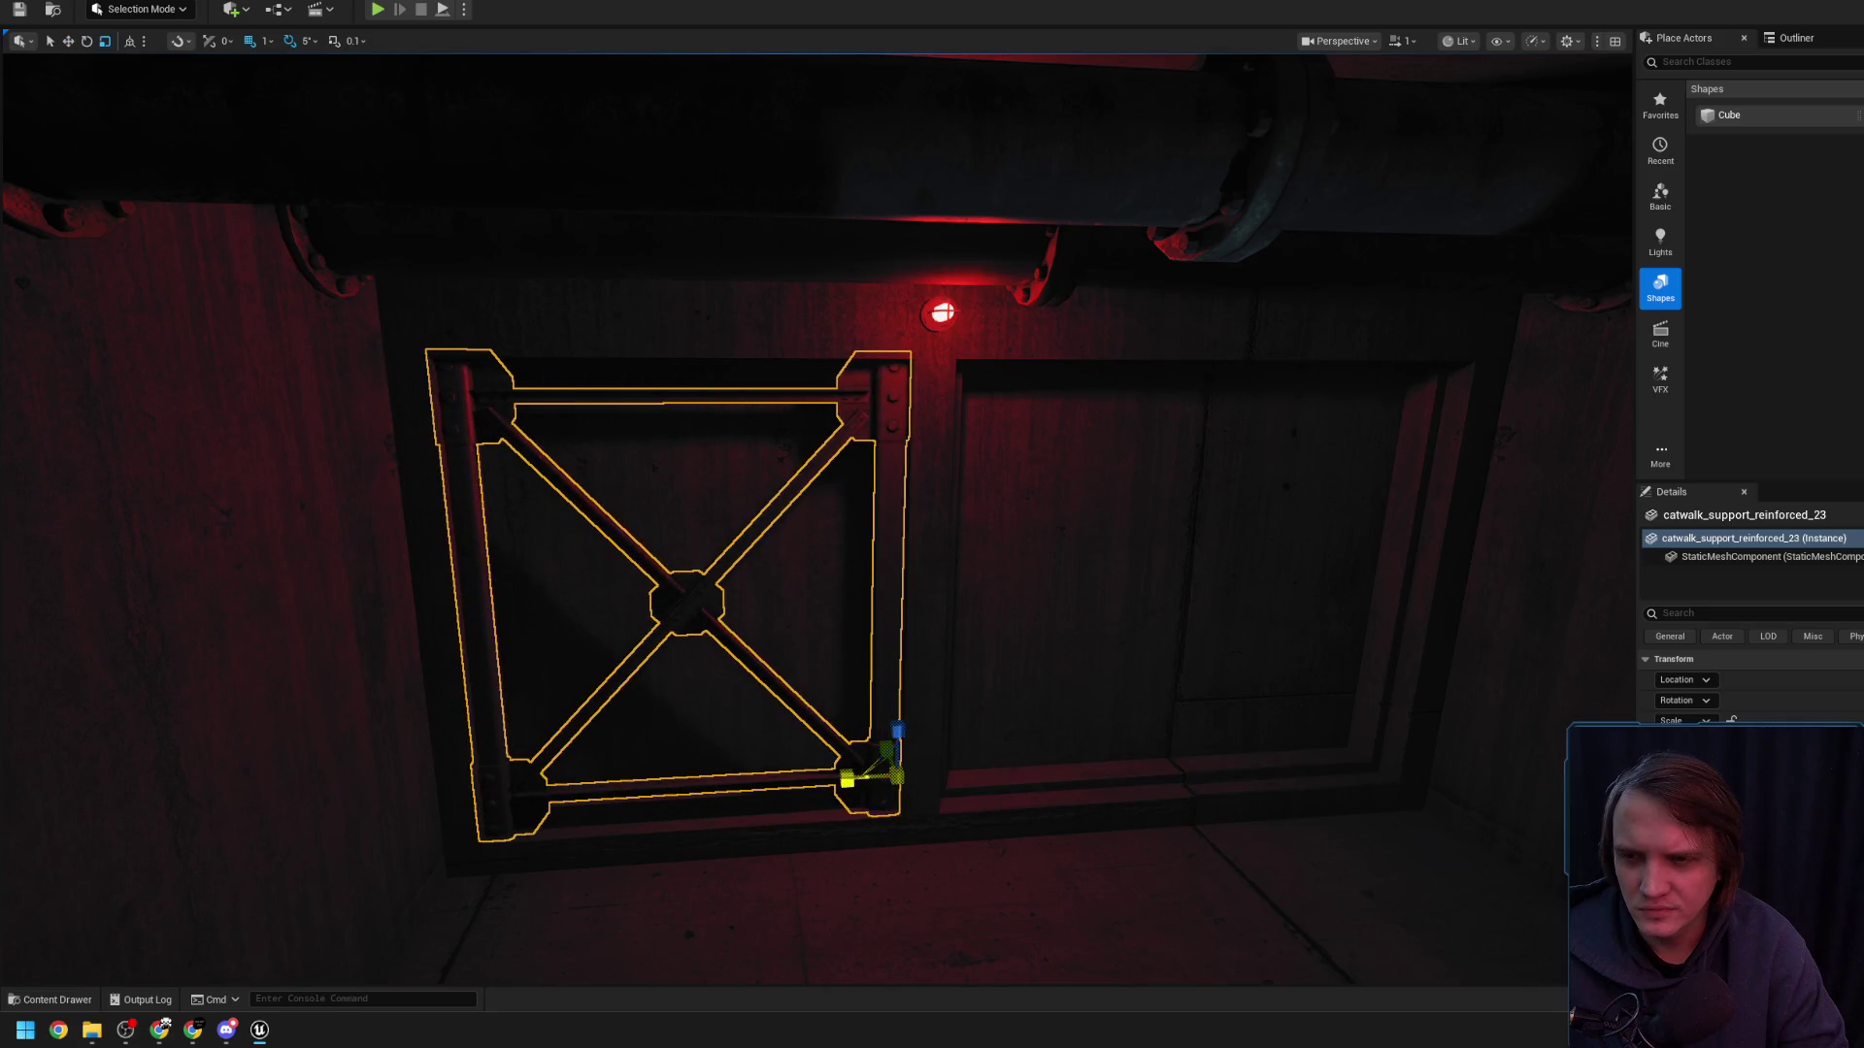
pyautogui.scroll(3, 824, 686)
pyautogui.moveTo(823, 686)
pyautogui.mouseDown()
pyautogui.moveTo(823, 601)
pyautogui.moveTo(823, 728)
pyautogui.mouseUp()
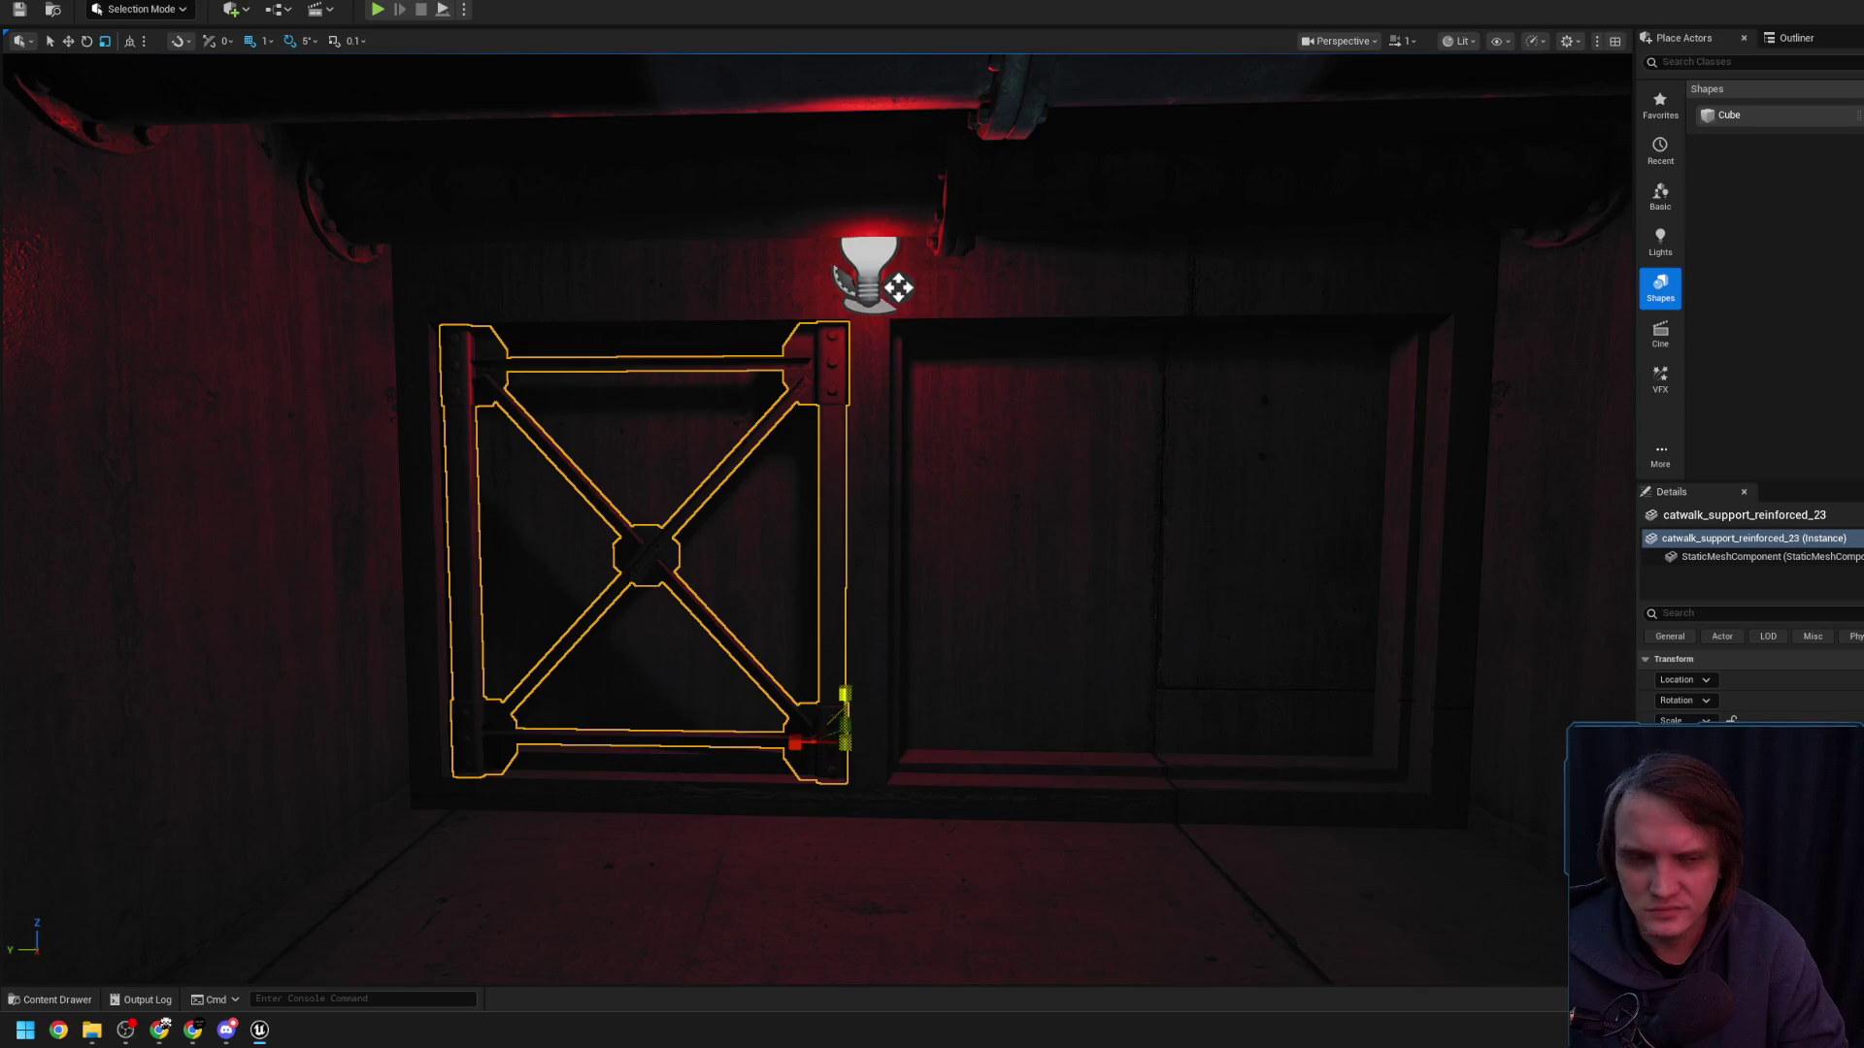
pyautogui.scroll(5, 861, 693)
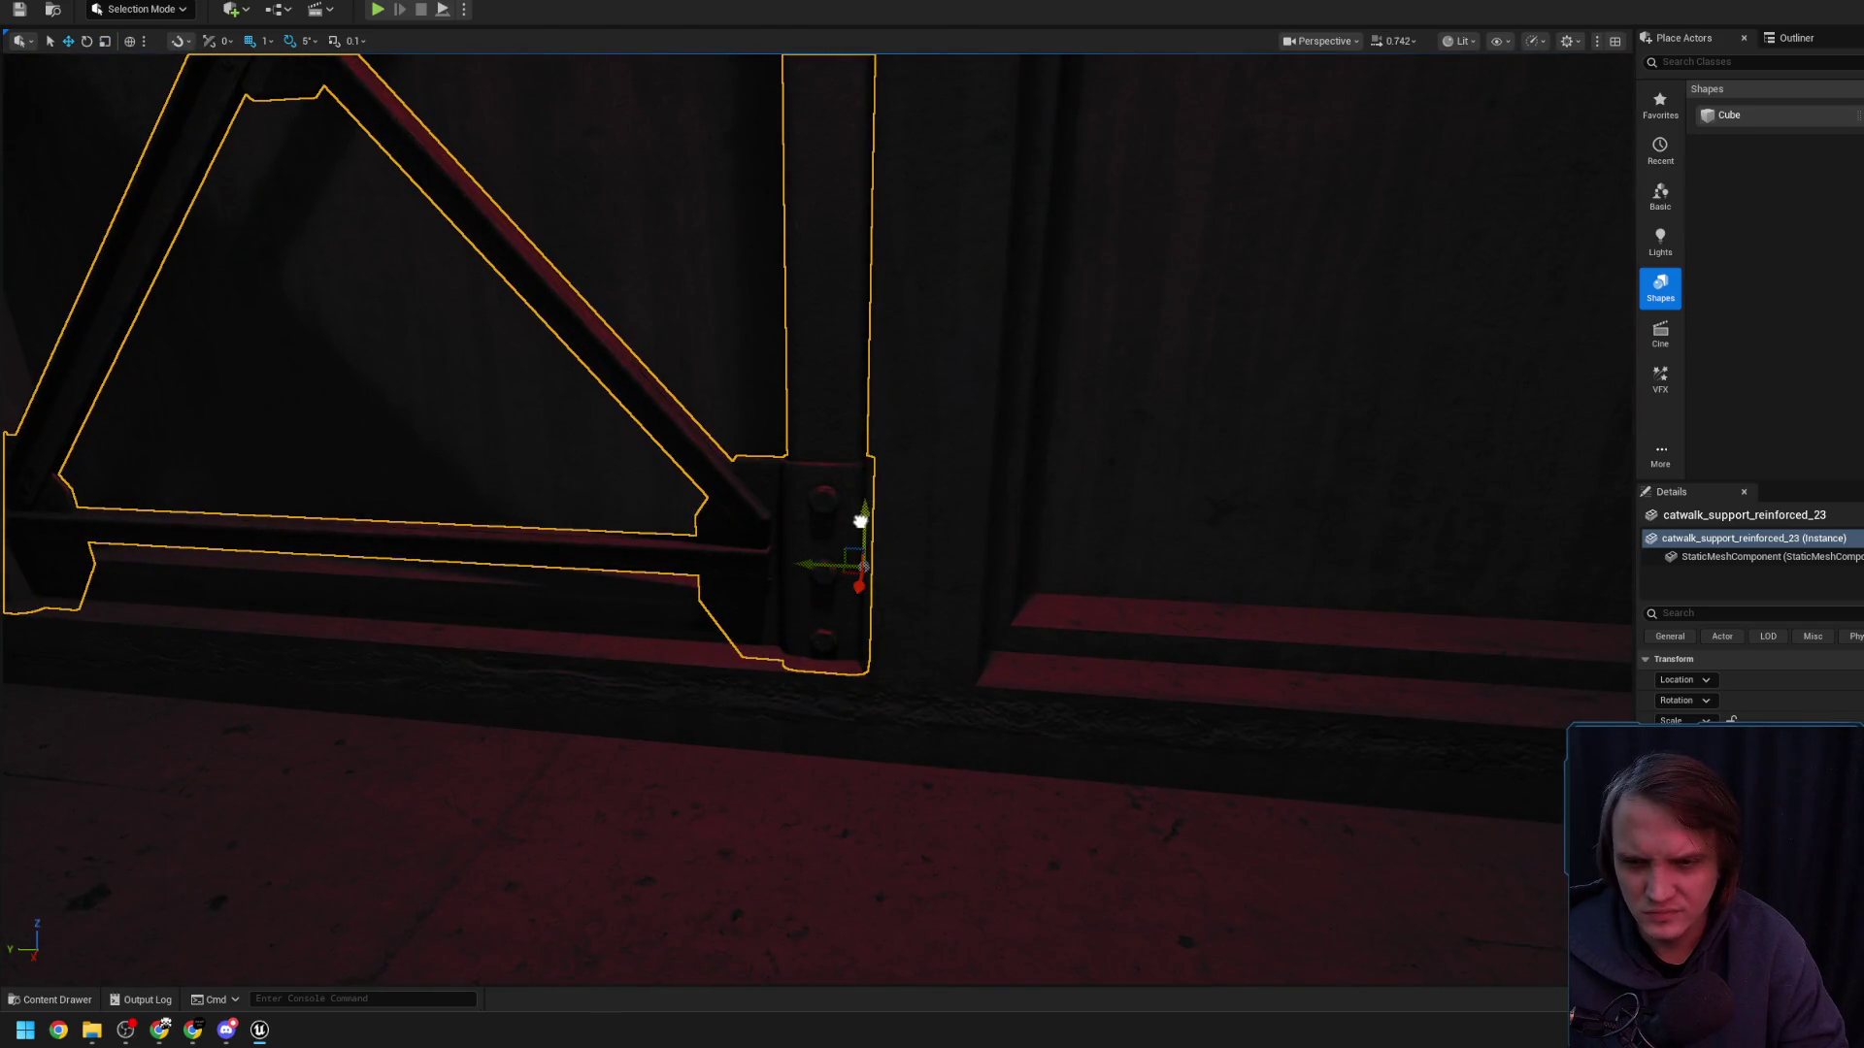
pyautogui.scroll(-5, 856, 512)
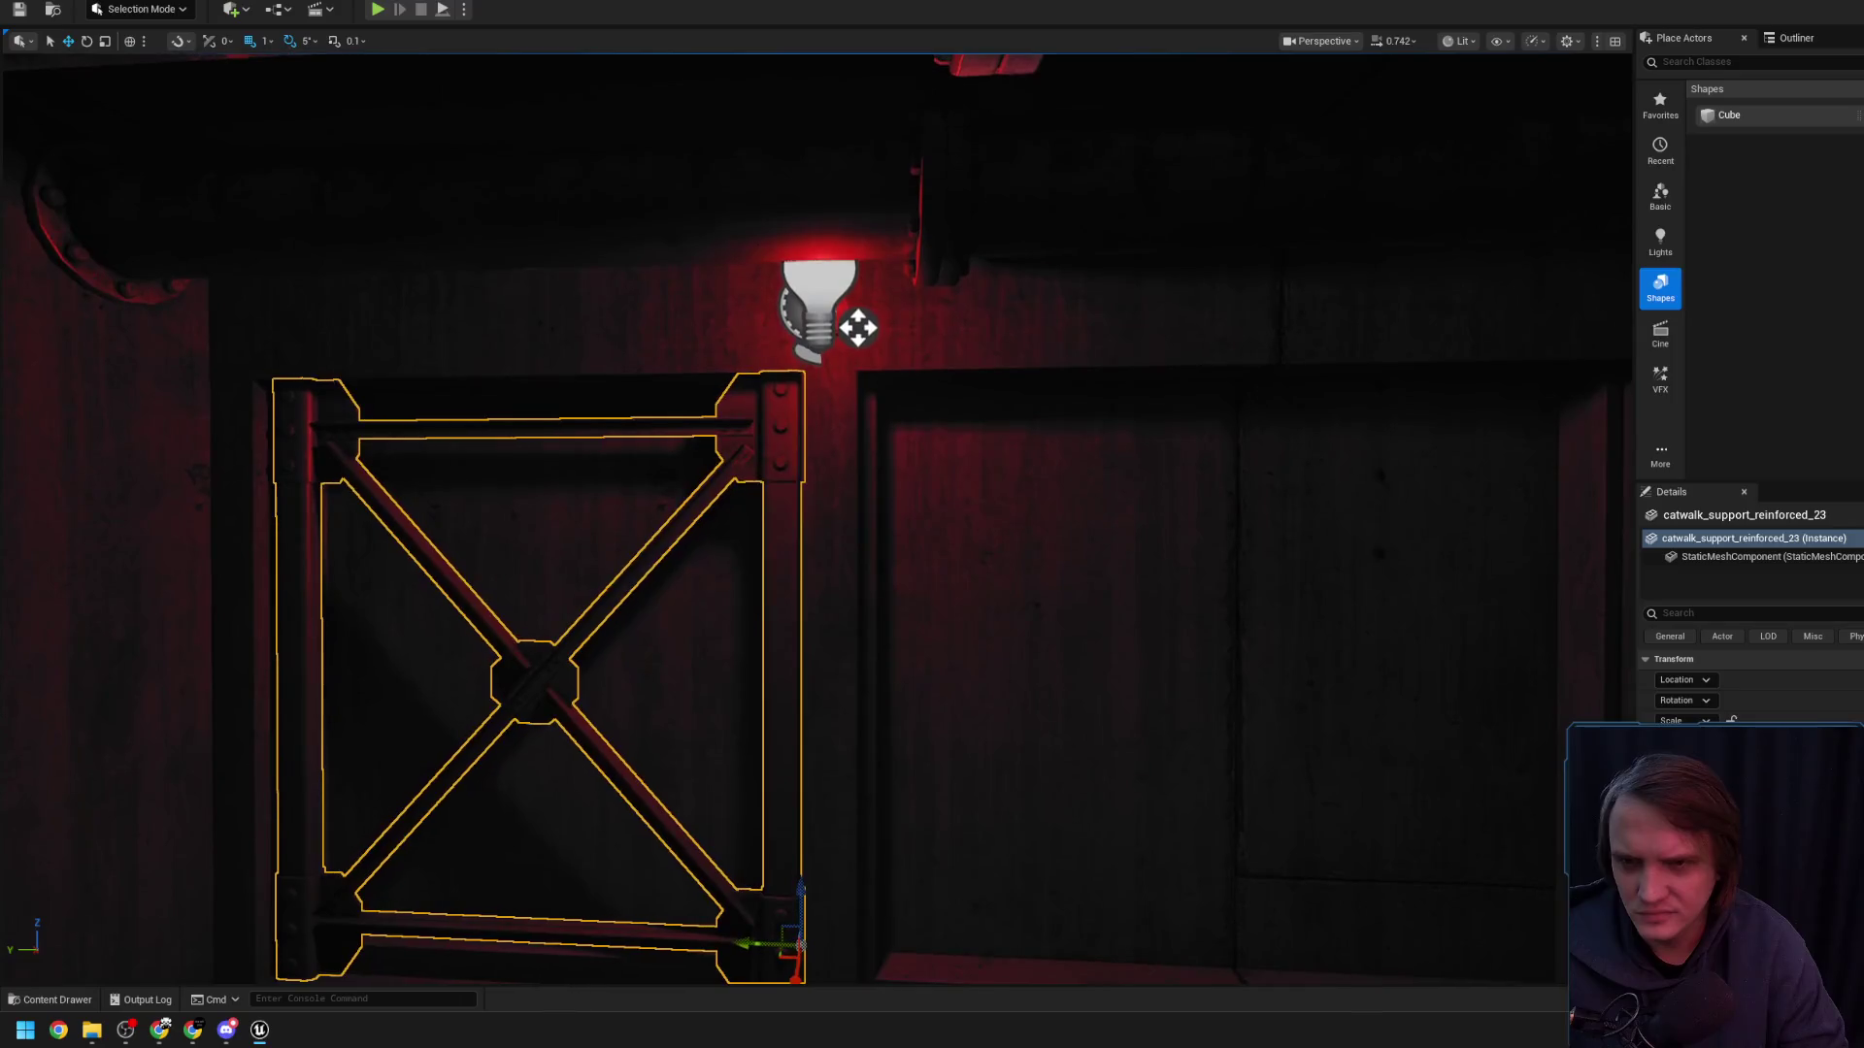
# - Shift the catwalk support right along Y so both door panels are covered
pyautogui.moveTo(854, 518)
pyautogui.mouseDown()
pyautogui.moveTo(898, 578)
pyautogui.moveTo(796, 621)
pyautogui.moveTo(543, 658)
pyautogui.moveTo(582, 602)
pyautogui.mouseUp()
pyautogui.moveTo(893, 715); pyautogui.dragTo(923, 679)
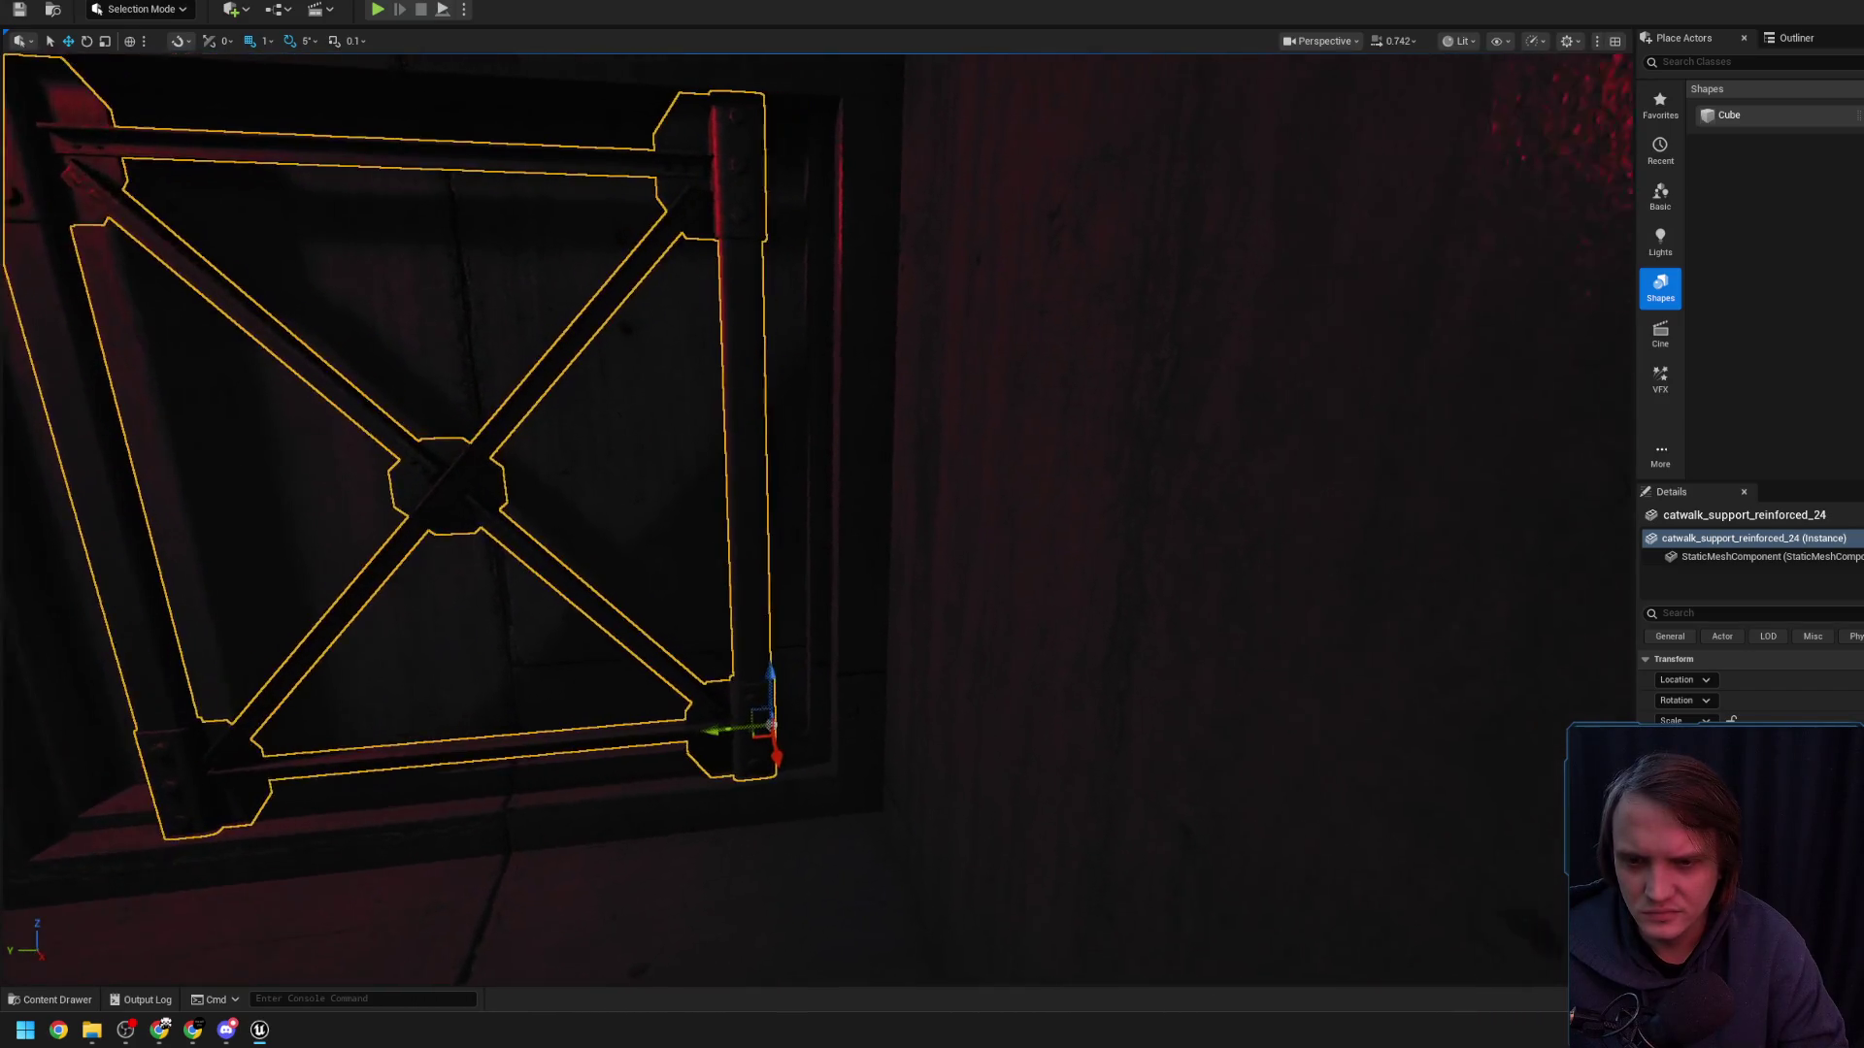
pyautogui.moveTo(729, 734); pyautogui.dragTo(781, 718)
pyautogui.moveTo(728, 502)
pyautogui.mouseDown()
pyautogui.moveTo(723, 568)
pyautogui.moveTo(684, 577)
pyautogui.mouseUp()
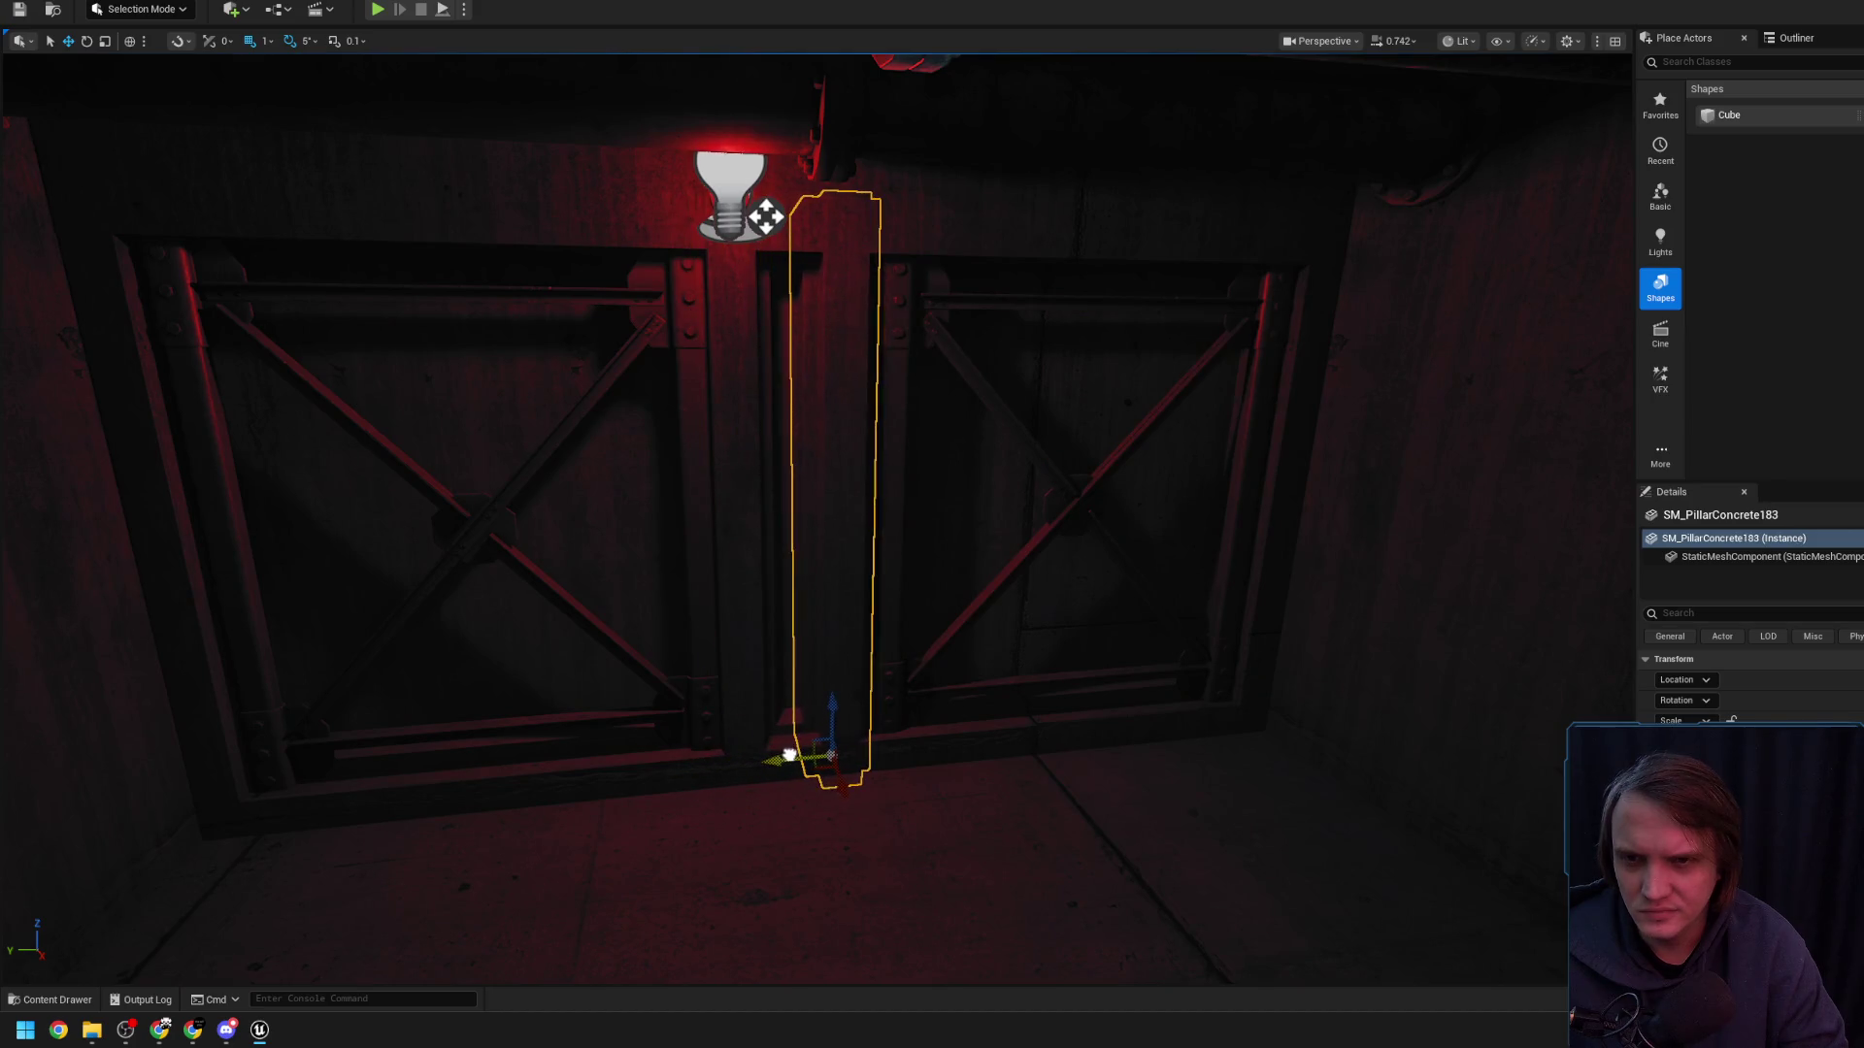
# - Move the wall lamp left above the left door and check the left support
pyautogui.moveTo(794, 755)
pyautogui.mouseDown()
pyautogui.moveTo(747, 752)
pyautogui.moveTo(722, 631)
pyautogui.mouseUp()
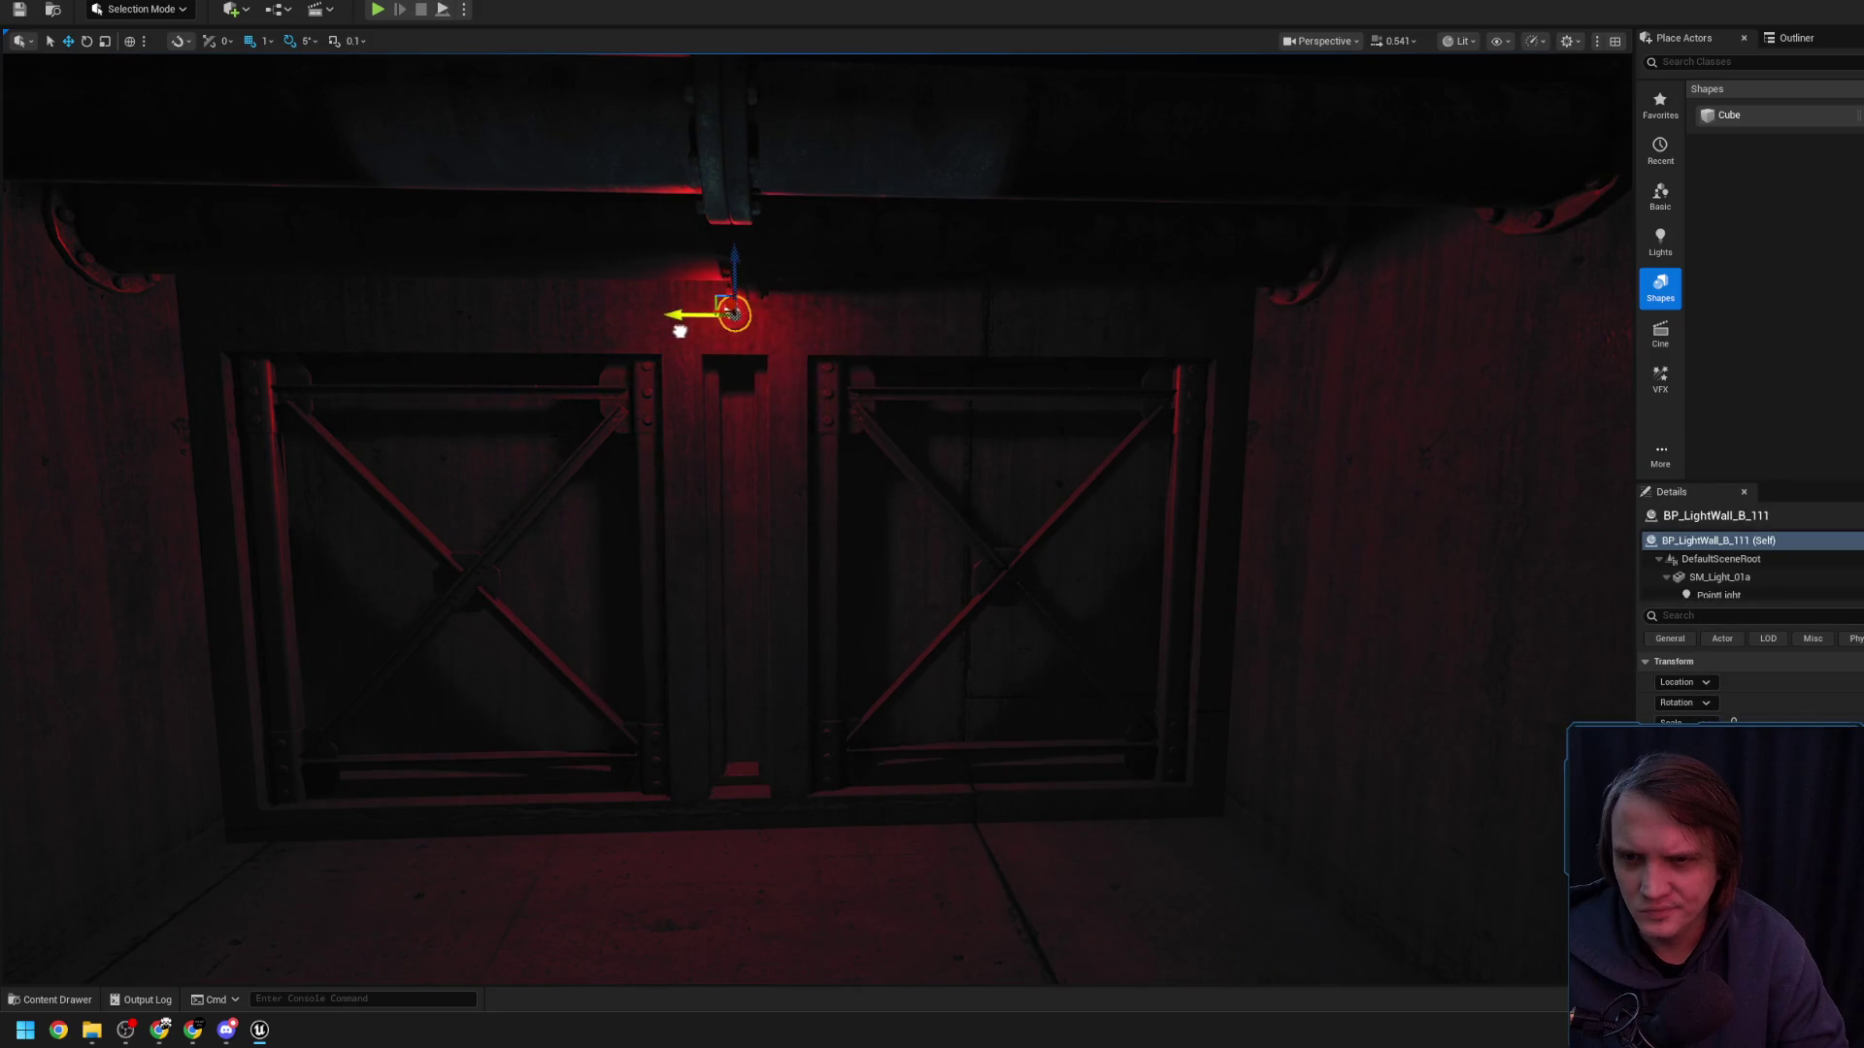
pyautogui.moveTo(675, 333); pyautogui.dragTo(383, 311)
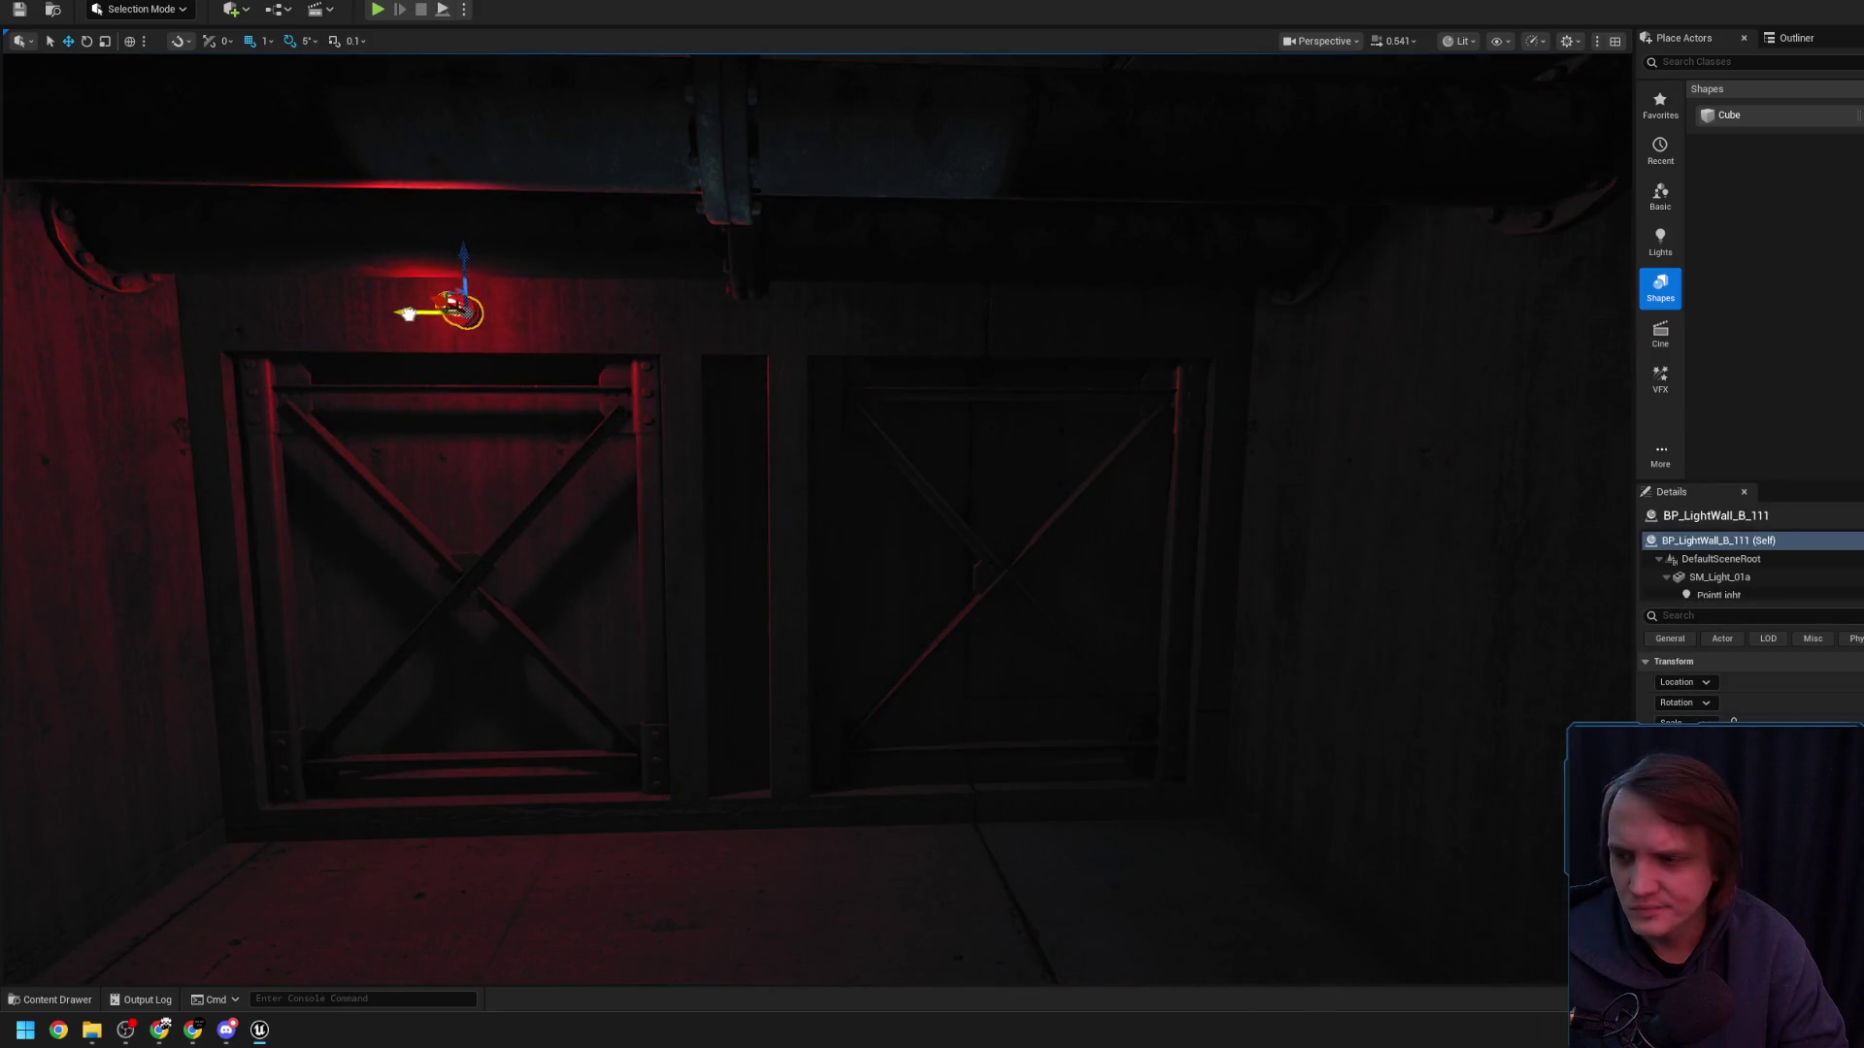
pyautogui.moveTo(626, 440)
pyautogui.mouseDown()
pyautogui.moveTo(626, 408)
pyautogui.moveTo(620, 570)
pyautogui.mouseUp()
pyautogui.click(611, 645)
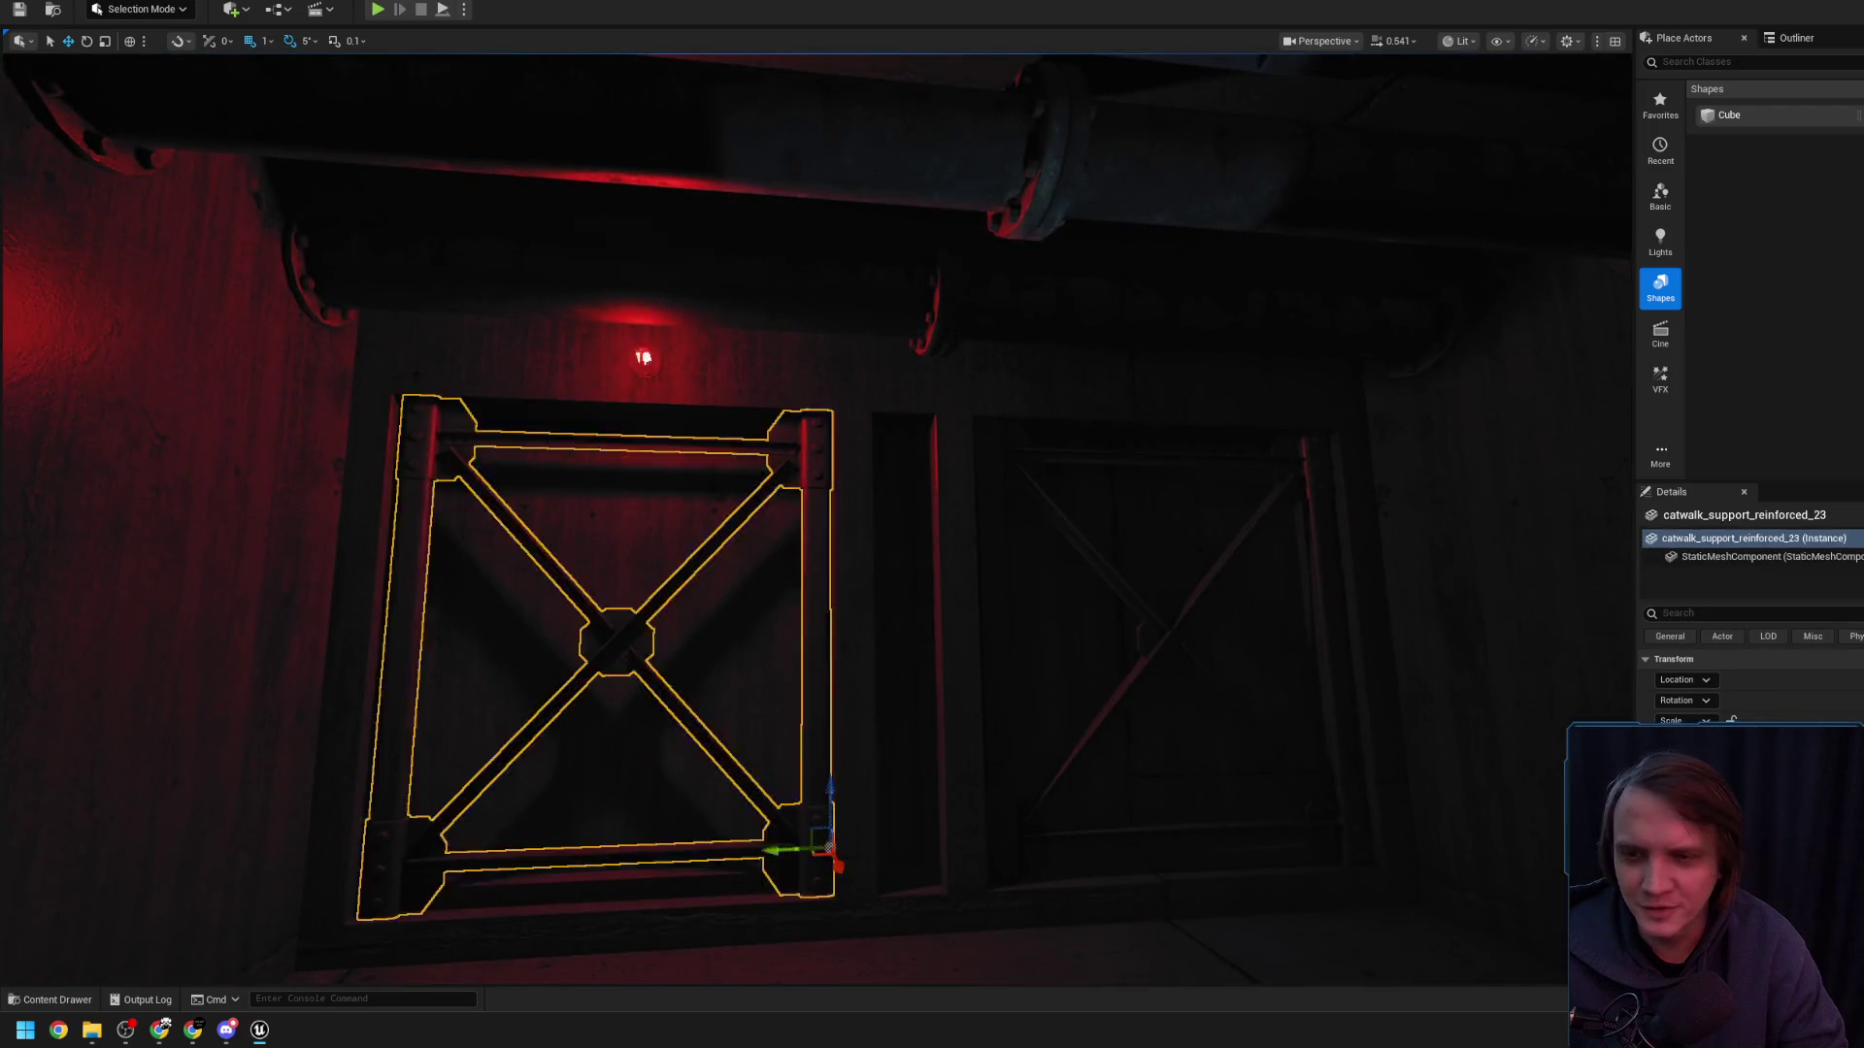
pyautogui.press('f')
pyautogui.moveTo(931, 524); pyautogui.dragTo(932, 369)
pyautogui.scroll(-5, 767, 398)
# - Frame the wall lamp BP_LightWall_B_111 and show the IndustrialCatwalks models assets
pyautogui.click(762, 393)
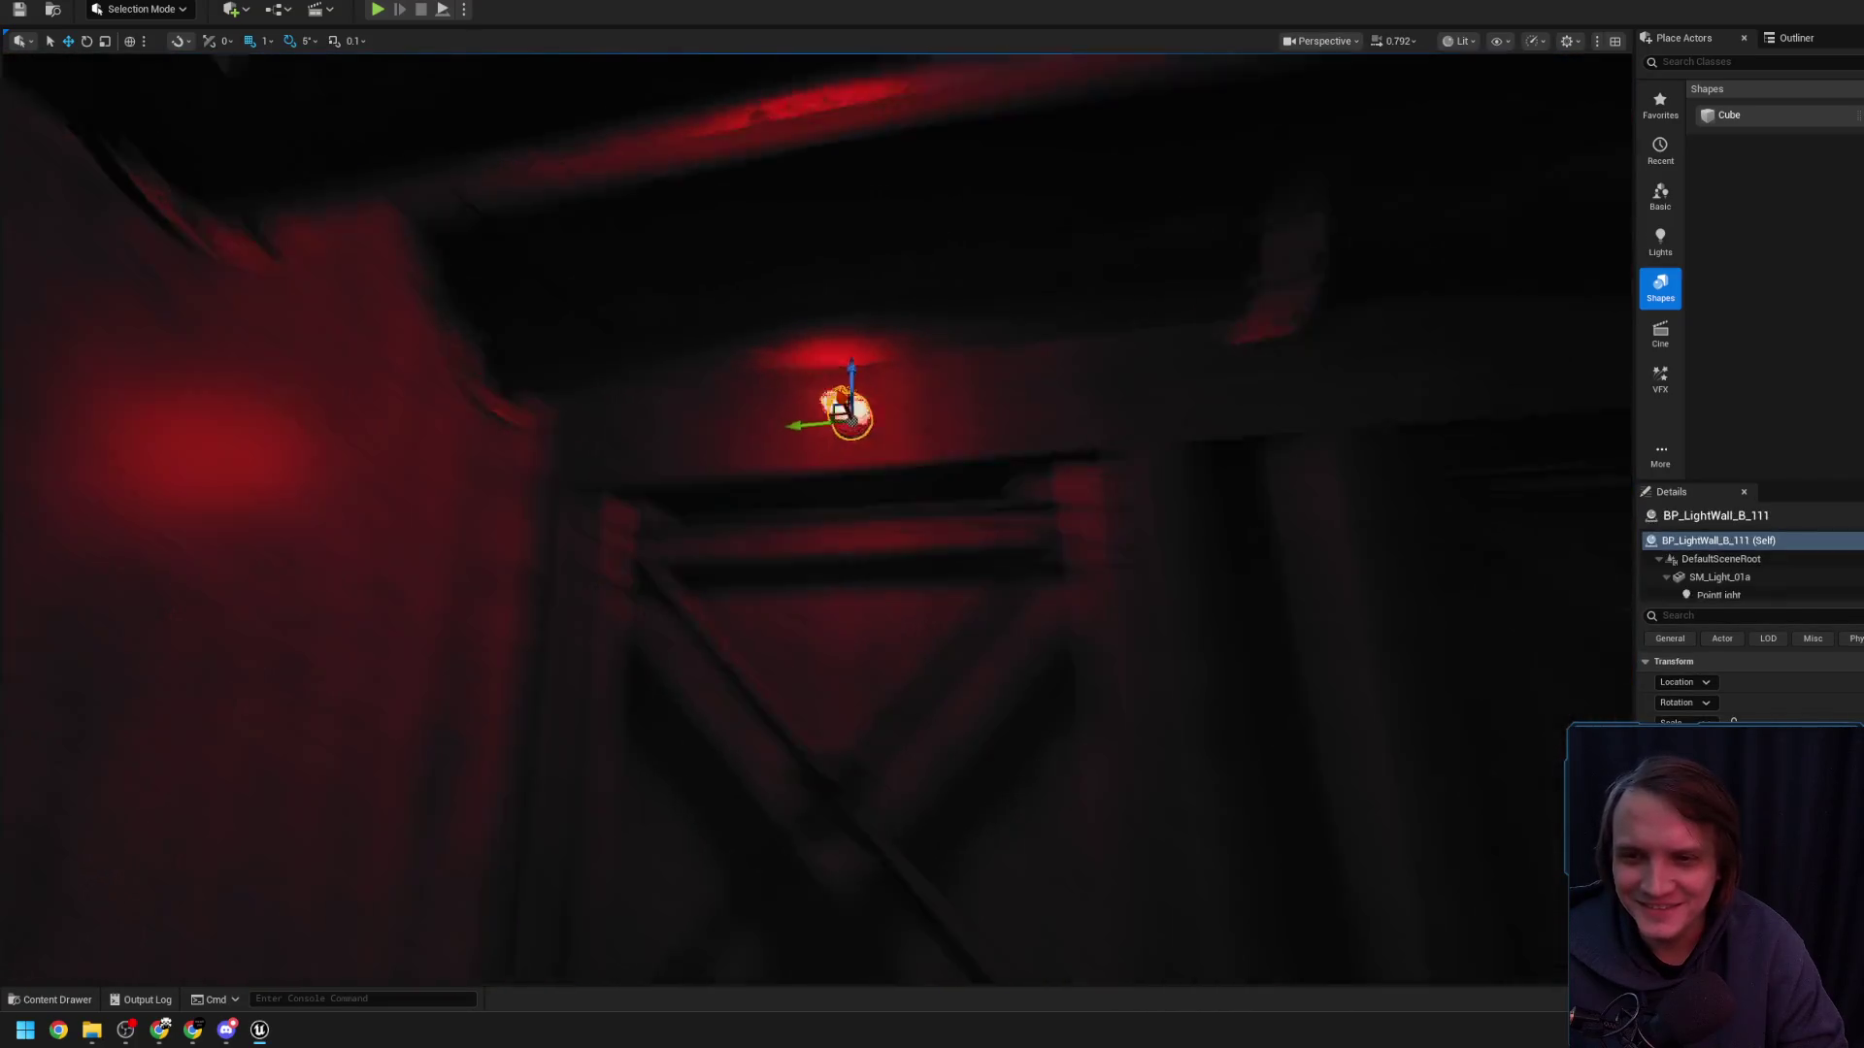
pyautogui.press('f')
pyautogui.moveTo(685, 485); pyautogui.dragTo(699, 520)
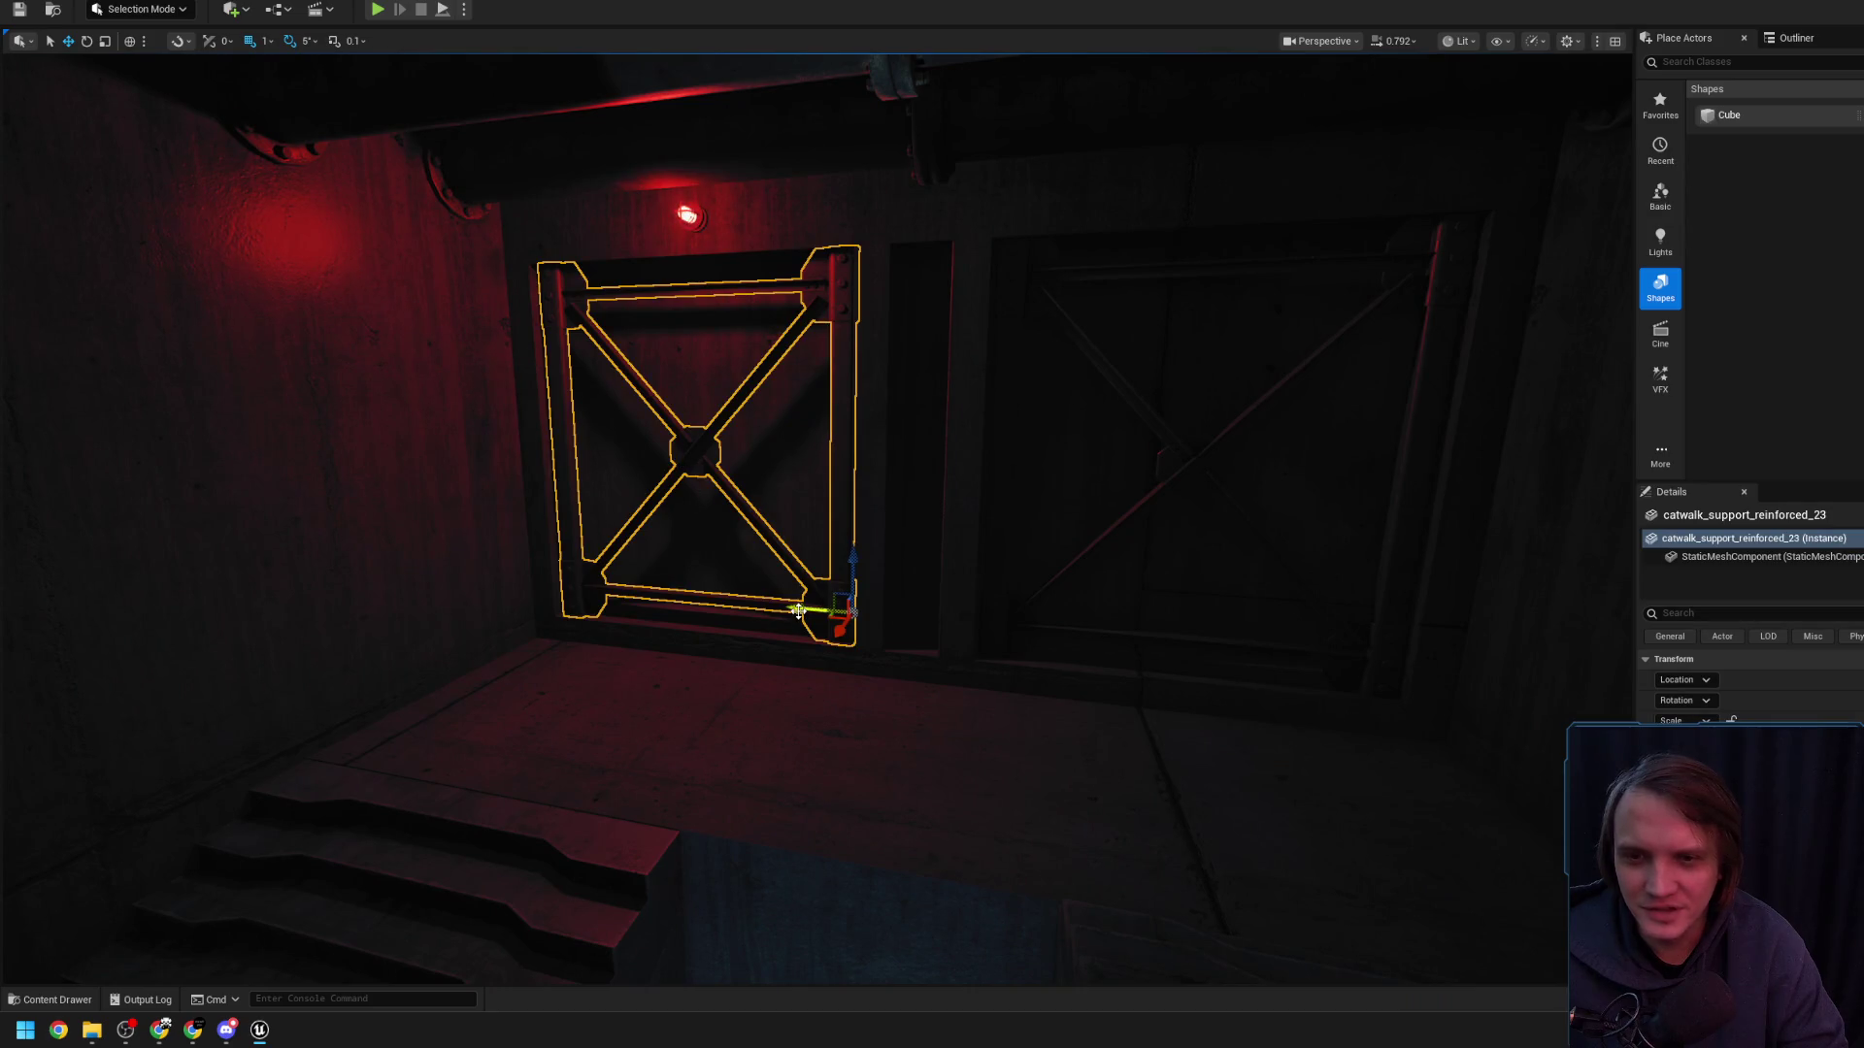
pyautogui.scroll(3, 817, 588)
pyautogui.hotkey('ctrl', 'space')
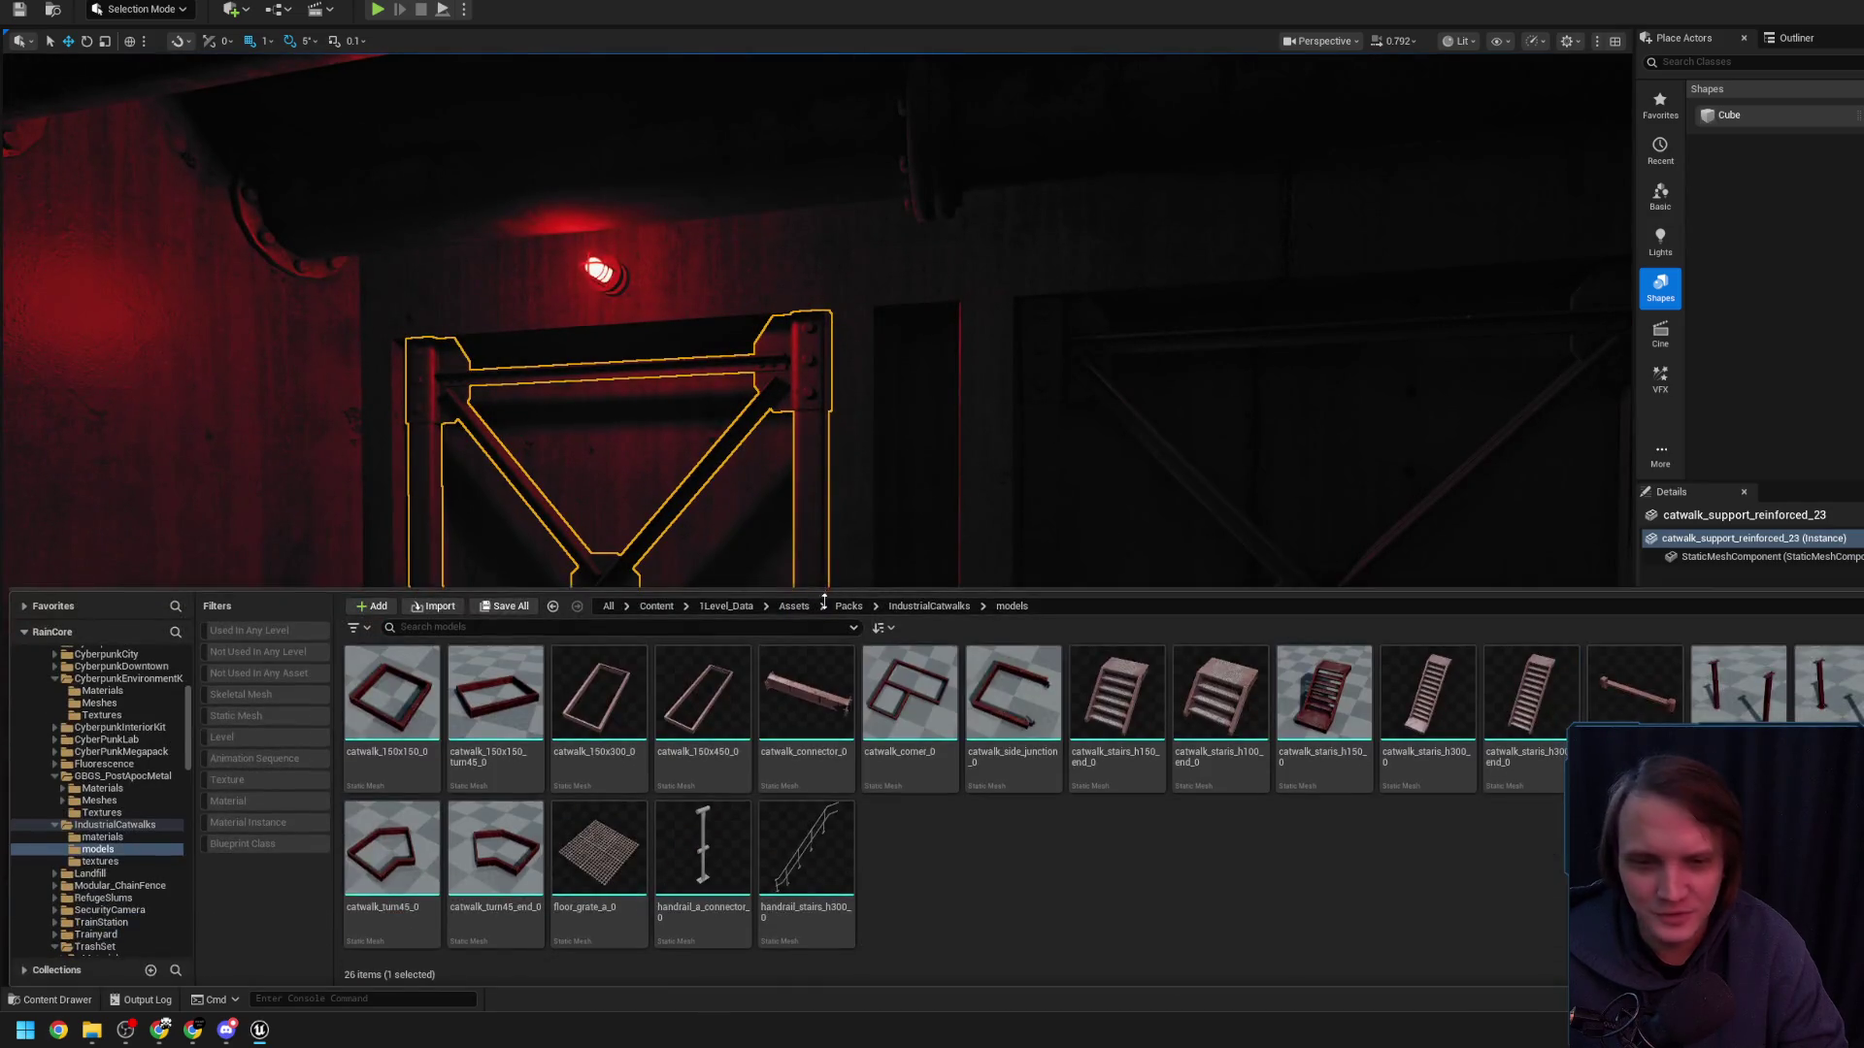
# - Rotate floor_grate_a_118 upright in the dark wall opening and raise it
pyautogui.hotkey('ctrl', 'space')
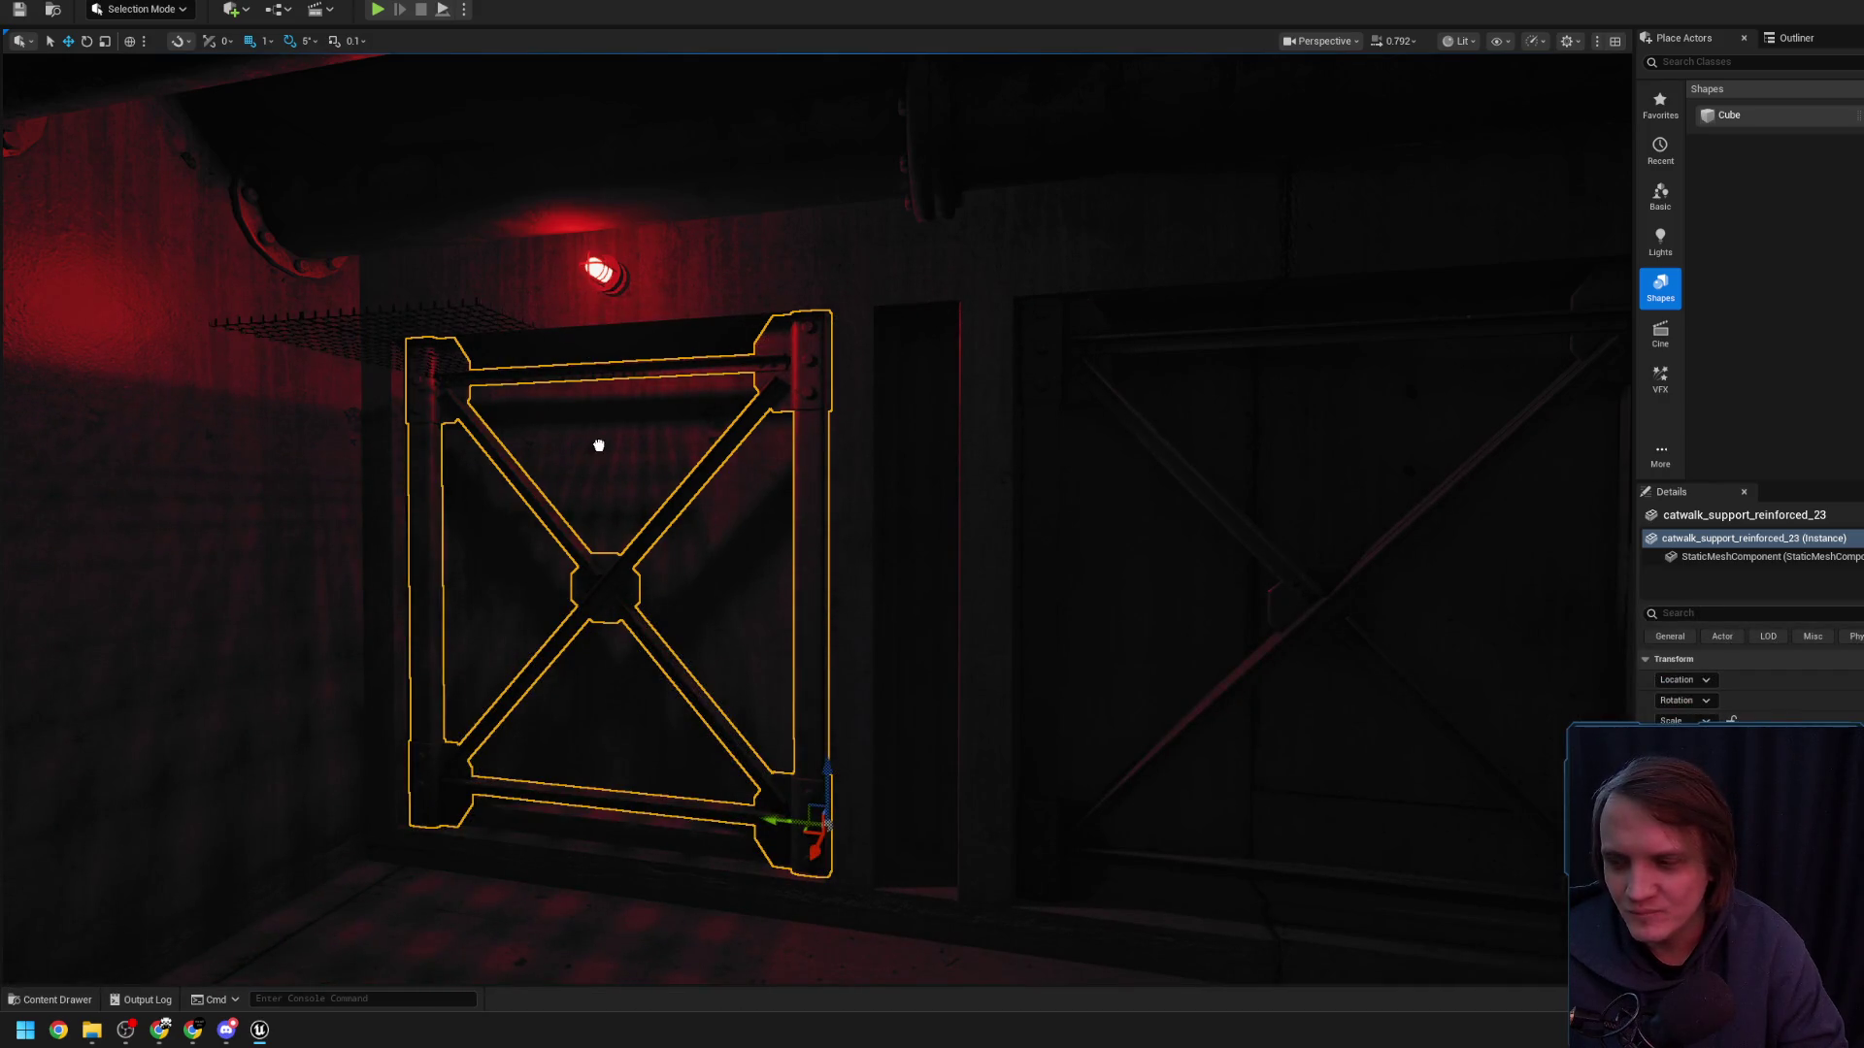
pyautogui.click(582, 479)
pyautogui.press('e')
pyautogui.moveTo(641, 548)
pyautogui.mouseDown()
pyautogui.moveTo(617, 490)
pyautogui.moveTo(636, 515)
pyautogui.mouseUp()
pyautogui.scroll(3, 641, 524)
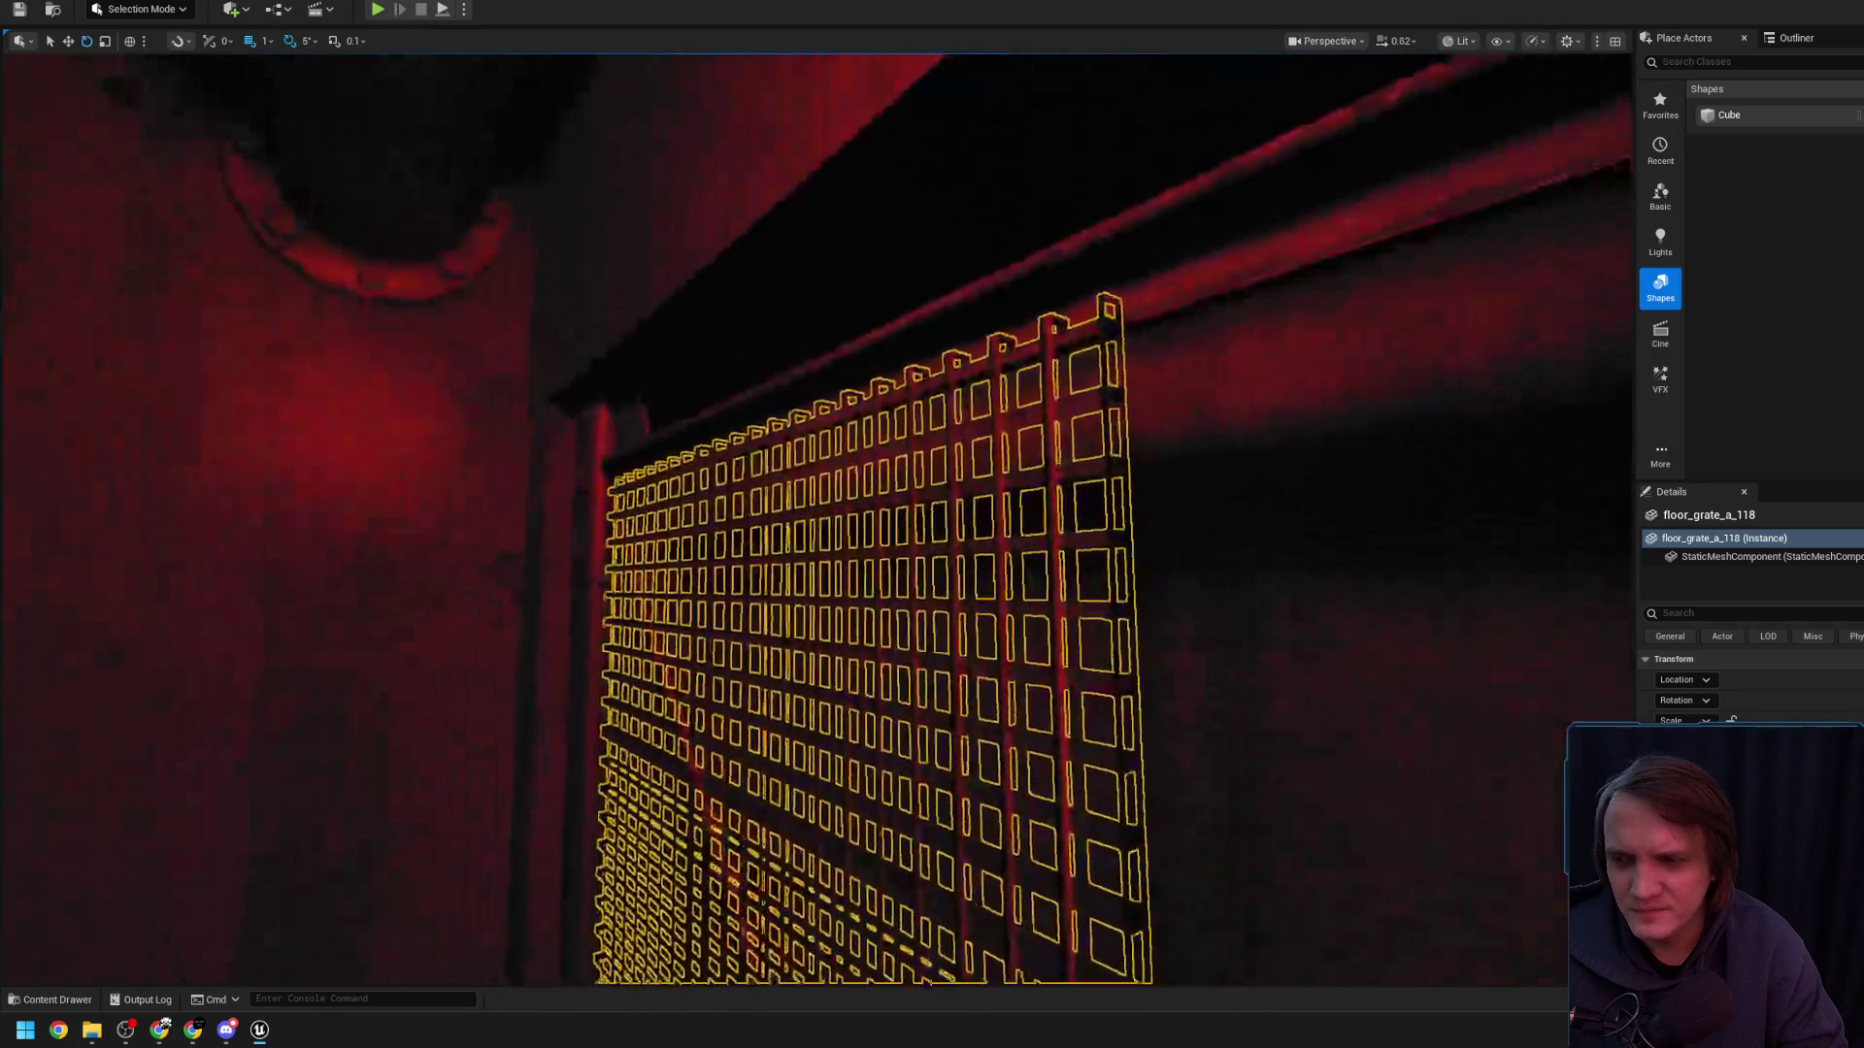
pyautogui.moveTo(625, 448)
pyautogui.mouseDown()
pyautogui.moveTo(636, 323)
pyautogui.moveTo(641, 386)
pyautogui.moveTo(695, 395)
pyautogui.moveTo(614, 409)
pyautogui.mouseUp()
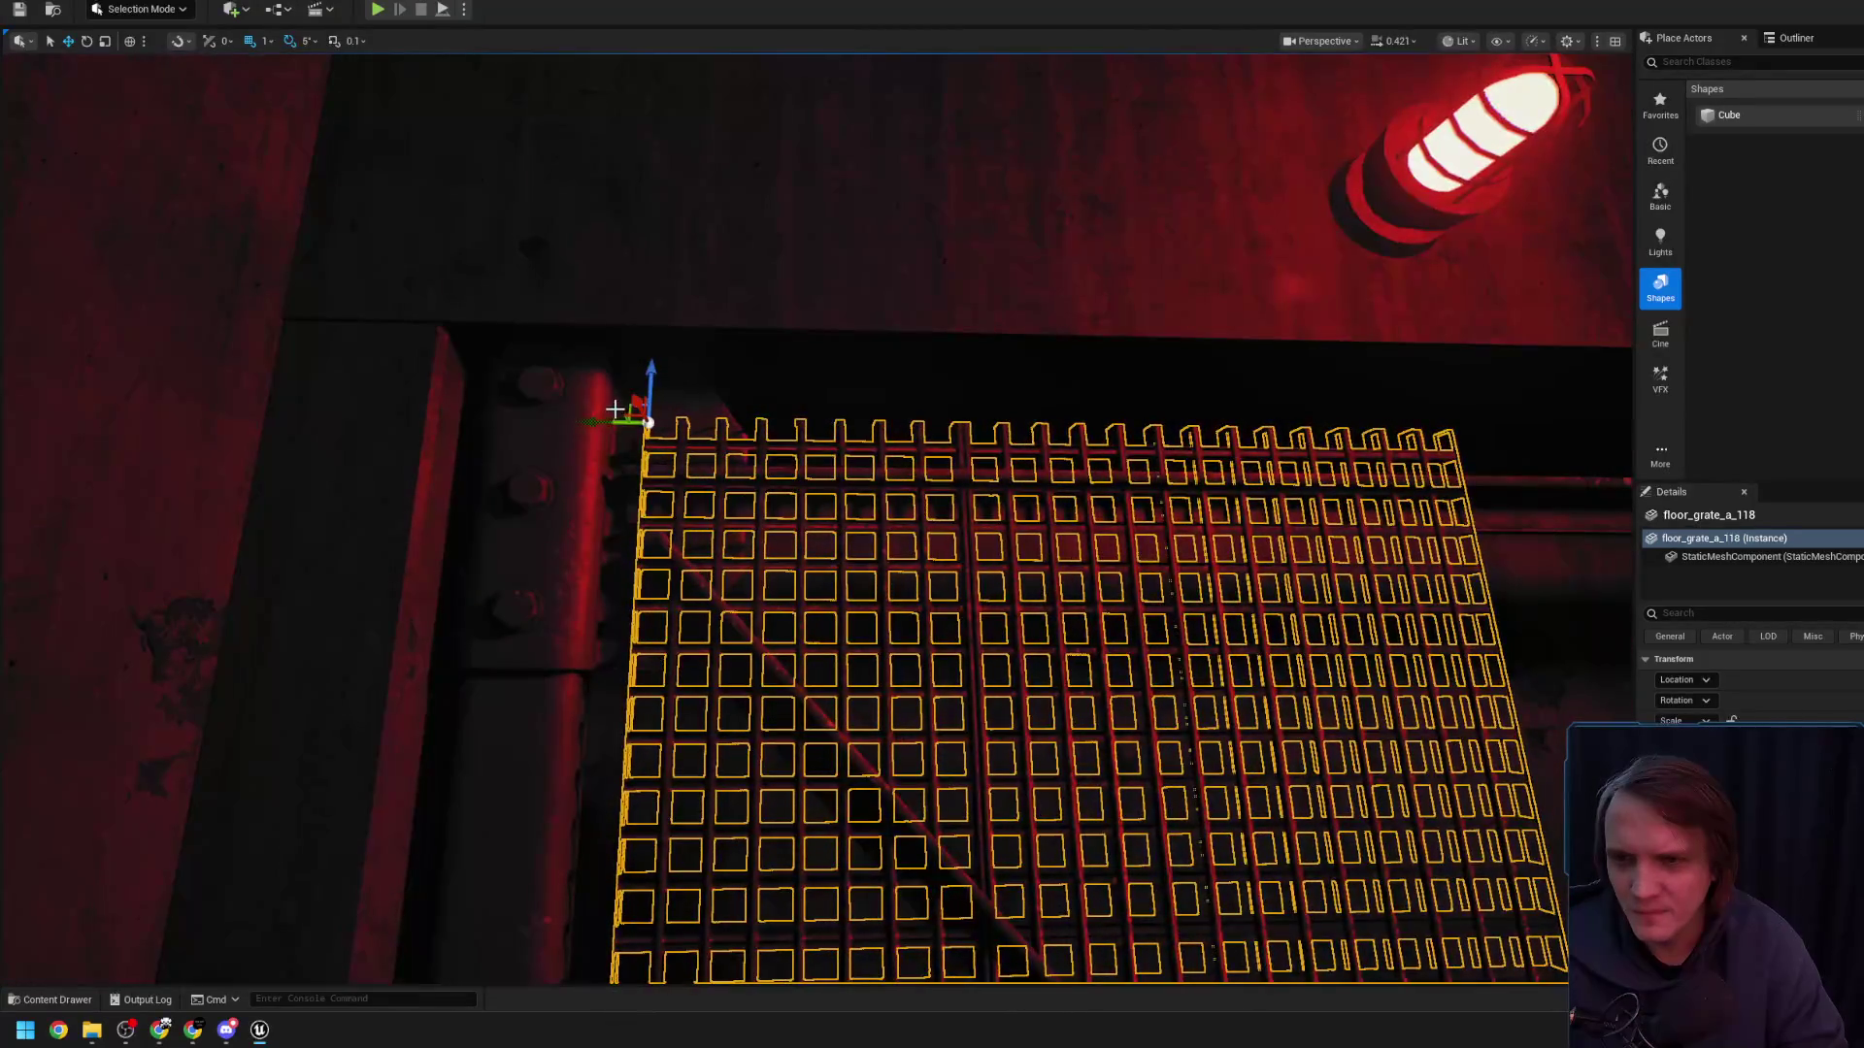
pyautogui.scroll(-10, 595, 420)
# - Stretch the floor grate further down and wider to the right
pyautogui.press('e')
pyautogui.moveTo(473, 281); pyautogui.dragTo(473, 321)
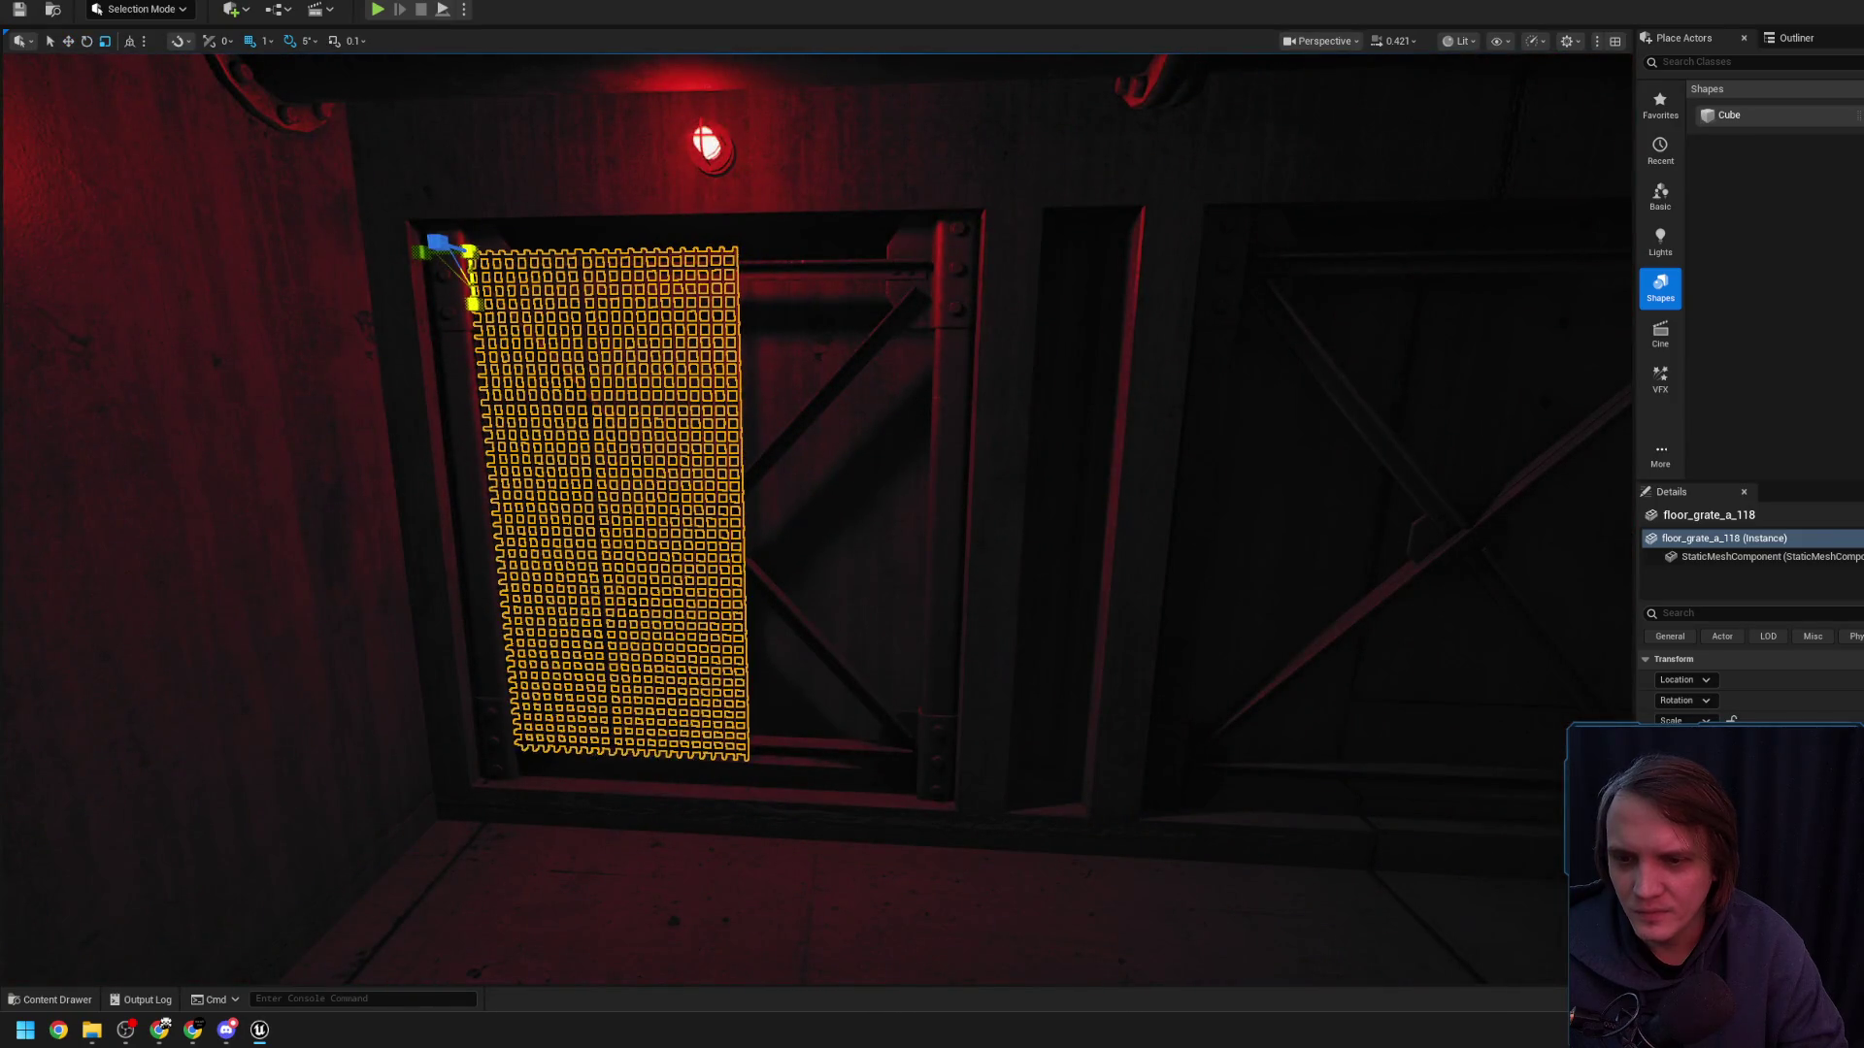
pyautogui.moveTo(469, 251)
pyautogui.mouseDown()
pyautogui.moveTo(543, 252)
pyautogui.moveTo(605, 430)
pyautogui.mouseUp()
pyautogui.scroll(2, 537, 270)
pyautogui.rightClick(757, 551)
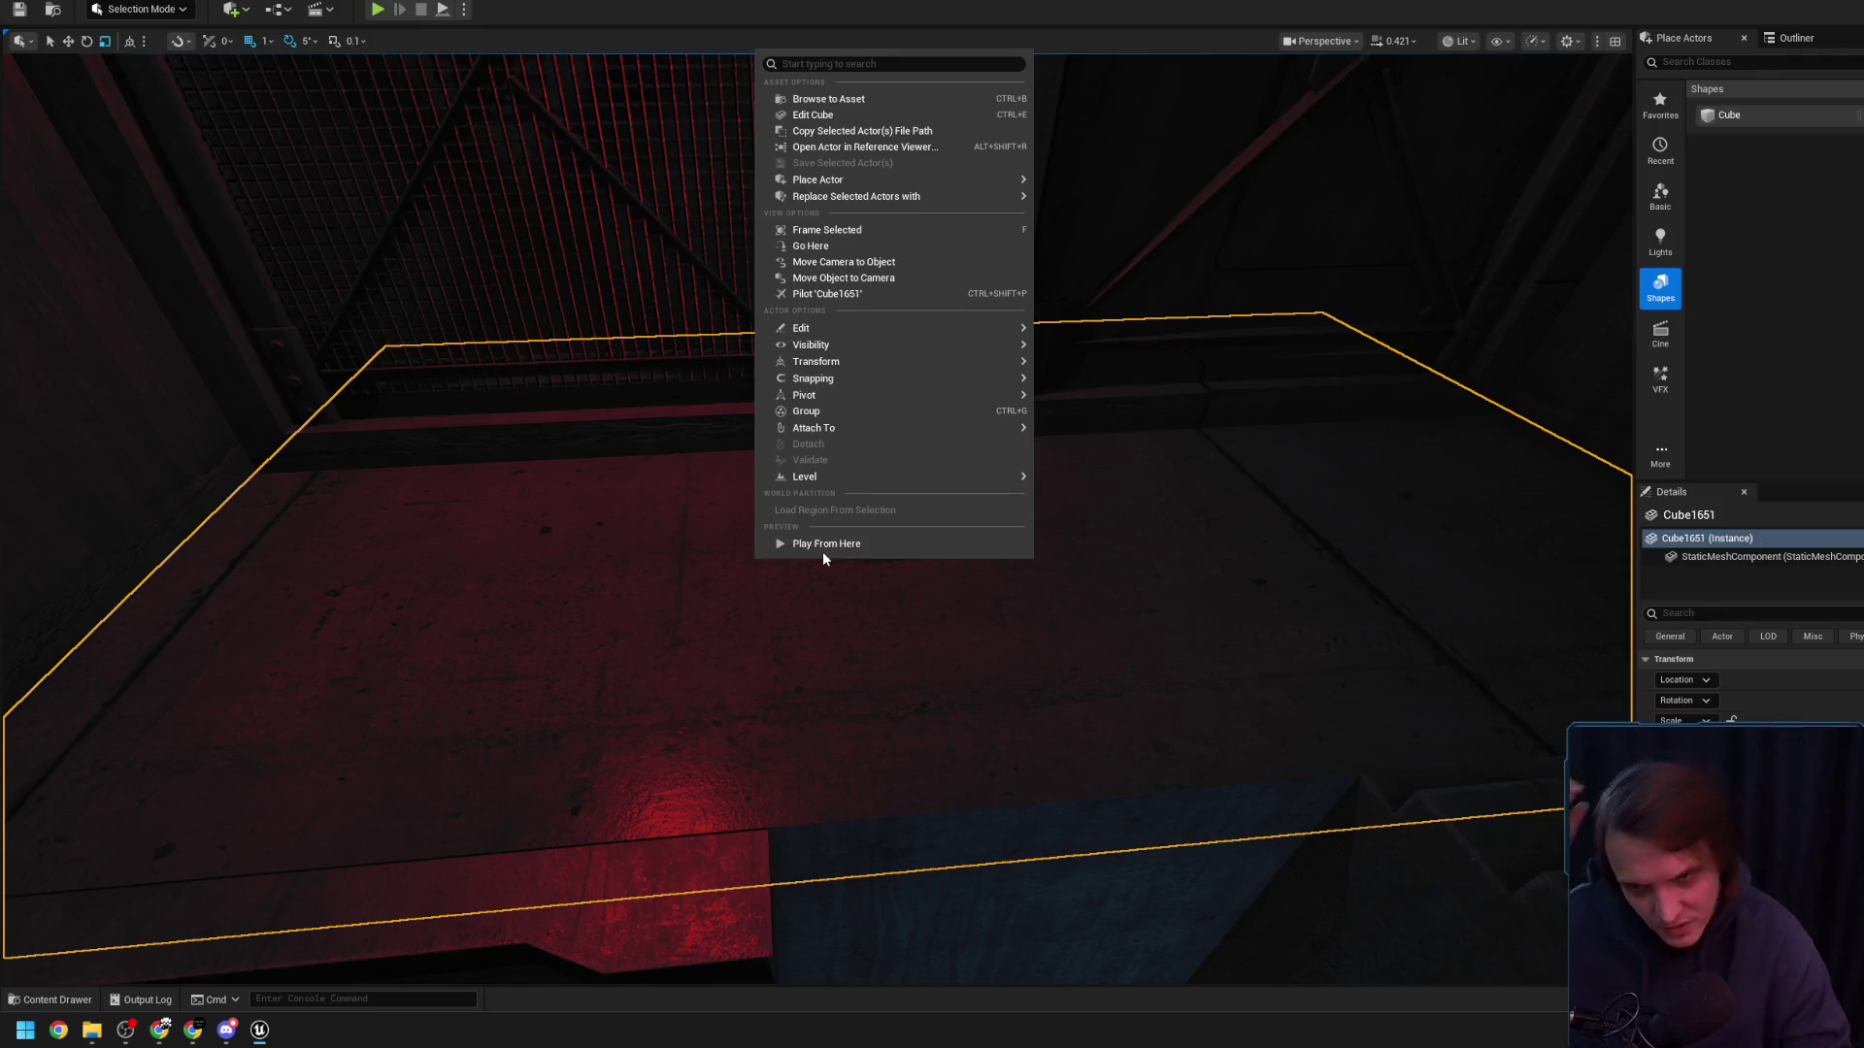
# - Play-test the level in the editor from the dim hangar, then stop the session
pyautogui.click(825, 549)
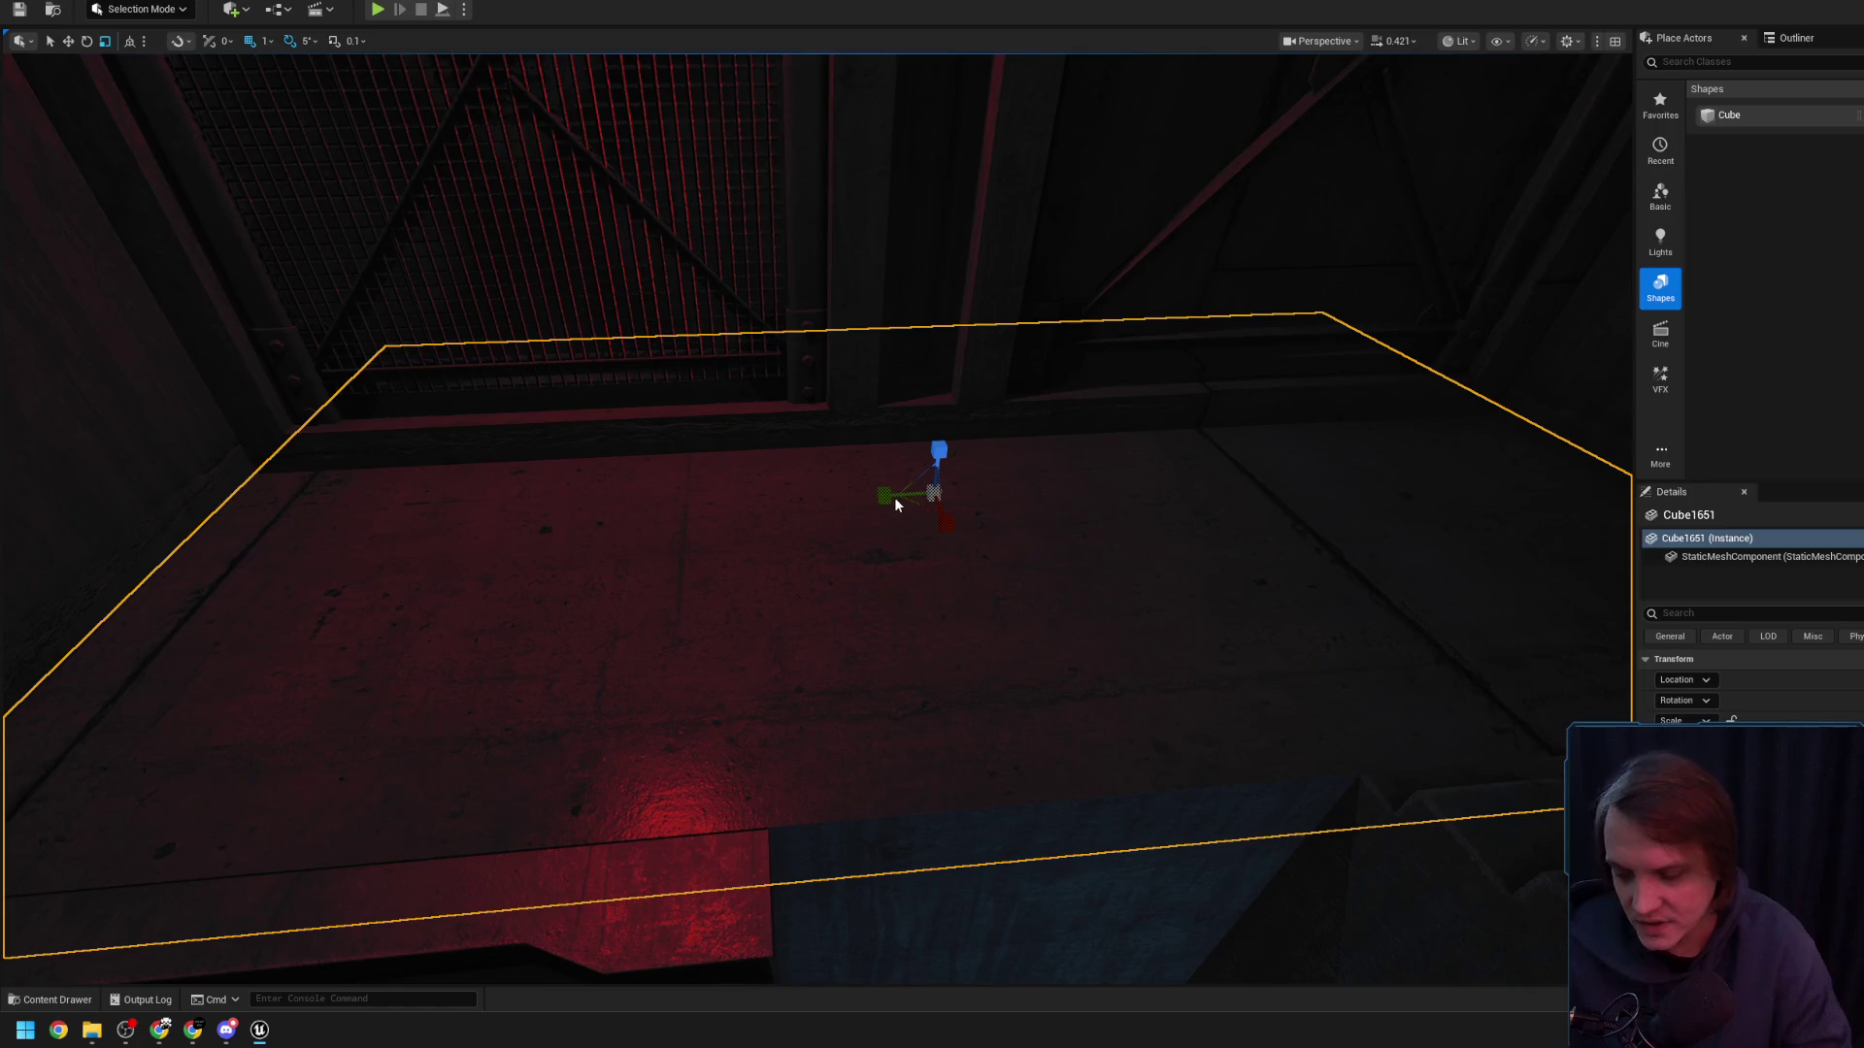
pyautogui.hotkey('alt', 'p')
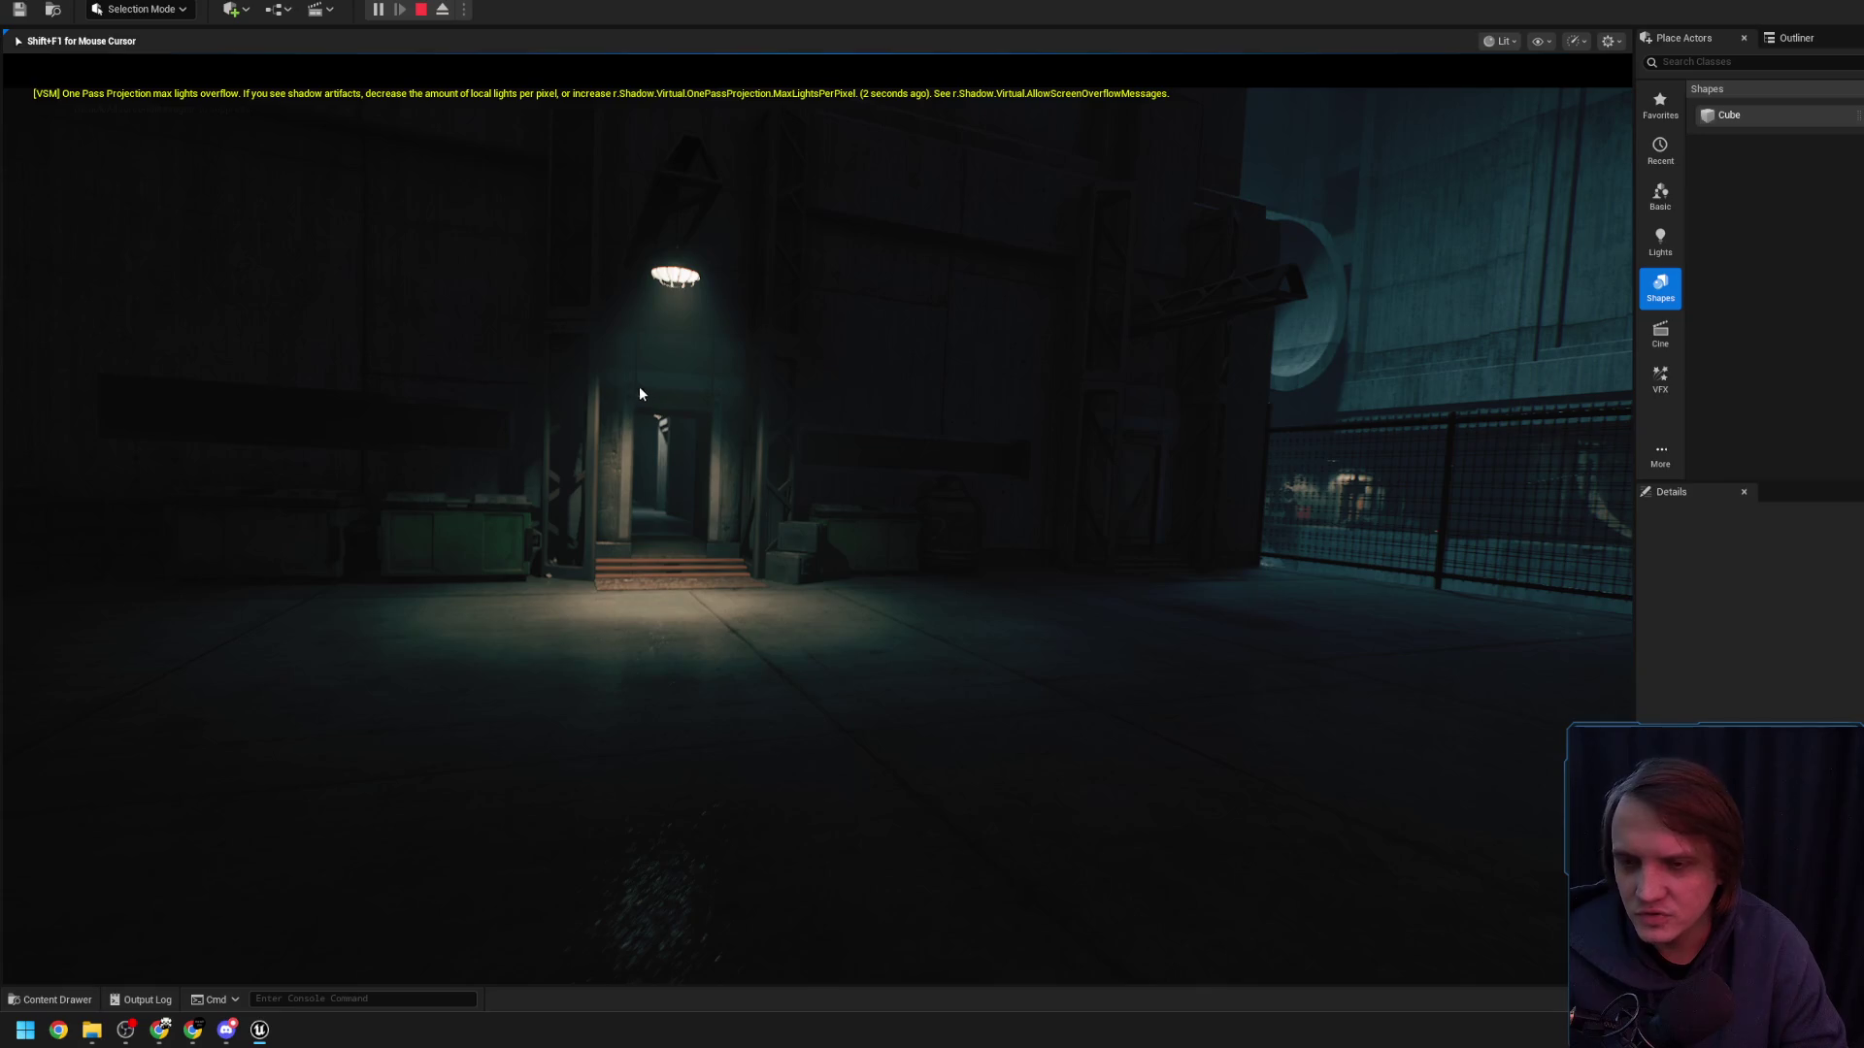
pyautogui.press('Escape')
# - Frame SM_WallDoor11 and view it in Lighting Only, then Unlit mode
pyautogui.click(723, 466)
pyautogui.press('f')
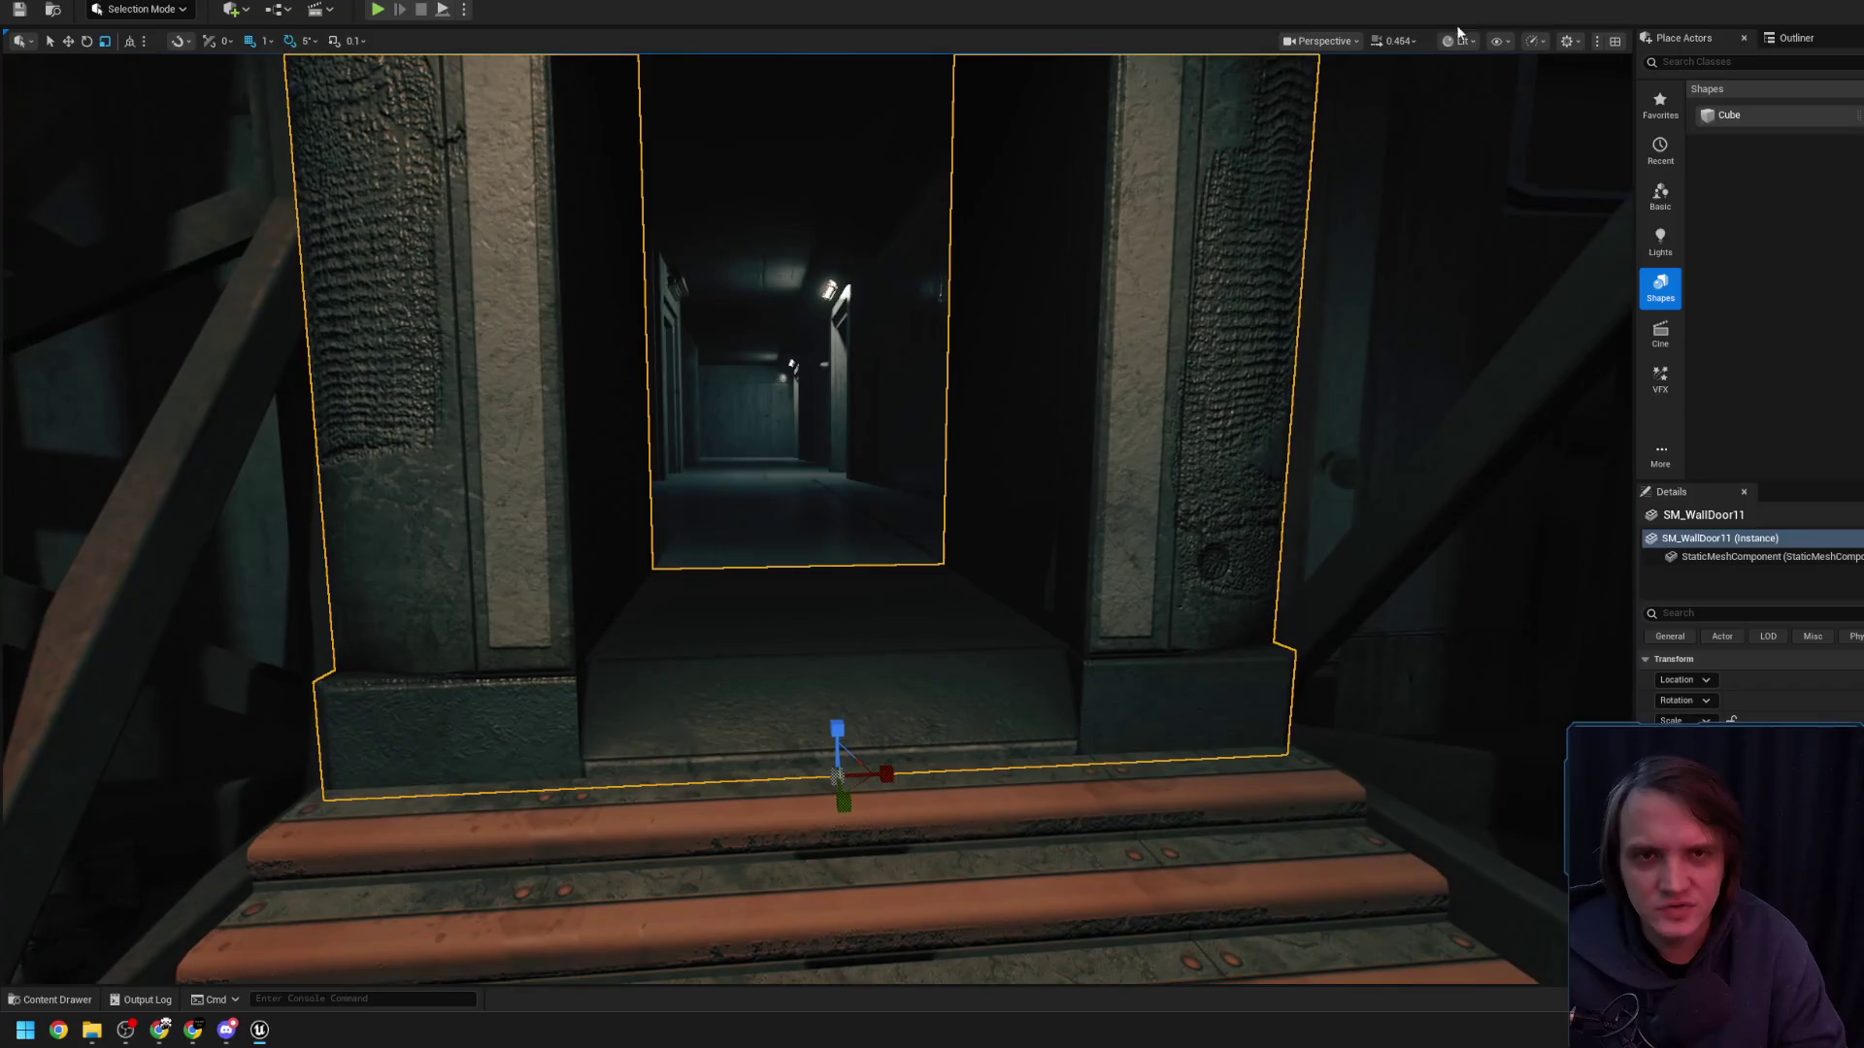
pyautogui.click(1459, 40)
pyautogui.press('Escape')
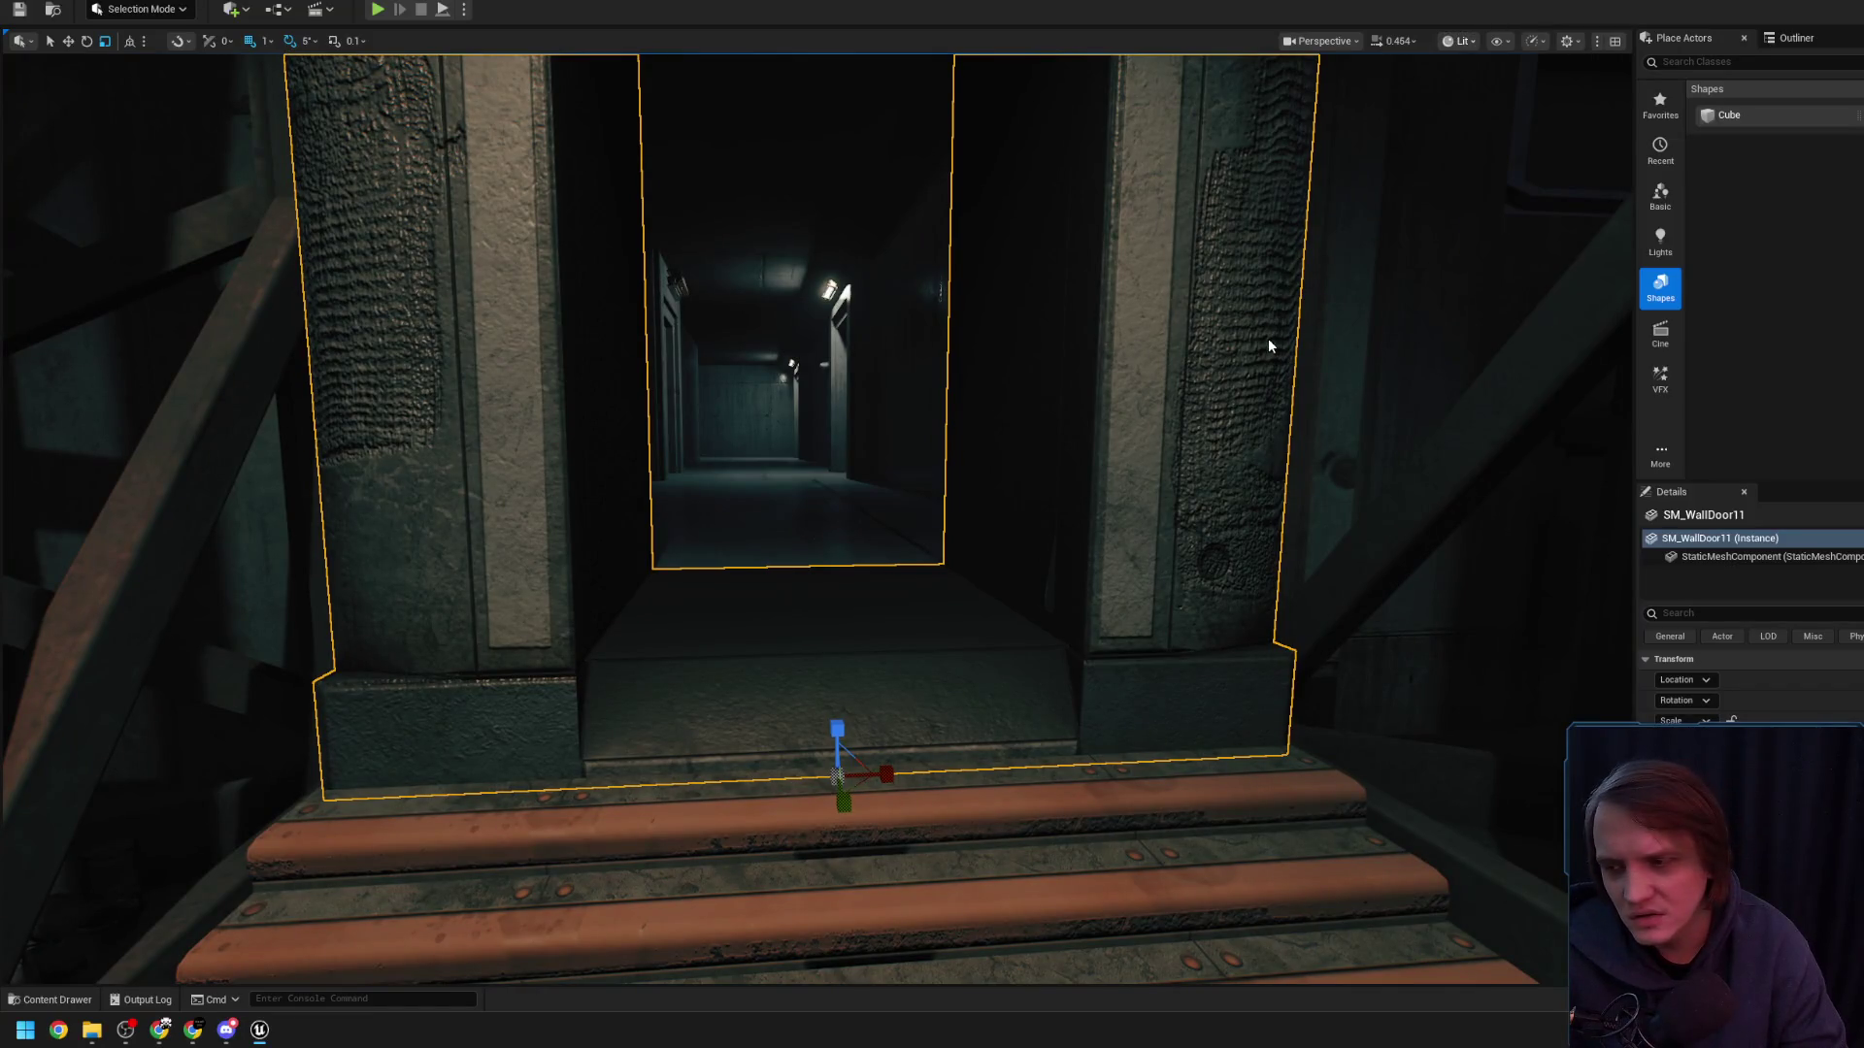
pyautogui.hotkey('alt', '3')
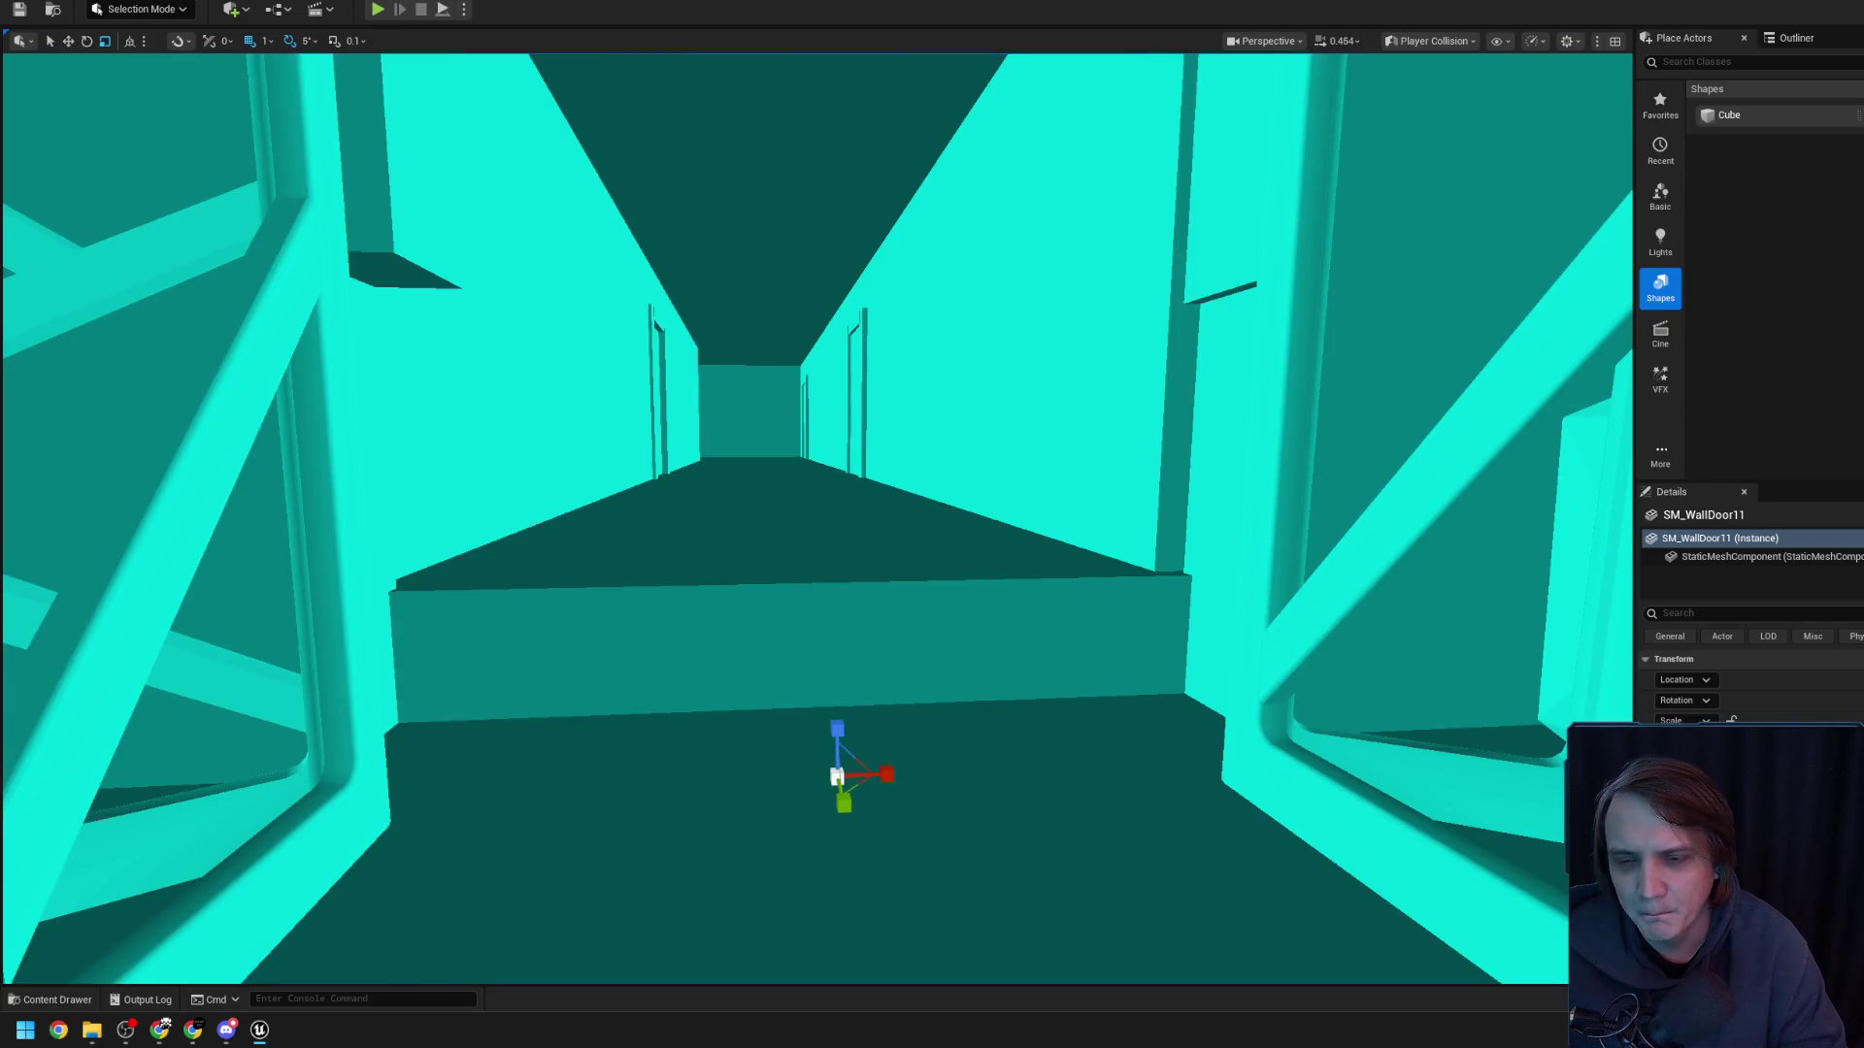
pyautogui.scroll(-3, 1072, 495)
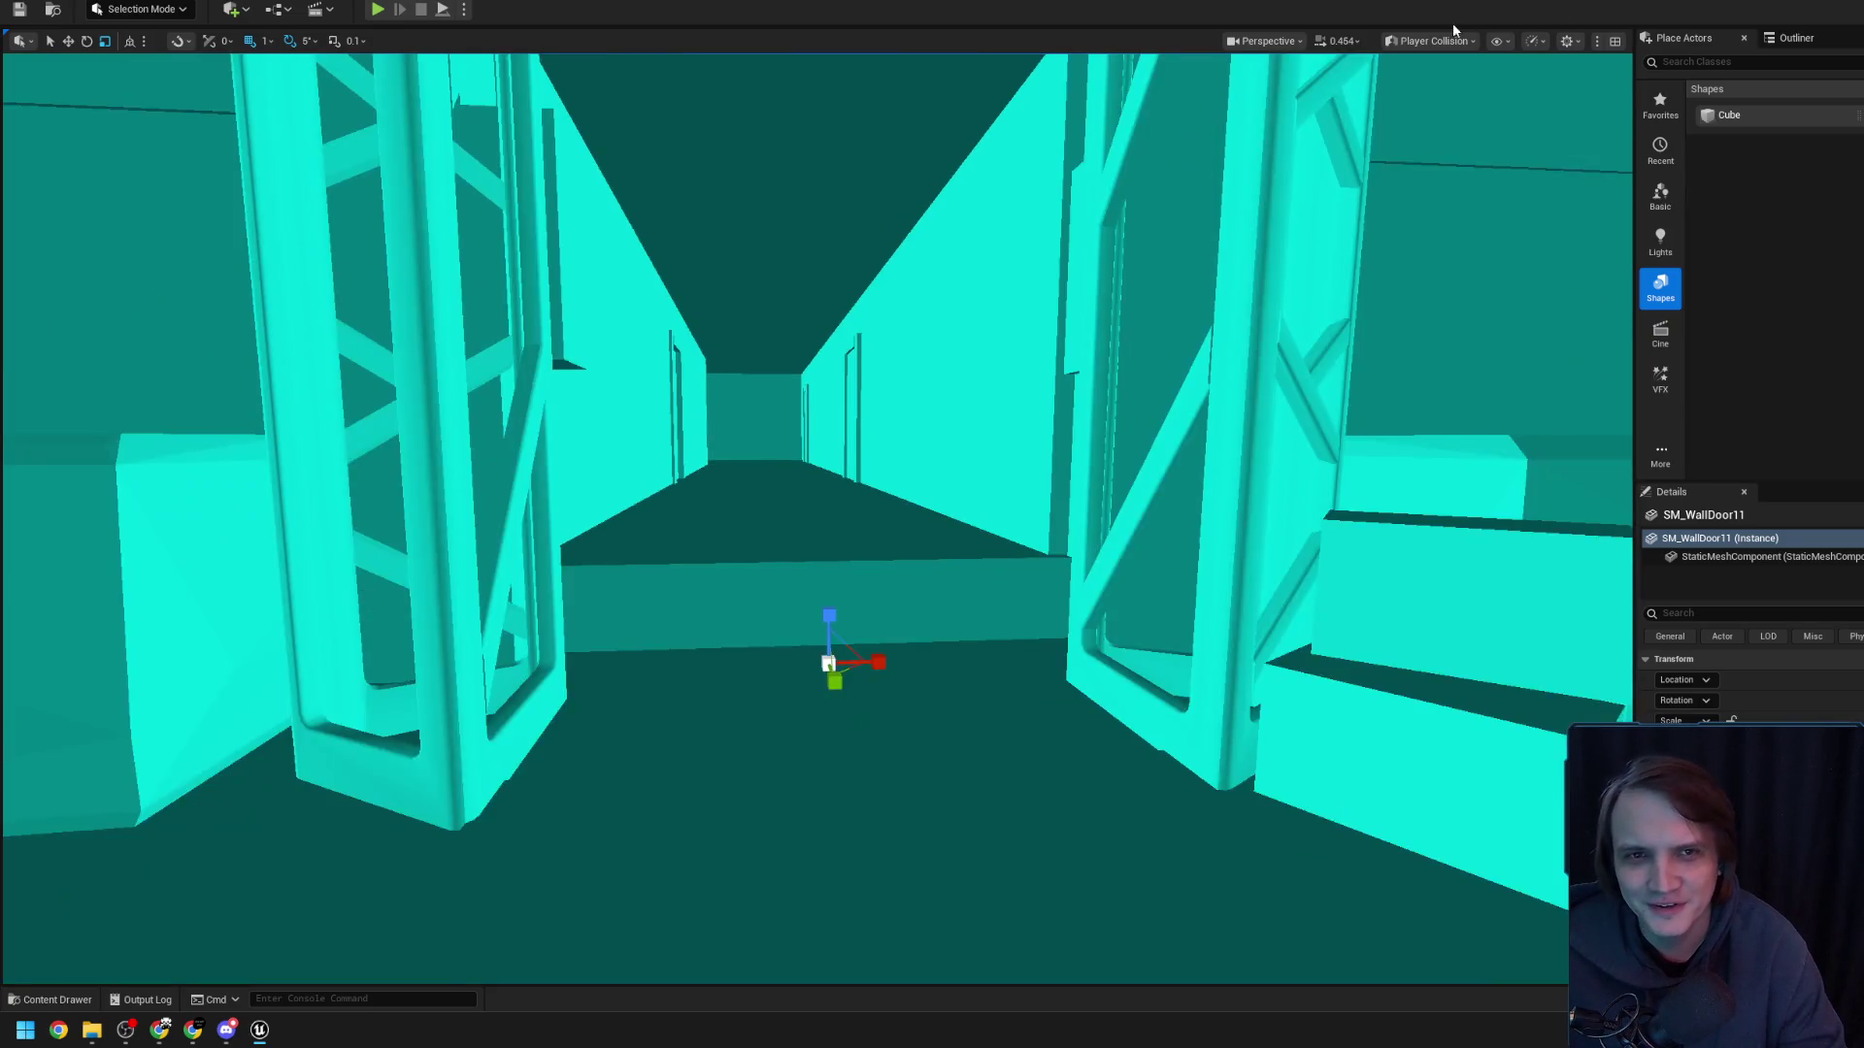
pyautogui.click(1445, 44)
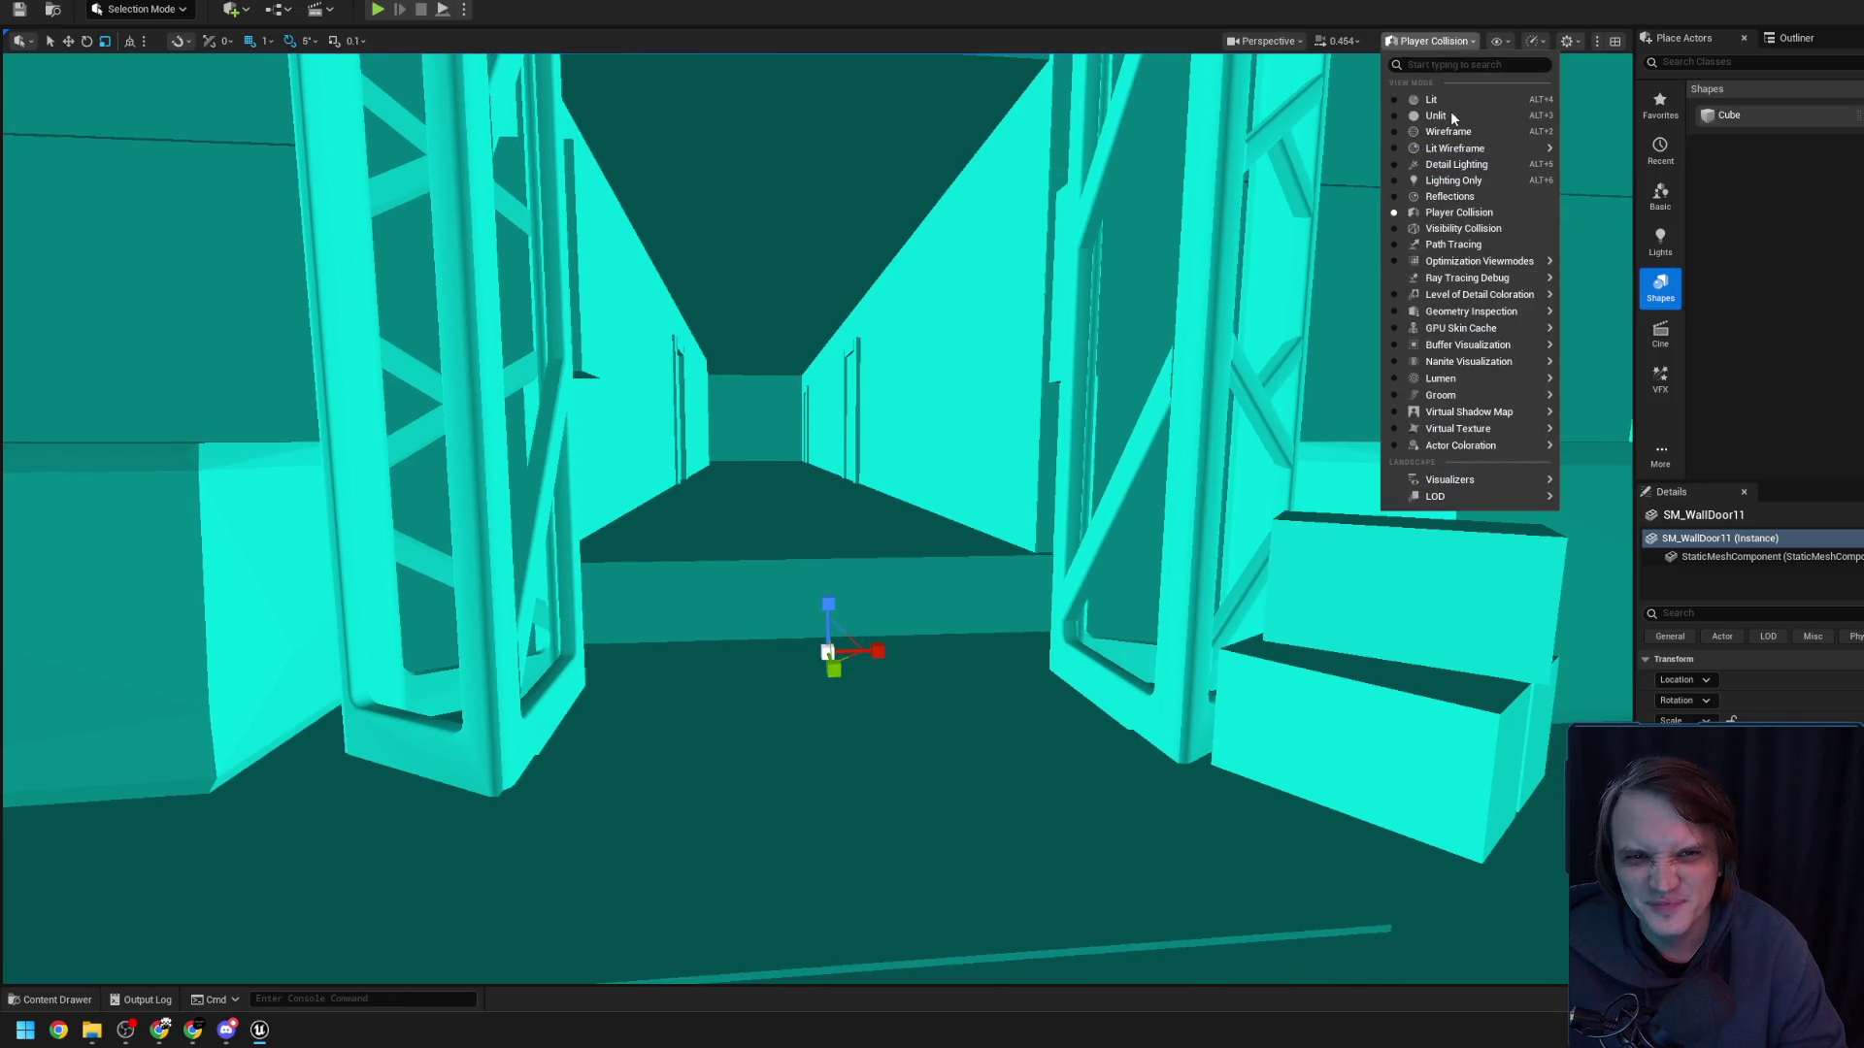
pyautogui.click(740, 521)
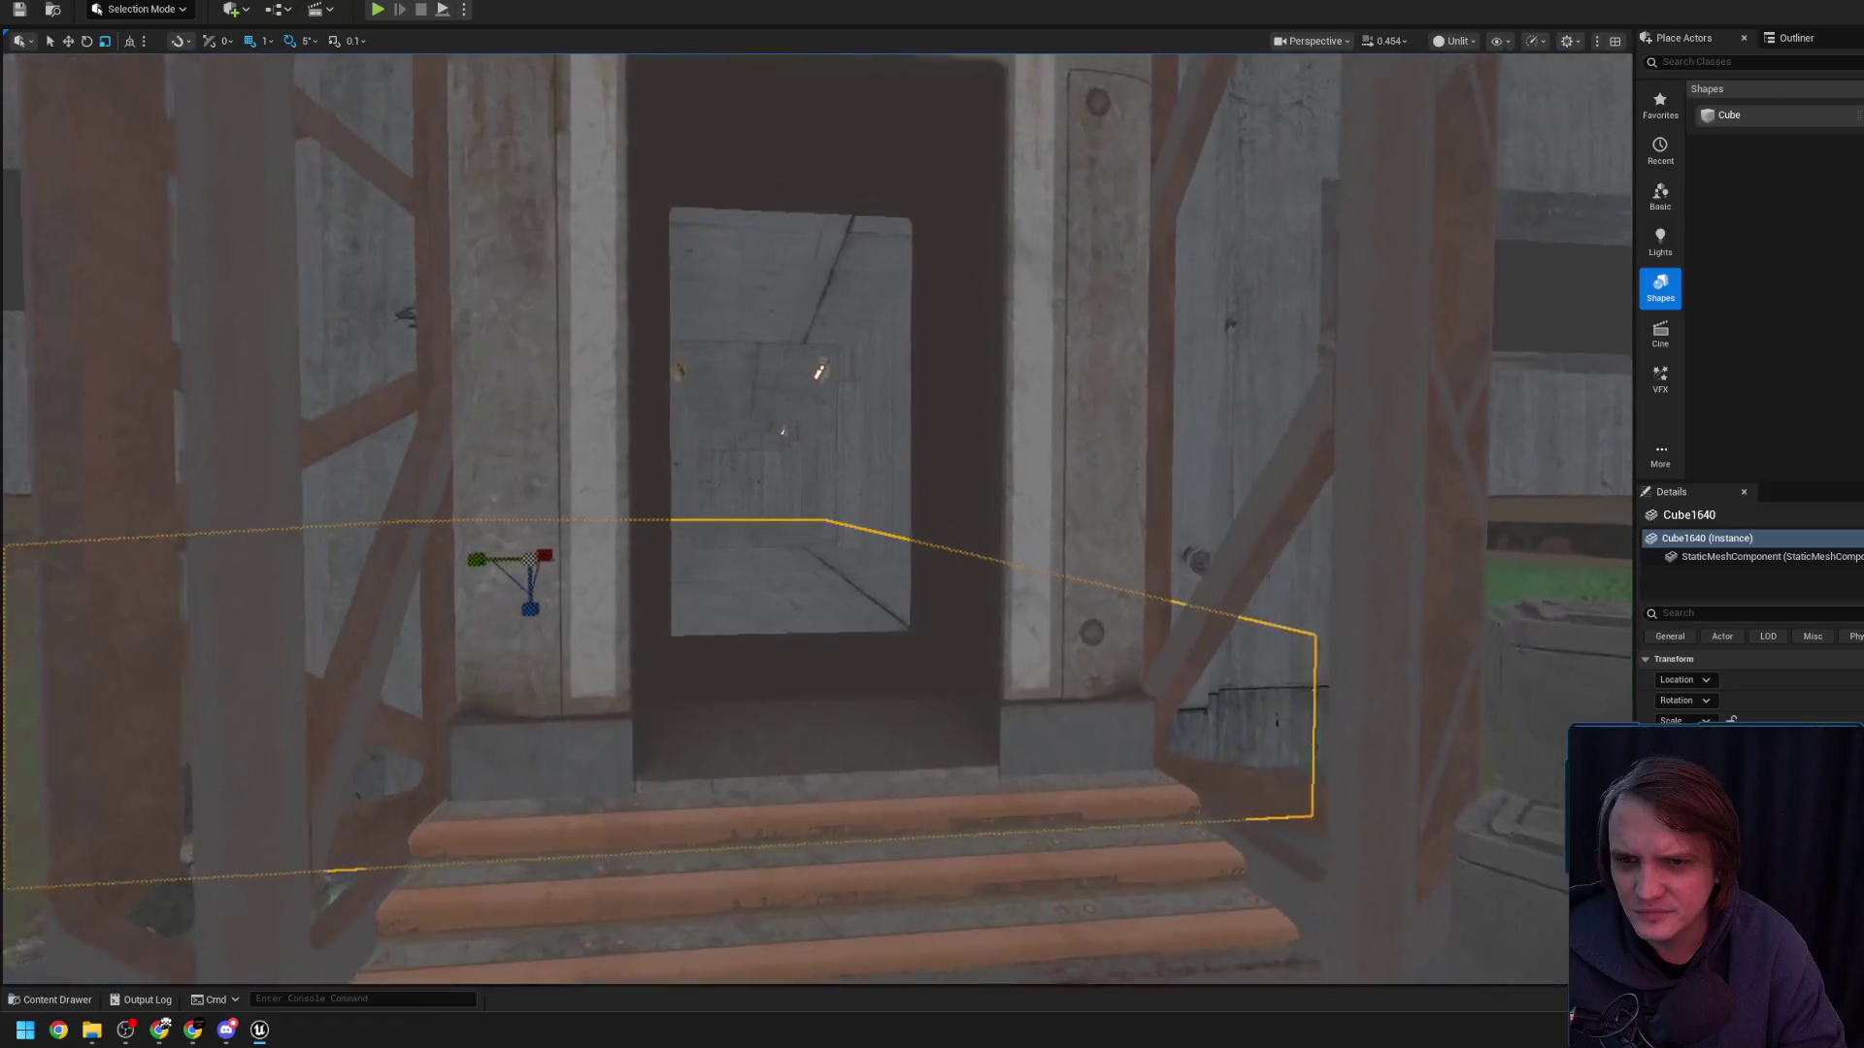
pyautogui.scroll(-2, 932, 485)
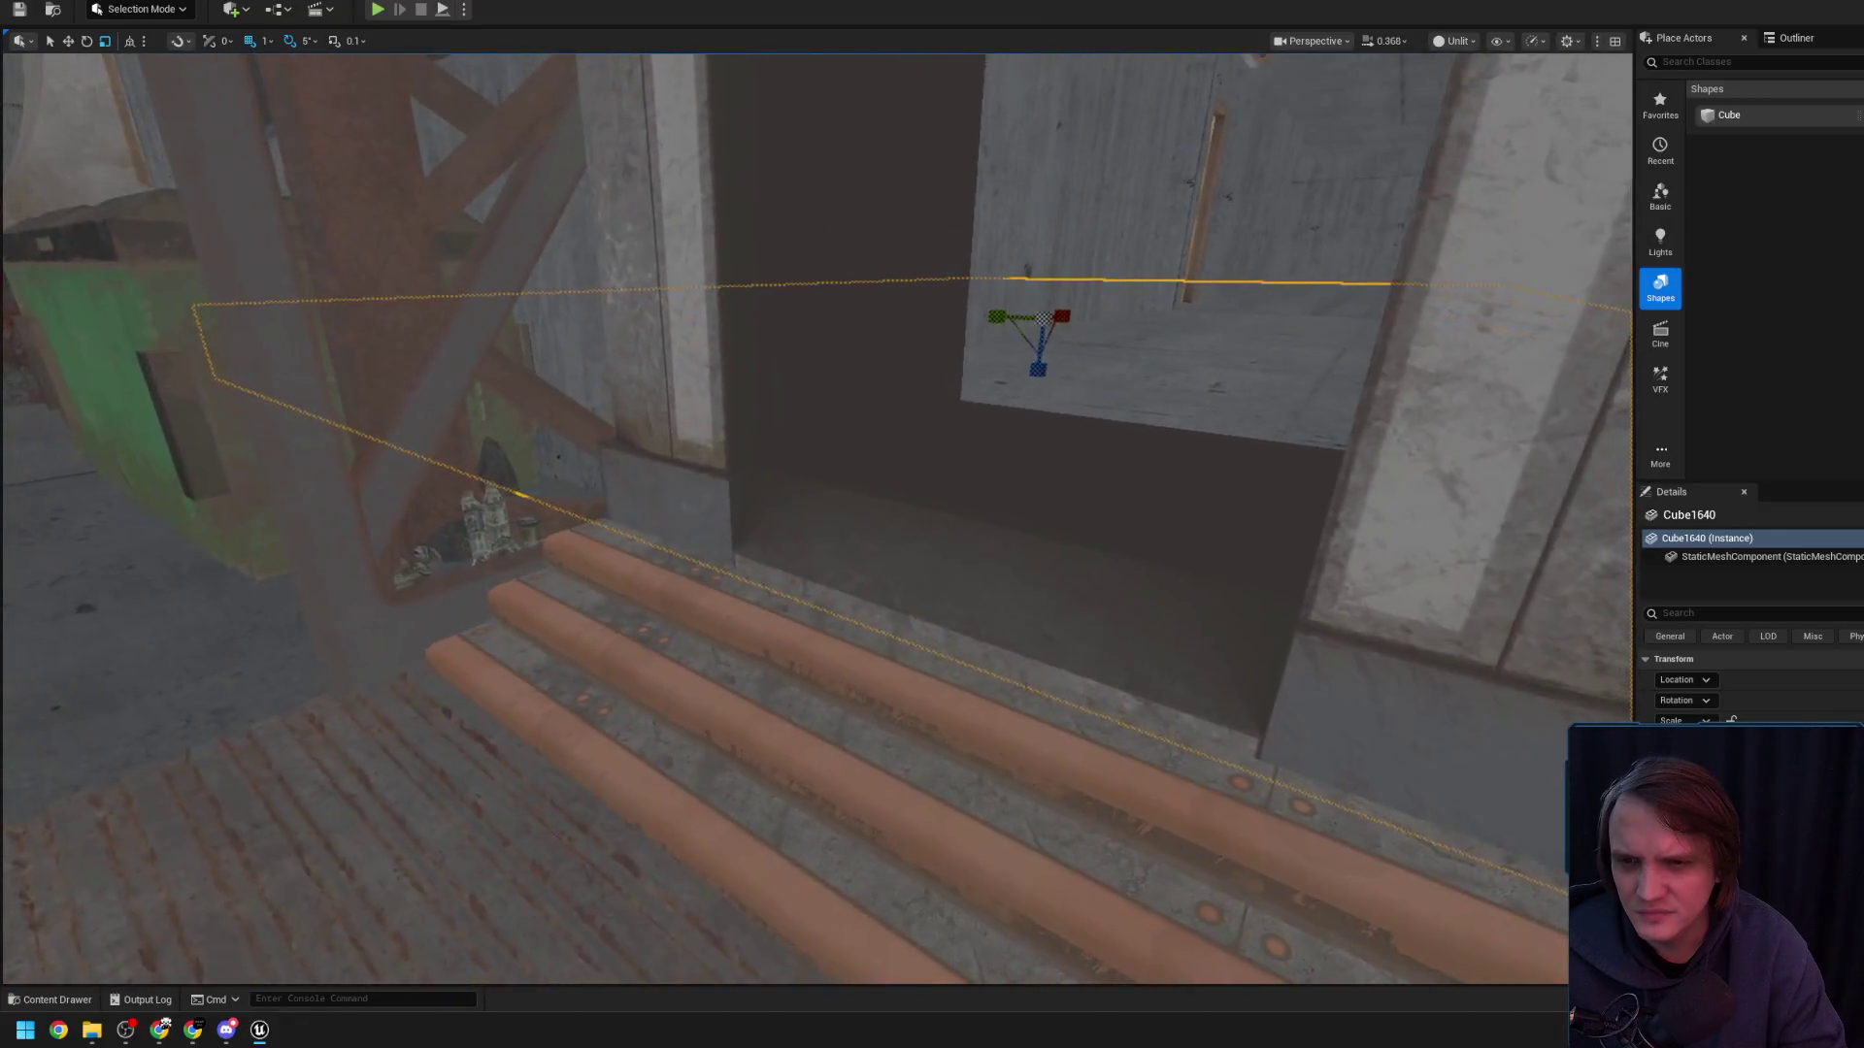
# - Reframe the door frame and switch the viewport to Detail Lighting
pyautogui.click(699, 291)
pyautogui.press('f')
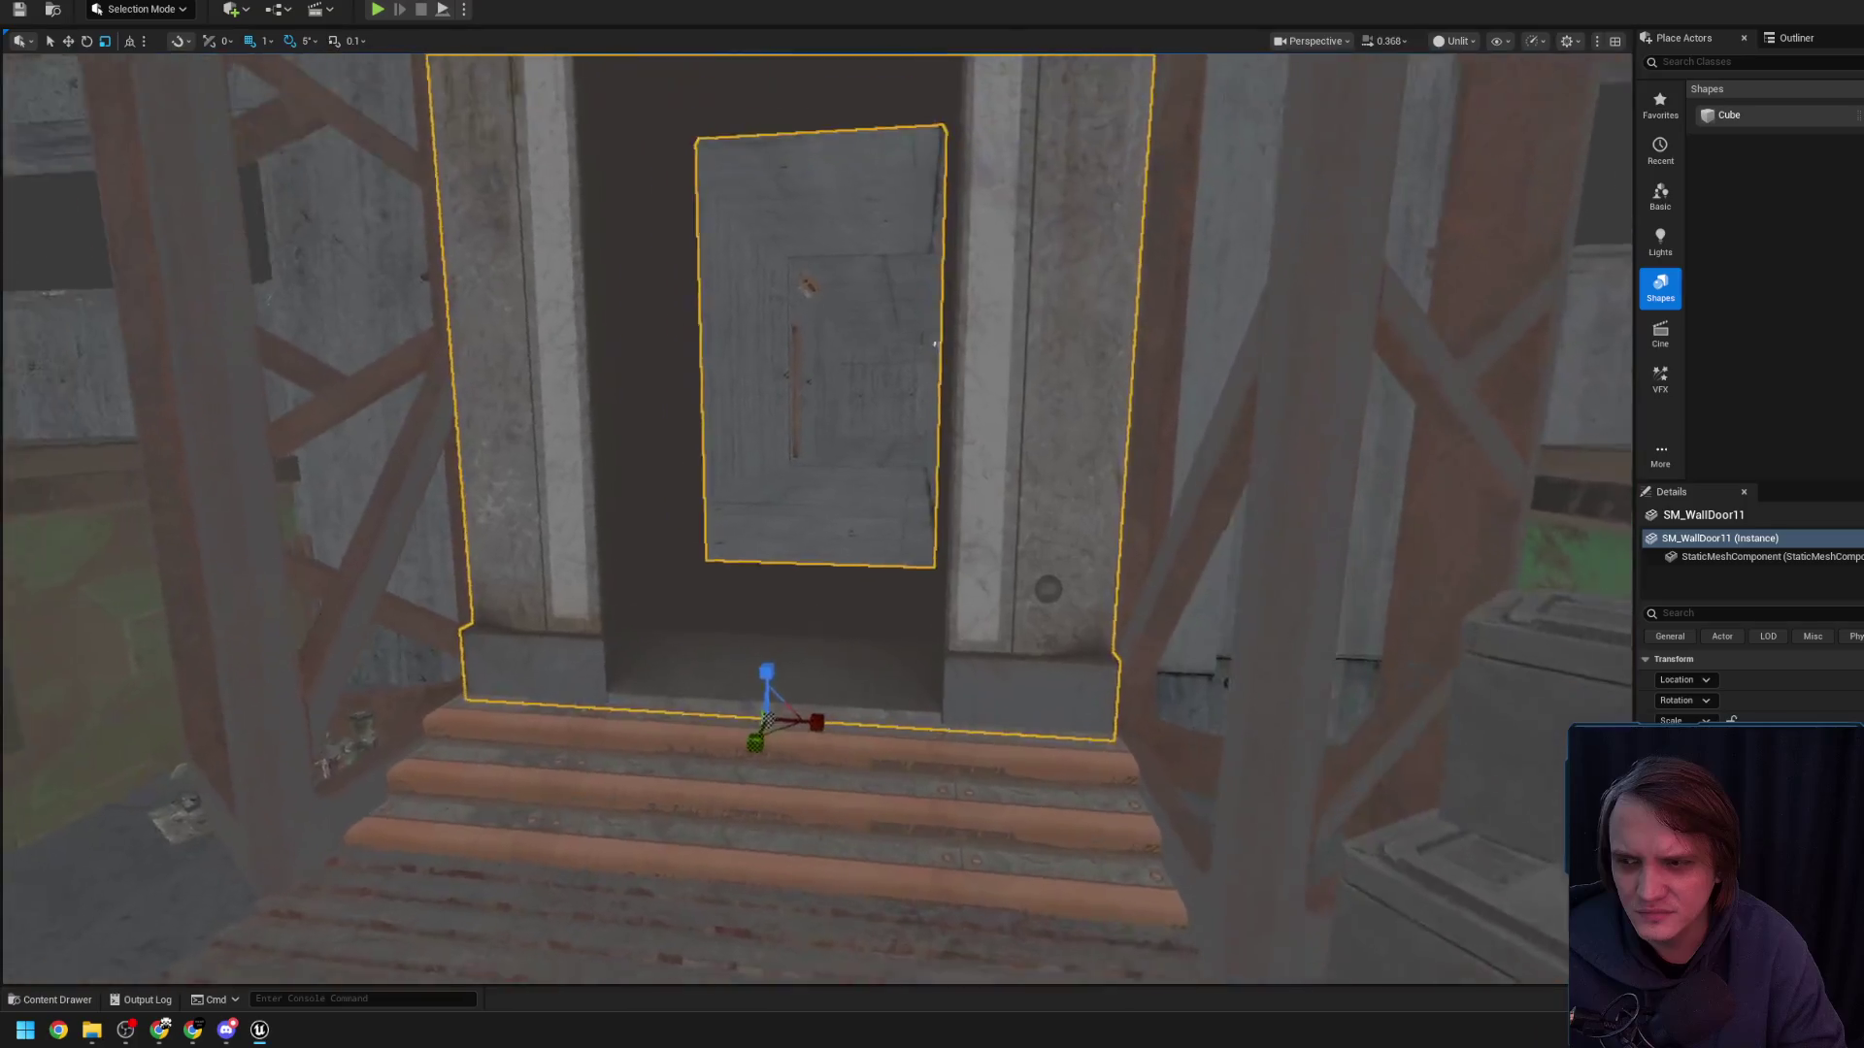
pyautogui.scroll(1, 816, 520)
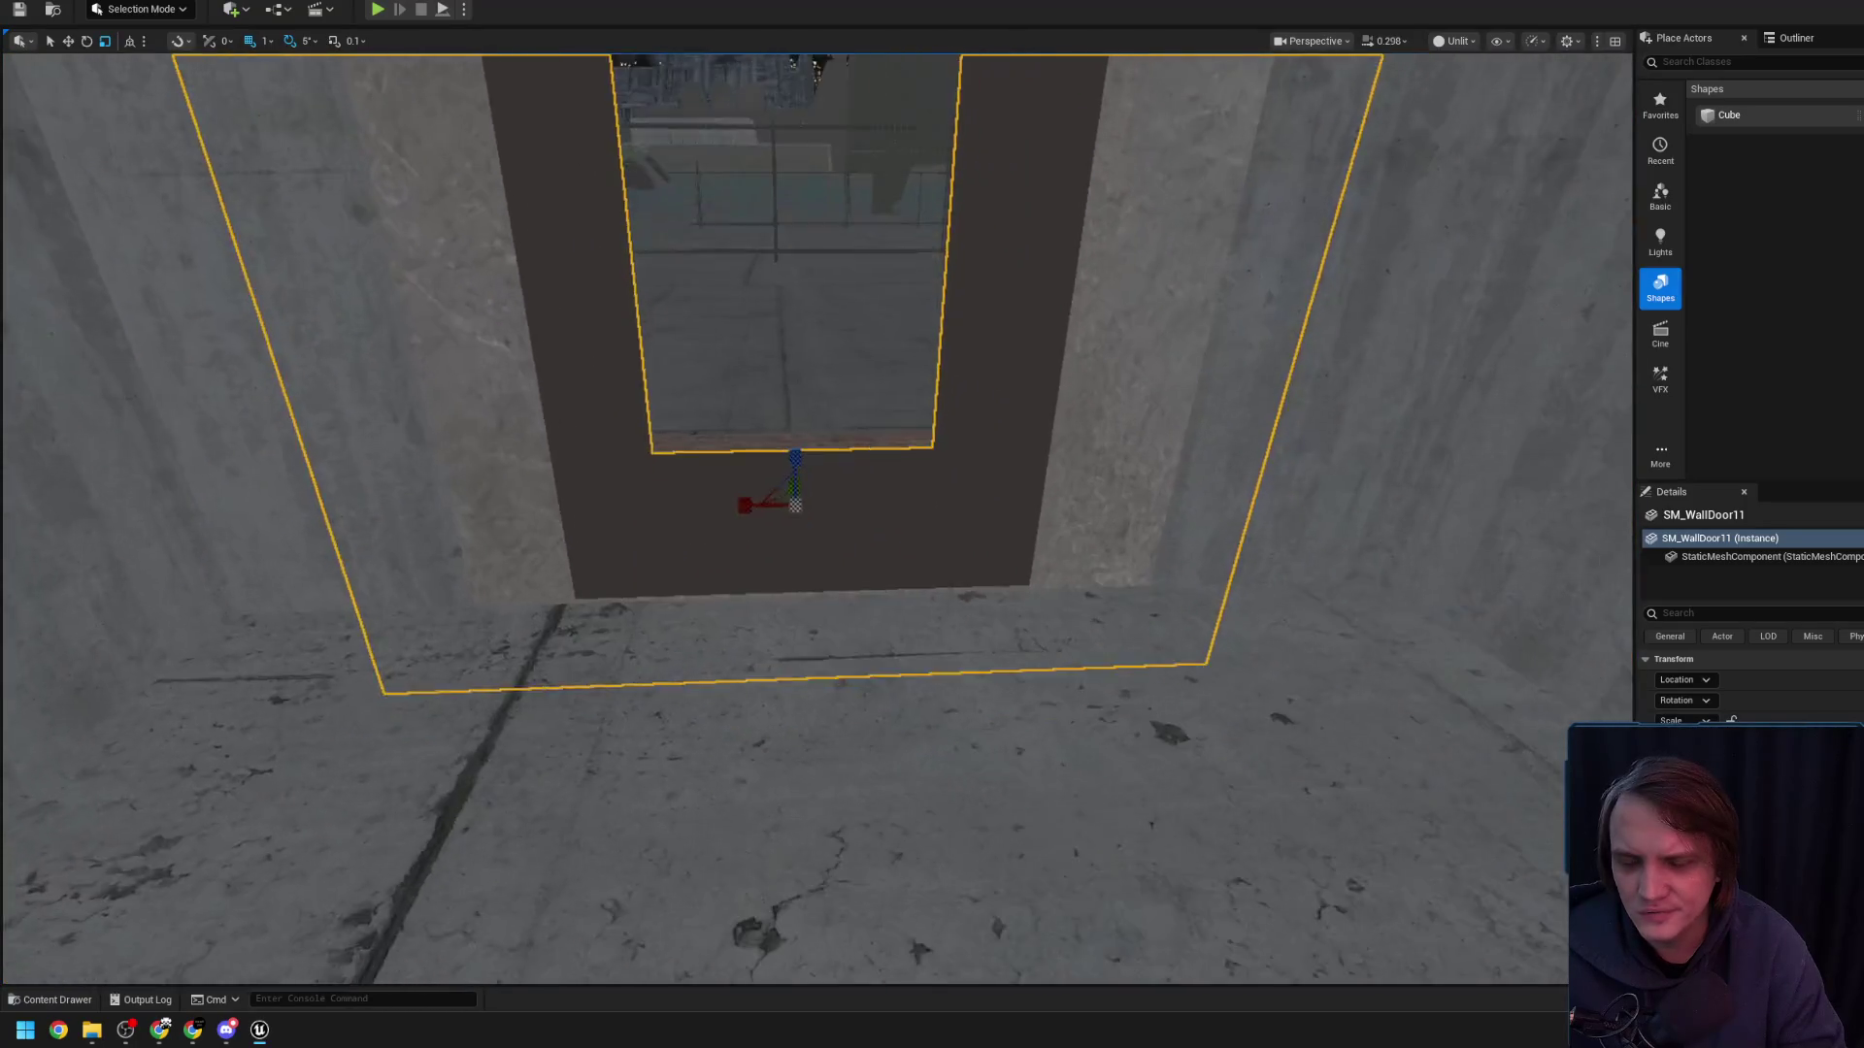
pyautogui.scroll(1, 816, 519)
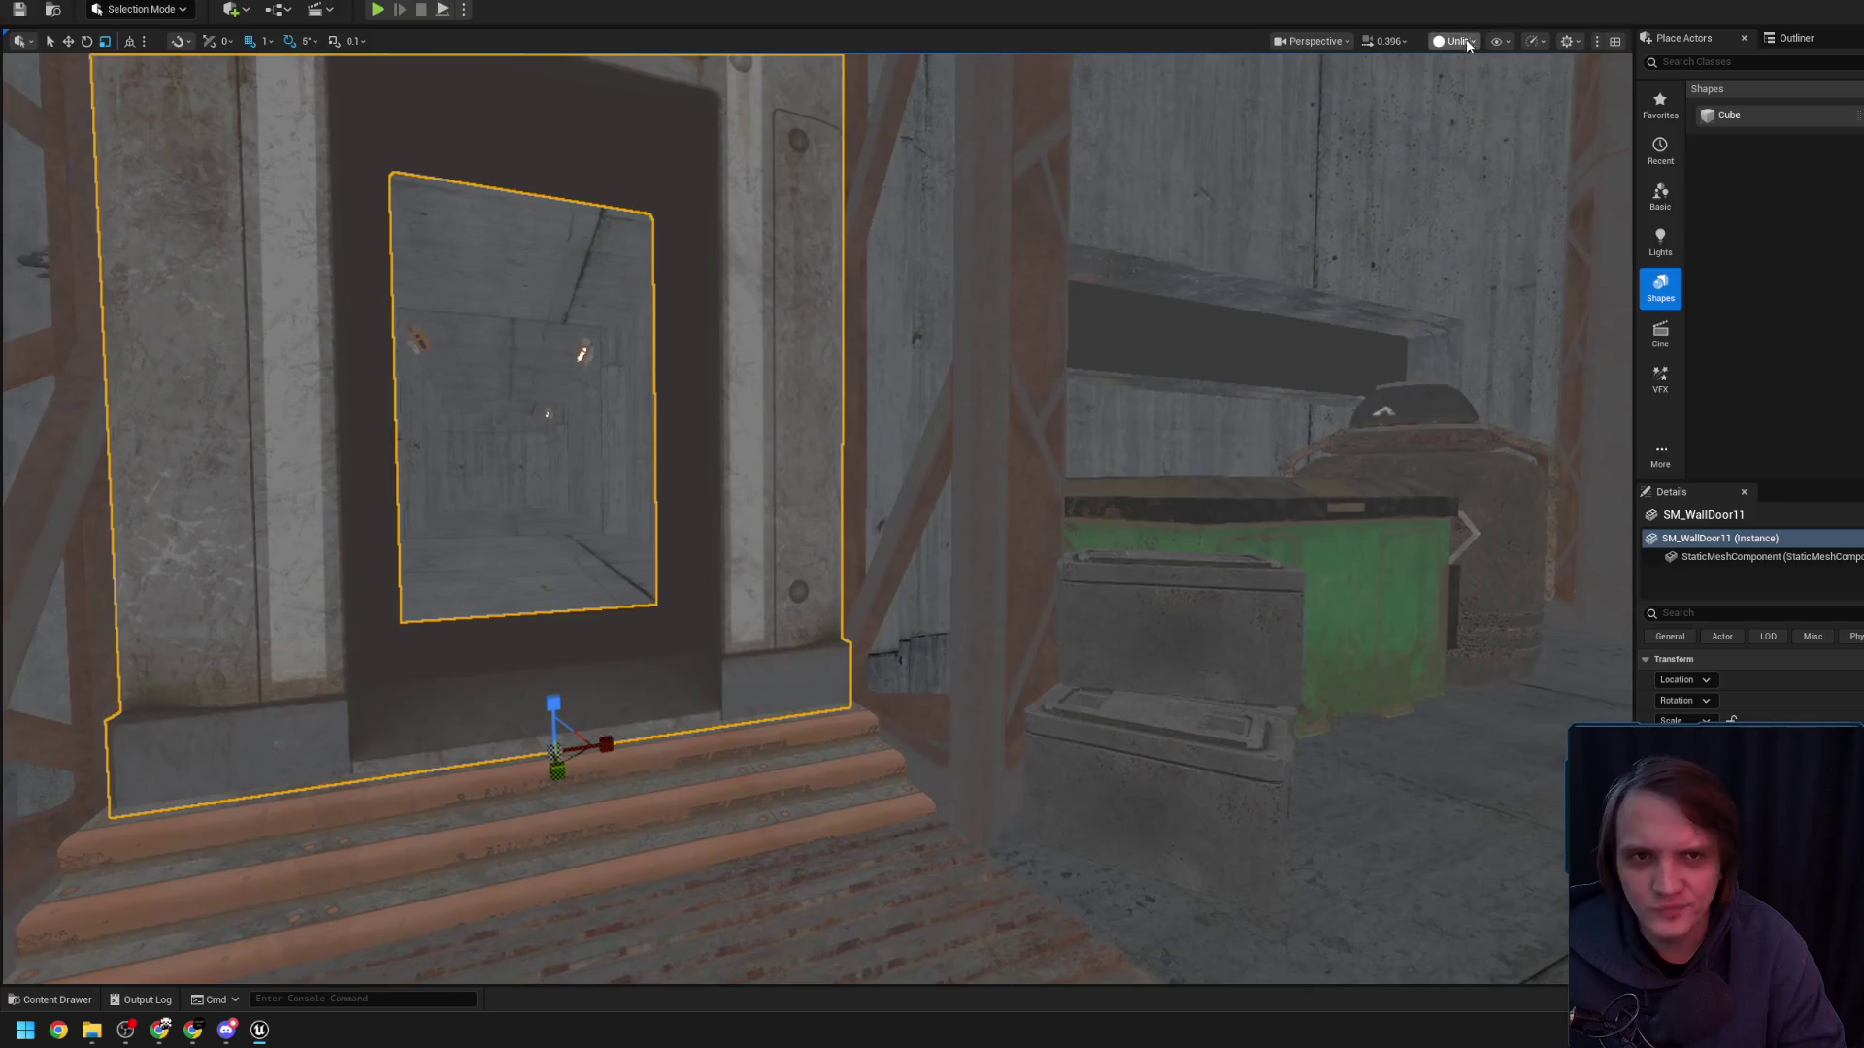
pyautogui.click(1506, 165)
pyautogui.scroll(-1, 777, 490)
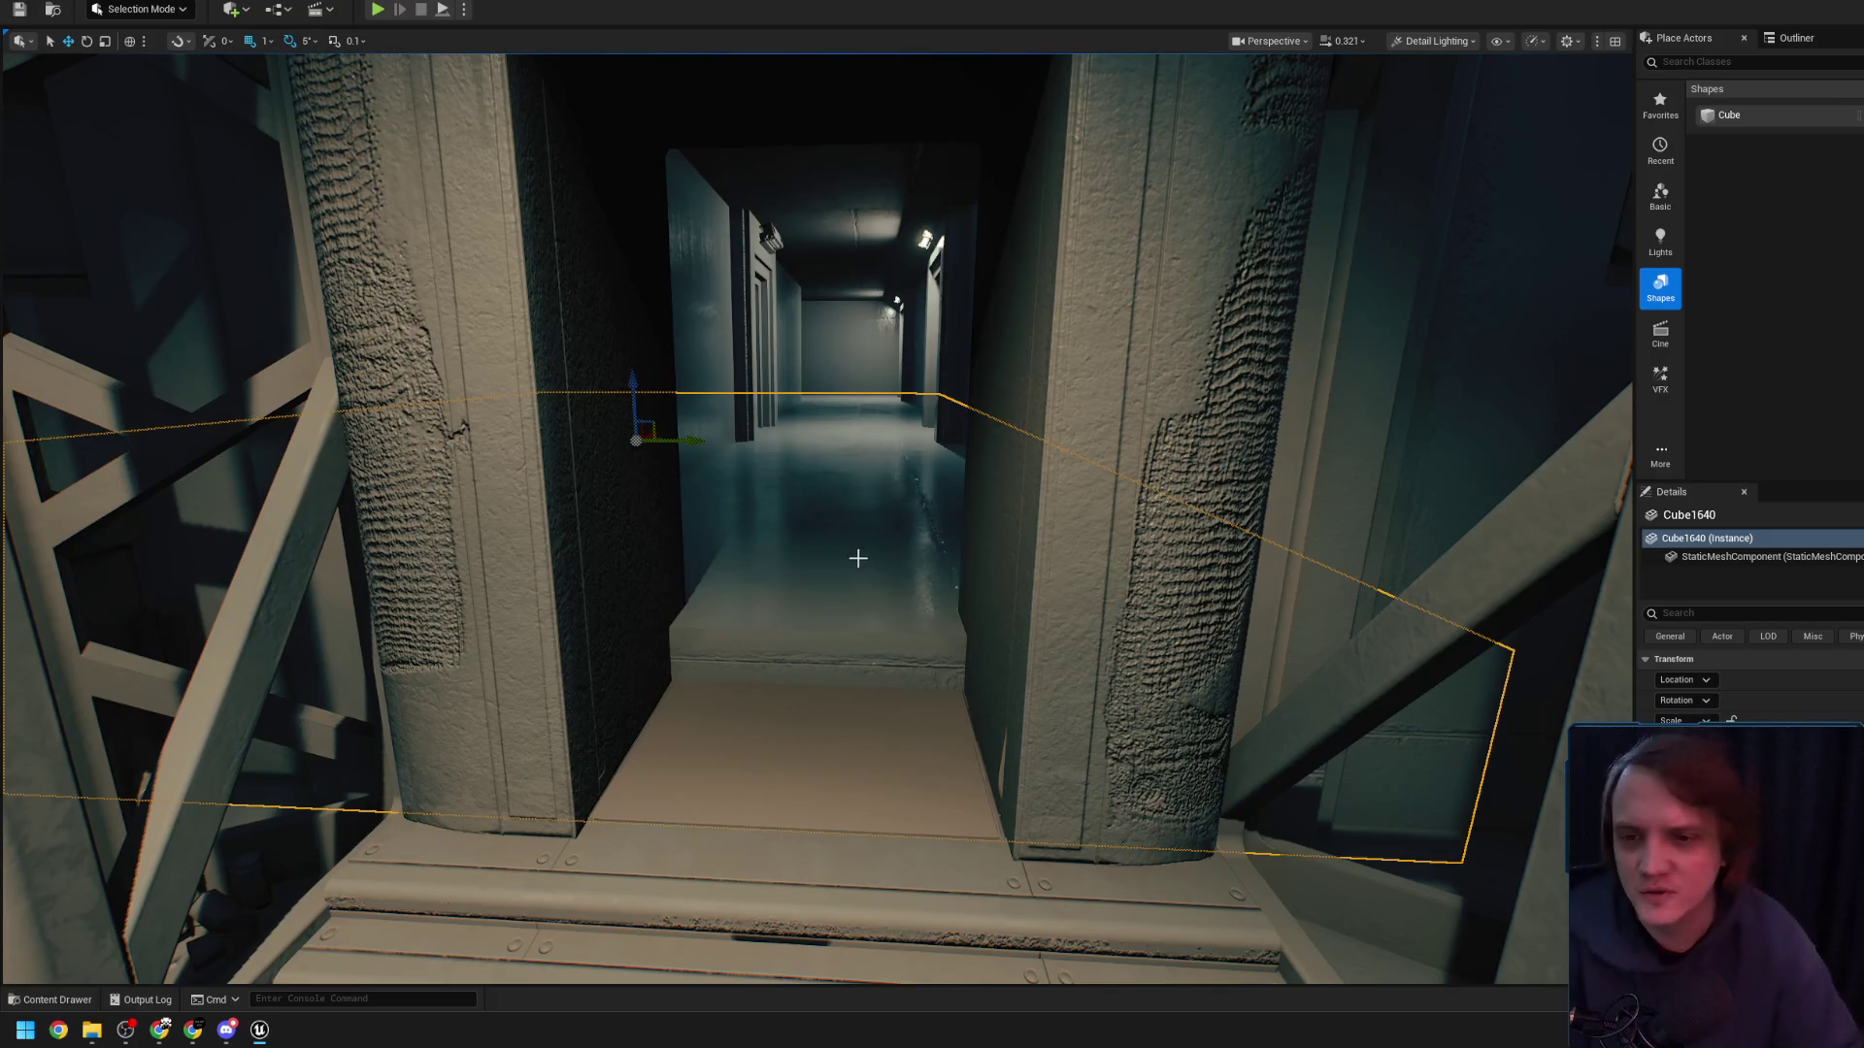
pyautogui.press('Escape')
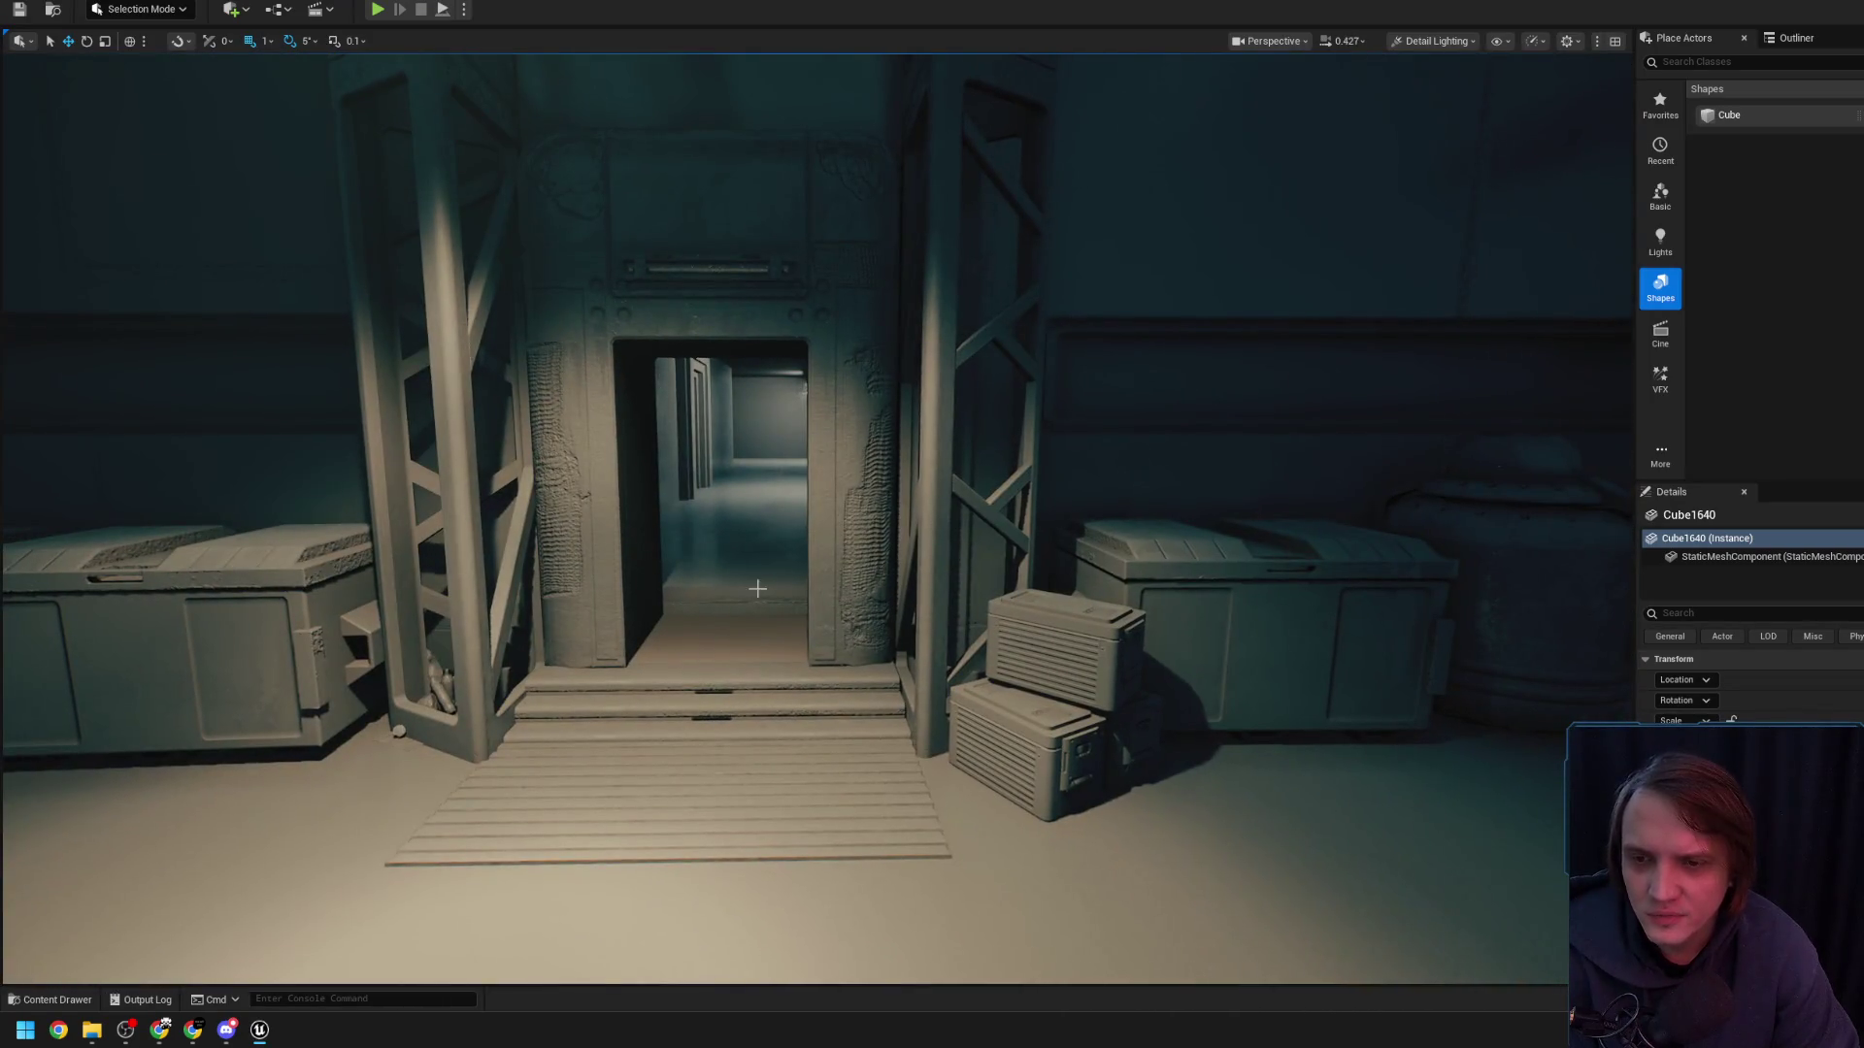
pyautogui.press('Escape')
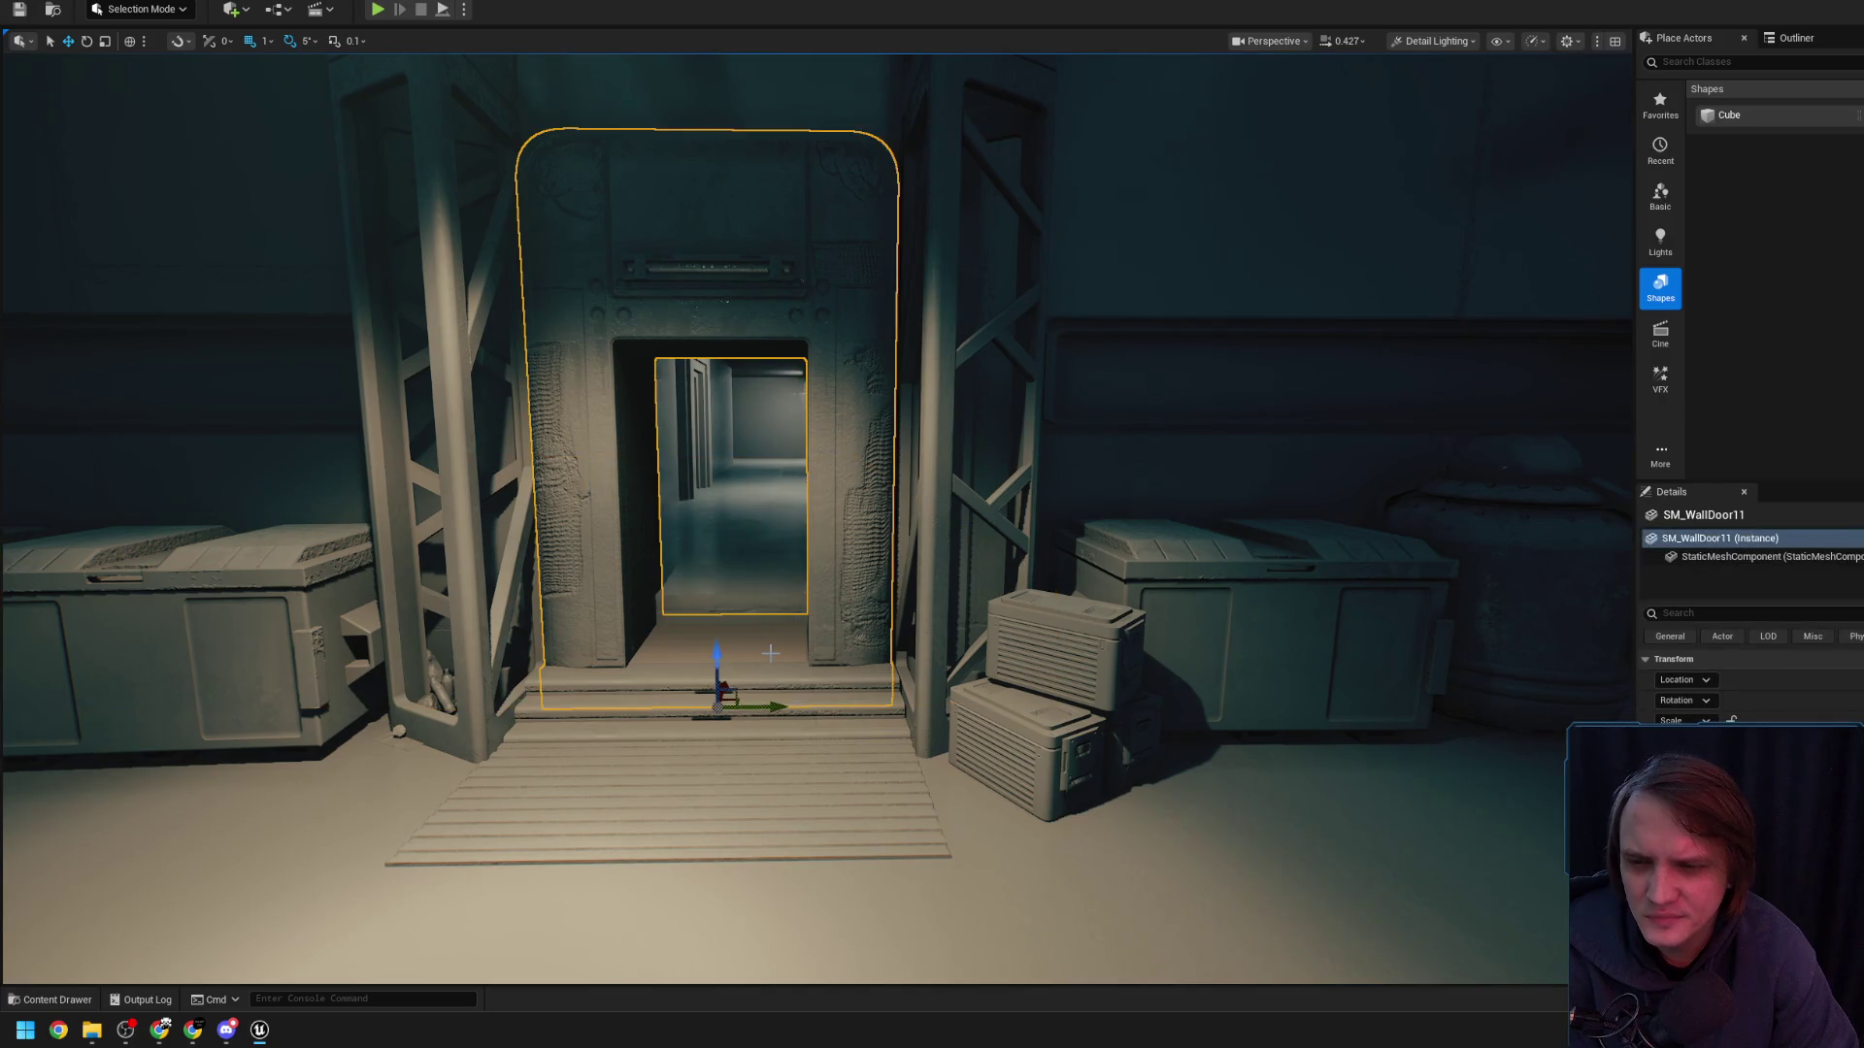
pyautogui.scroll(8, 770, 652)
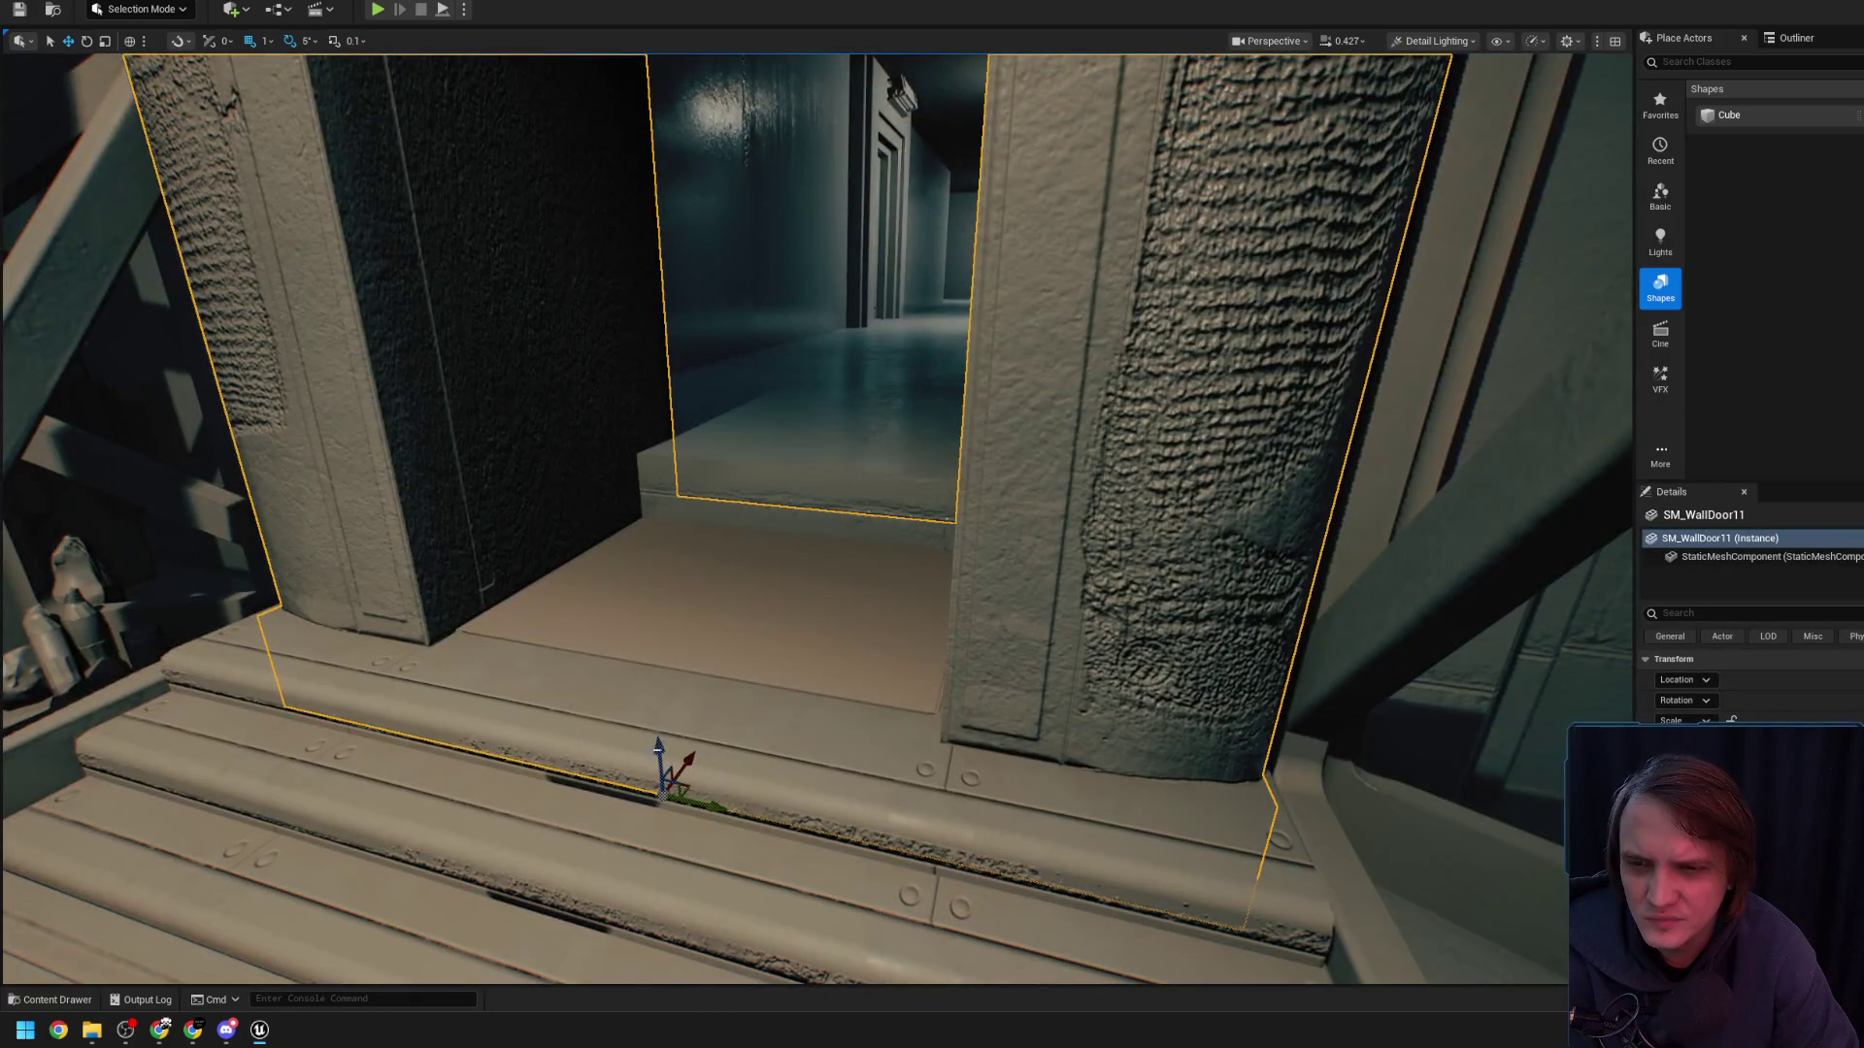
pyautogui.scroll(4, 770, 652)
# - Inspect the doorway in Player Collision view, then return the viewport to Unlit
pyautogui.moveTo(769, 652)
pyautogui.mouseDown()
pyautogui.moveTo(575, 648)
pyautogui.moveTo(614, 637)
pyautogui.mouseUp()
pyautogui.click(1437, 42)
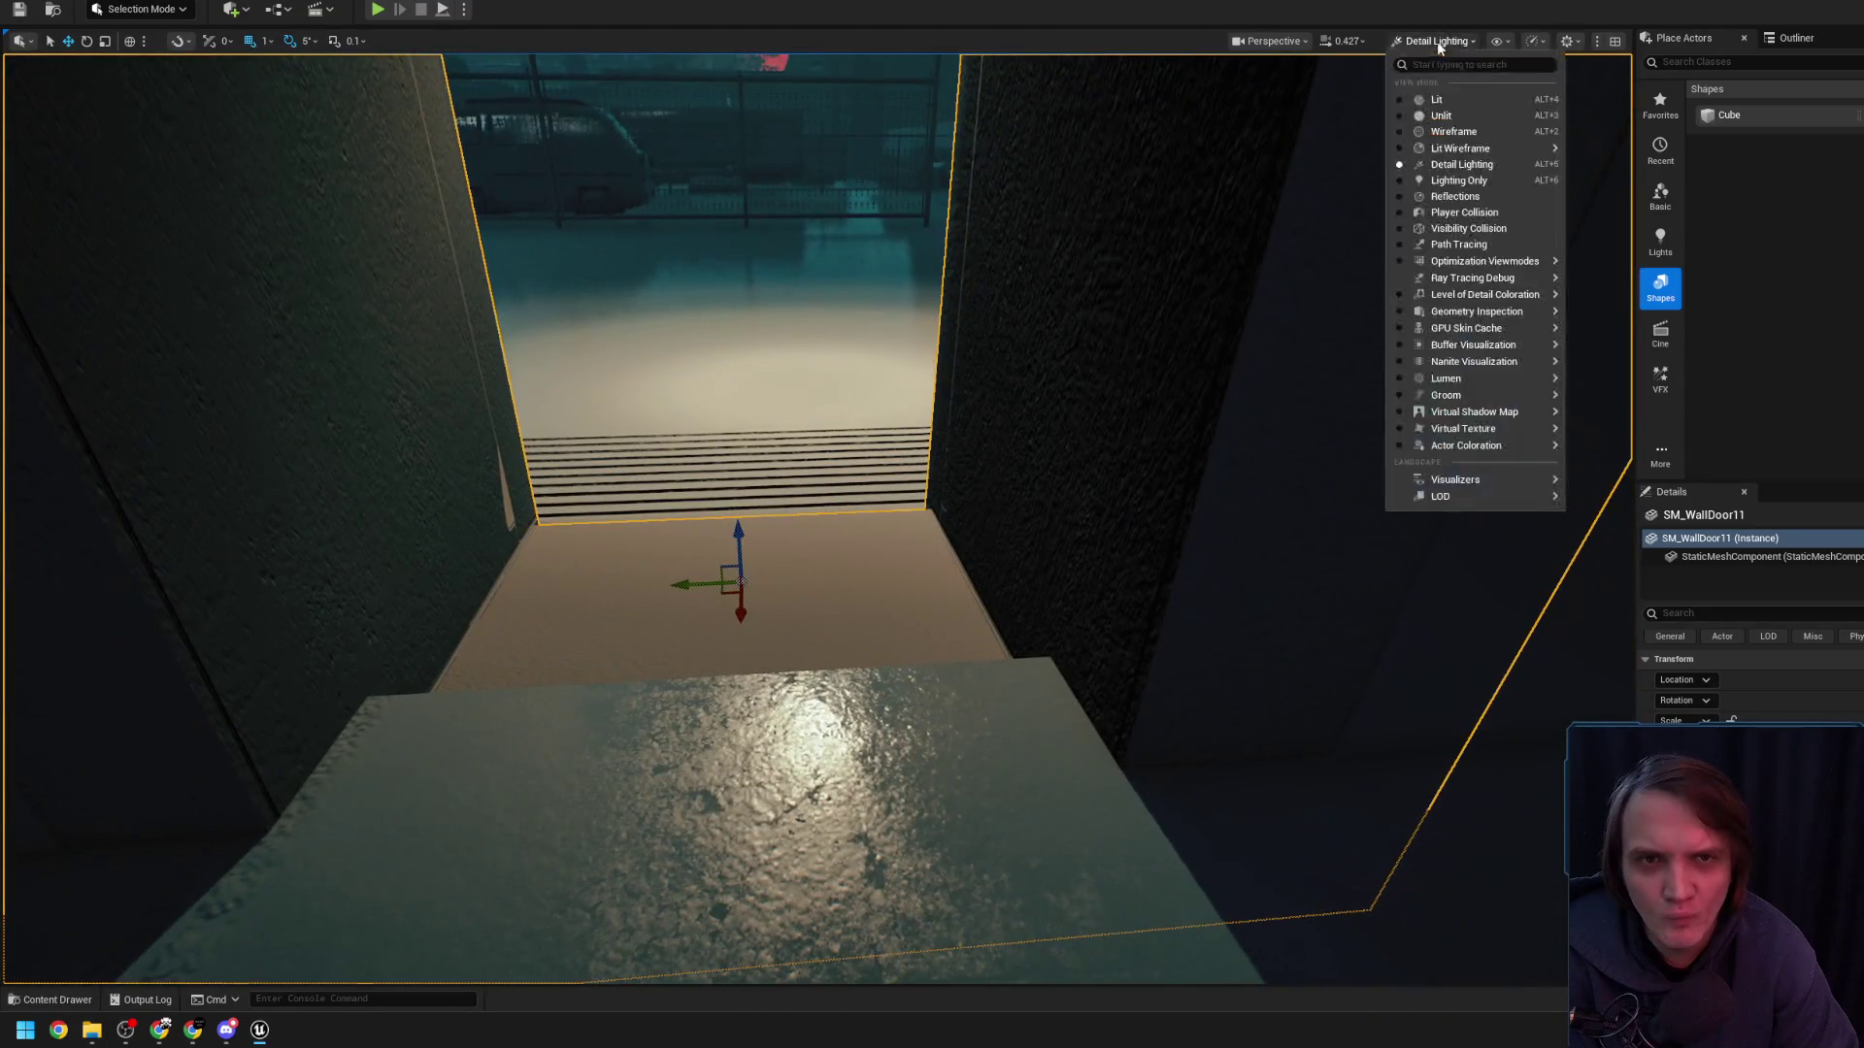
pyautogui.click(1456, 214)
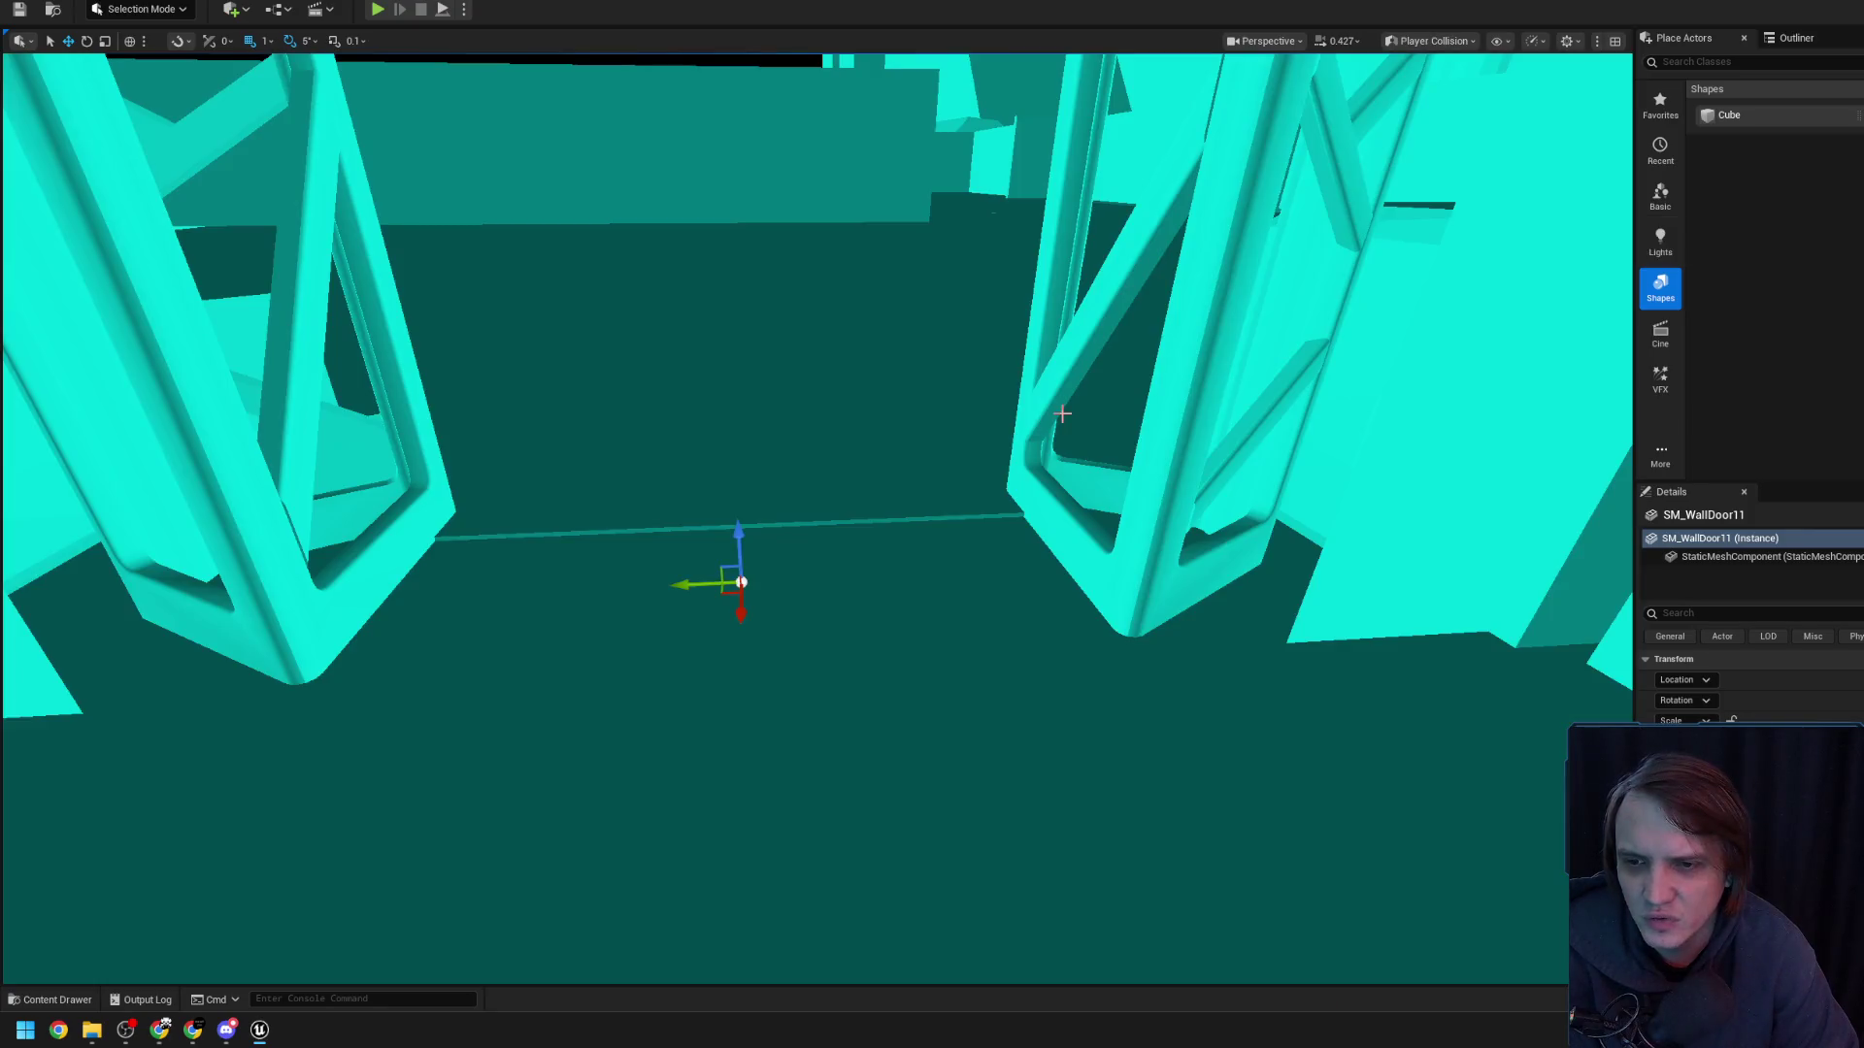
pyautogui.press('Down')
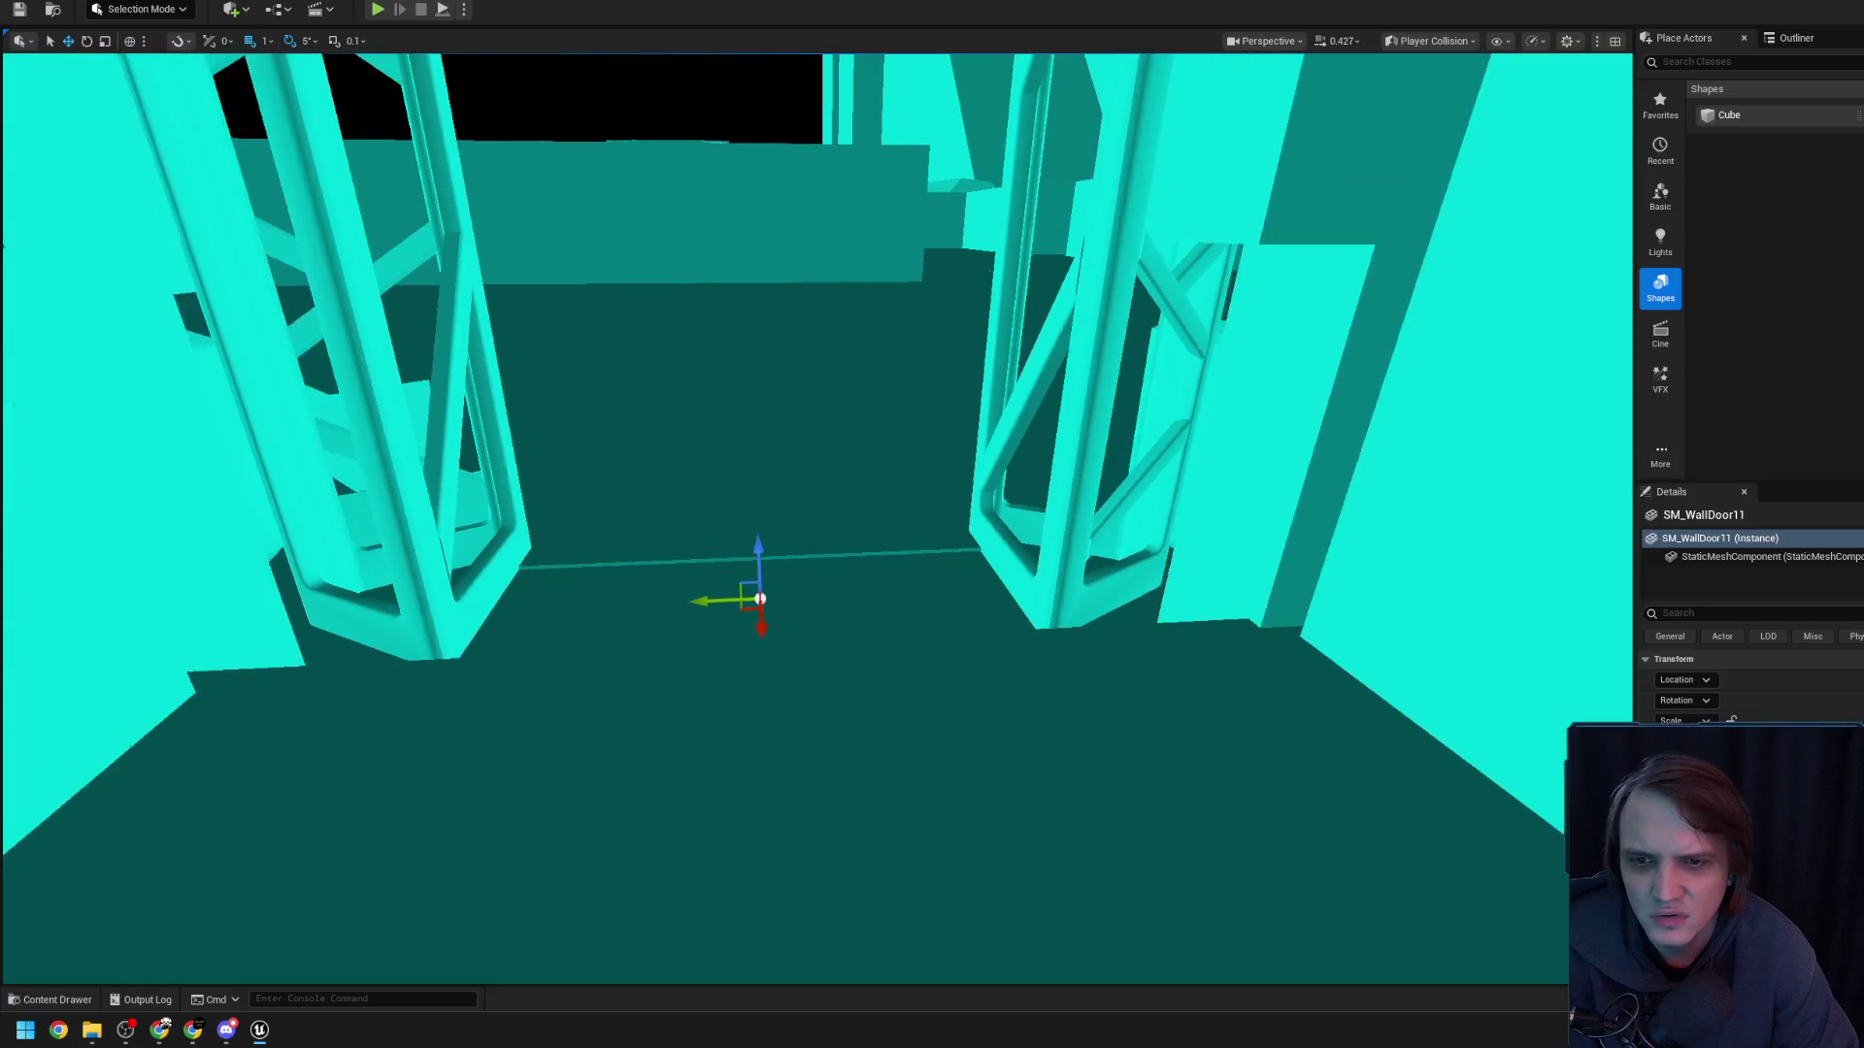
pyautogui.click(1434, 44)
pyautogui.click(1436, 120)
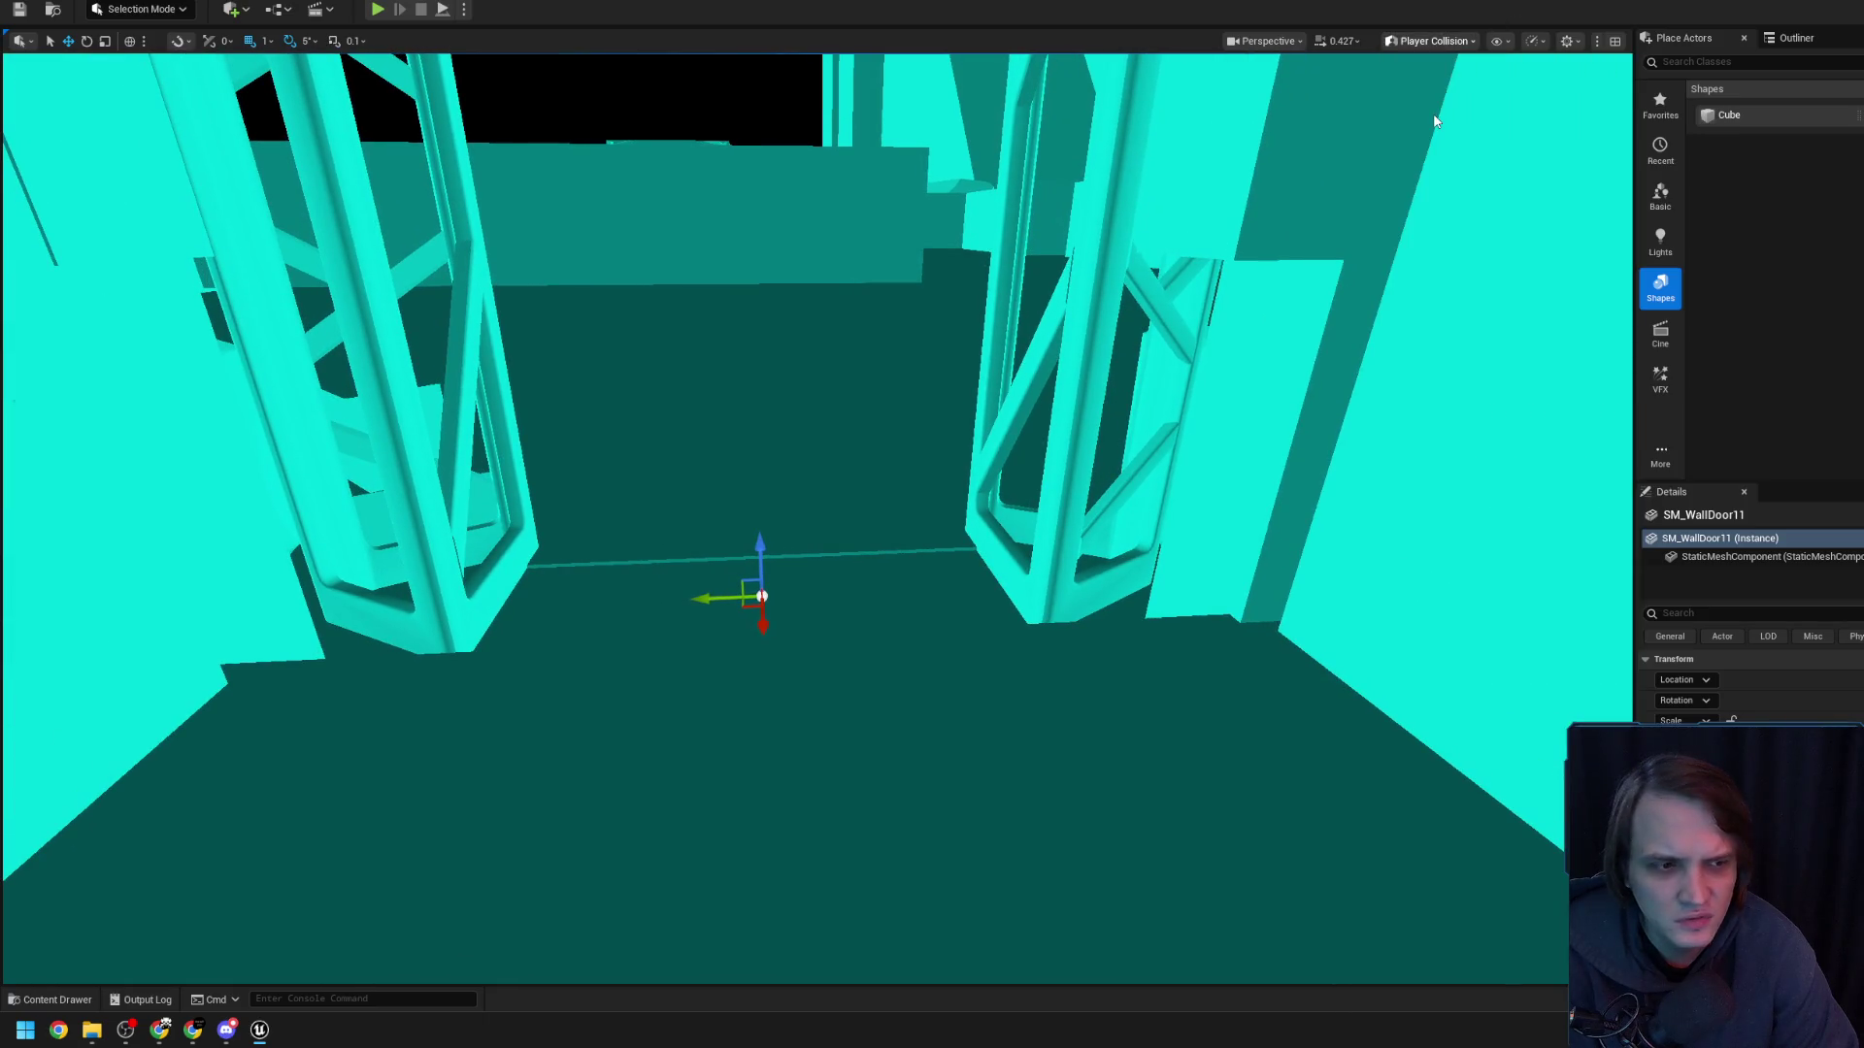
pyautogui.hotkey('alt', '3')
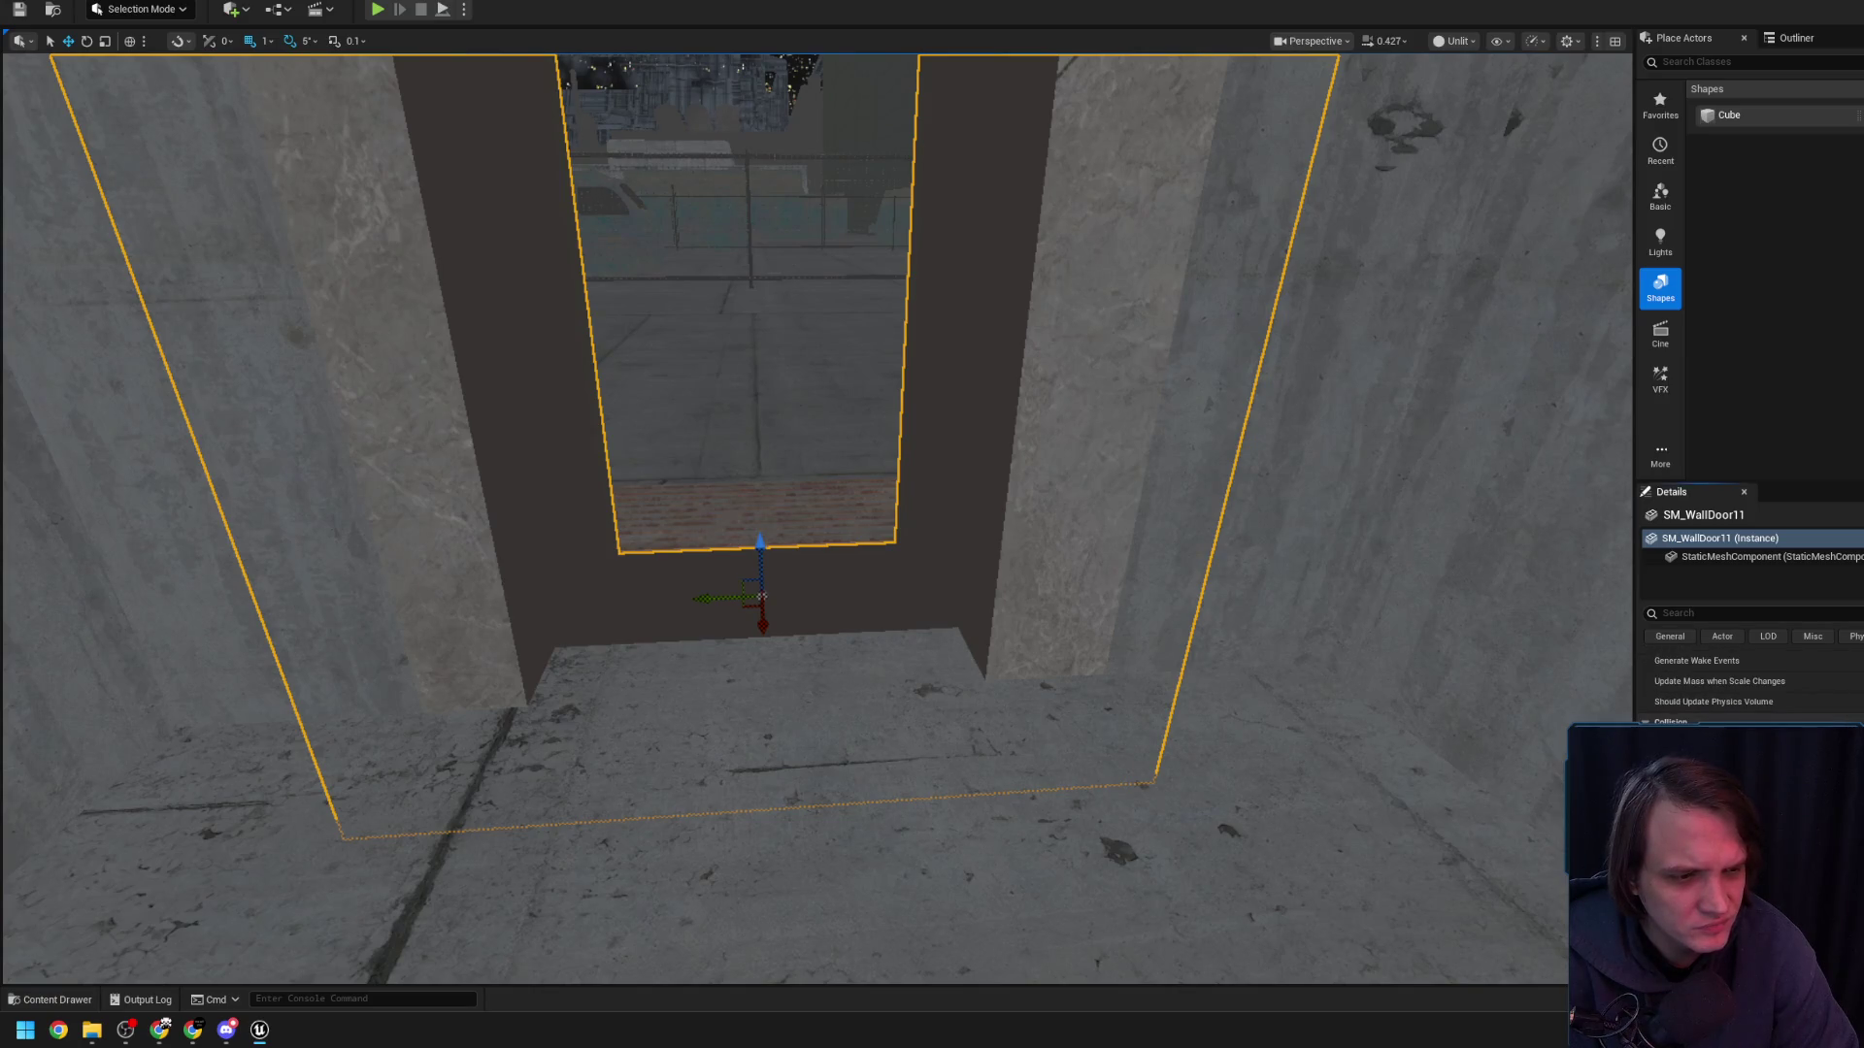
# - Raise the SM_WallDoor11 door frame along Z, then lower it slightly
pyautogui.moveTo(1235, 511)
pyautogui.mouseDown()
pyautogui.moveTo(1214, 408)
pyautogui.moveTo(1126, 389)
pyautogui.mouseUp()
pyautogui.click(925, 511)
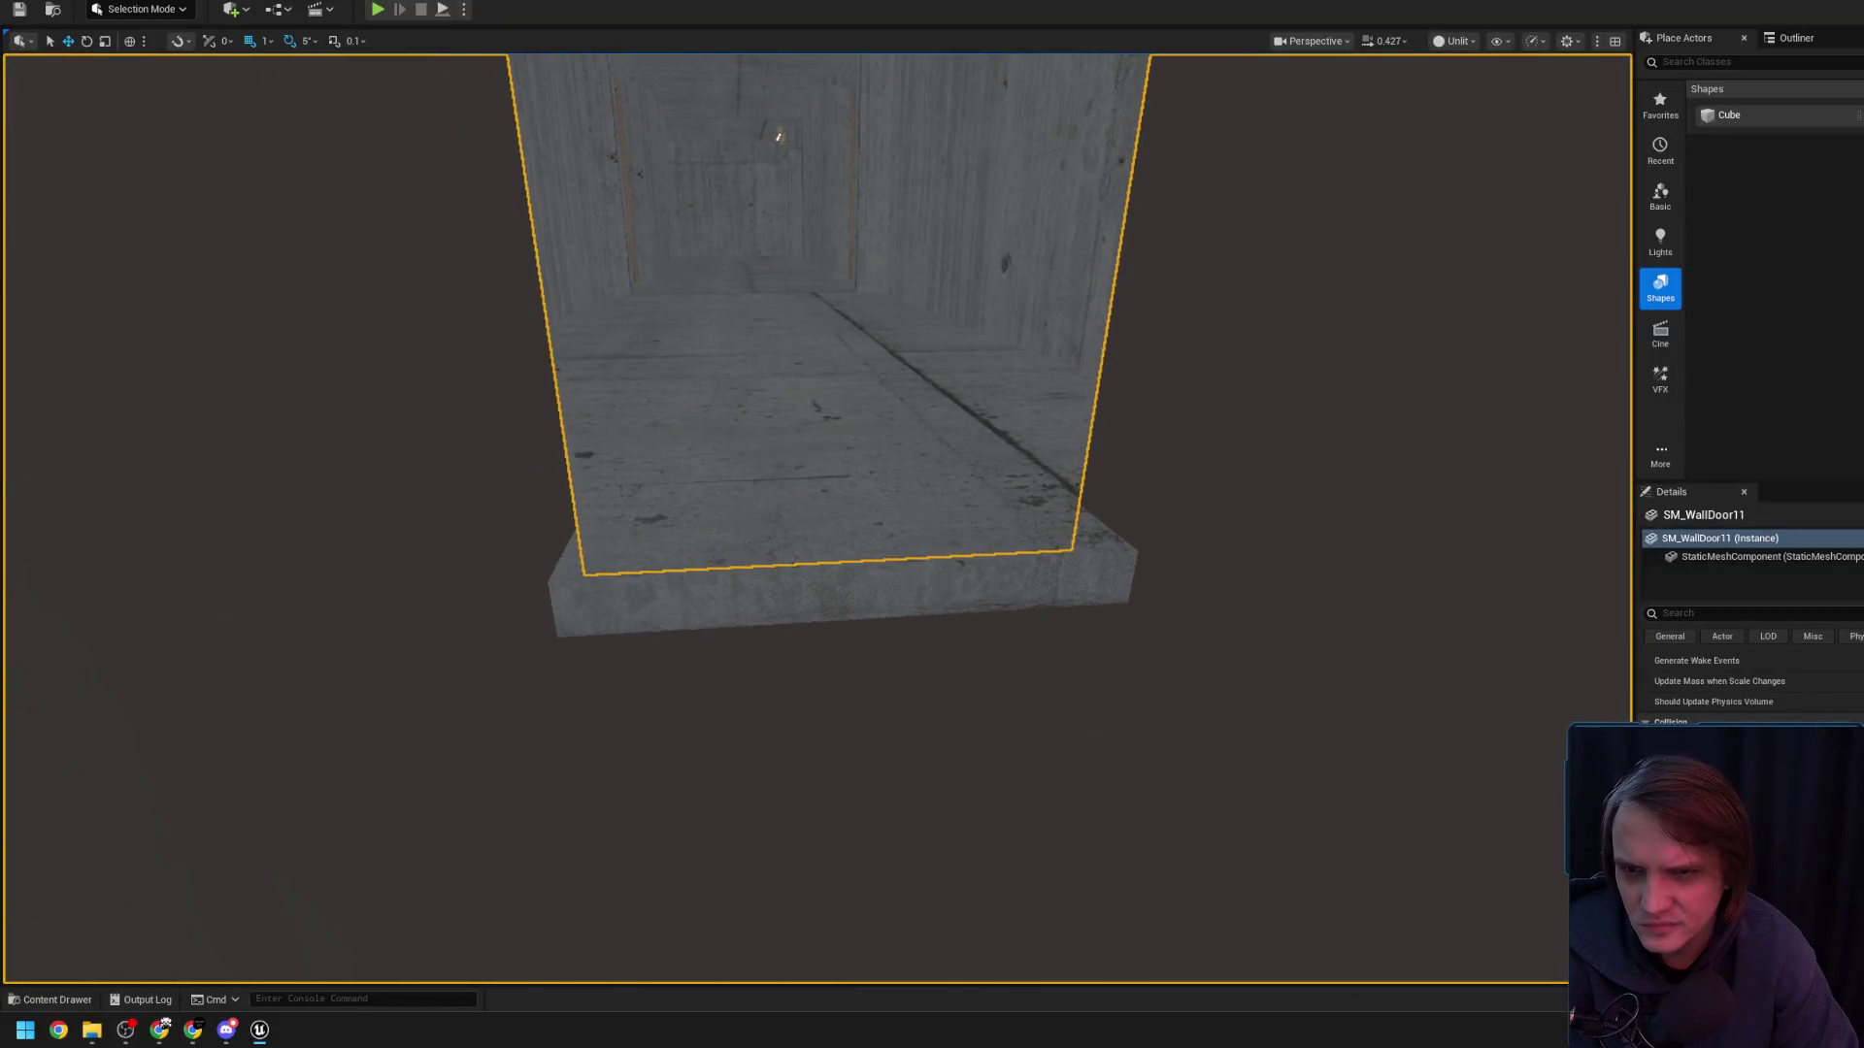
pyautogui.moveTo(925, 511)
pyautogui.mouseDown()
pyautogui.moveTo(873, 505)
pyautogui.moveTo(1155, 408)
pyautogui.moveTo(787, 592)
pyautogui.mouseUp()
pyautogui.click(719, 724)
pyautogui.moveTo(720, 724); pyautogui.dragTo(719, 670)
pyautogui.moveTo(893, 554); pyautogui.dragTo(893, 621)
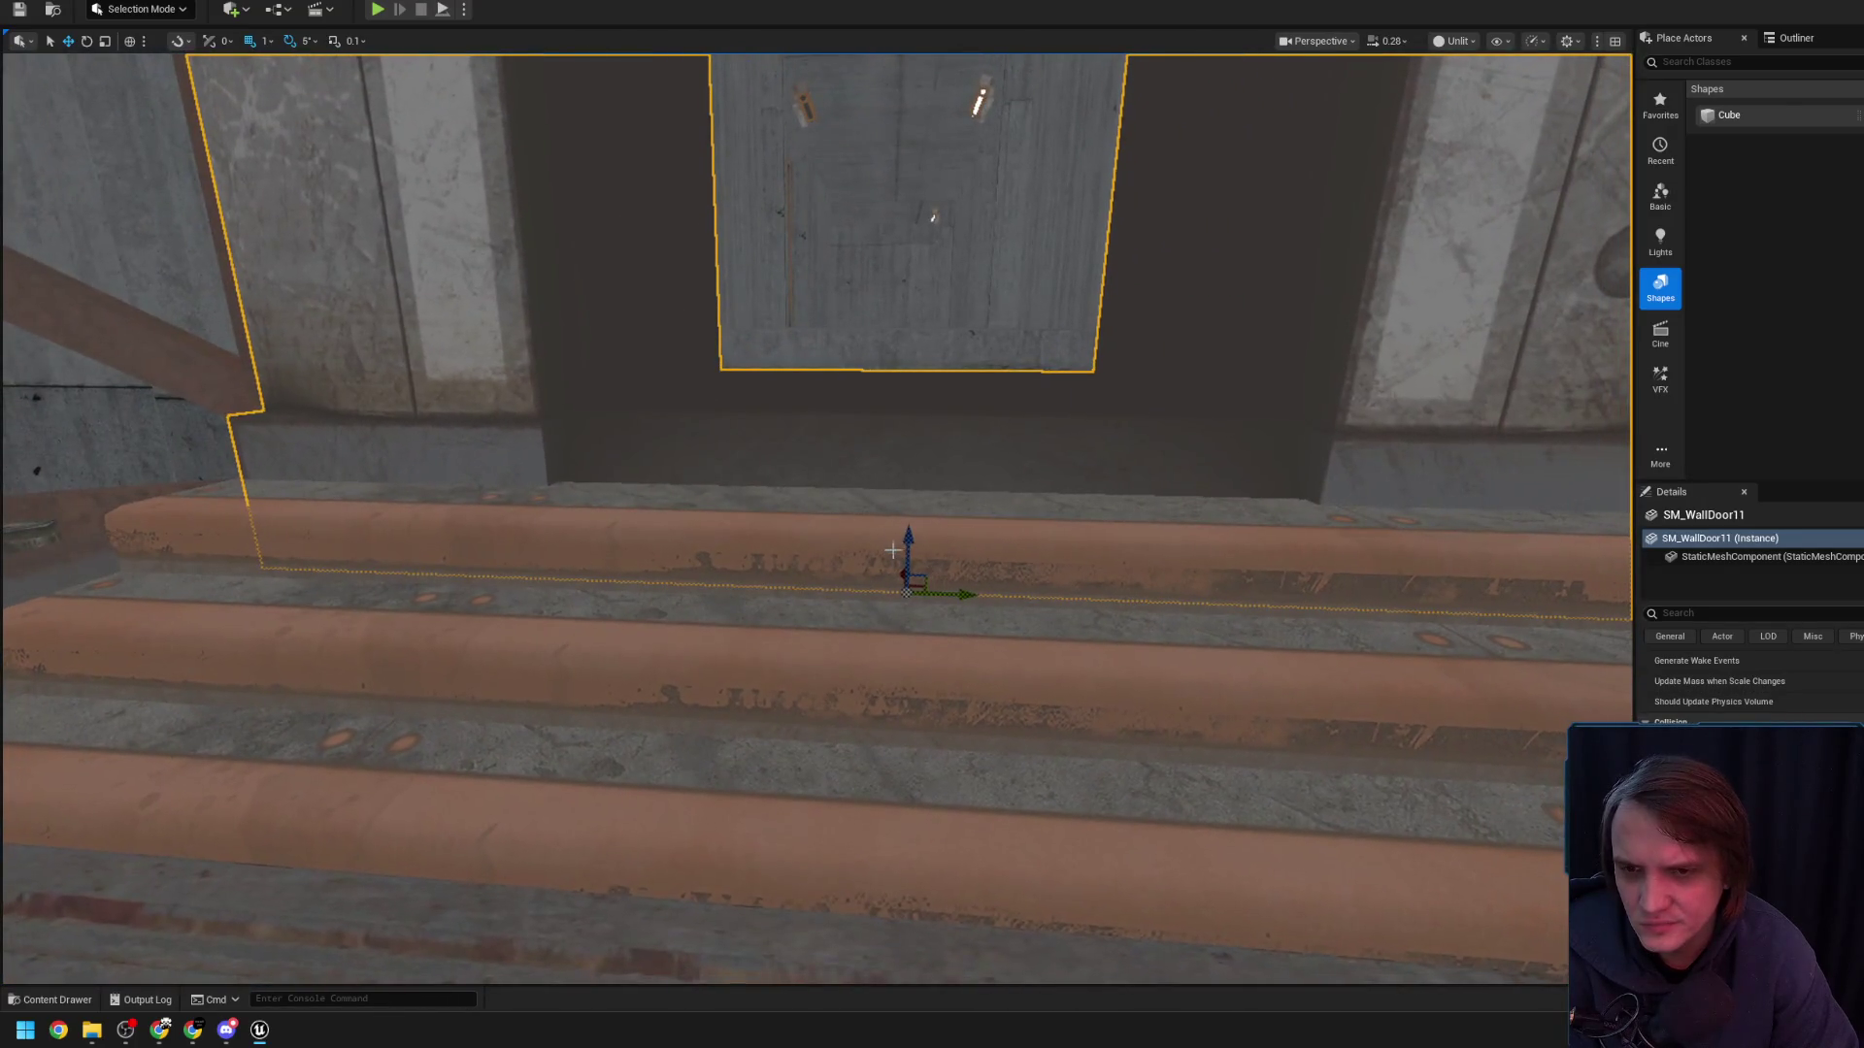
pyautogui.moveTo(911, 503)
pyautogui.mouseDown()
pyautogui.moveTo(914, 479)
pyautogui.moveTo(873, 976)
pyautogui.mouseUp()
pyautogui.scroll(-5, 880, 495)
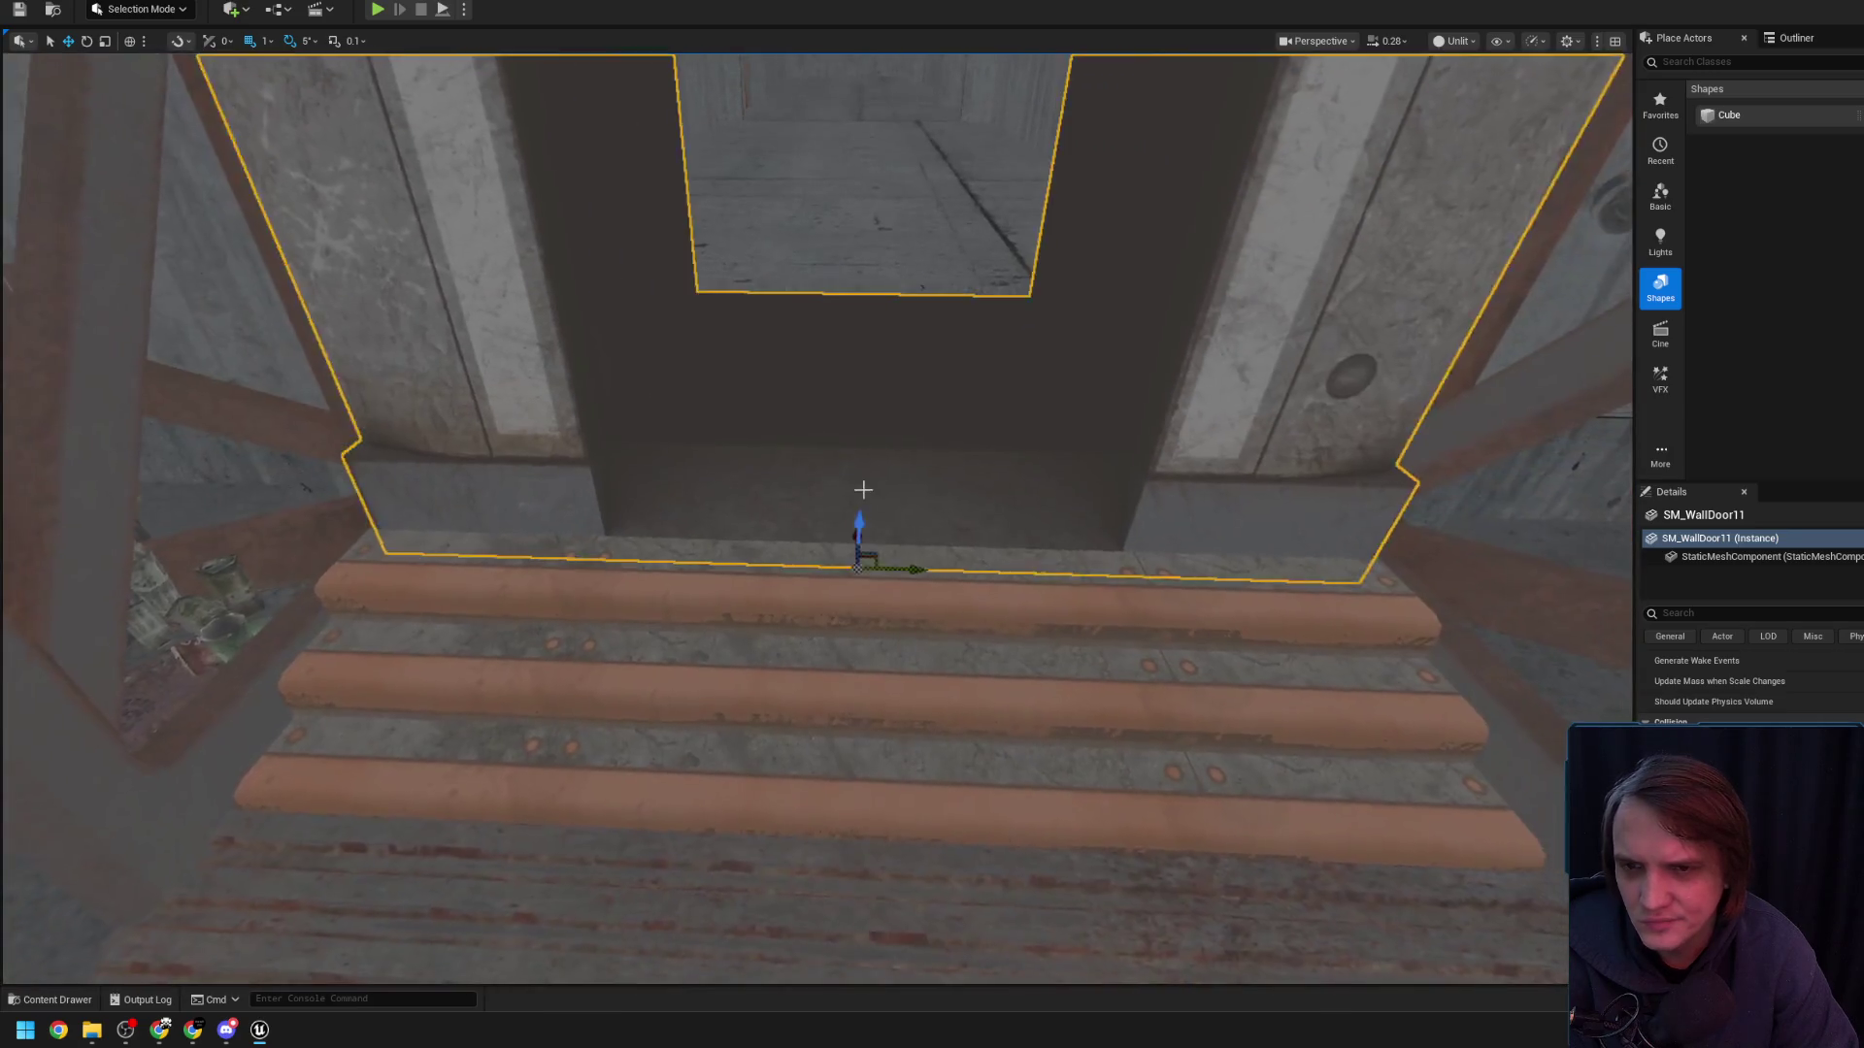
pyautogui.moveTo(863, 510); pyautogui.dragTo(863, 531)
# - Place a new white cube, Cube1675, inside the doorway
pyautogui.click(896, 345)
pyautogui.moveTo(1280, 306)
pyautogui.mouseDown()
pyautogui.moveTo(865, 395)
pyautogui.moveTo(868, 349)
pyautogui.mouseUp()
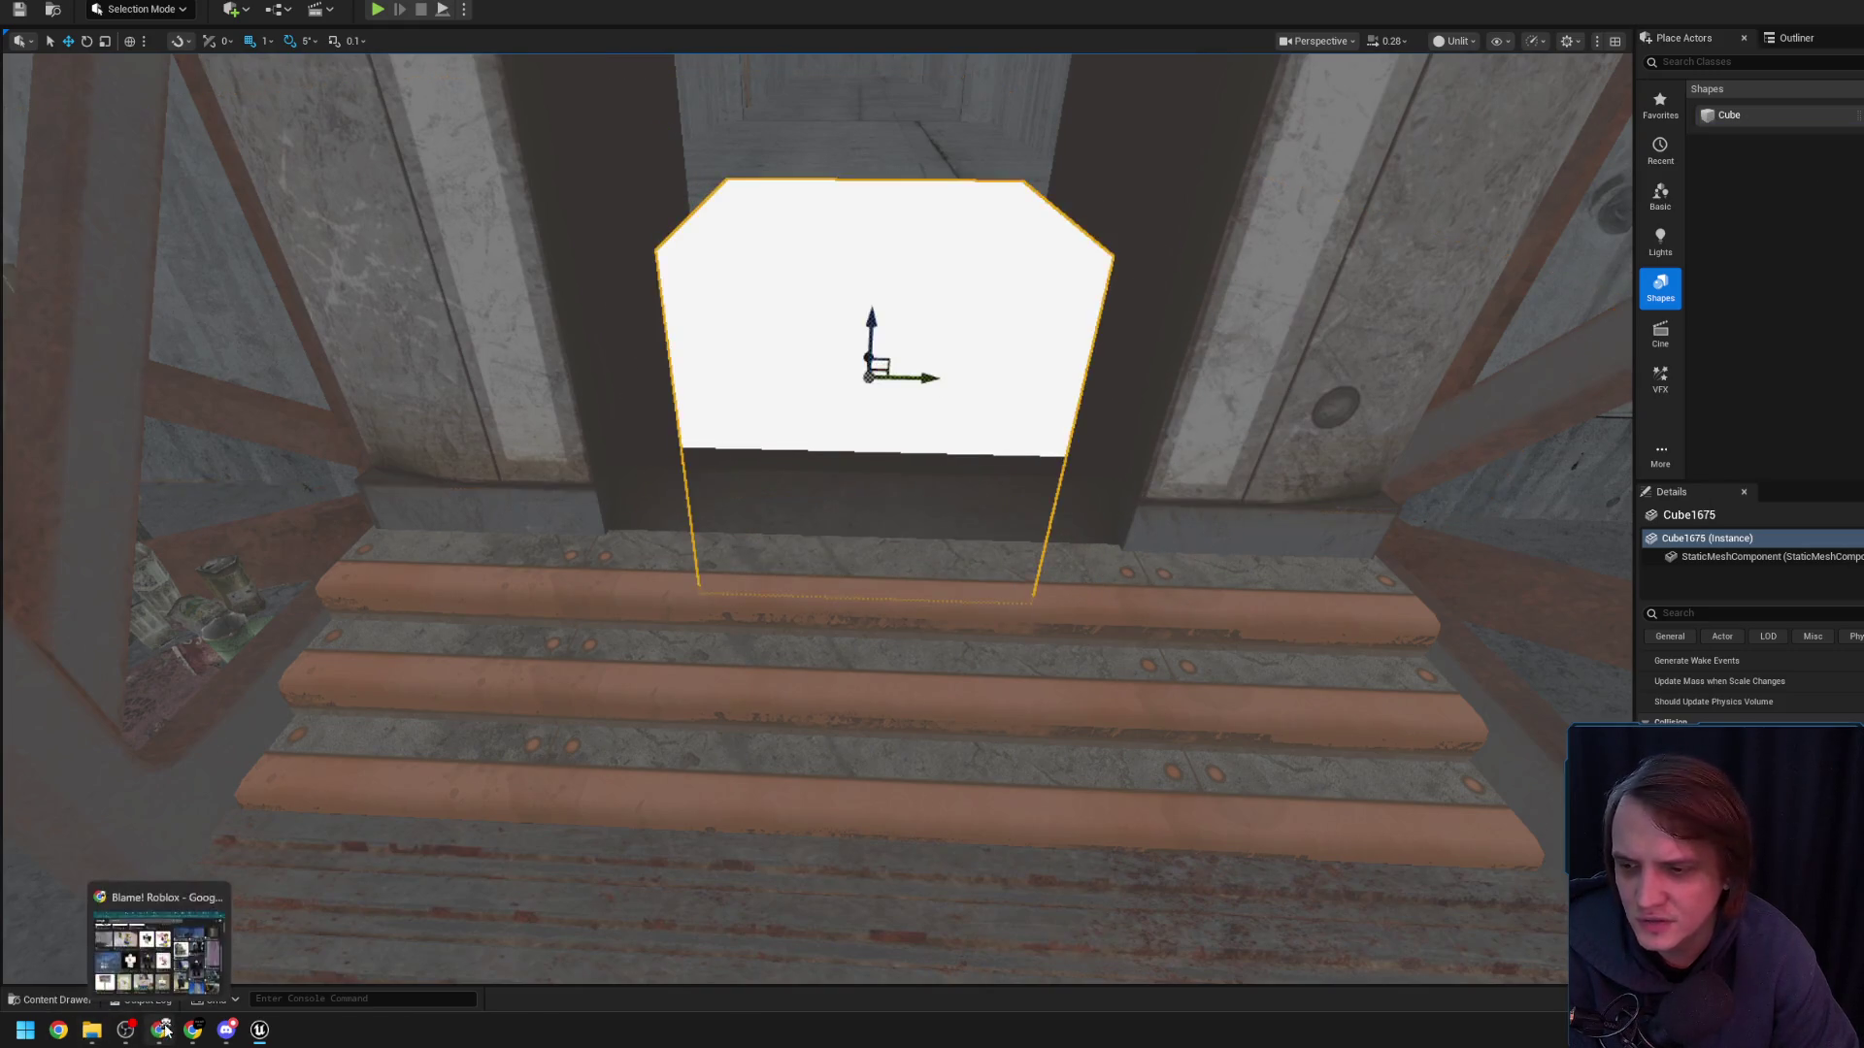
pyautogui.click(163, 1029)
# - Switch to the SILENTO music stream tab and close the Discord window
pyautogui.click(1390, 74)
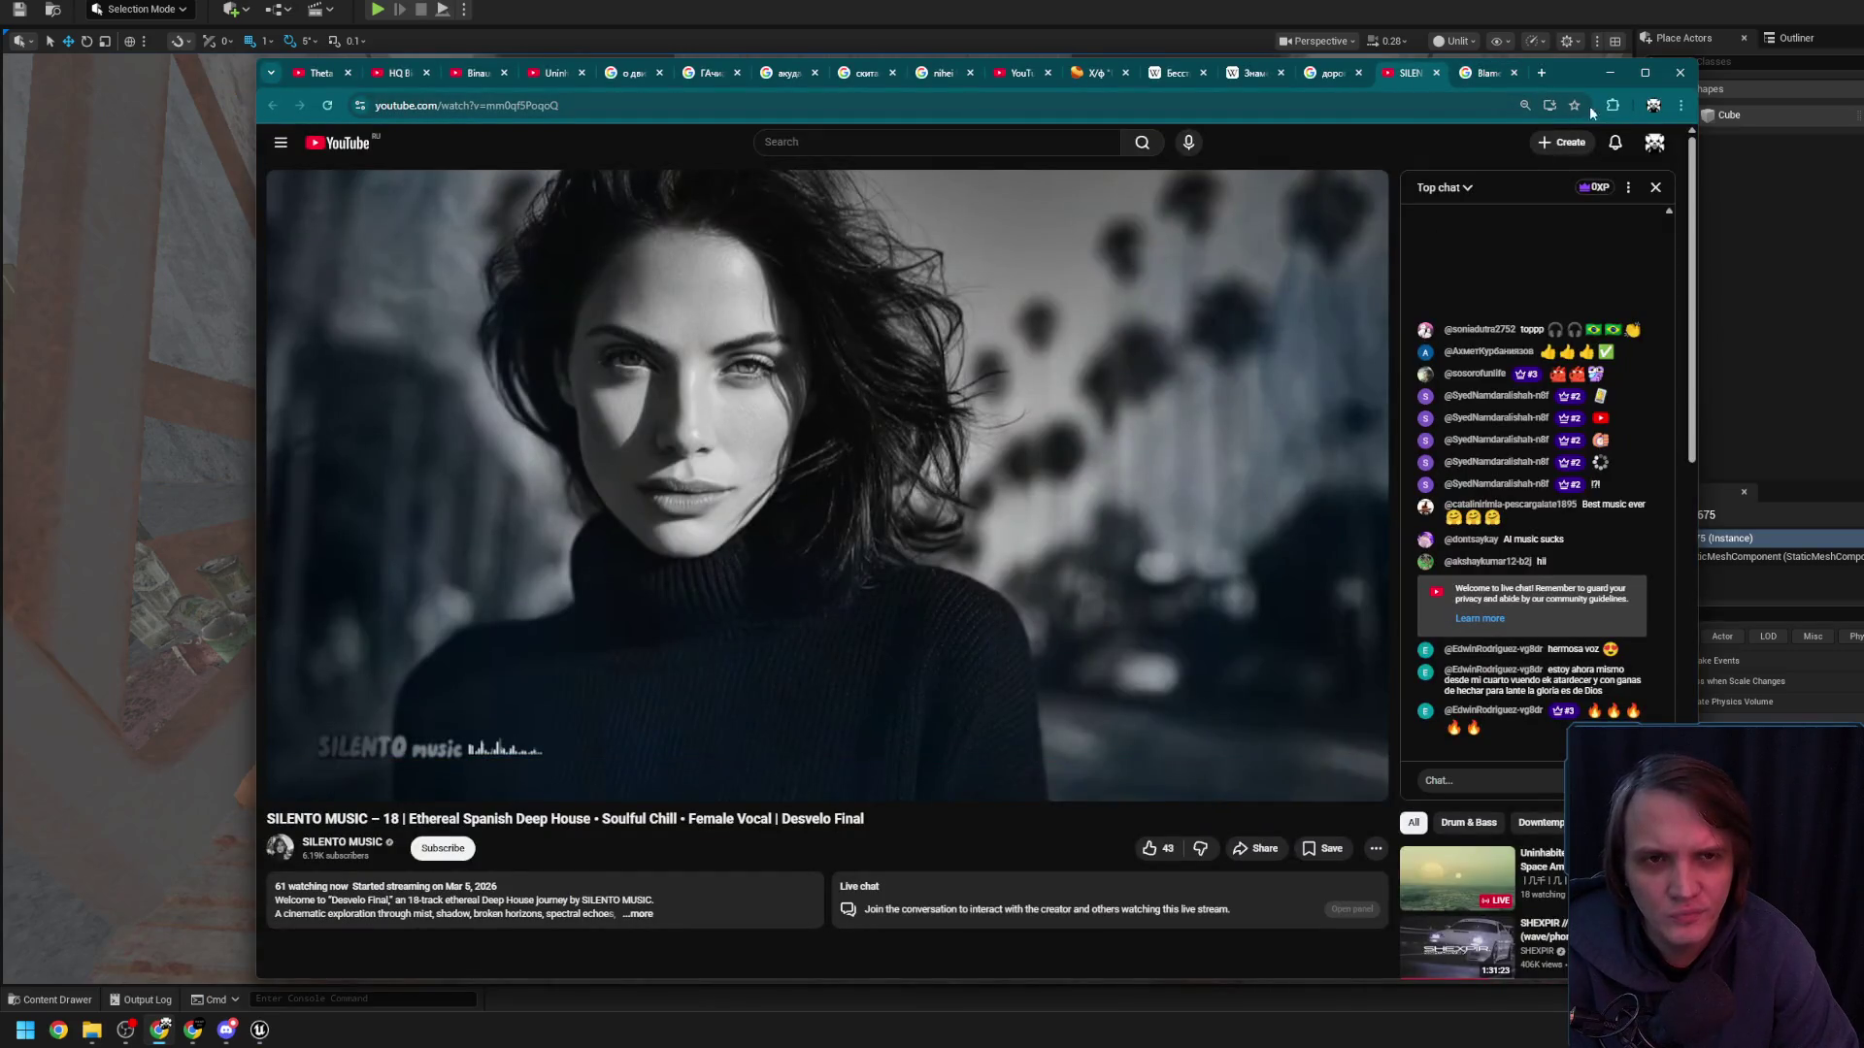
pyautogui.click(229, 1036)
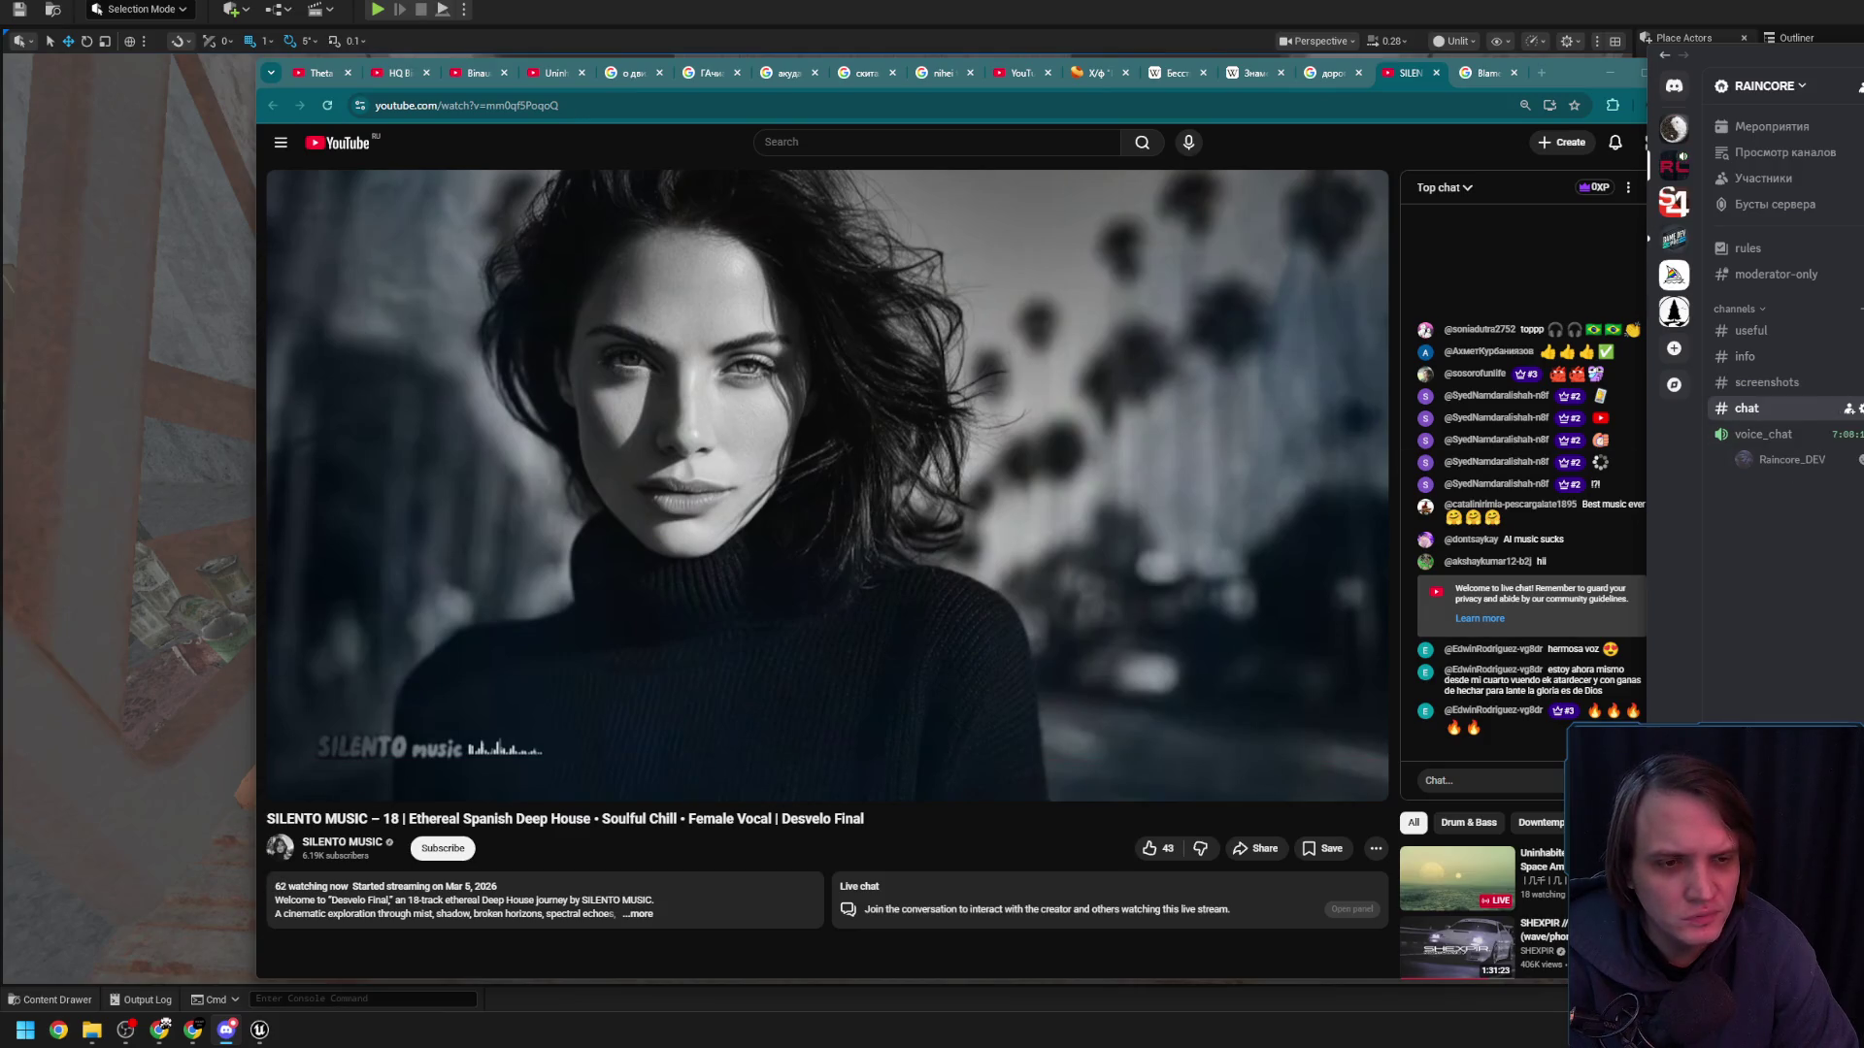
pyautogui.hotkey('alt', 'F4')
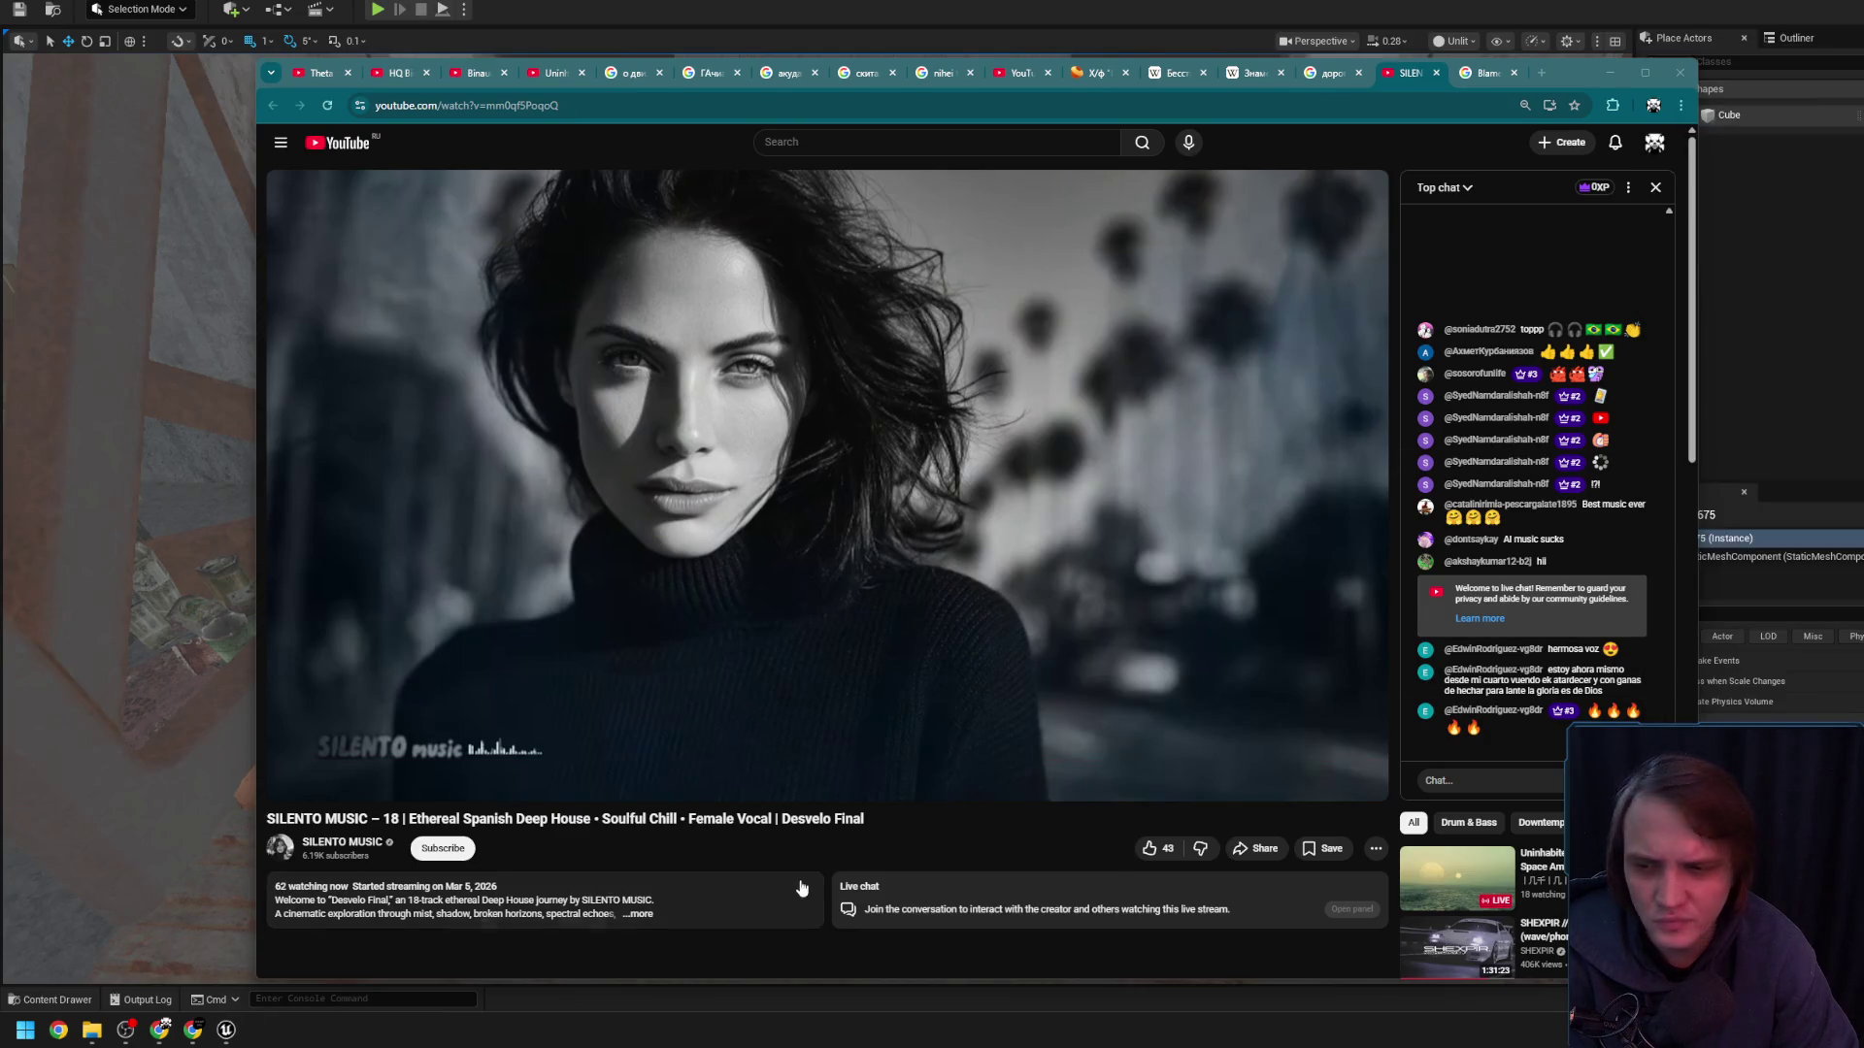
pyautogui.click(130, 1027)
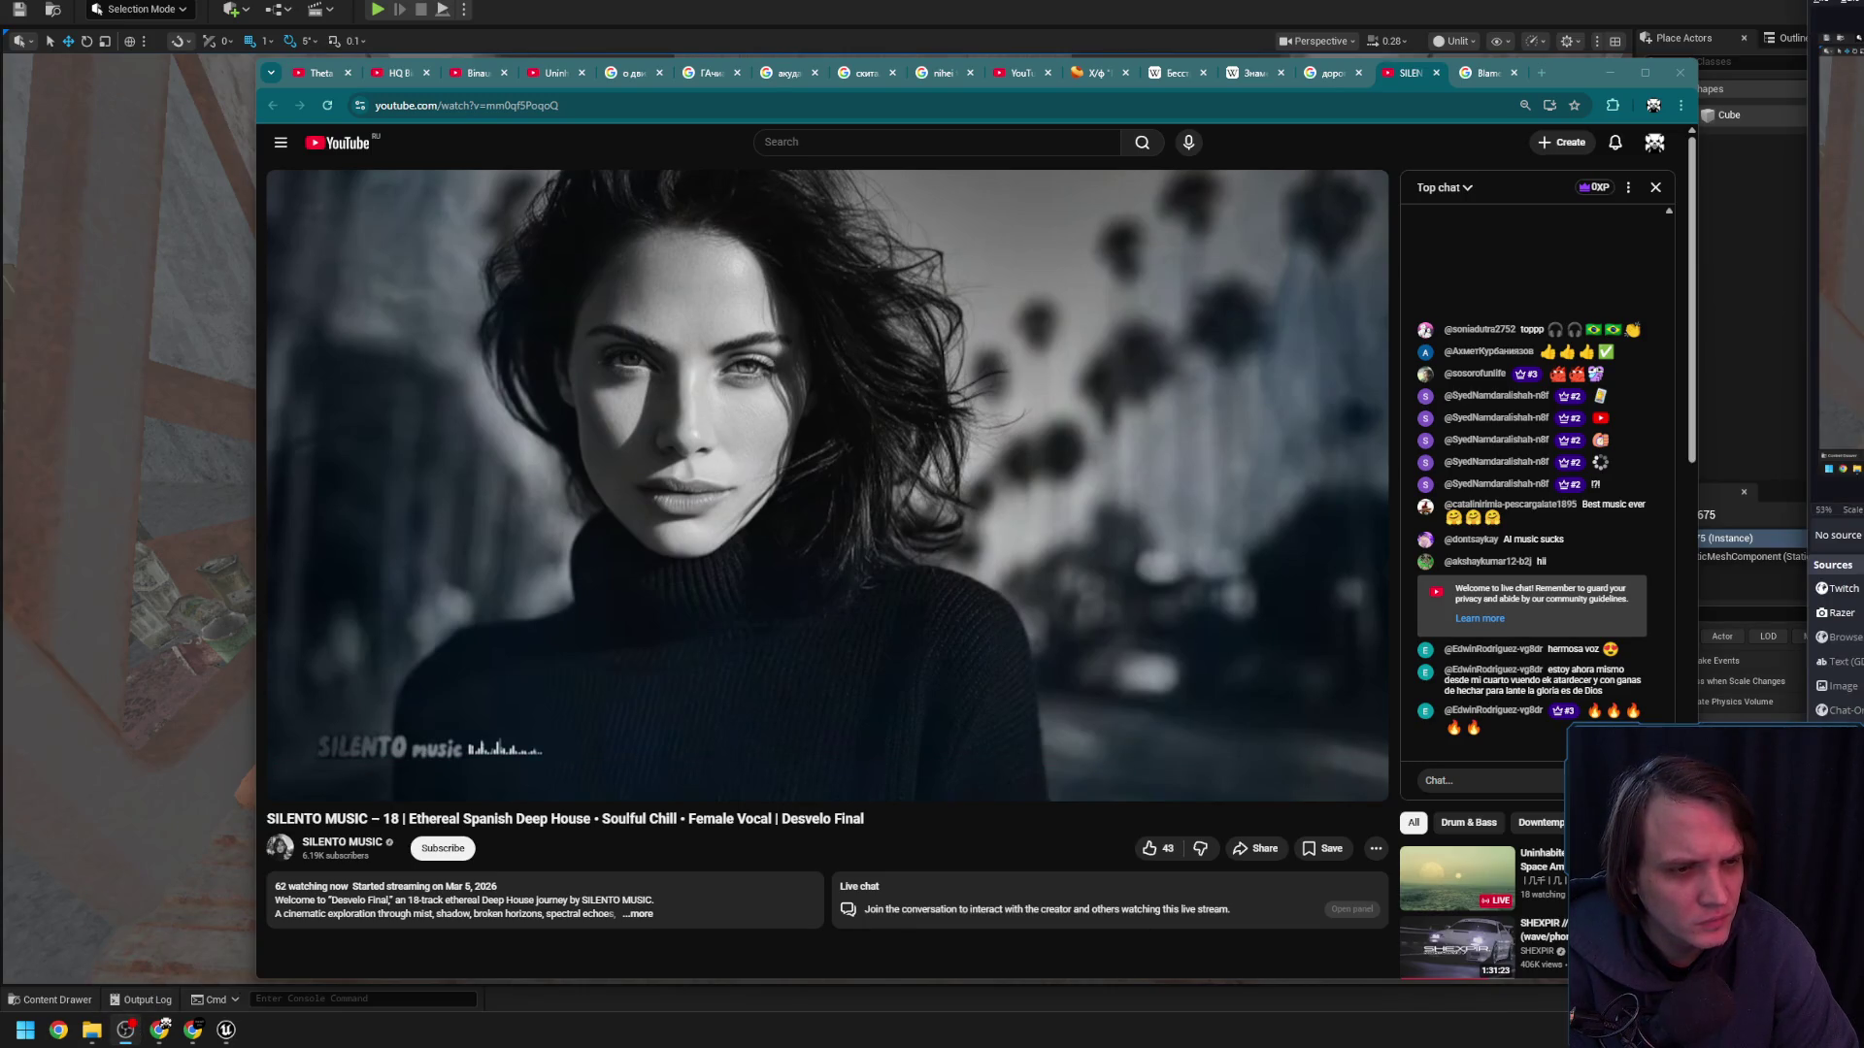
# - Play the SILENTO MUSIC Deep House stream, lower system volume to 8, and return to Unreal
pyautogui.click(820, 486)
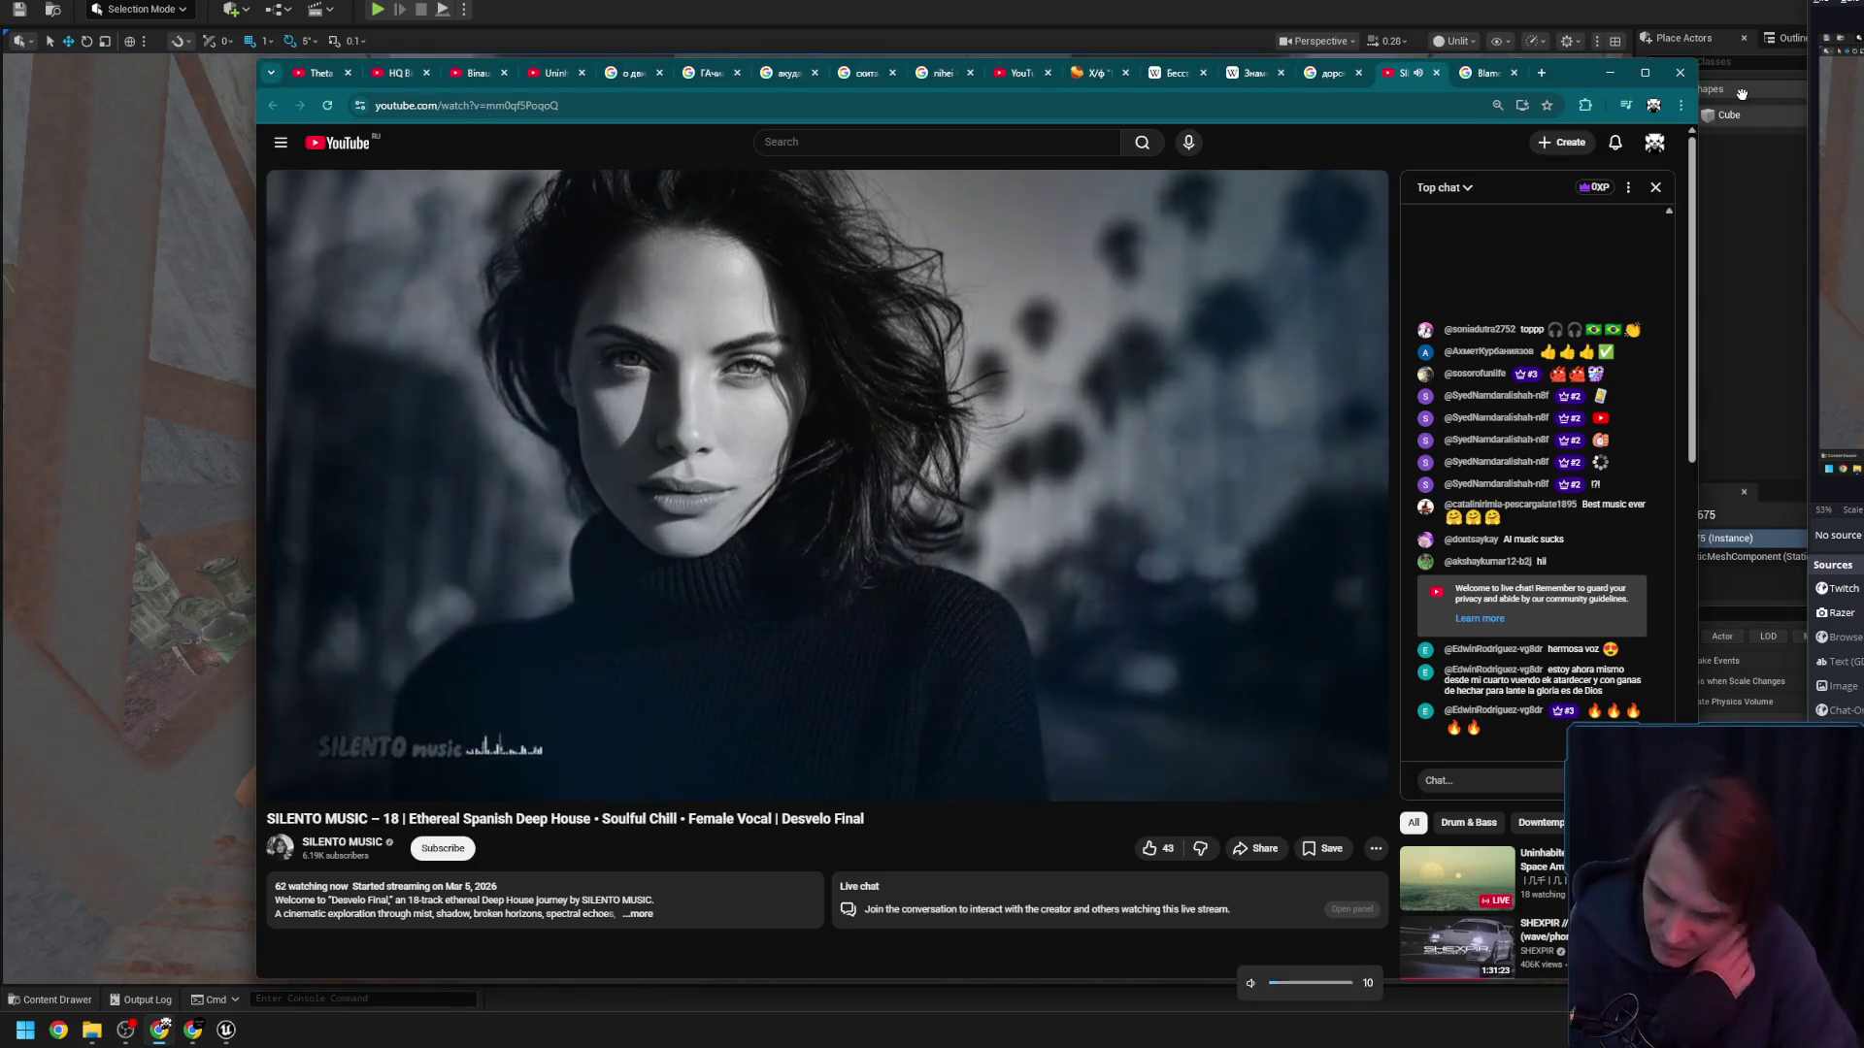
pyautogui.press('XF86AudioLowerVolume')
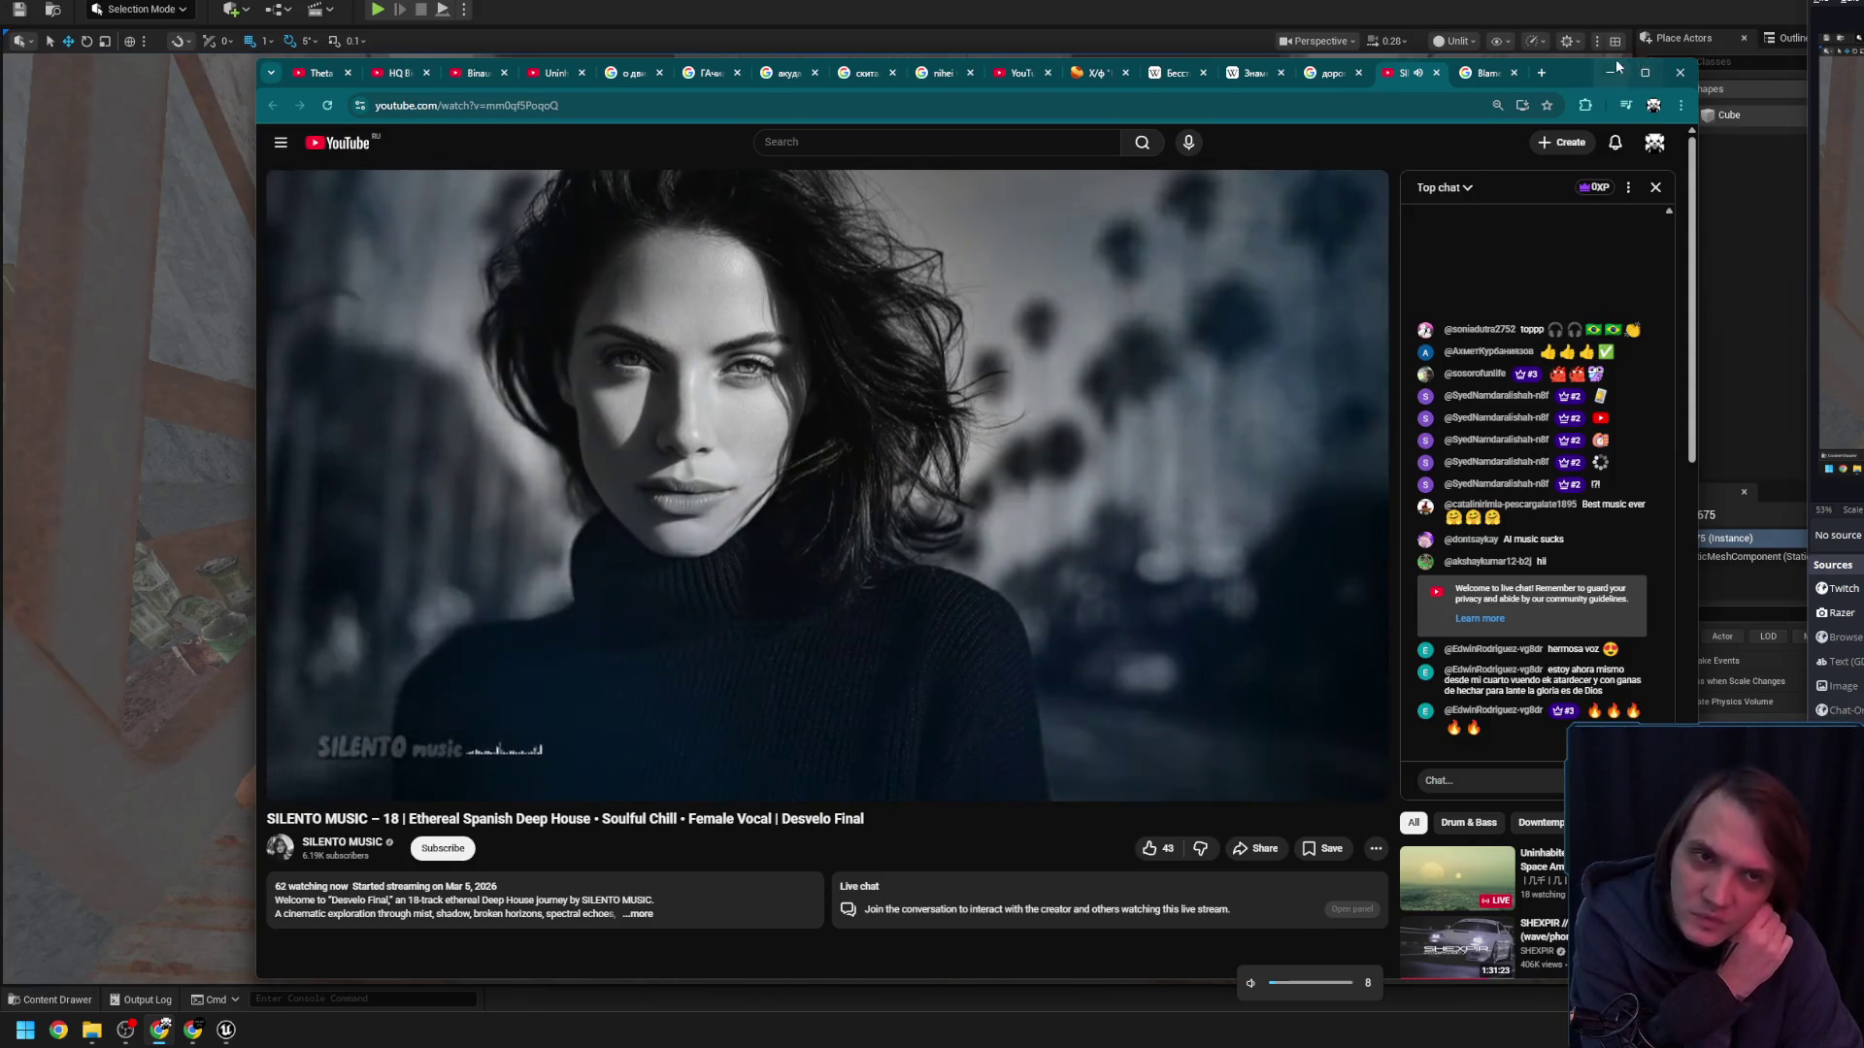
pyautogui.click(1740, 94)
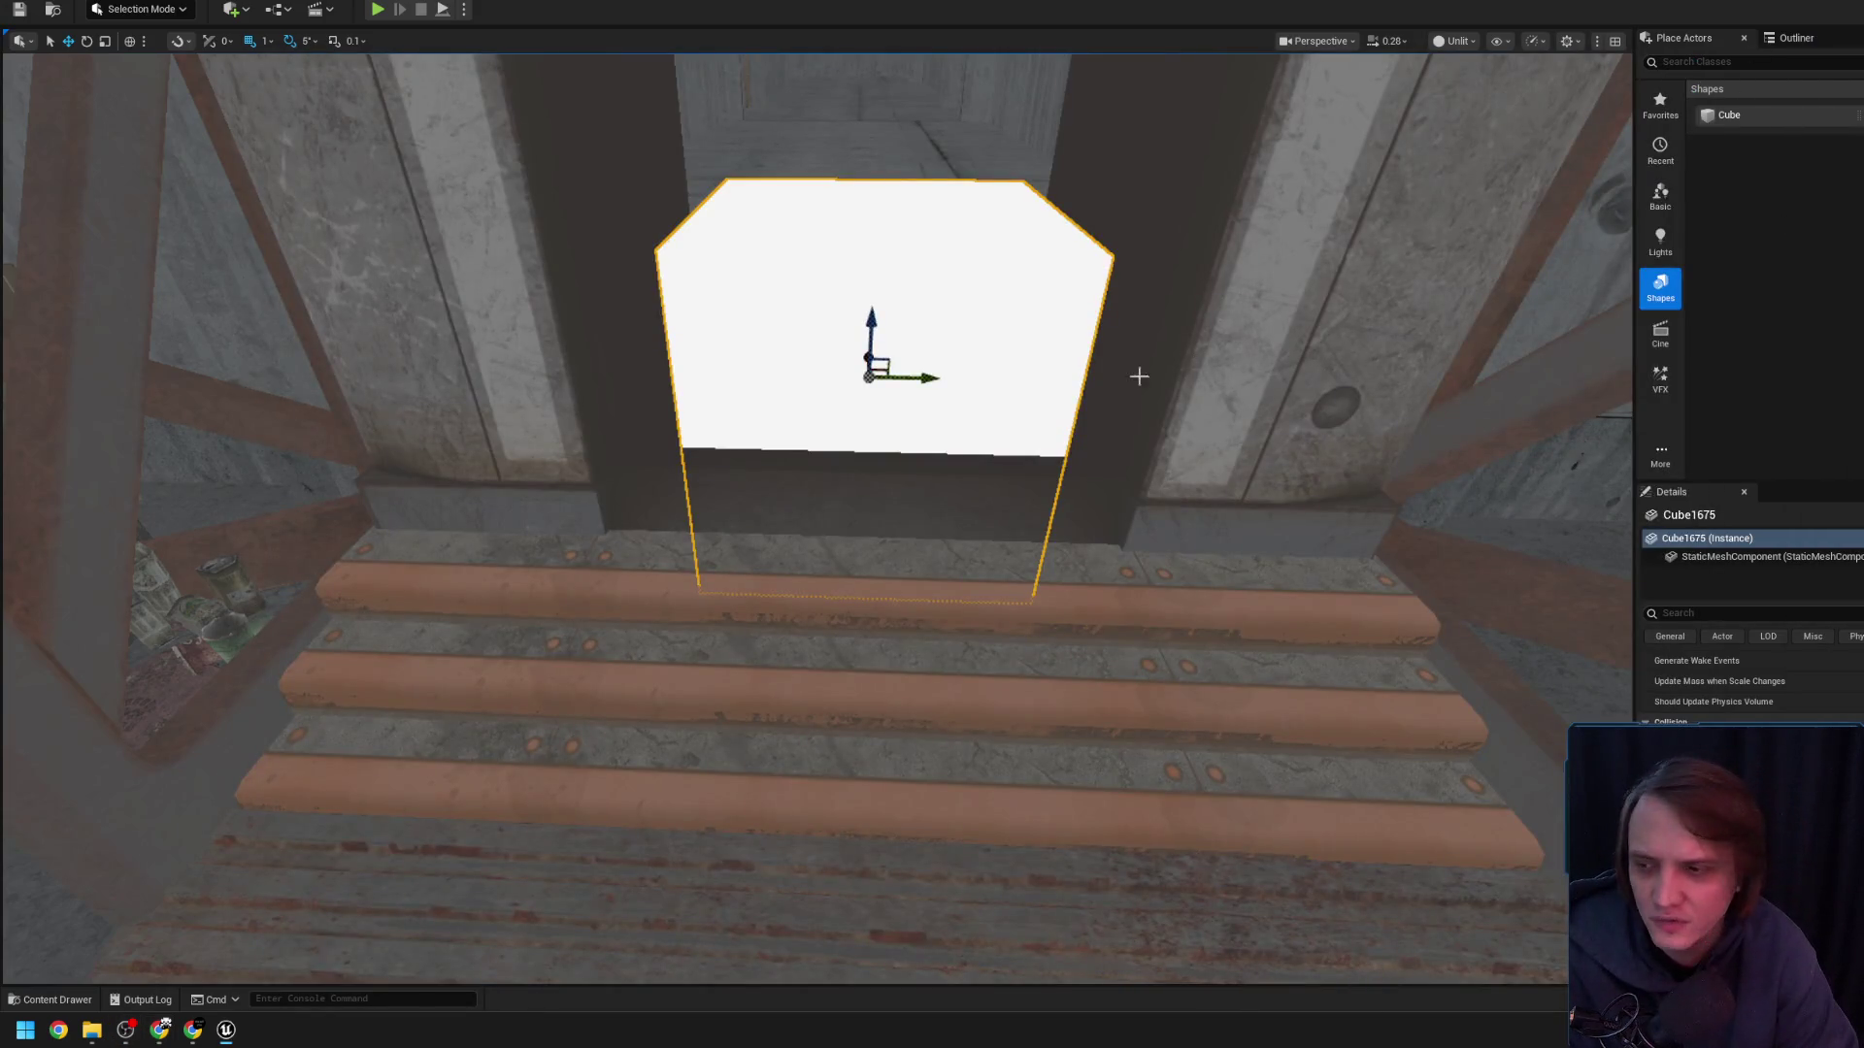
# - Launch Windhawk, confirm the Vertical Taskbar for Windows 11 mod is enabled, then close it
pyautogui.scroll(-3, 1139, 375)
pyautogui.press('super')
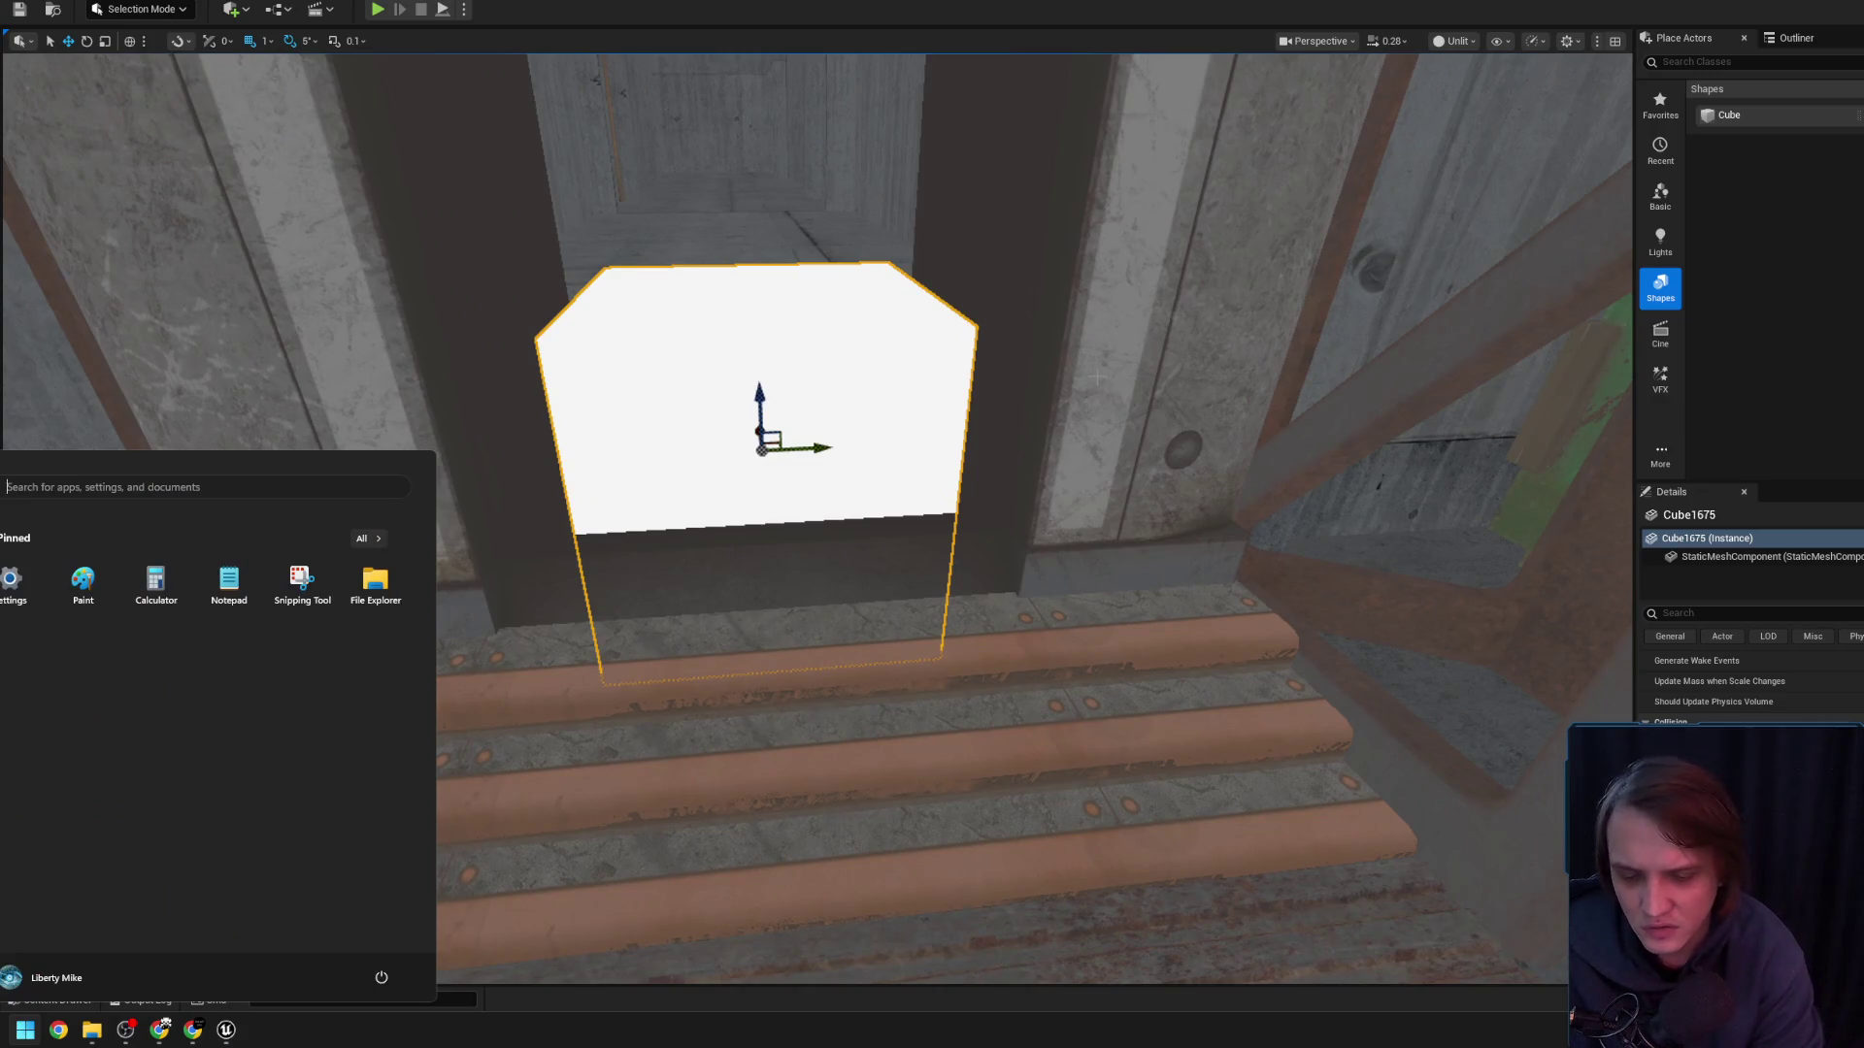
pyautogui.write('w')
pyautogui.press('BackSpace')
pyautogui.press('BackSpace')
pyautogui.write('f')
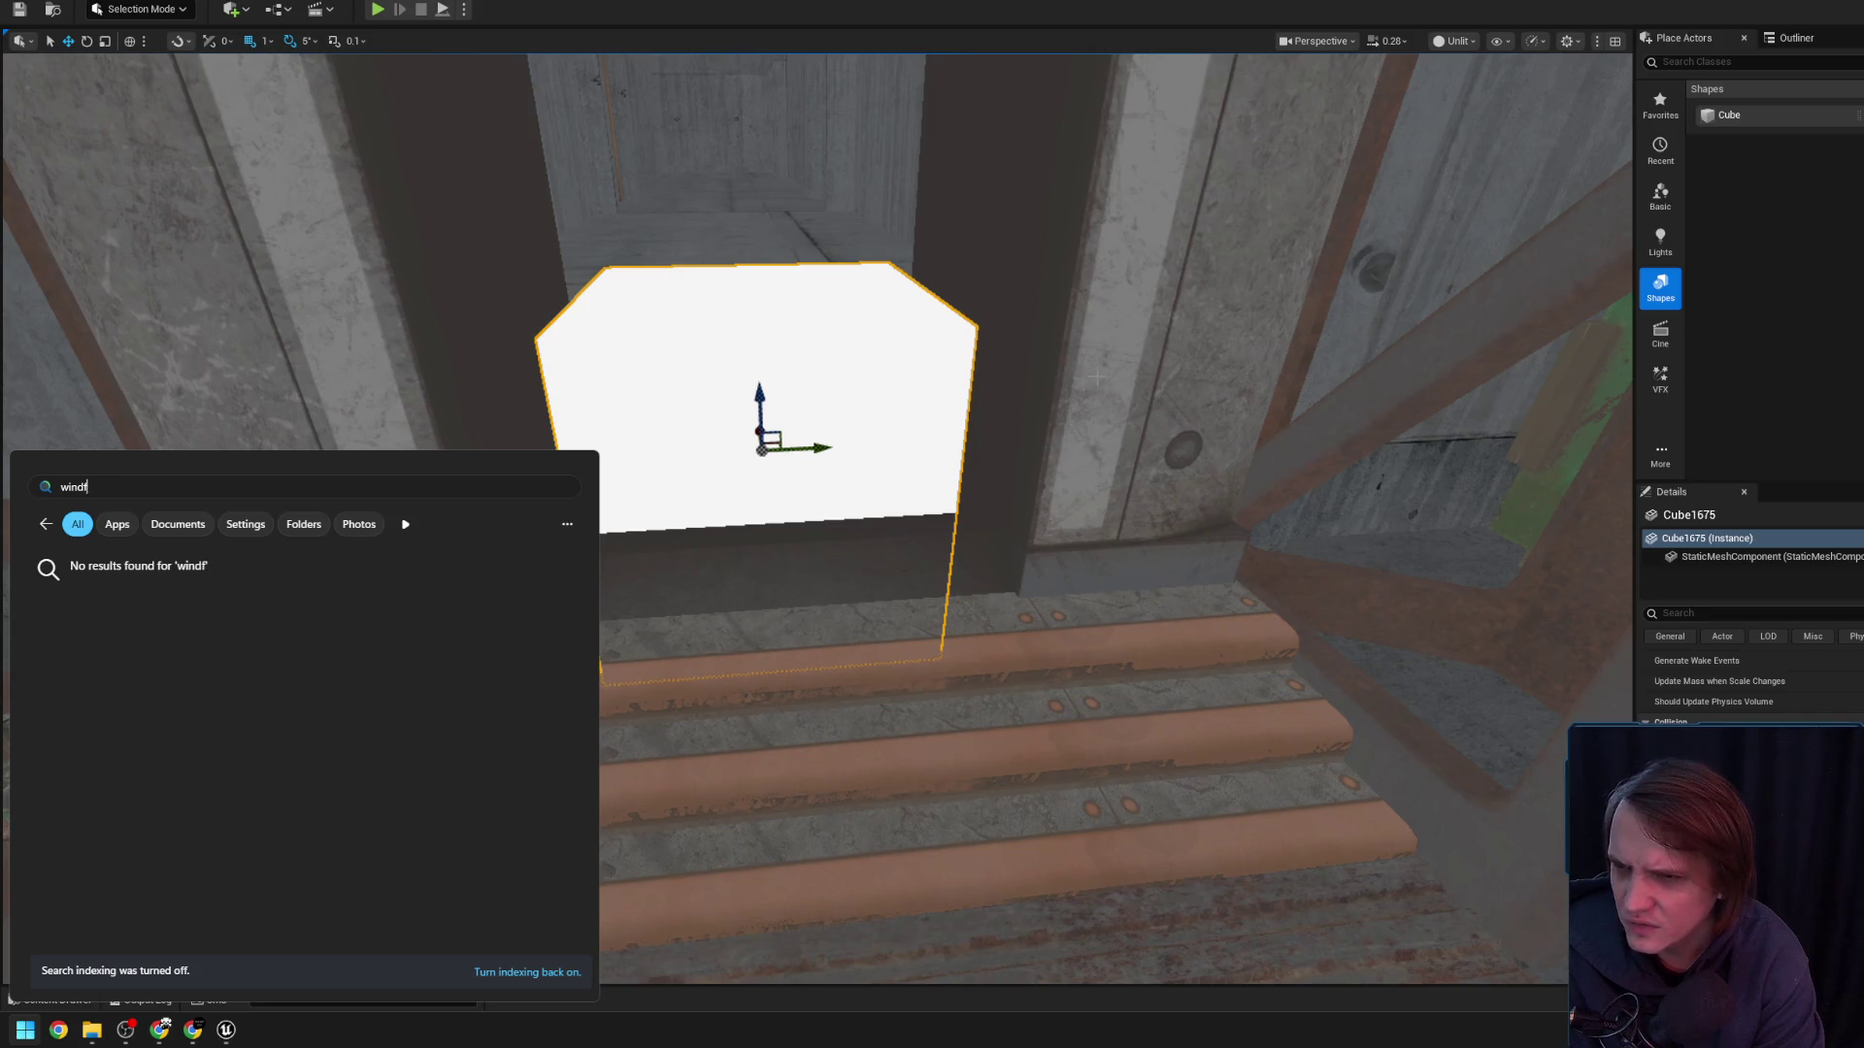
pyautogui.press('BackSpace')
pyautogui.press('Return')
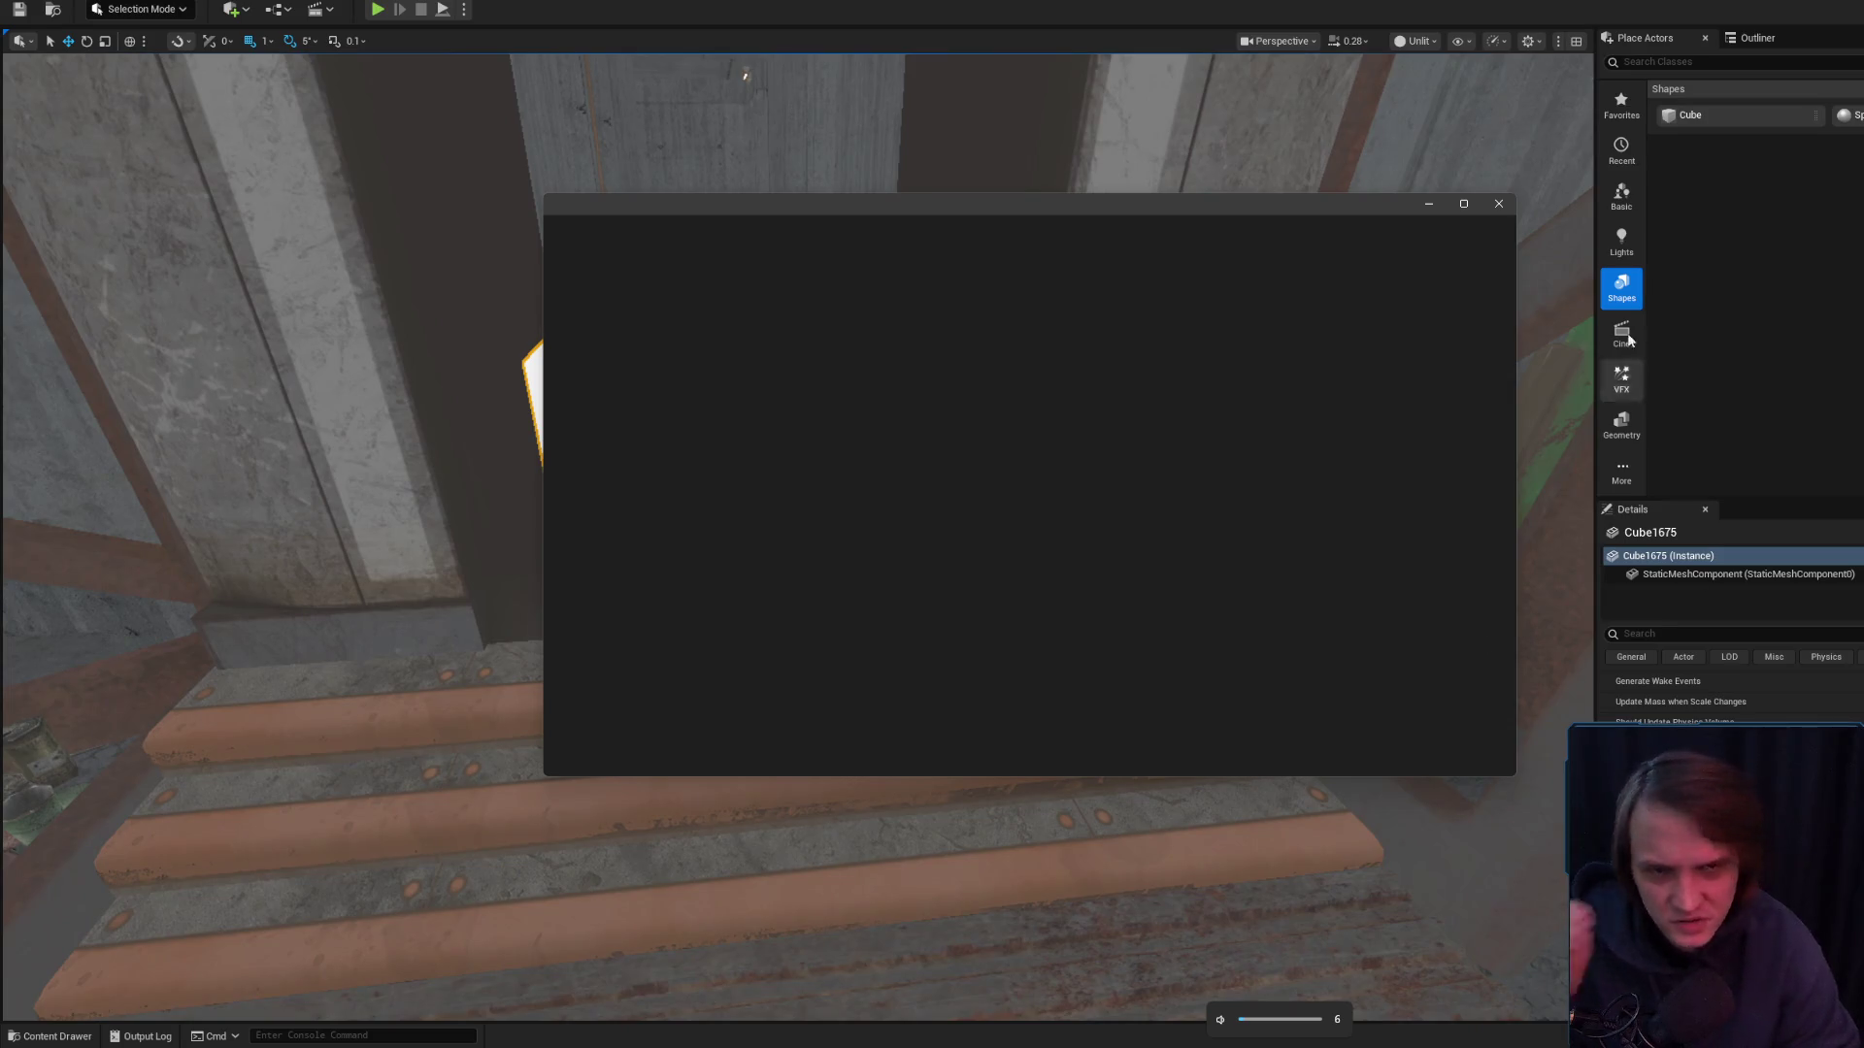
pyautogui.click(1508, 209)
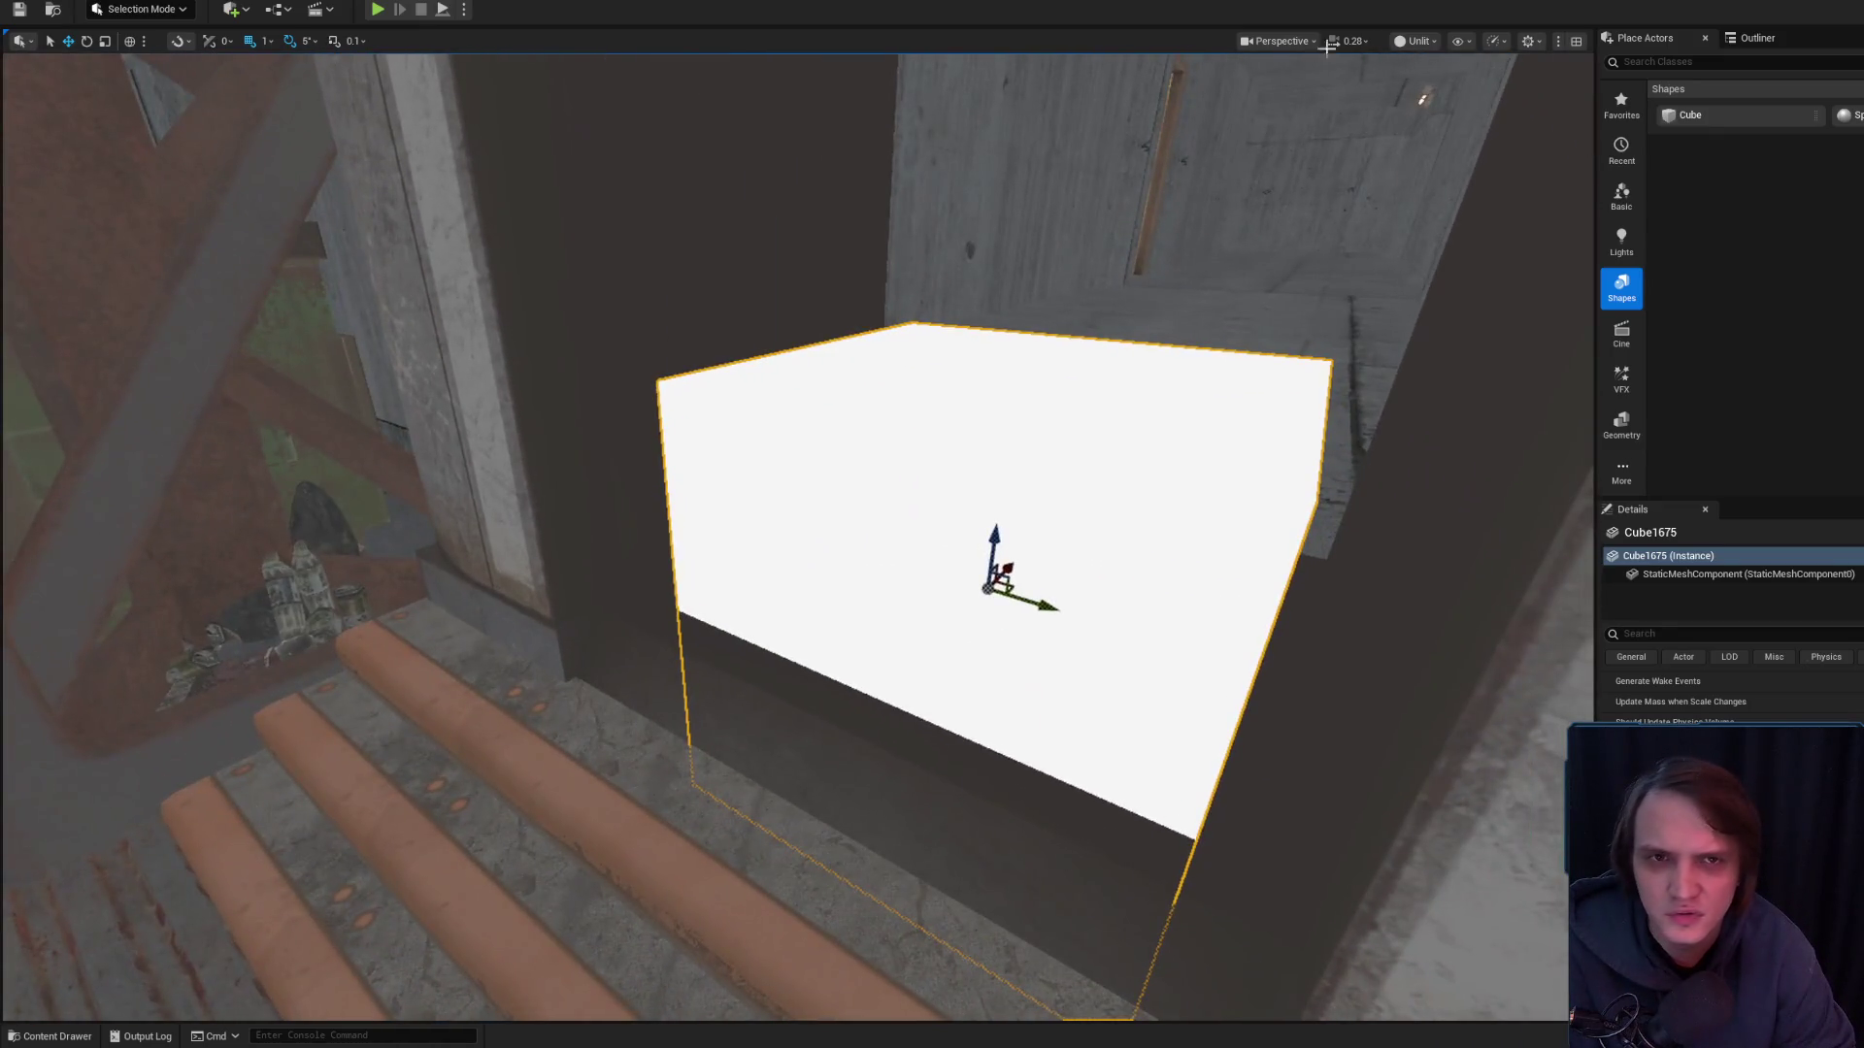
# - Switch the viewport to Lit, rotate Cube1675 10 degrees and flatten it into a thin slab
pyautogui.click(1418, 42)
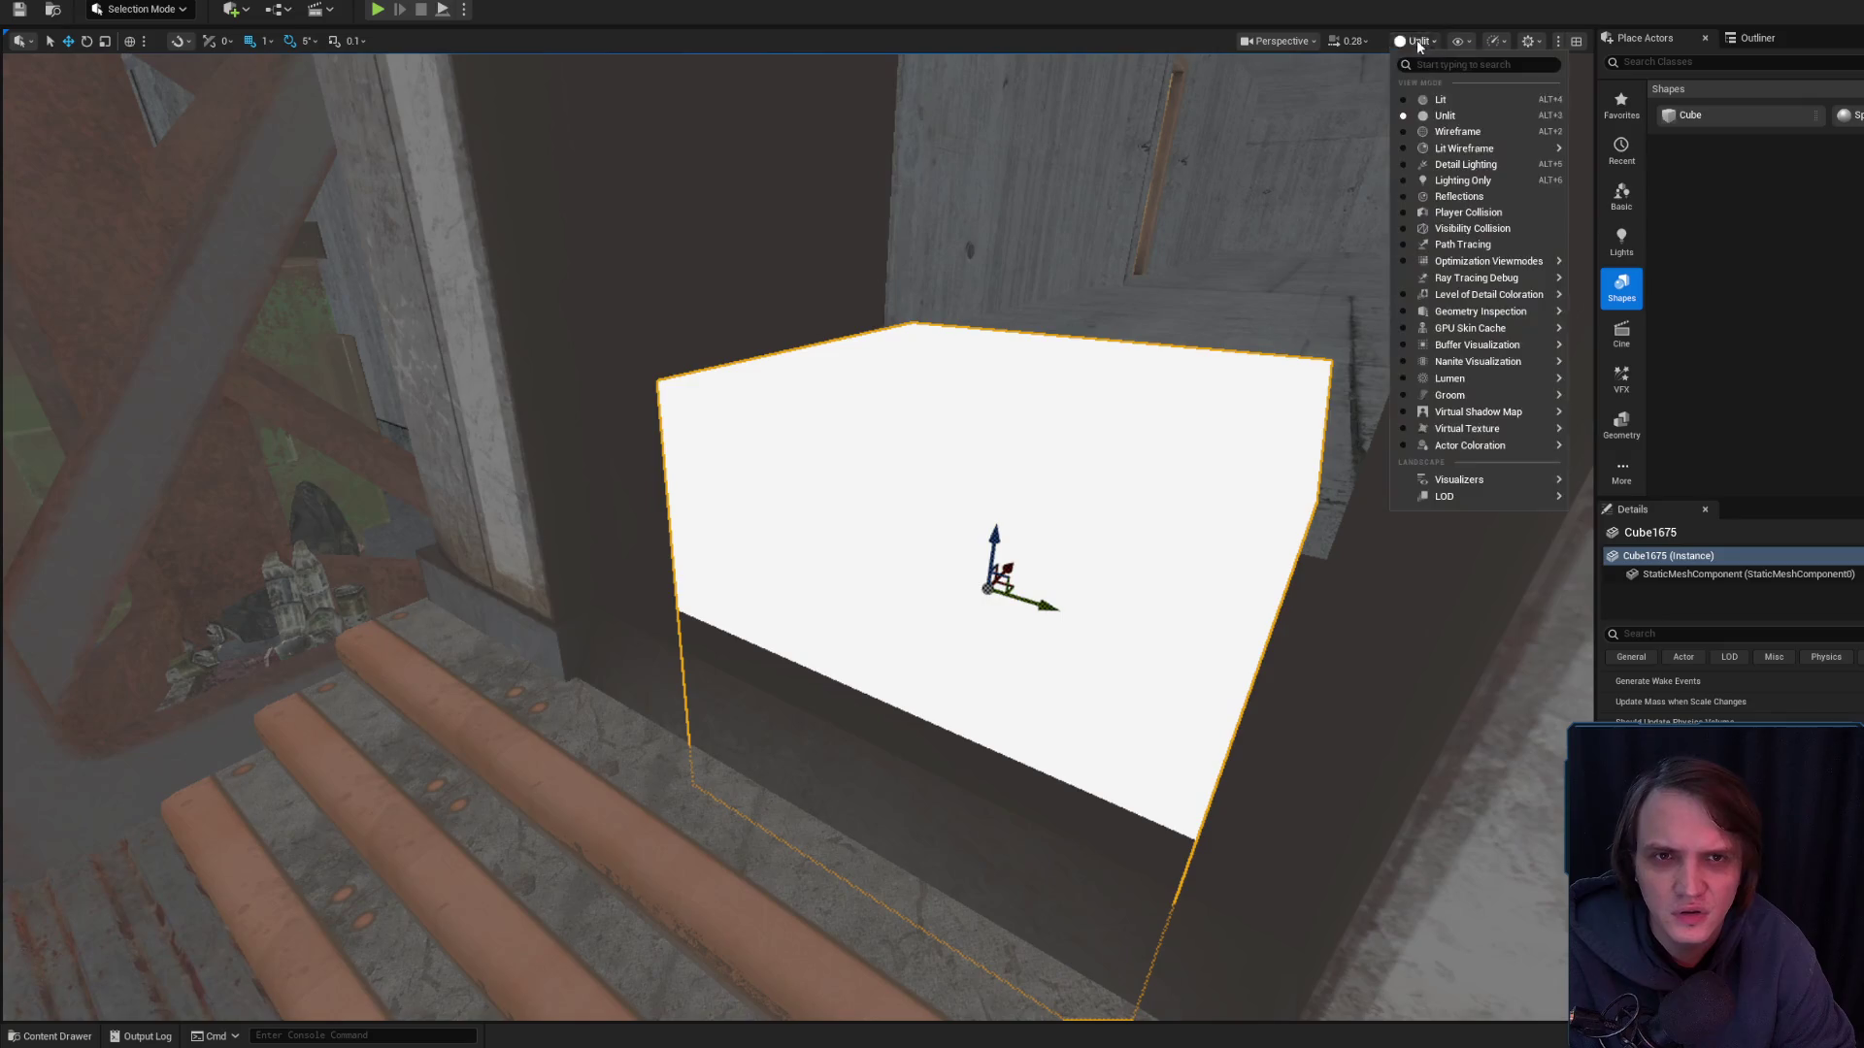
pyautogui.click(1442, 100)
pyautogui.press('e')
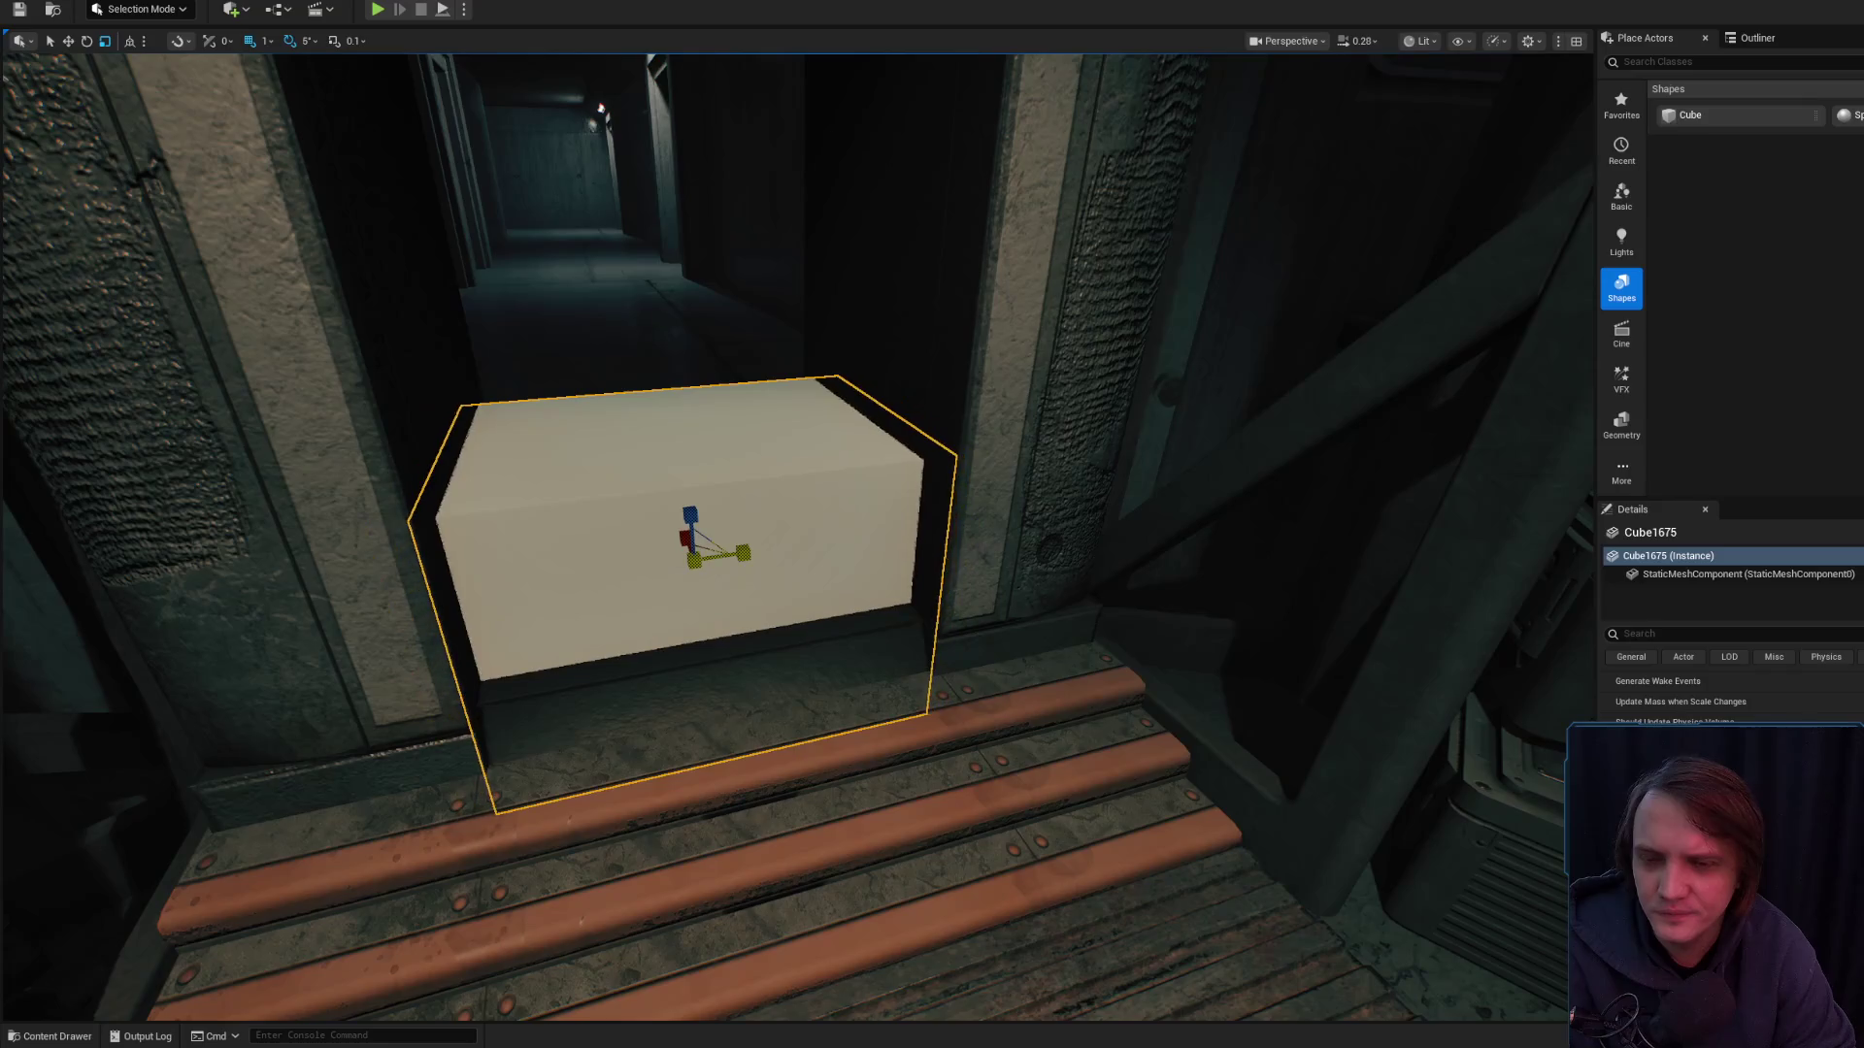
pyautogui.keyDown('alt'); pyautogui.moveTo(748, 530); pyautogui.dragTo(563, 457); pyautogui.keyUp('alt')
pyautogui.press('w')
pyautogui.moveTo(706, 665); pyautogui.dragTo(709, 737)
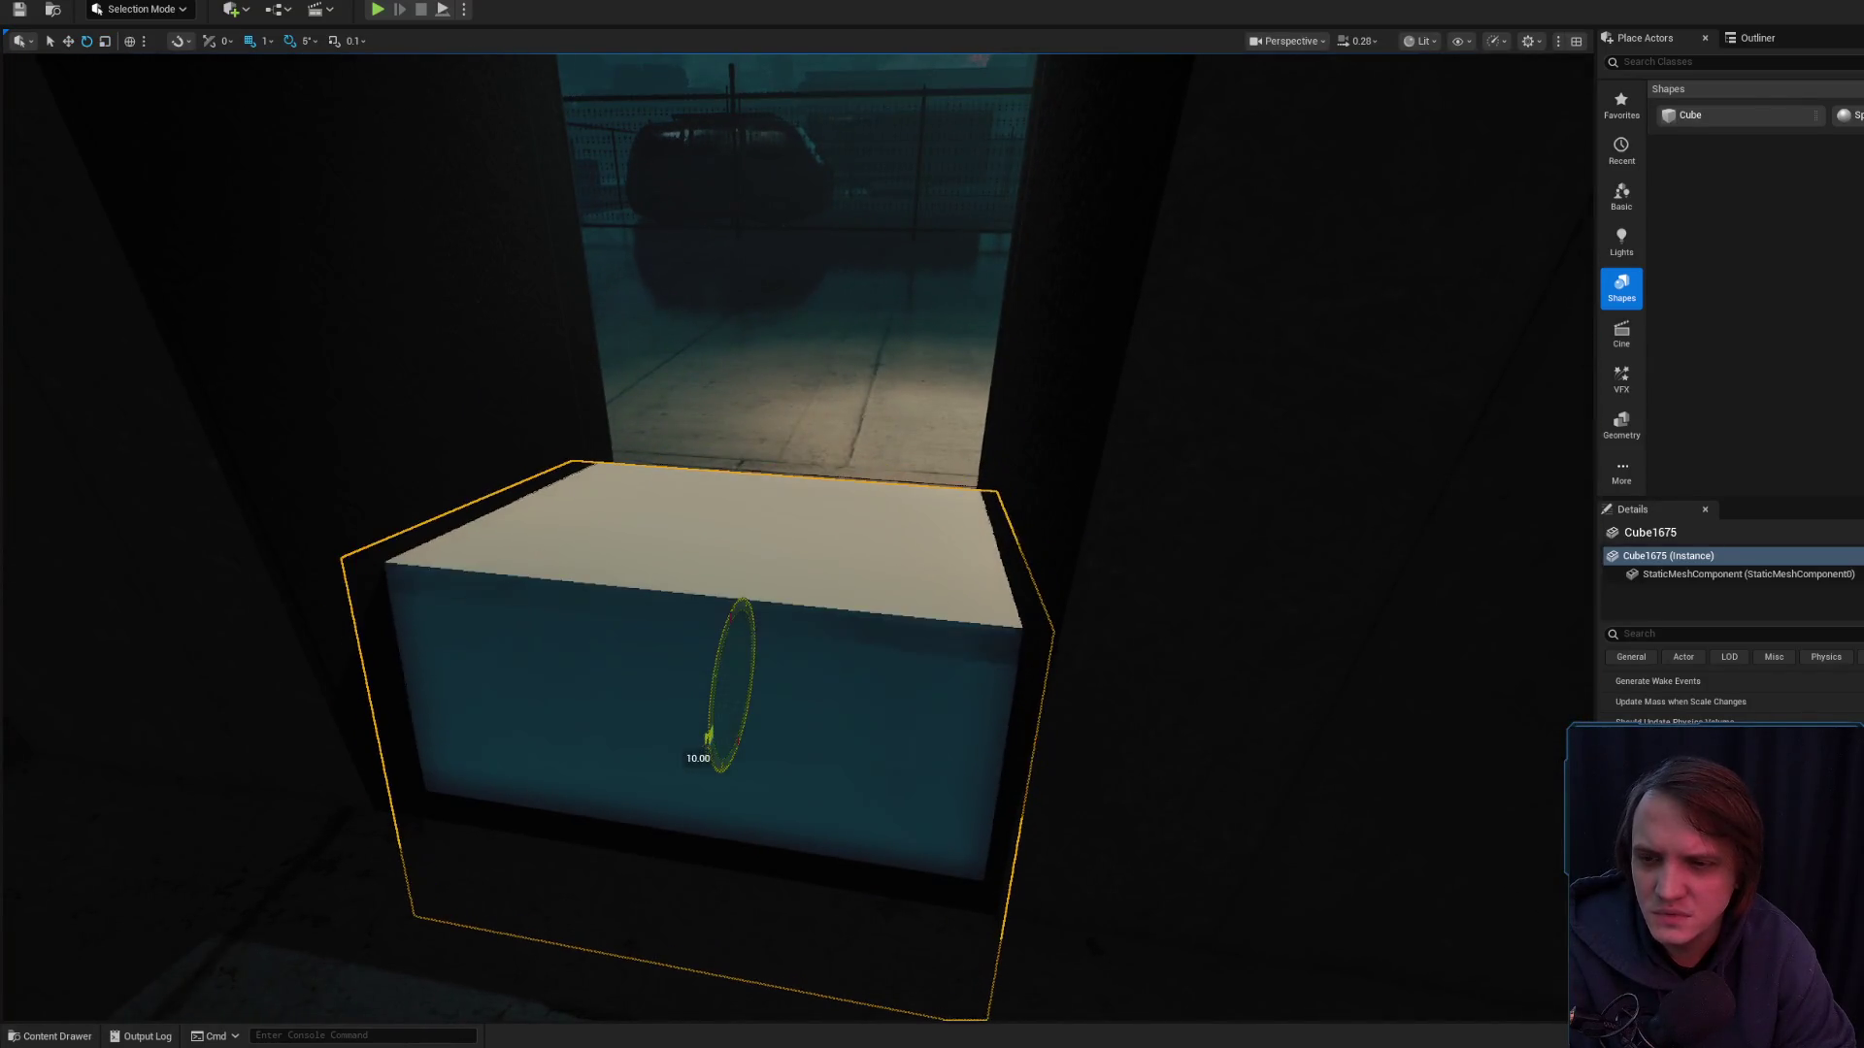
pyautogui.moveTo(734, 637); pyautogui.dragTo(734, 680)
# - Position the Cube1675 slab across the SM_WallDoor11 doorway threshold
pyautogui.press('w')
pyautogui.moveTo(771, 536)
pyautogui.mouseDown()
pyautogui.moveTo(709, 485)
pyautogui.moveTo(996, 499)
pyautogui.moveTo(1087, 529)
pyautogui.moveTo(1032, 550)
pyautogui.mouseUp()
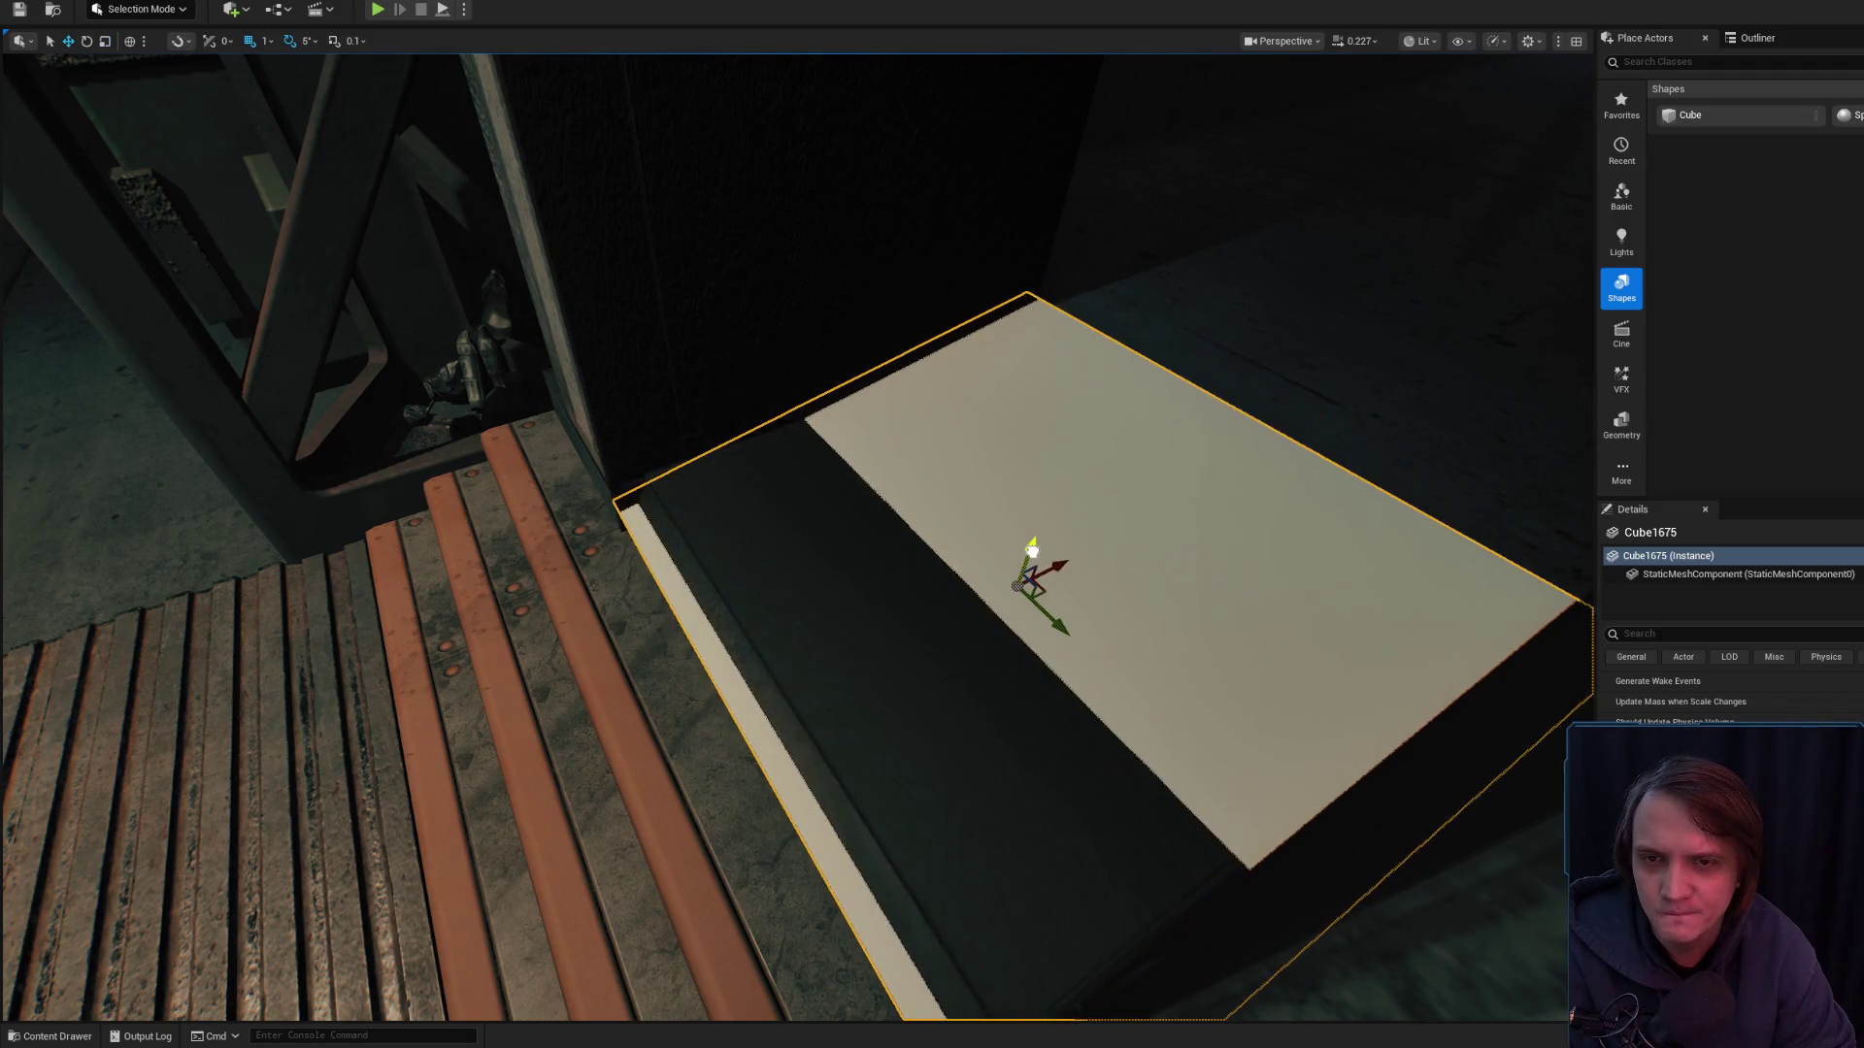
pyautogui.click(768, 704)
pyautogui.moveTo(769, 704); pyautogui.dragTo(769, 704)
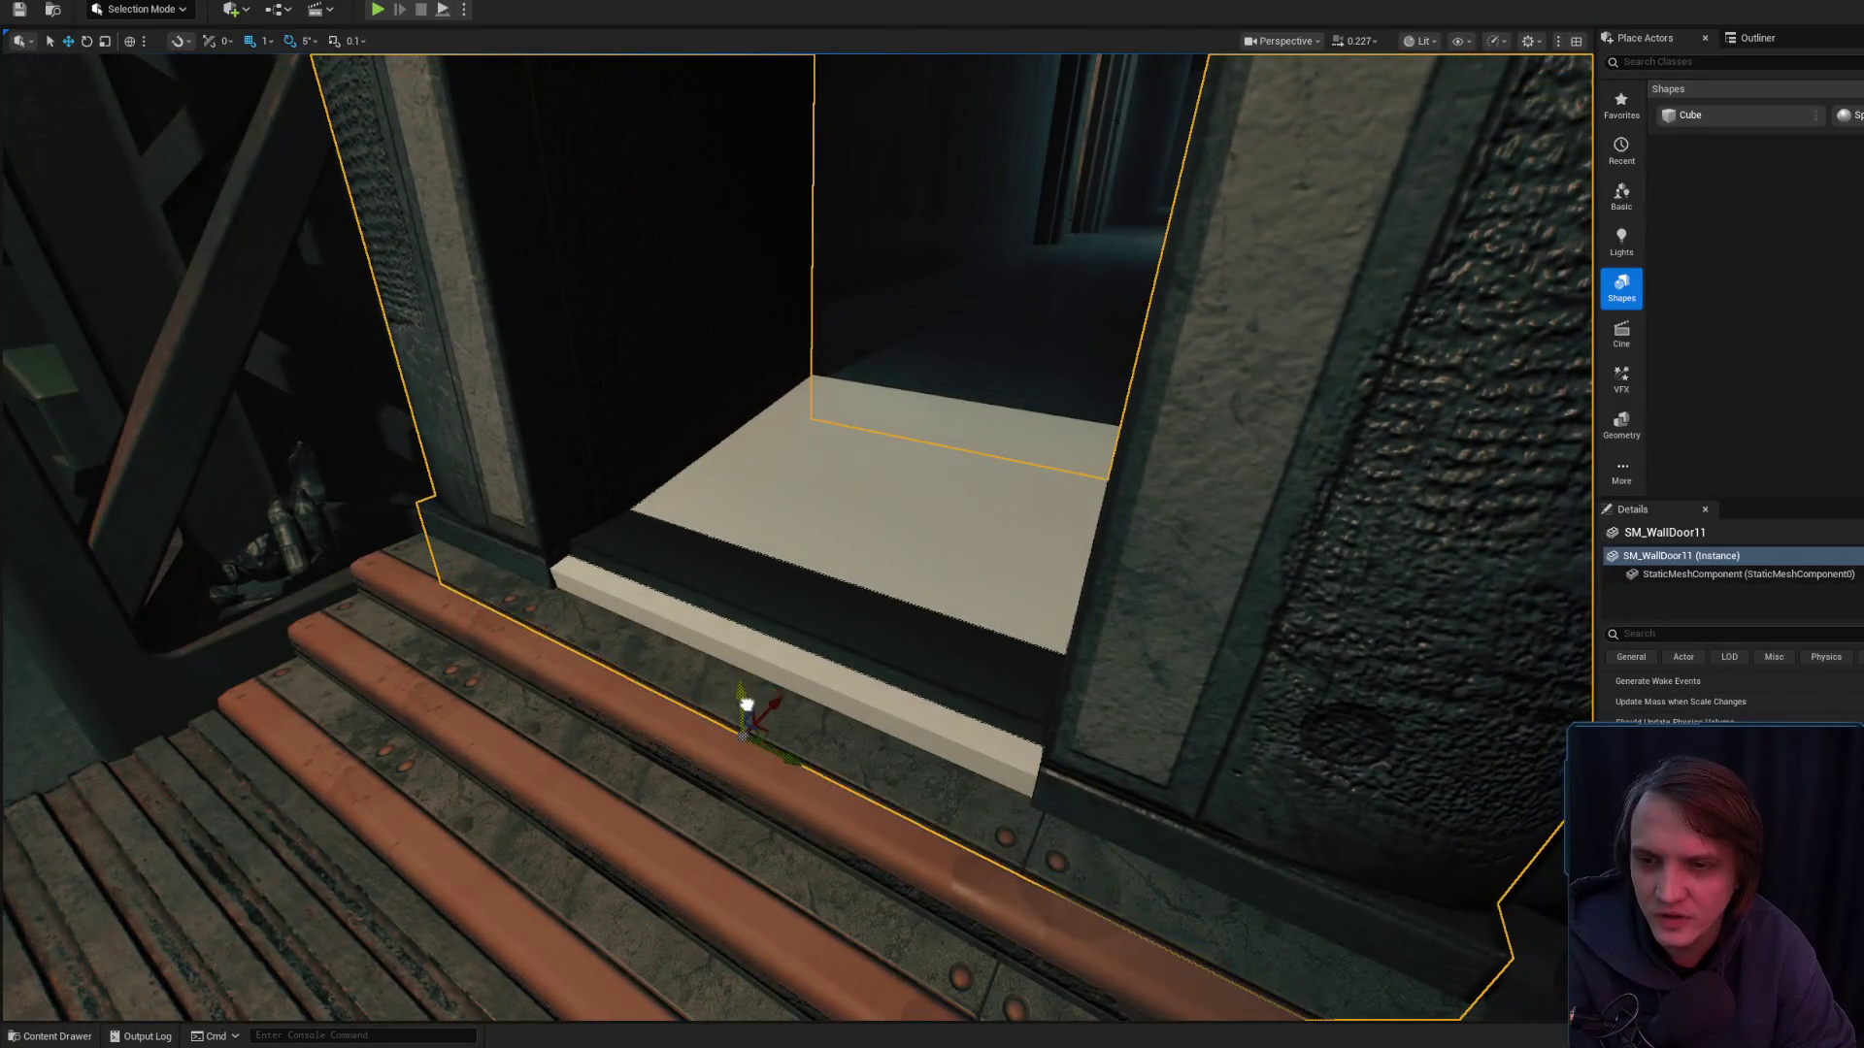
pyautogui.moveTo(835, 527); pyautogui.dragTo(835, 527)
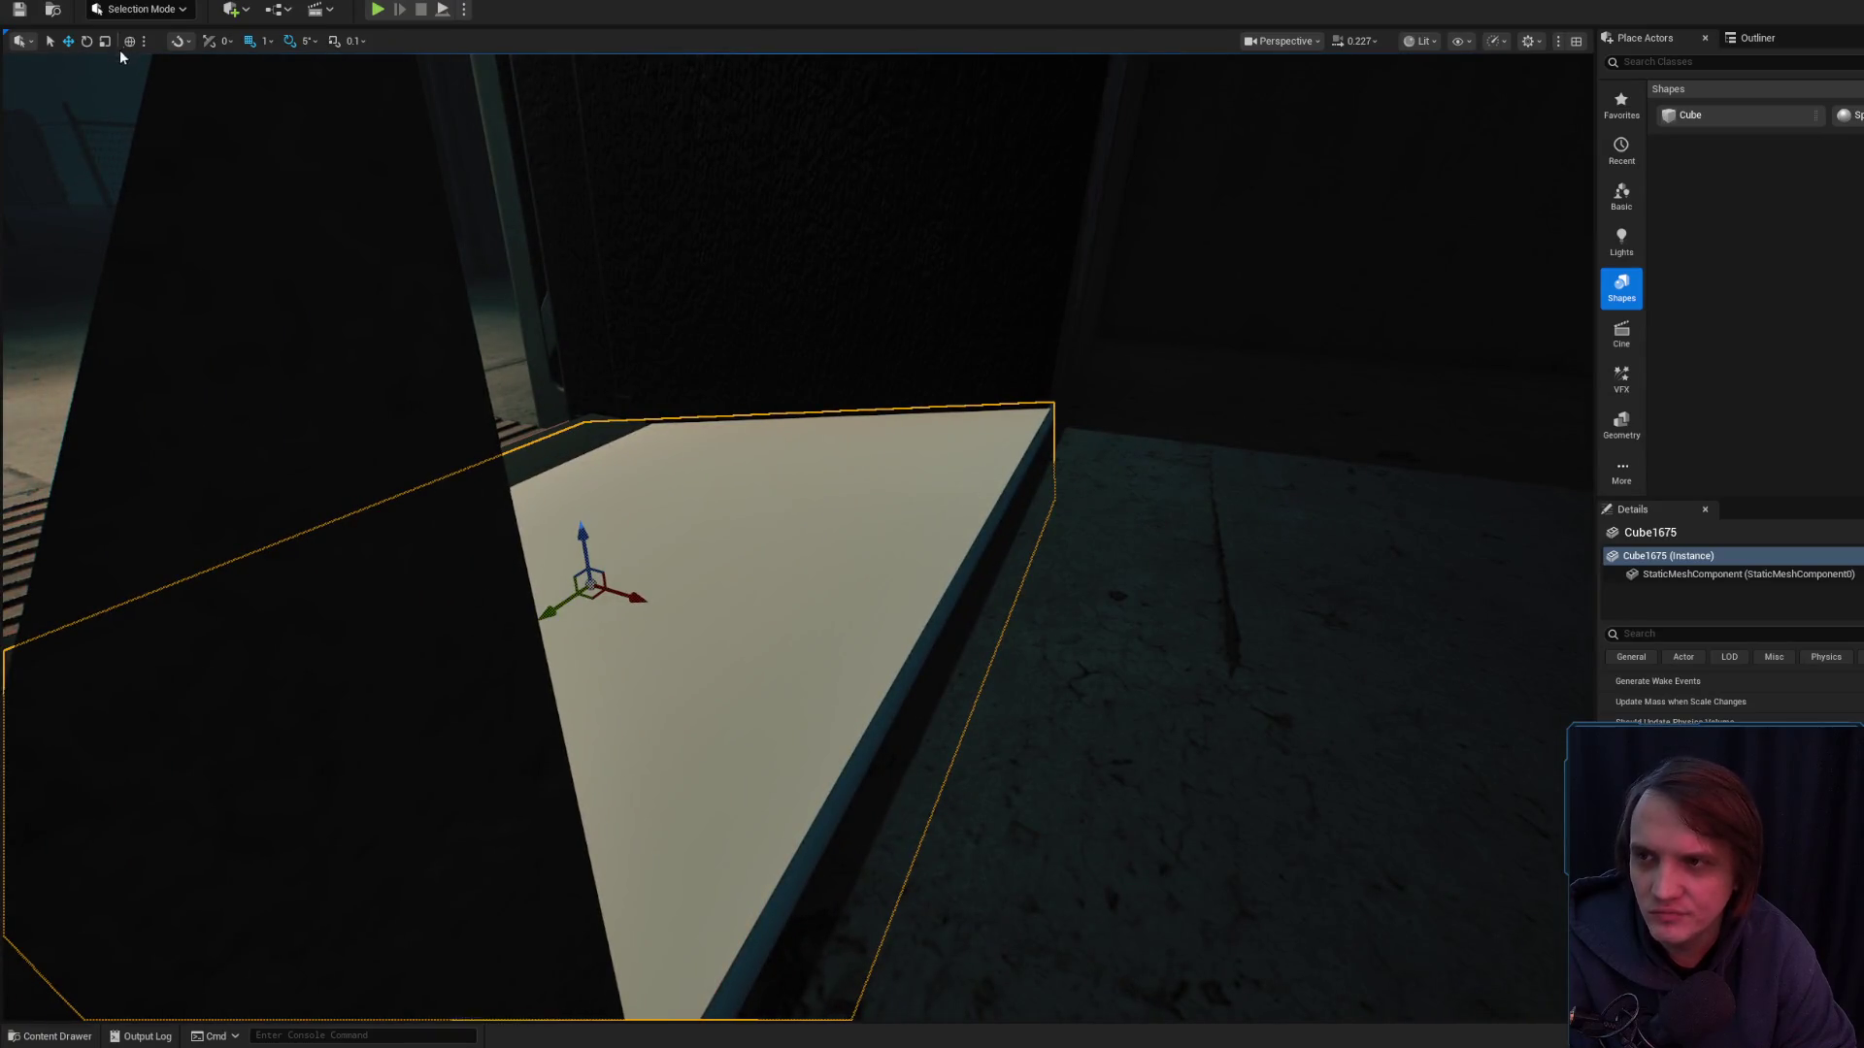
pyautogui.moveTo(644, 595); pyautogui.dragTo(582, 557)
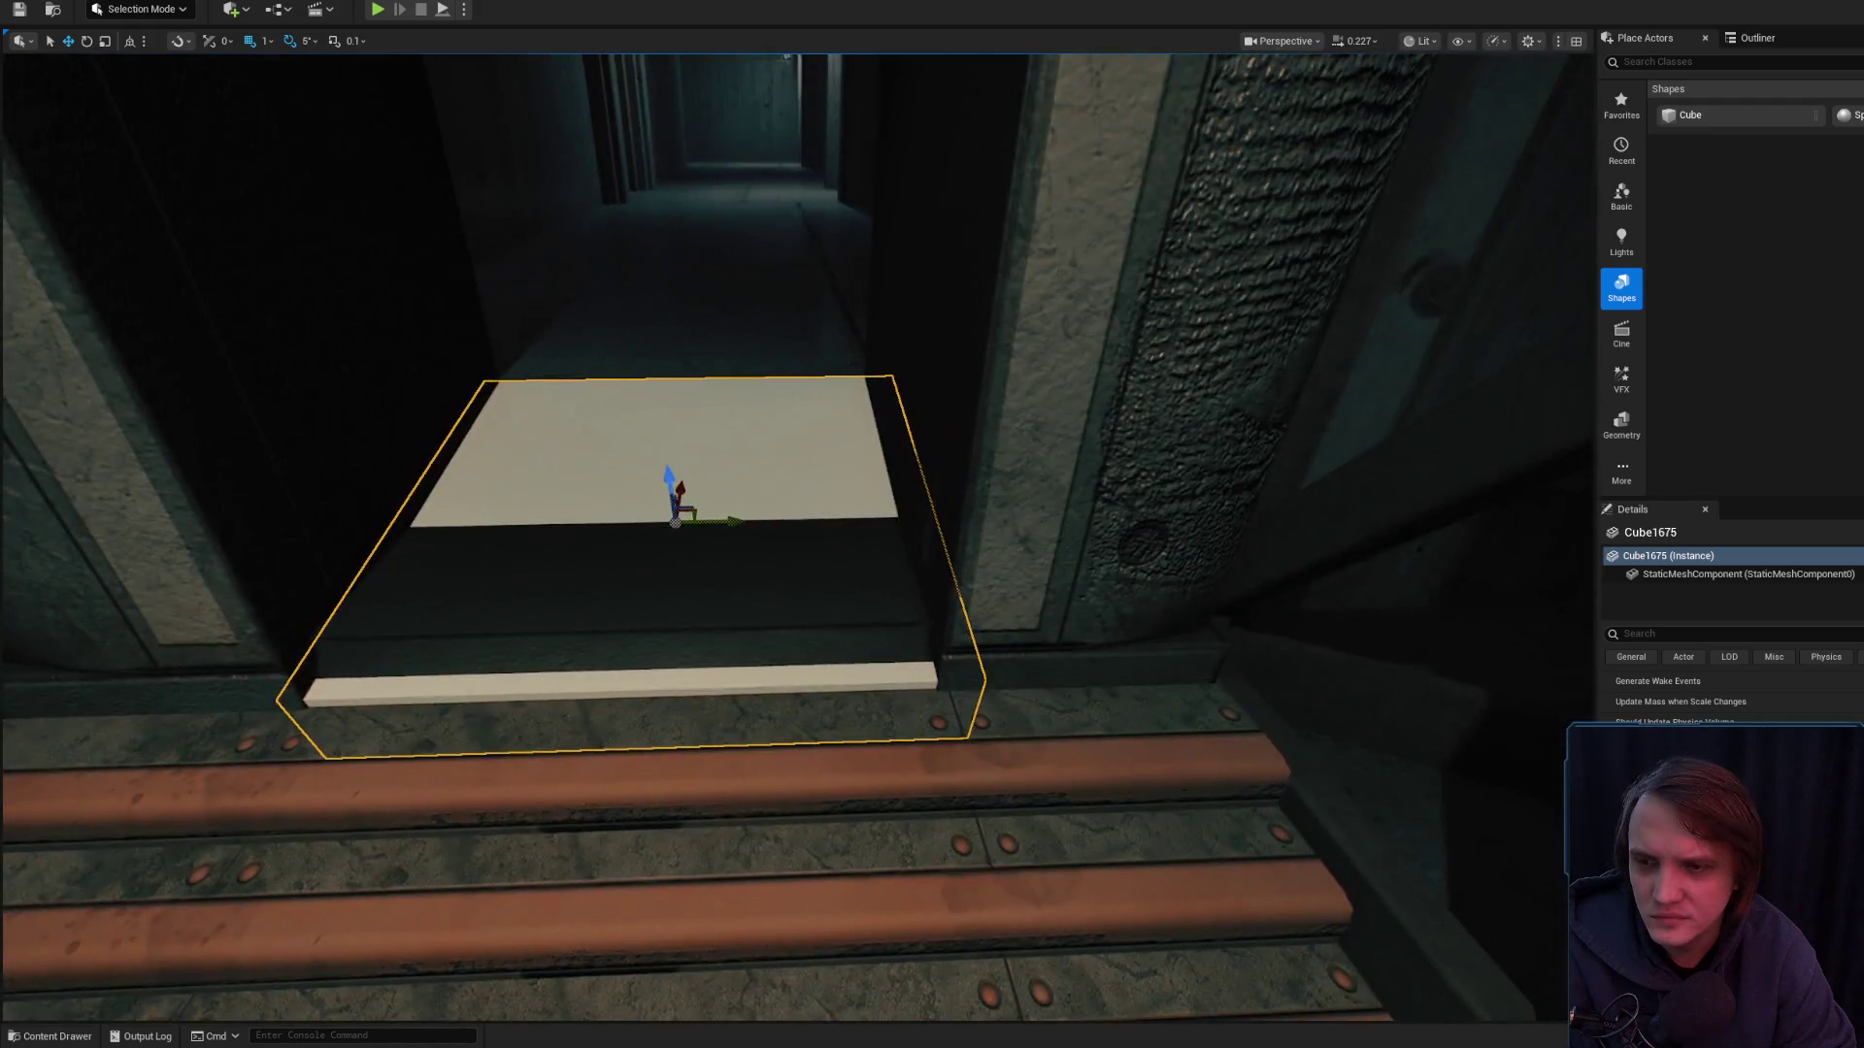
pyautogui.click(932, 388)
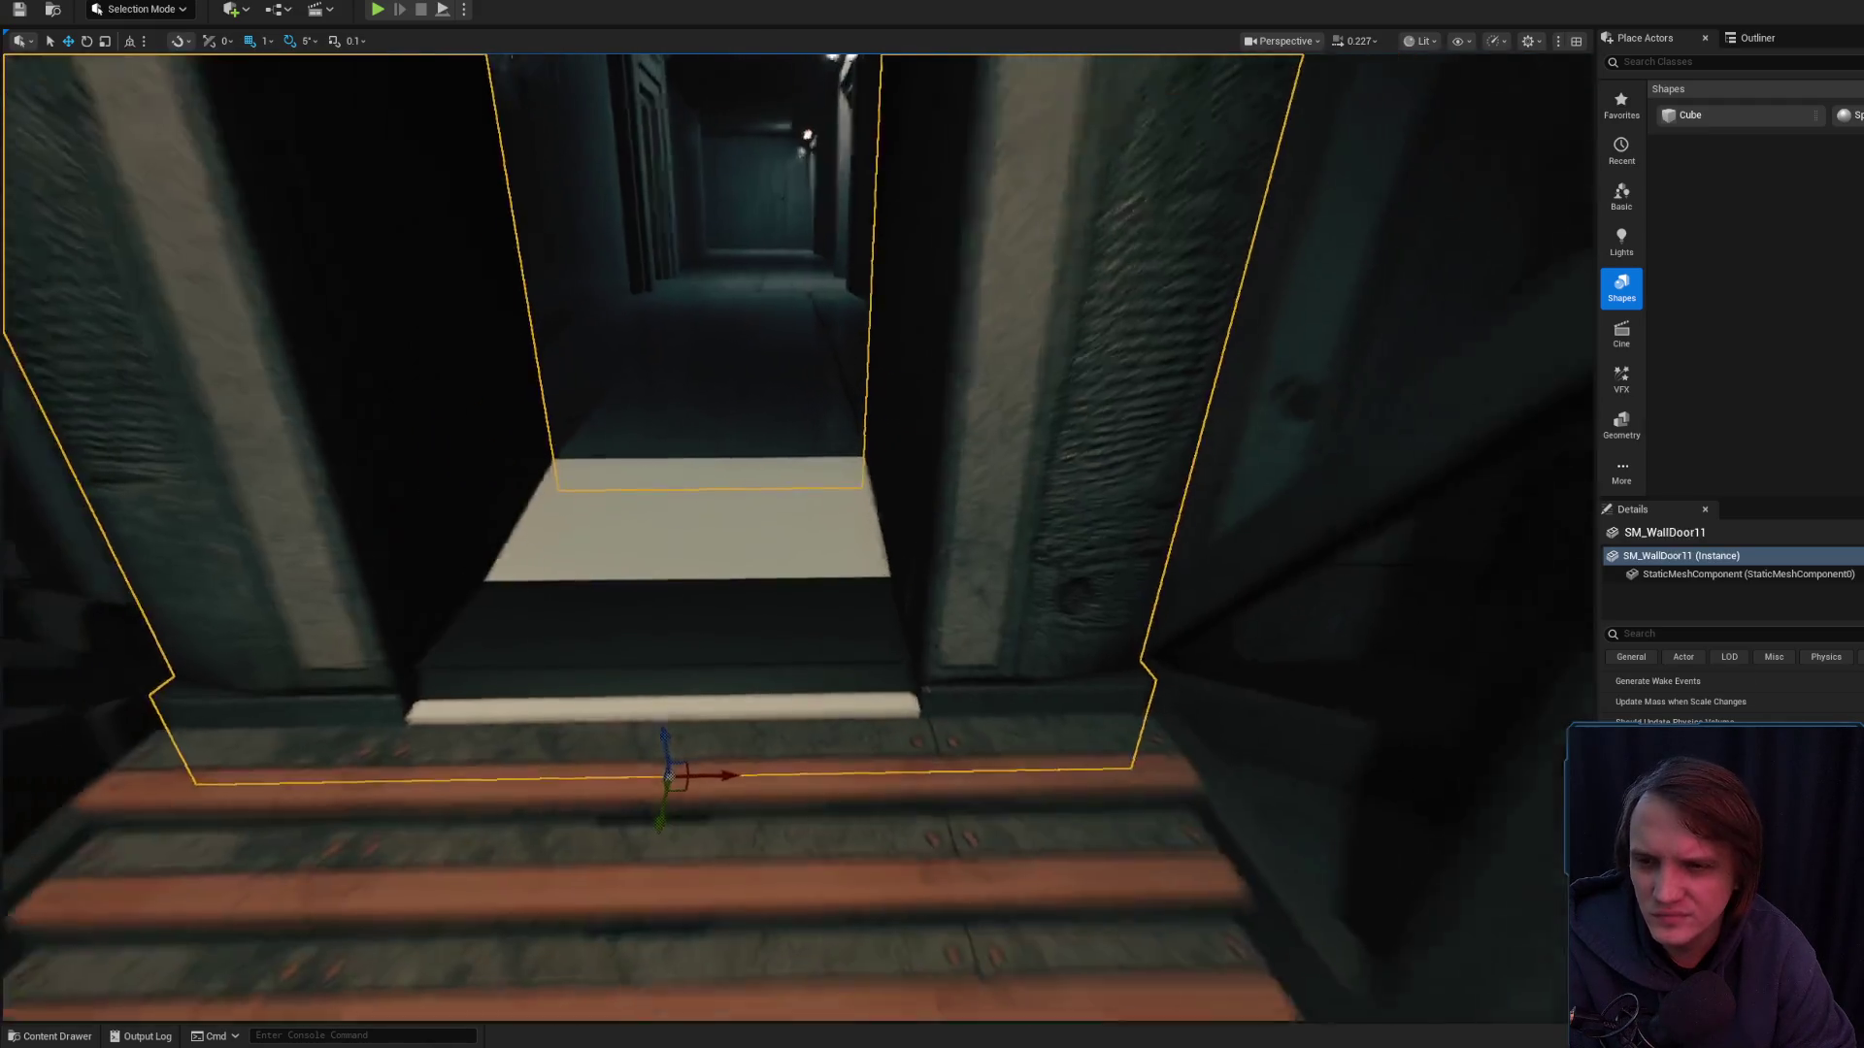
pyautogui.click(689, 524)
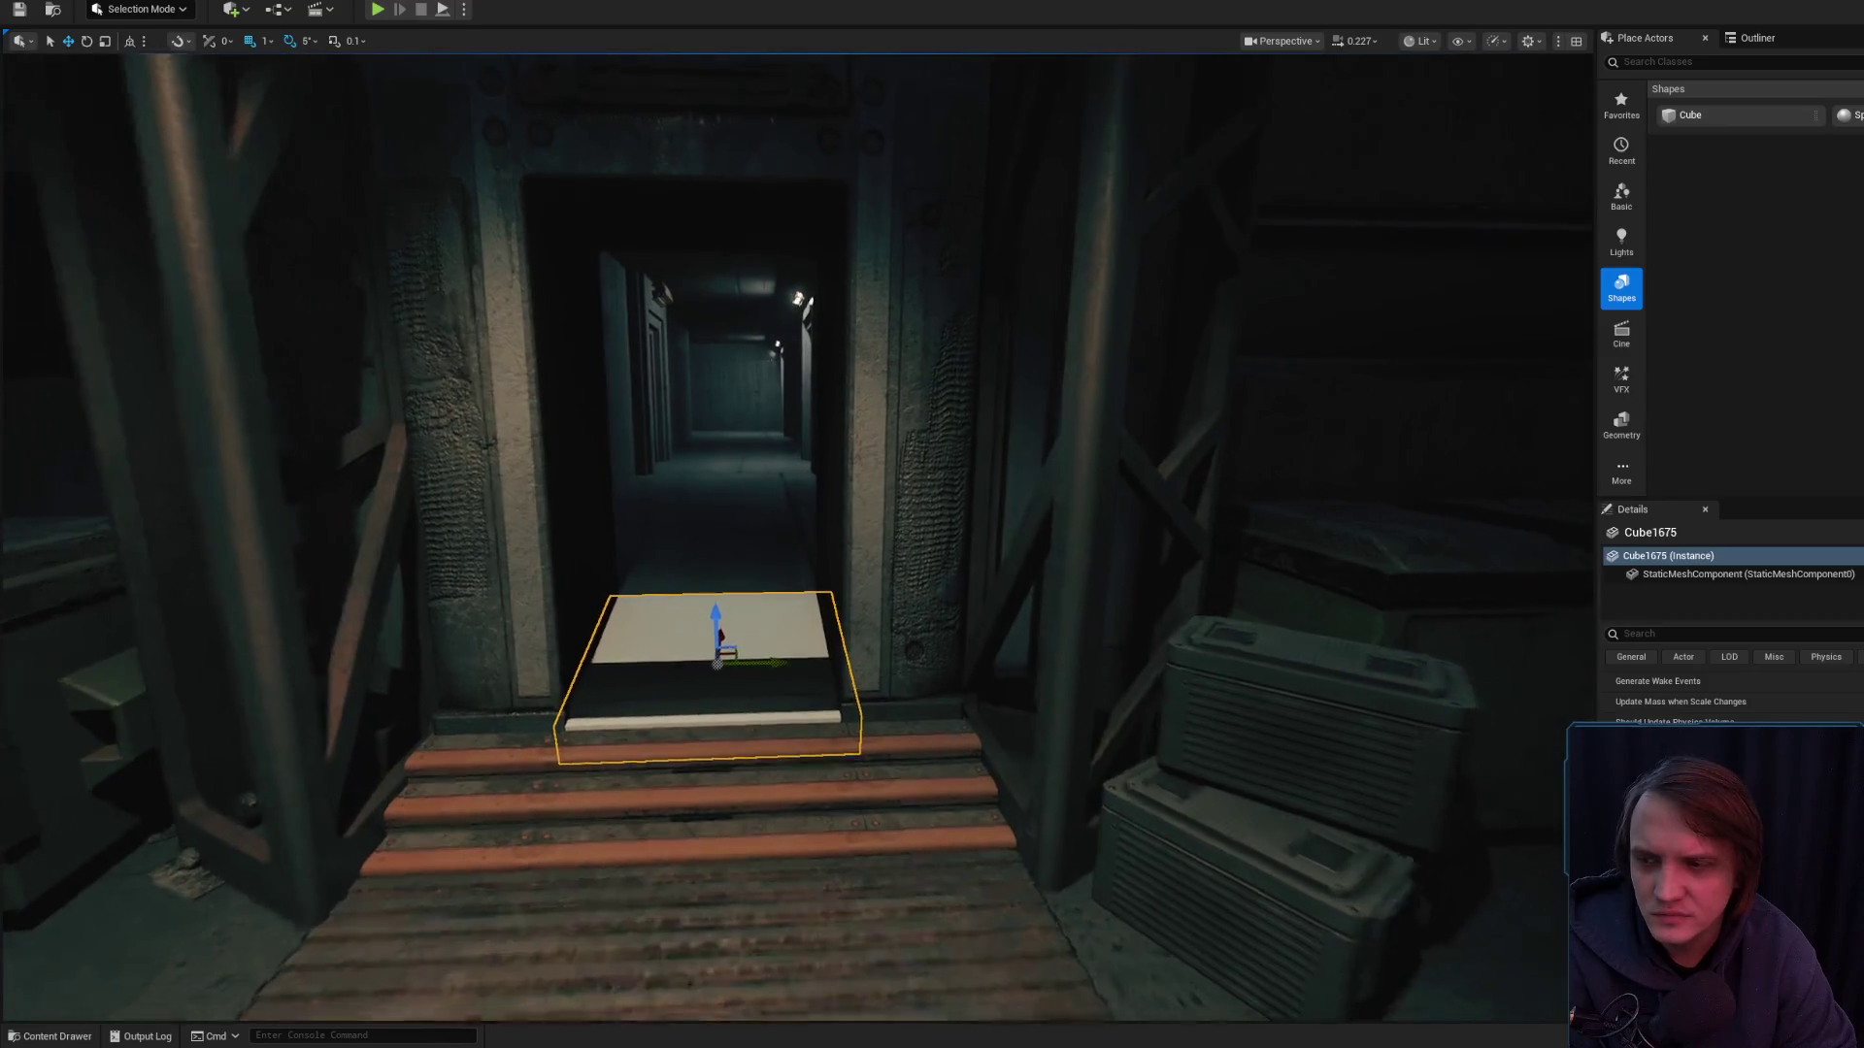
pyautogui.press('w')
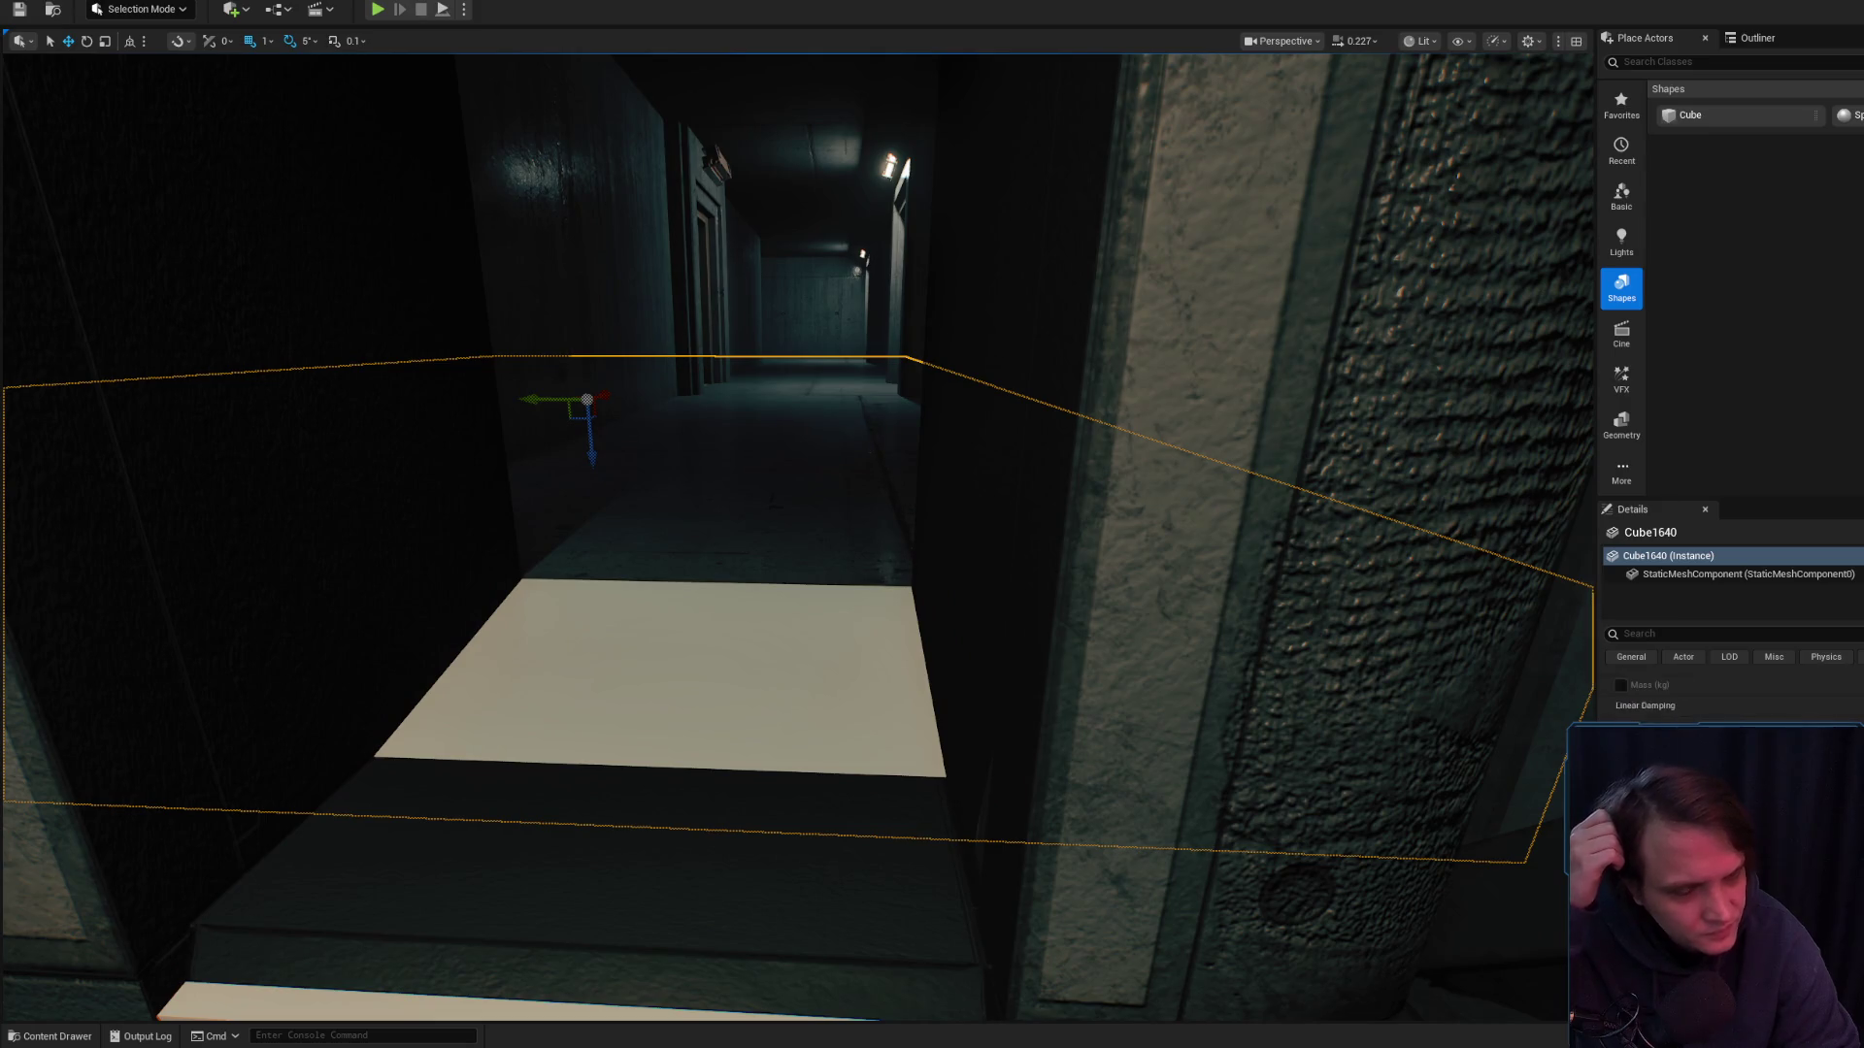
# - Hide the Cube1675 slab in the doorway
pyautogui.hotkey('ctrl', 'space')
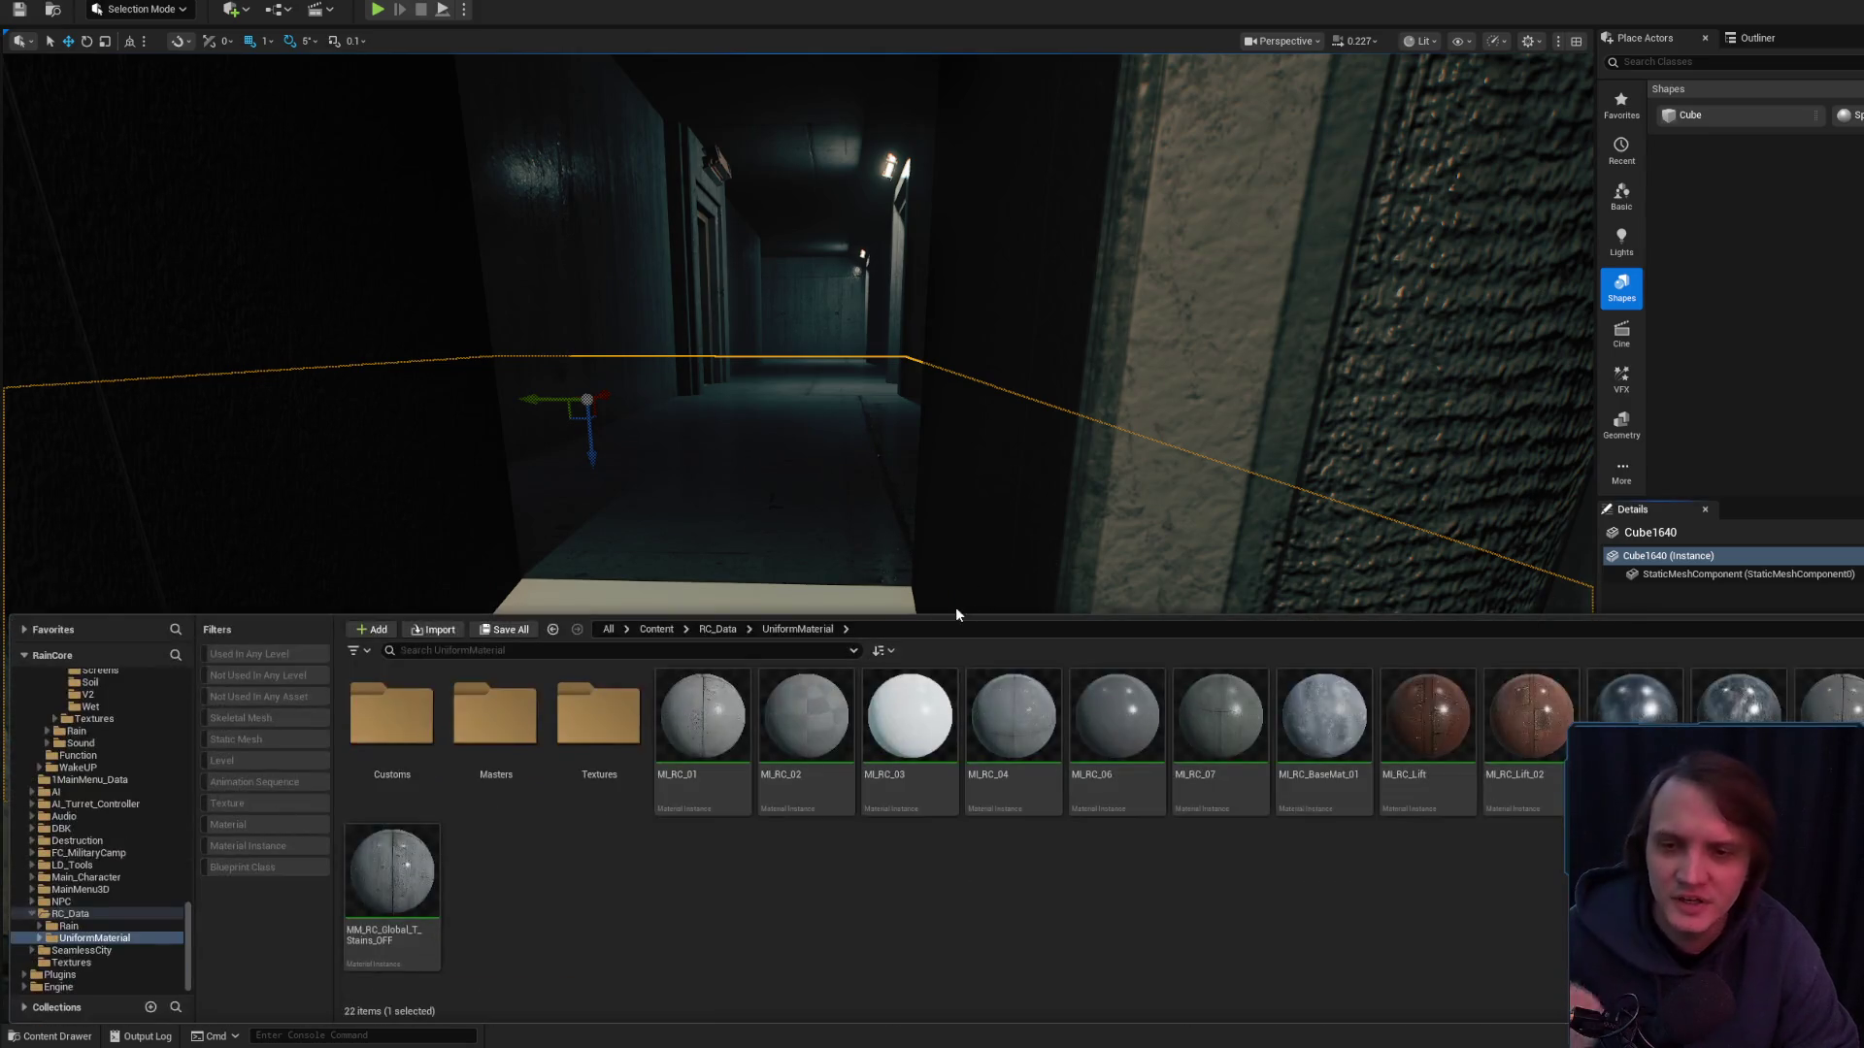
pyautogui.hotkey('ctrl', 'space')
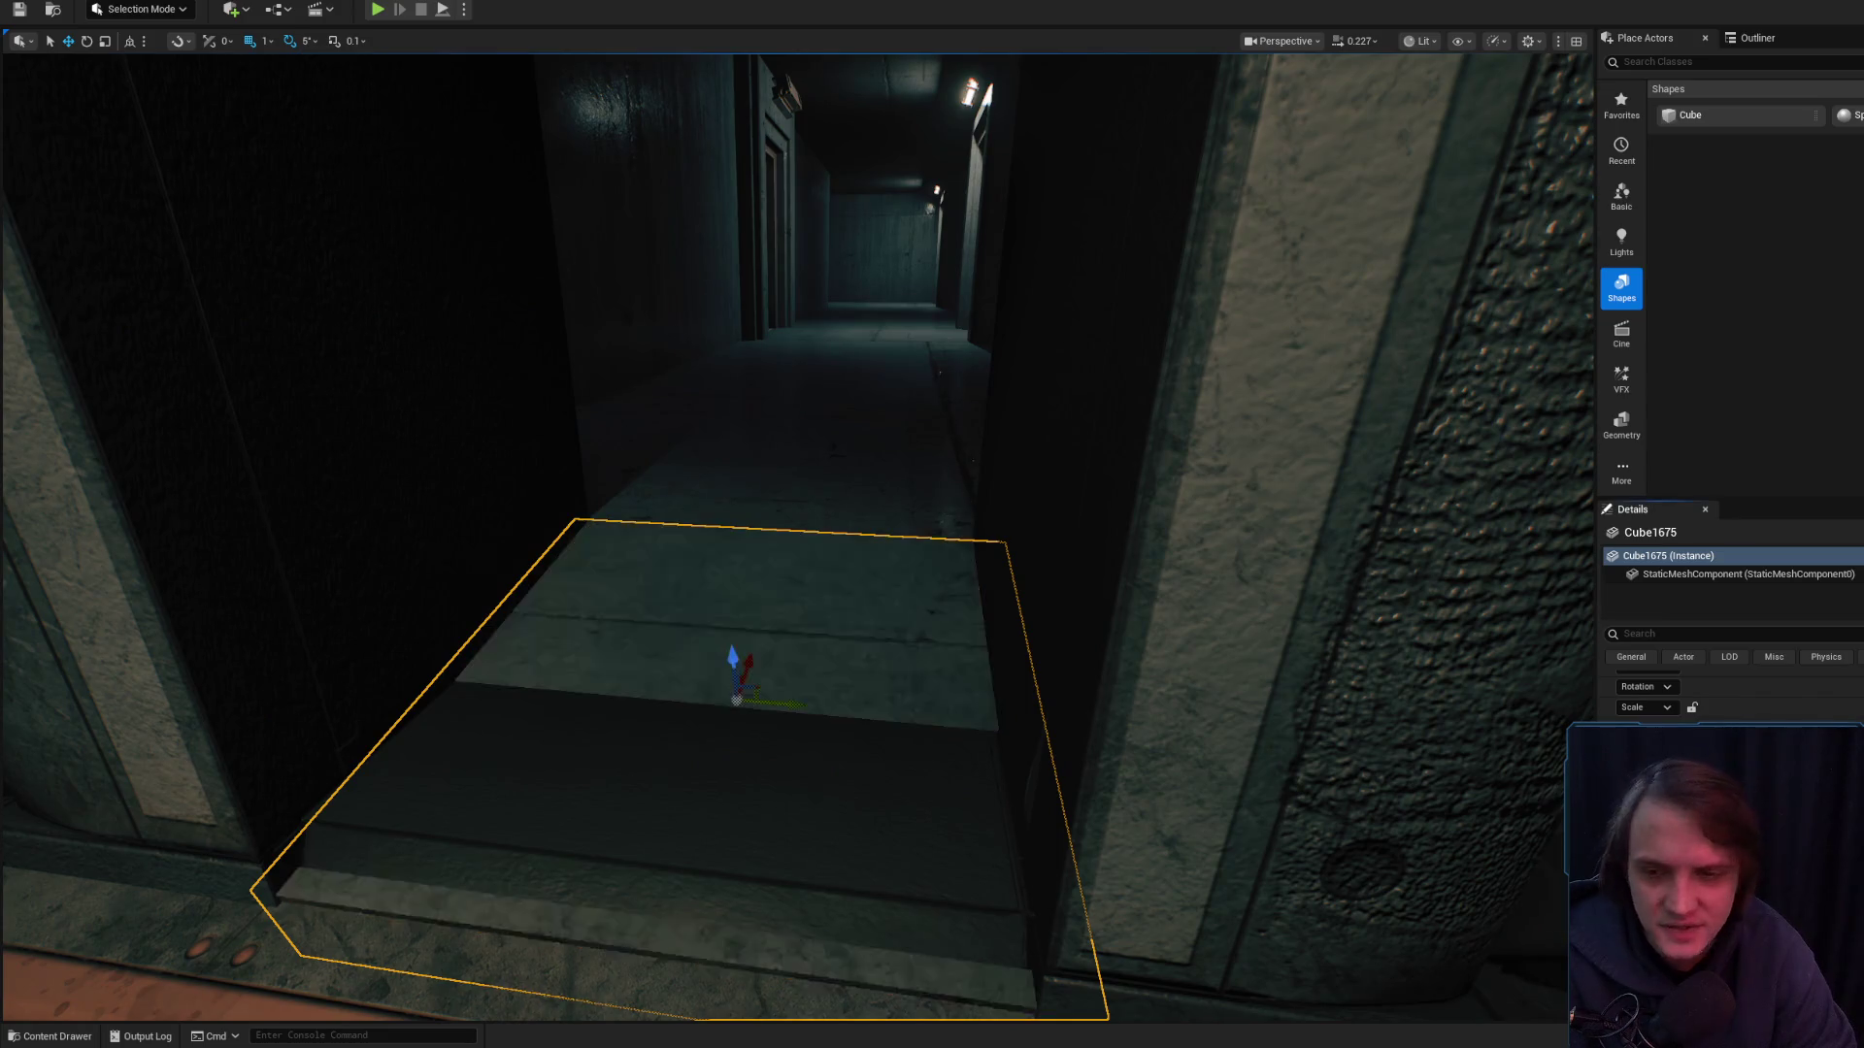
pyautogui.press('Delete')
pyautogui.press('s')
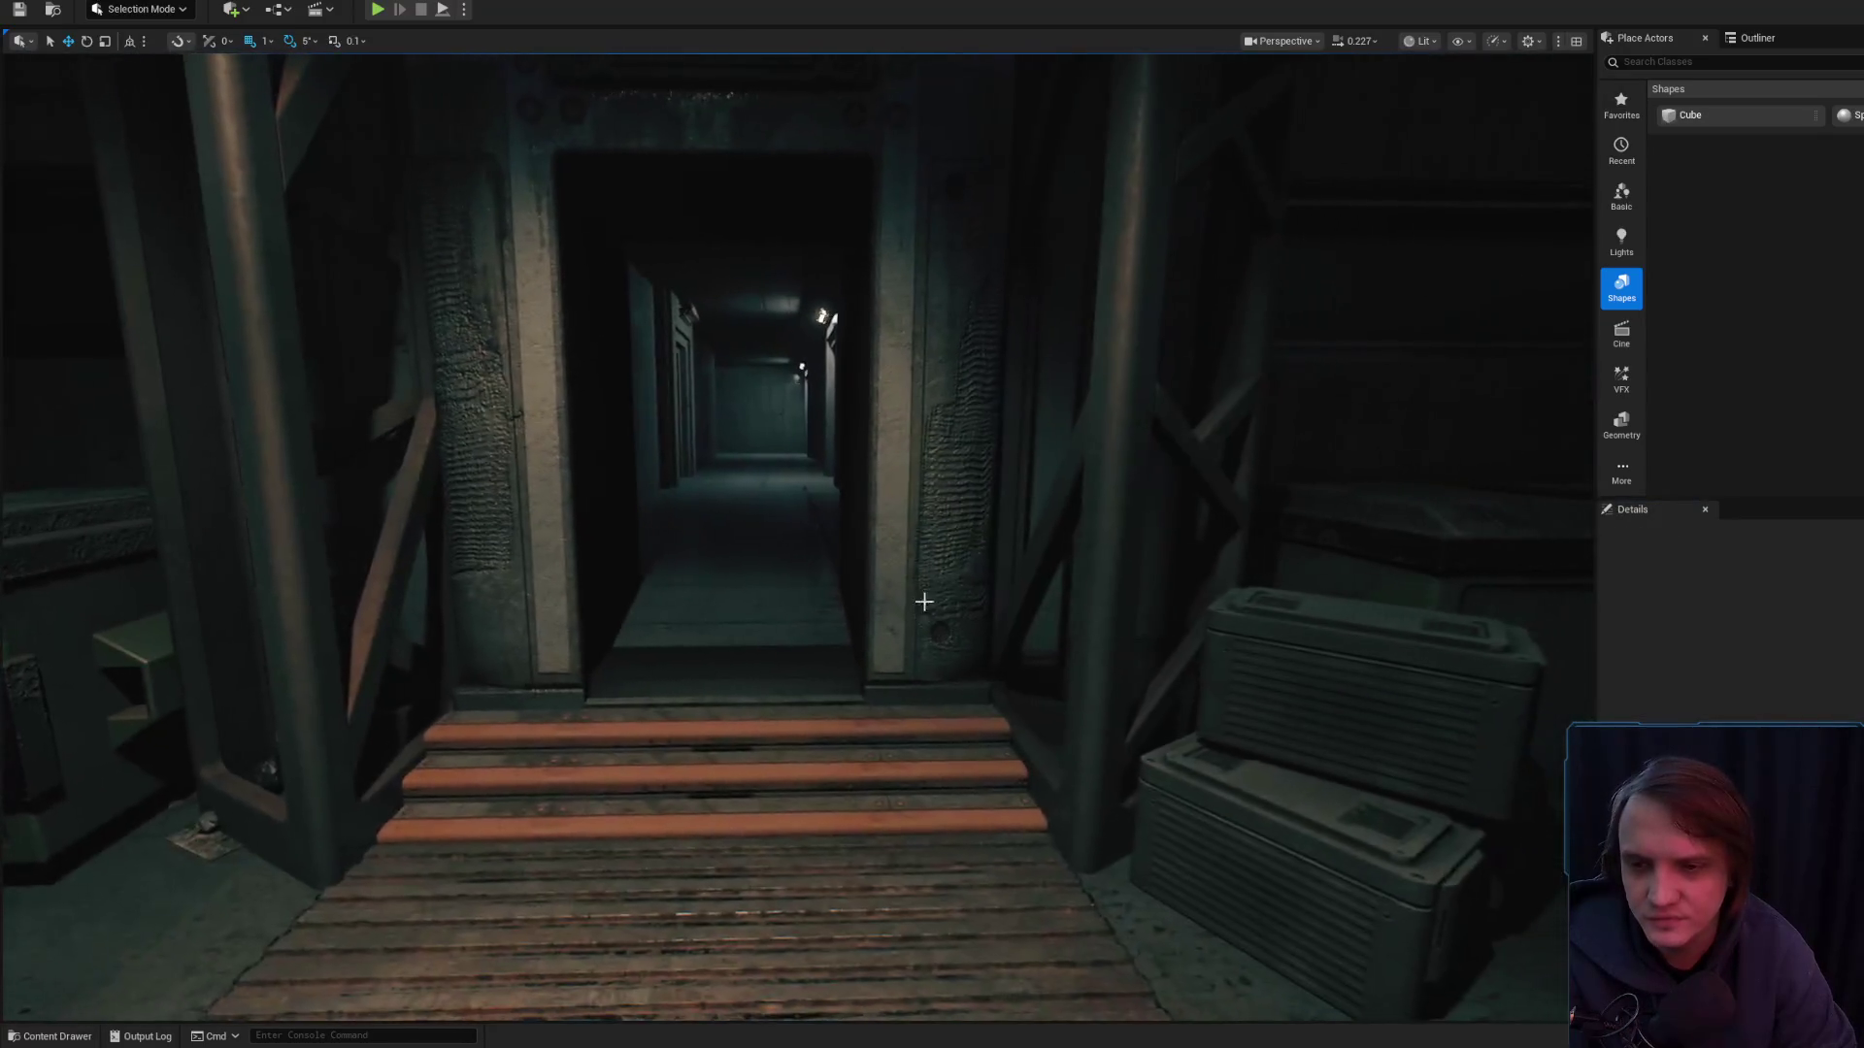
pyautogui.click(932, 388)
pyautogui.press('w')
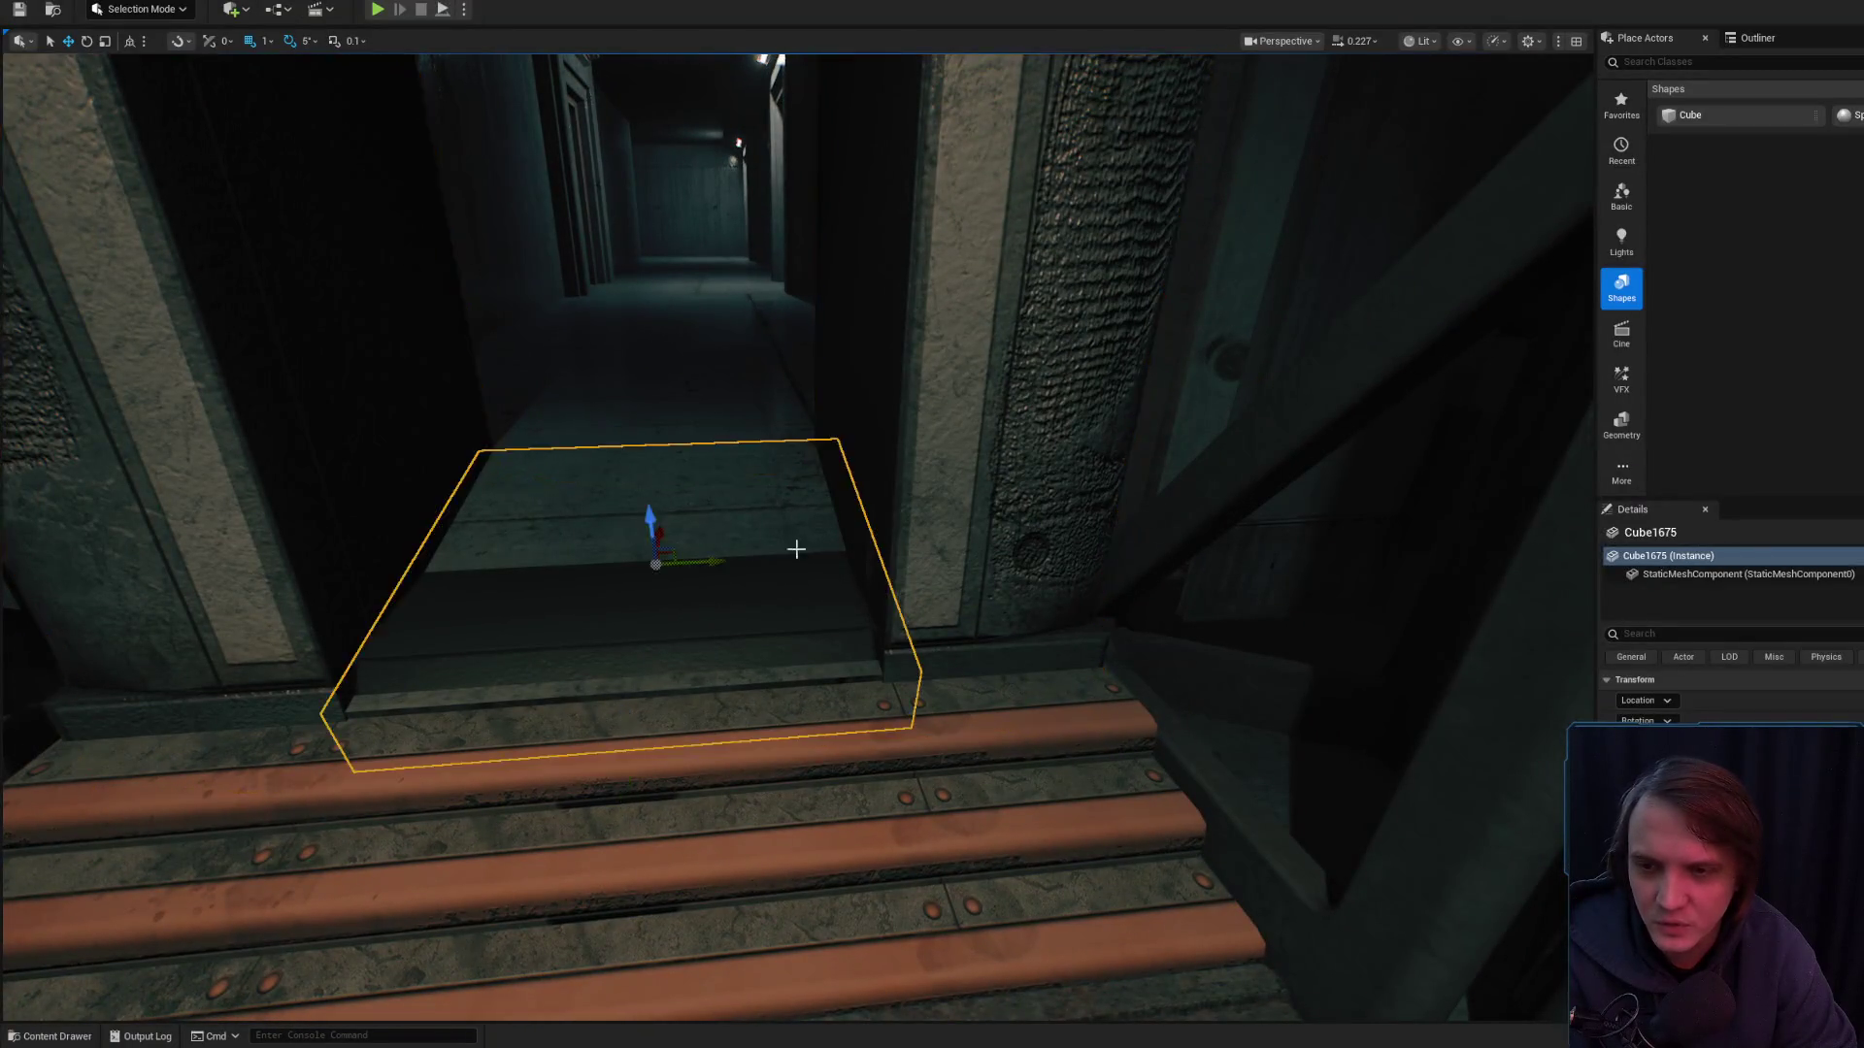
# - Select the SM_Rain_PlaneSurface20 floor and start Play In Editor with Alt+P
pyautogui.moveTo(795, 549)
pyautogui.mouseDown()
pyautogui.moveTo(852, 622)
pyautogui.moveTo(746, 622)
pyautogui.mouseUp()
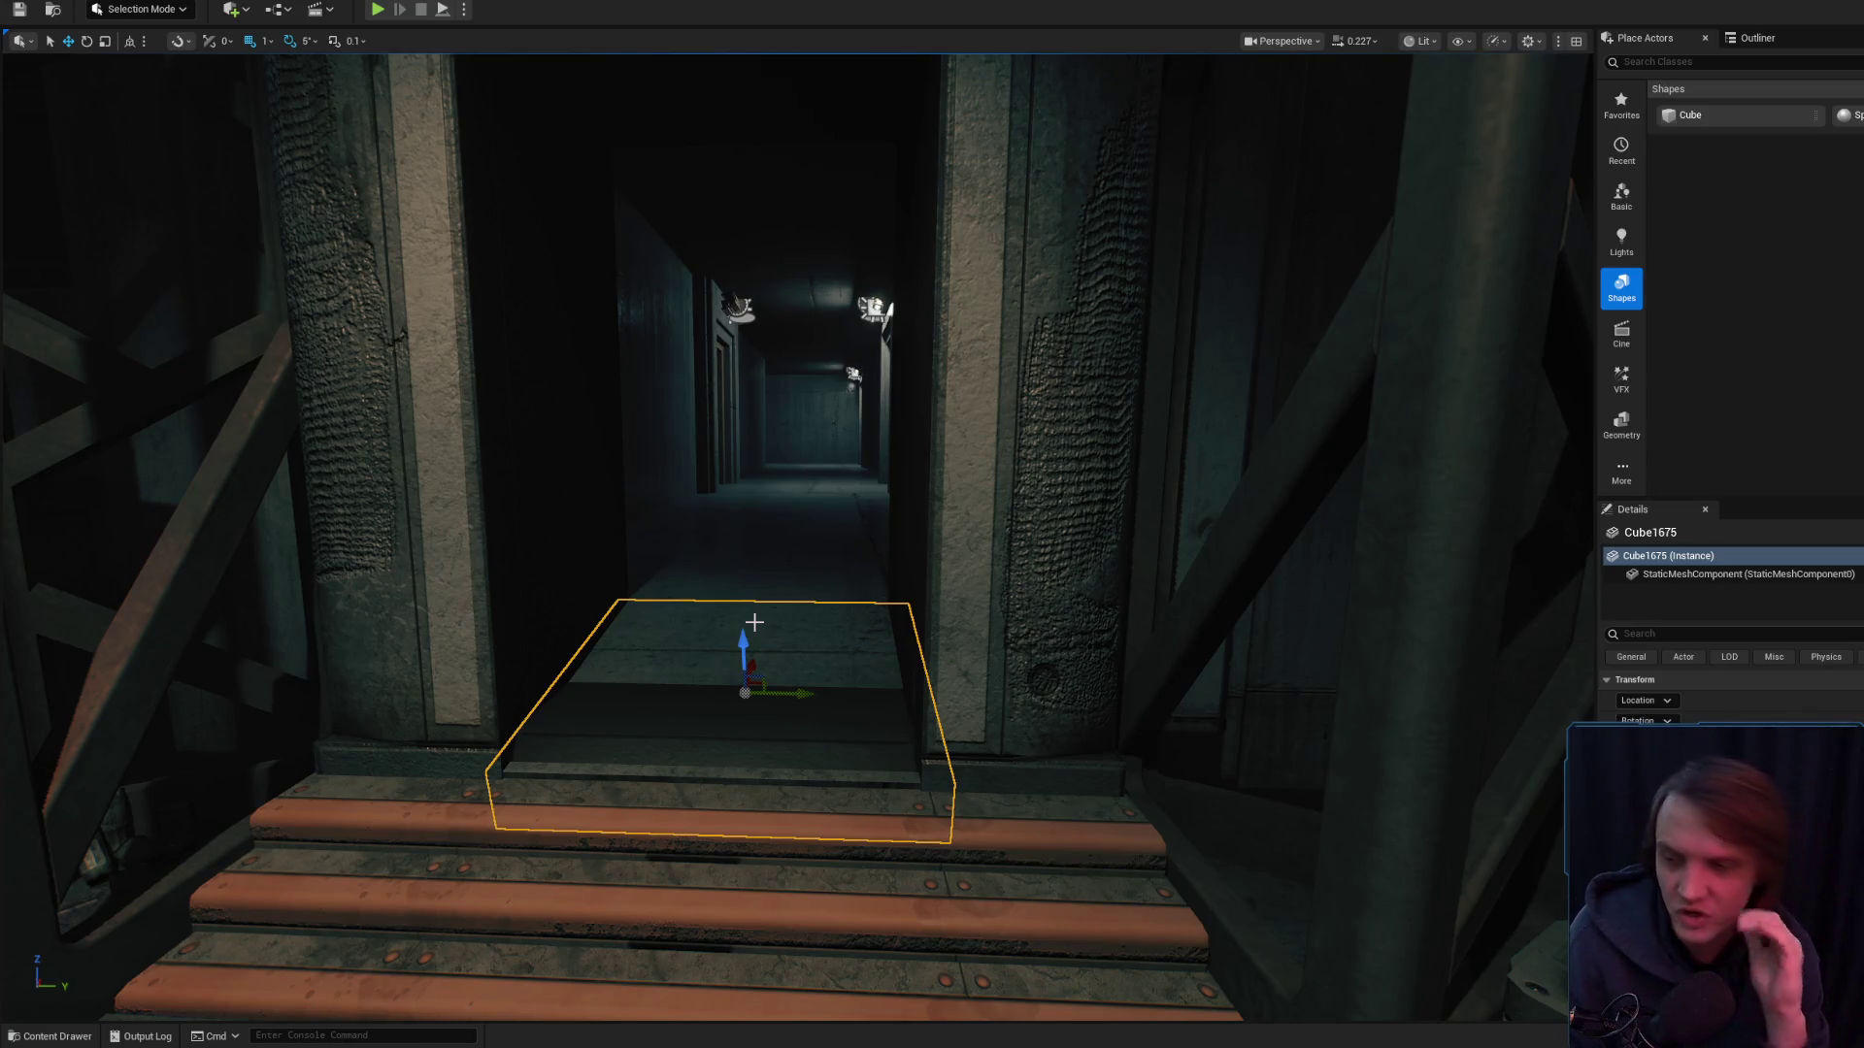
pyautogui.moveTo(755, 622)
pyautogui.mouseDown()
pyautogui.moveTo(728, 624)
pyautogui.moveTo(890, 831)
pyautogui.mouseUp()
pyautogui.rightClick(890, 831)
pyautogui.press('Escape')
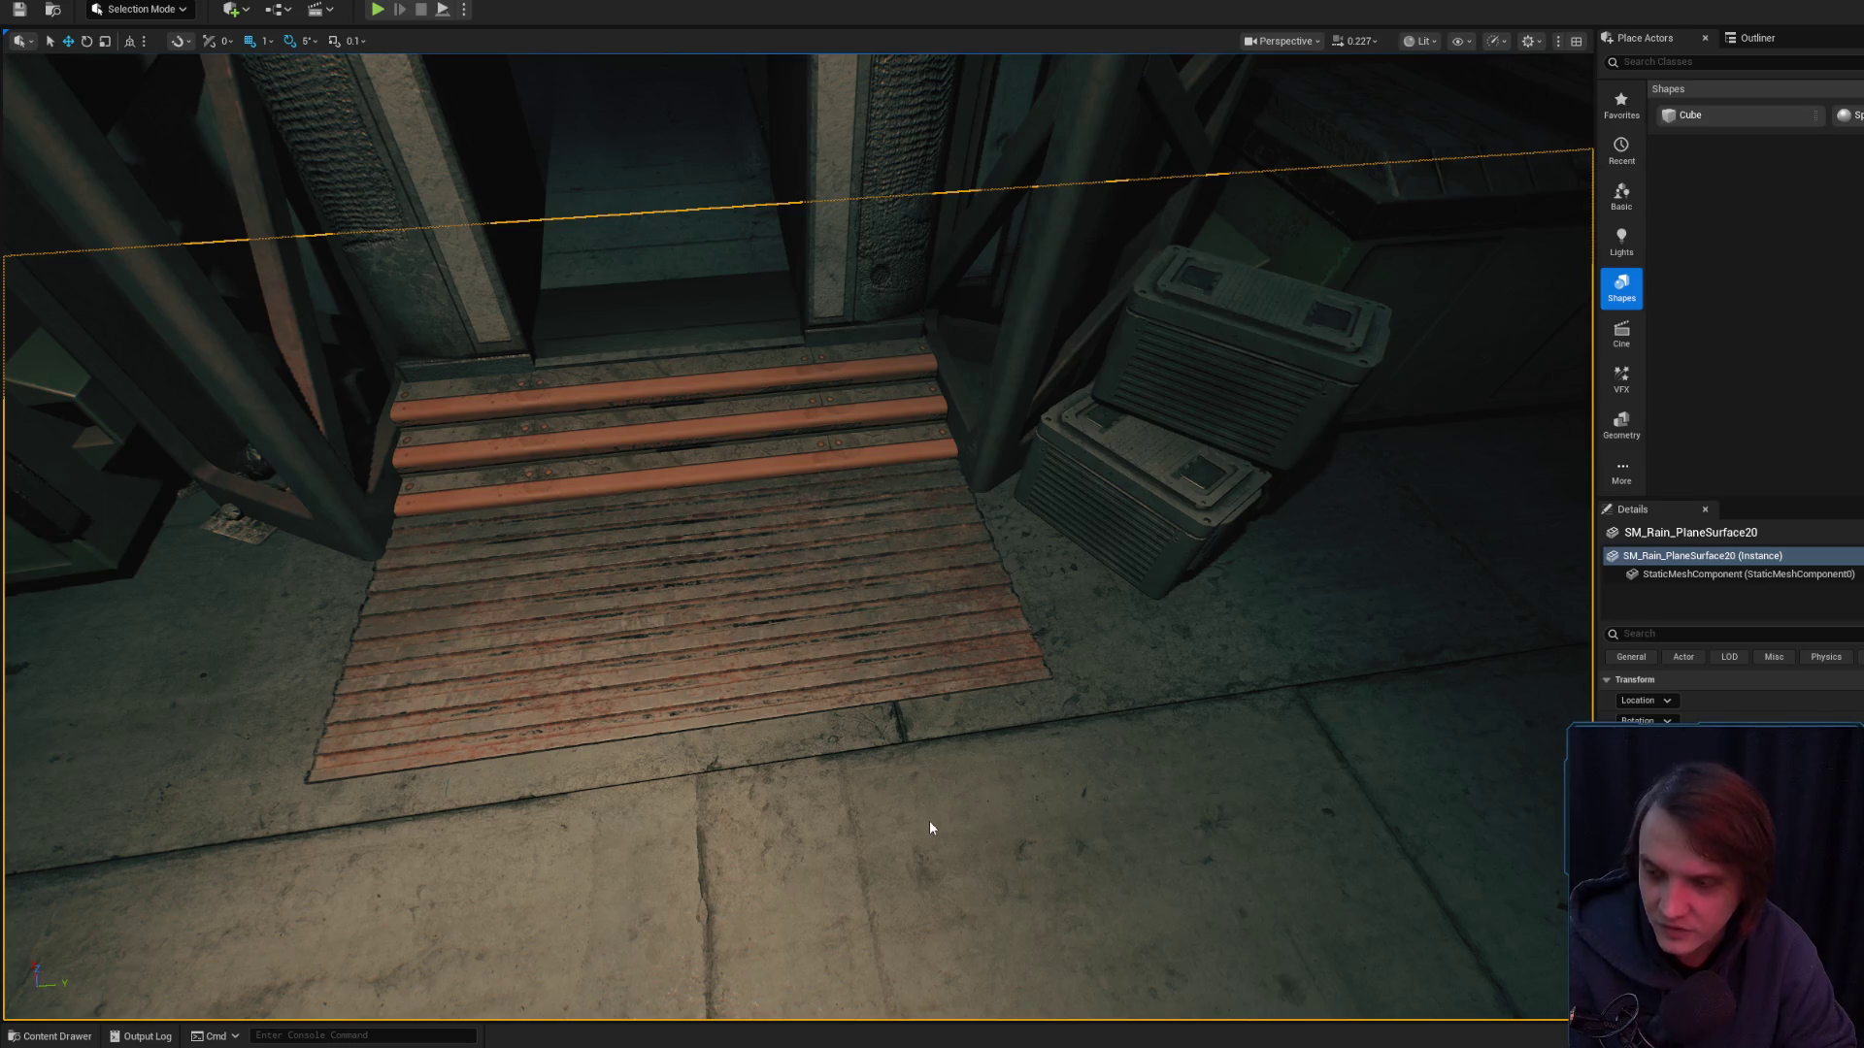
pyautogui.hotkey('alt', 'p')
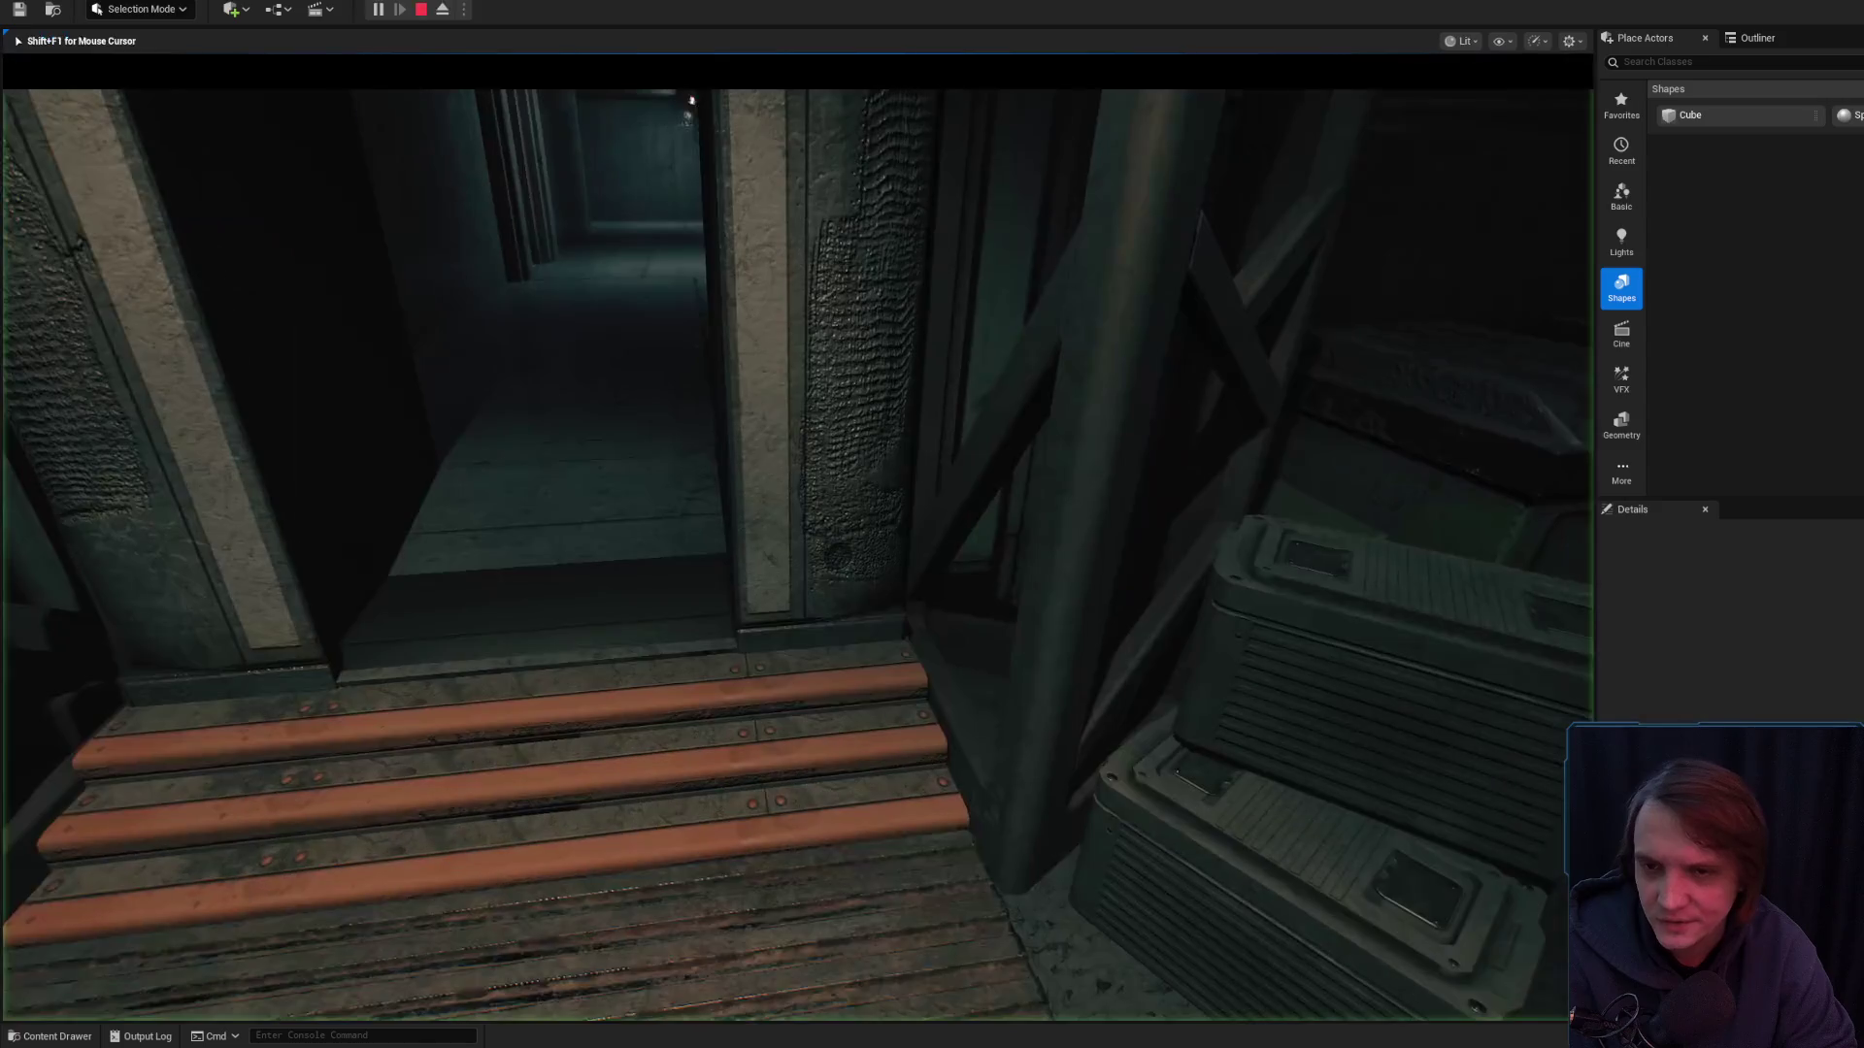
# - Walk up the orange steps and down the corridor of orange doors in the play preview
pyautogui.press('w')
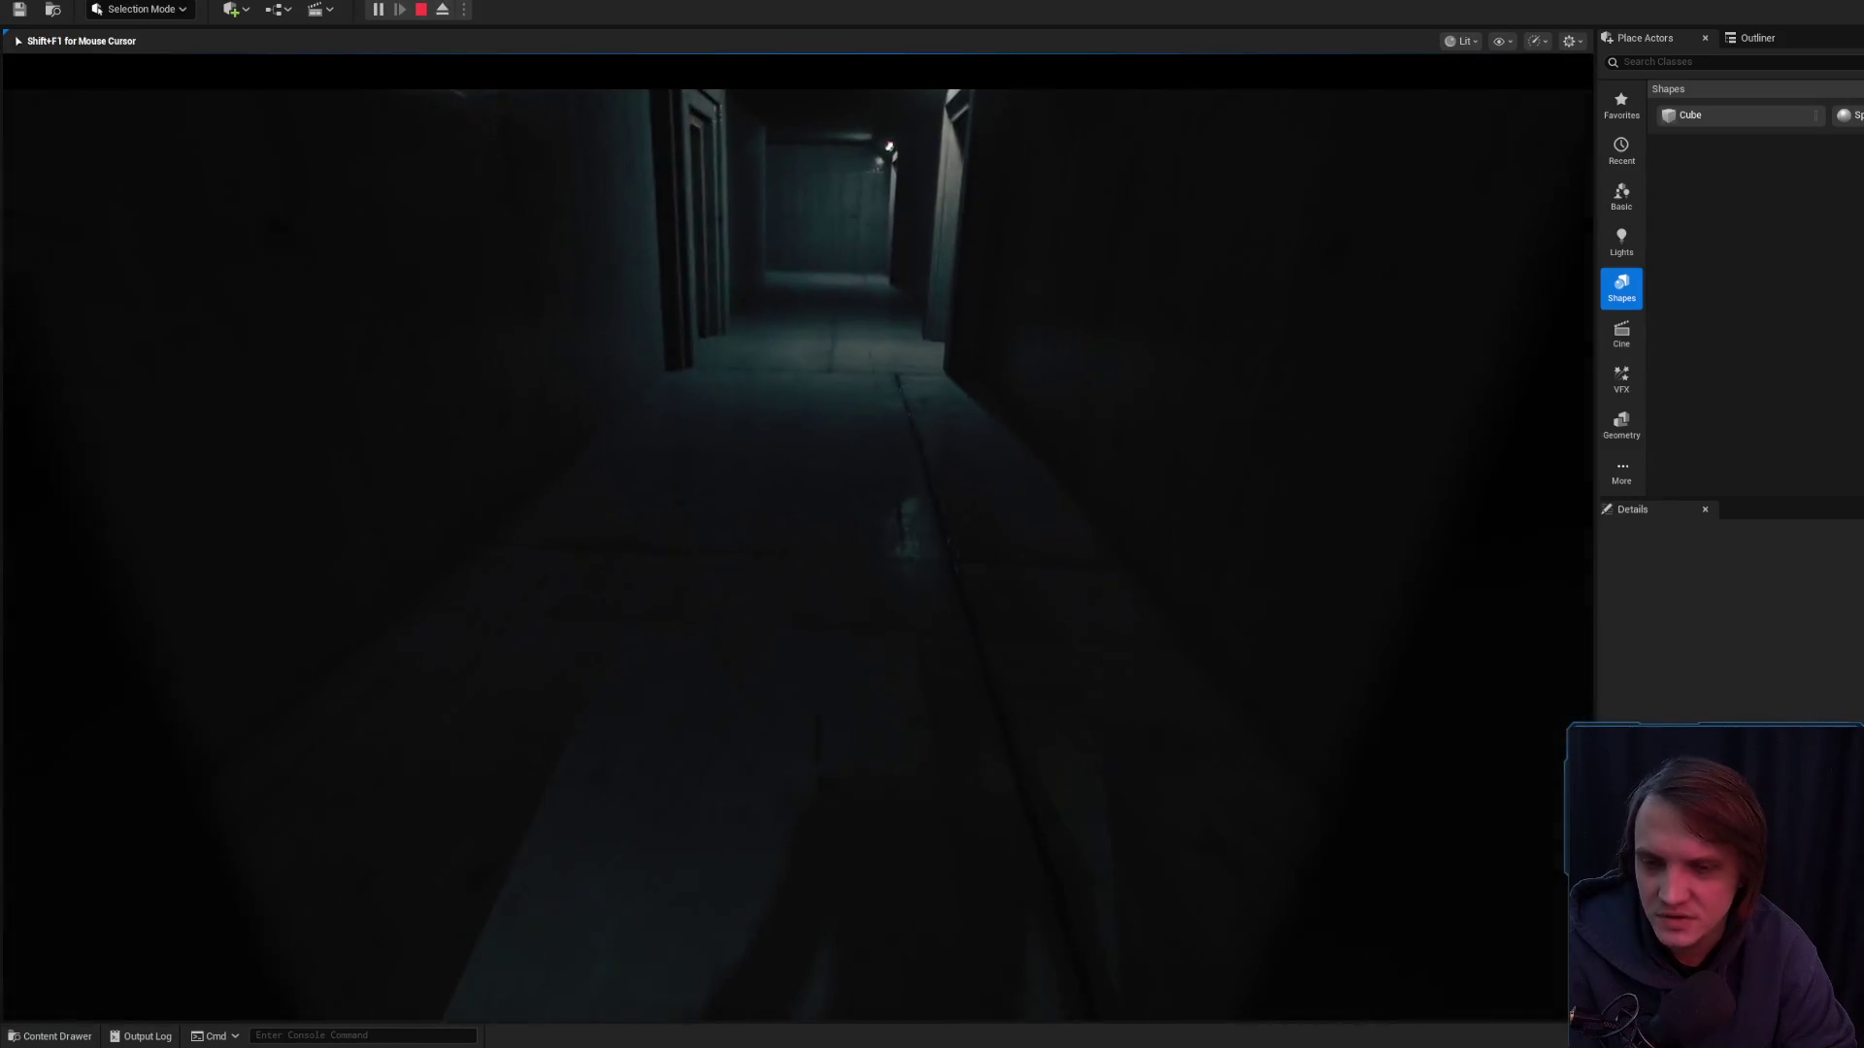
pyautogui.press('w')
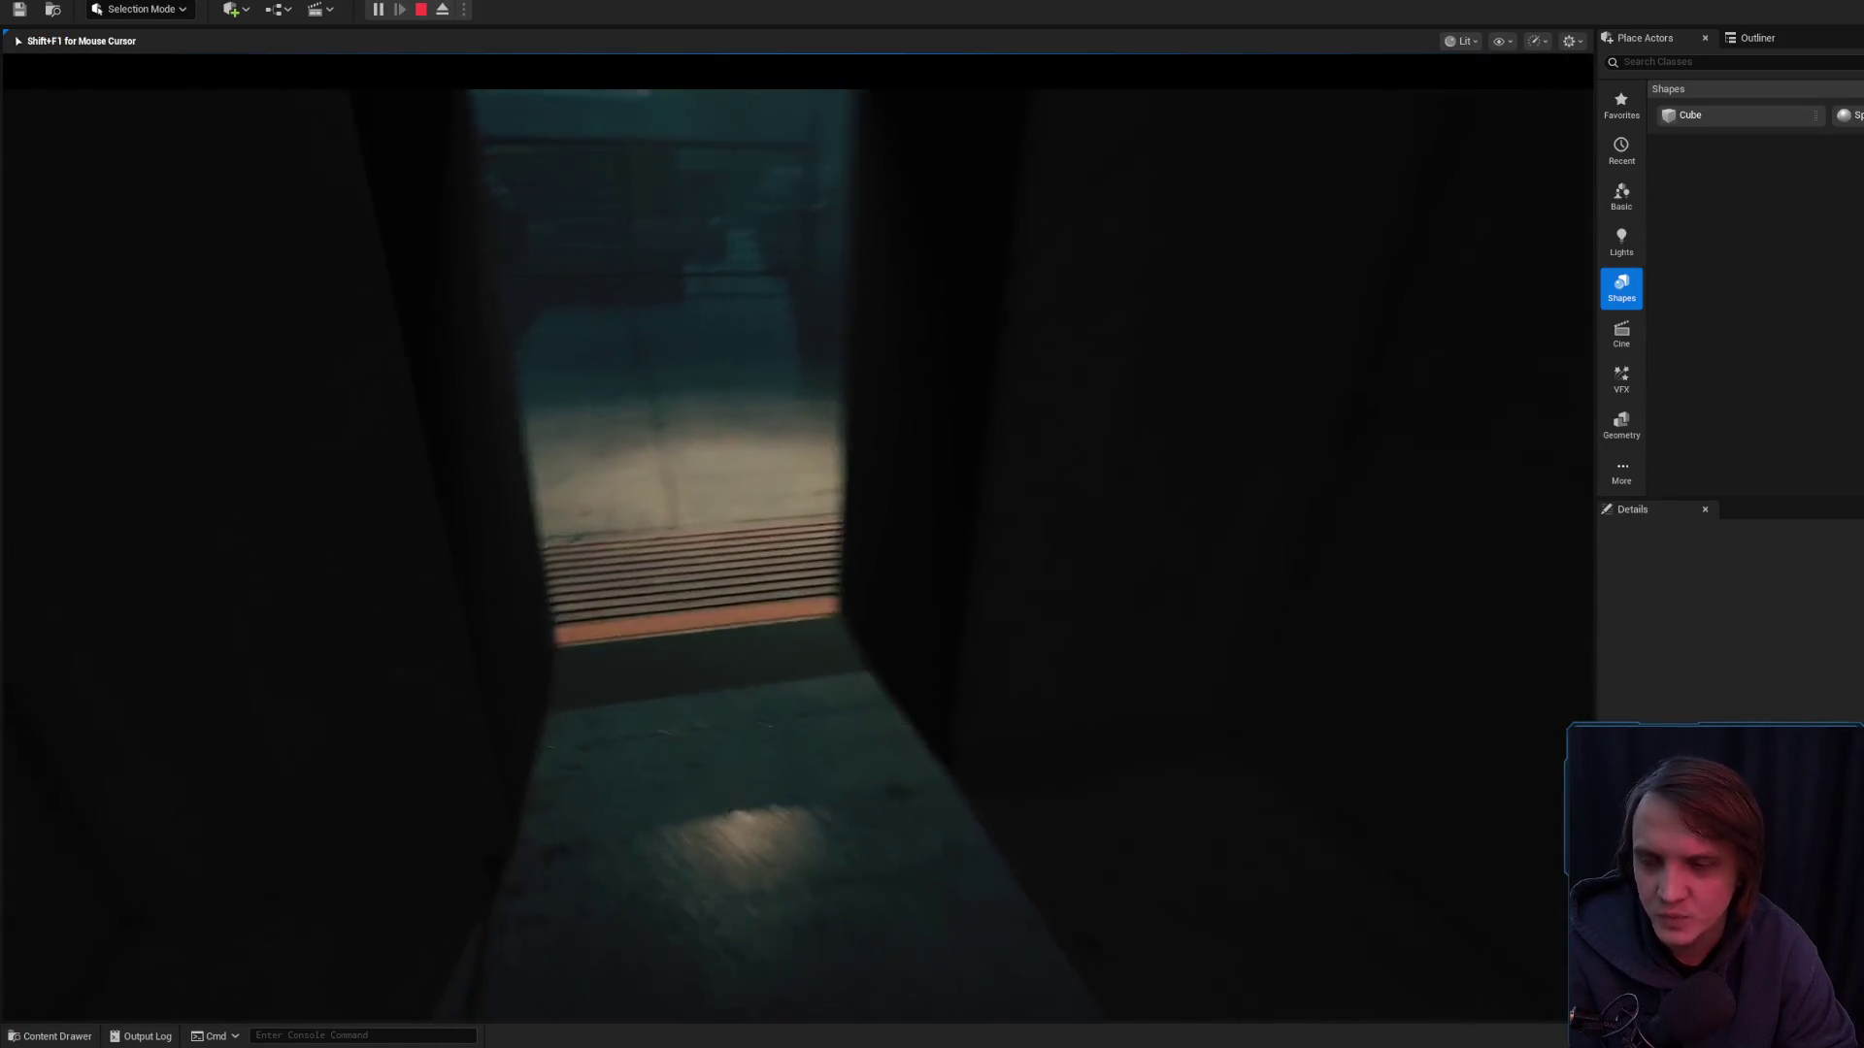
pyautogui.press('w')
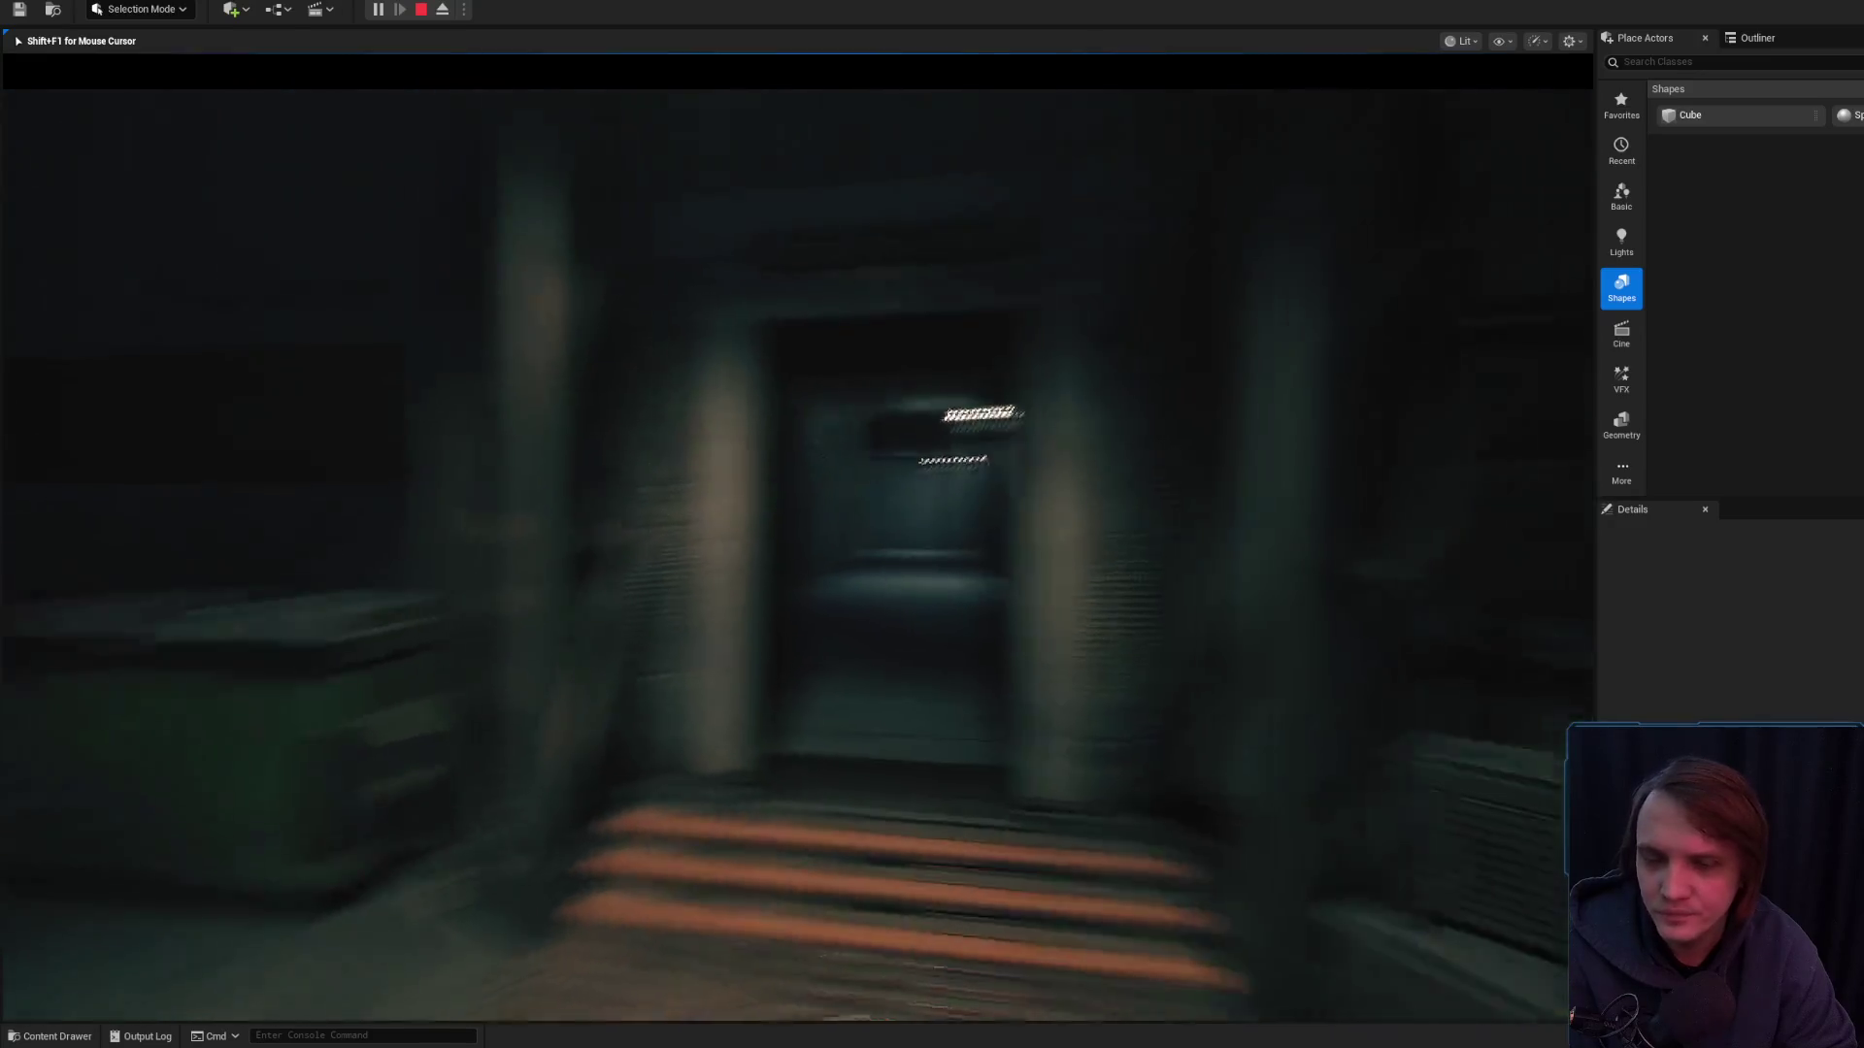
pyautogui.press('w')
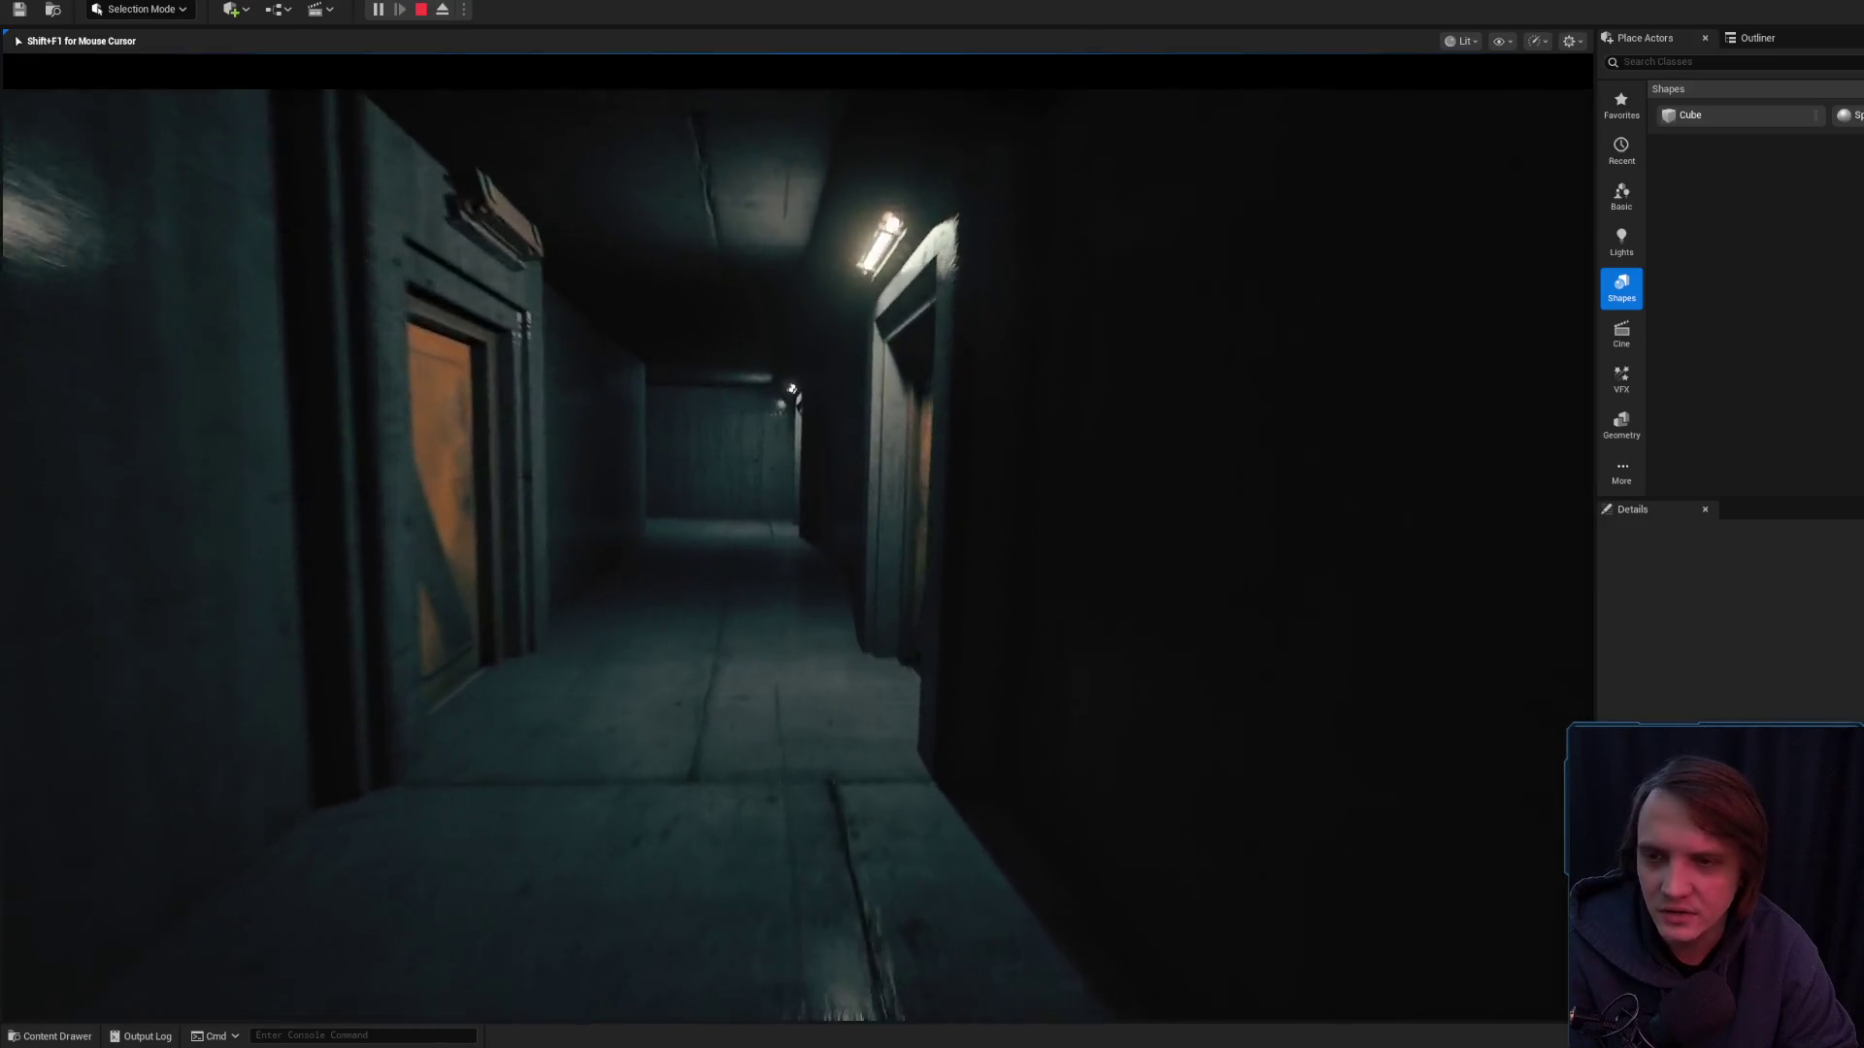
pyautogui.press('w')
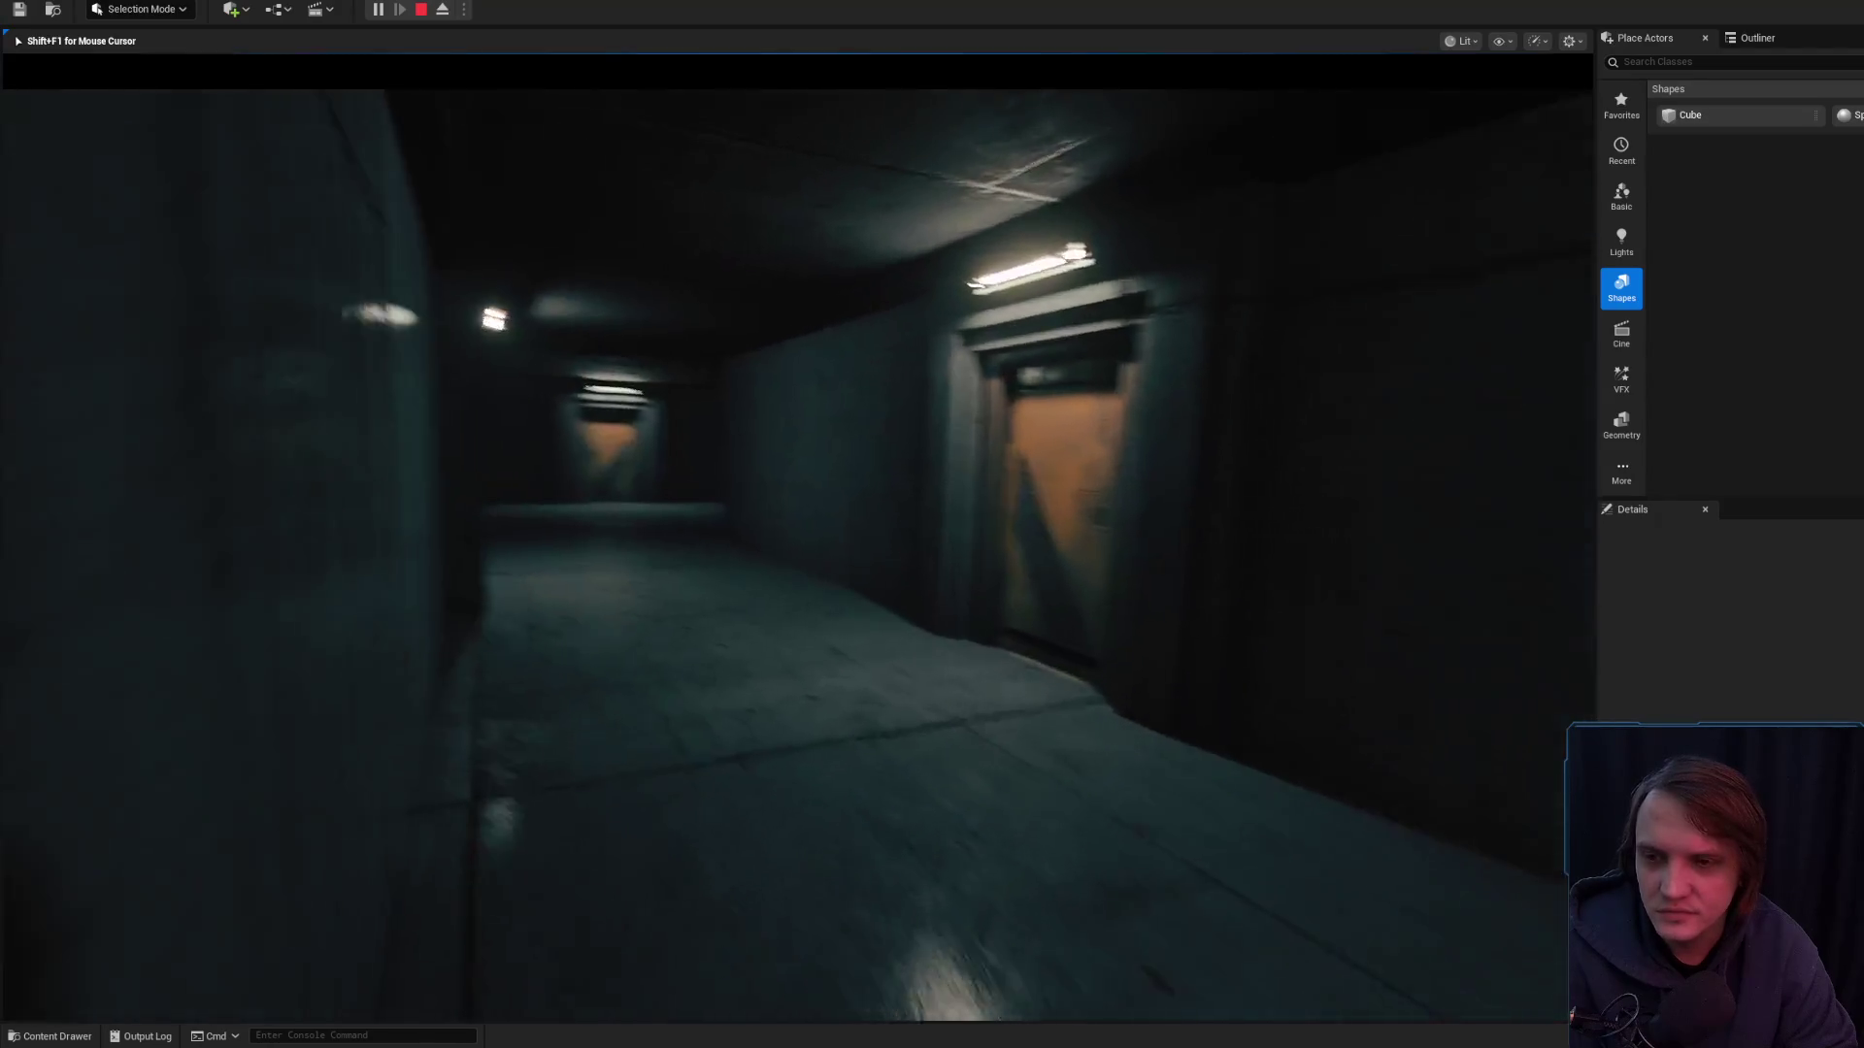
pyautogui.press('w')
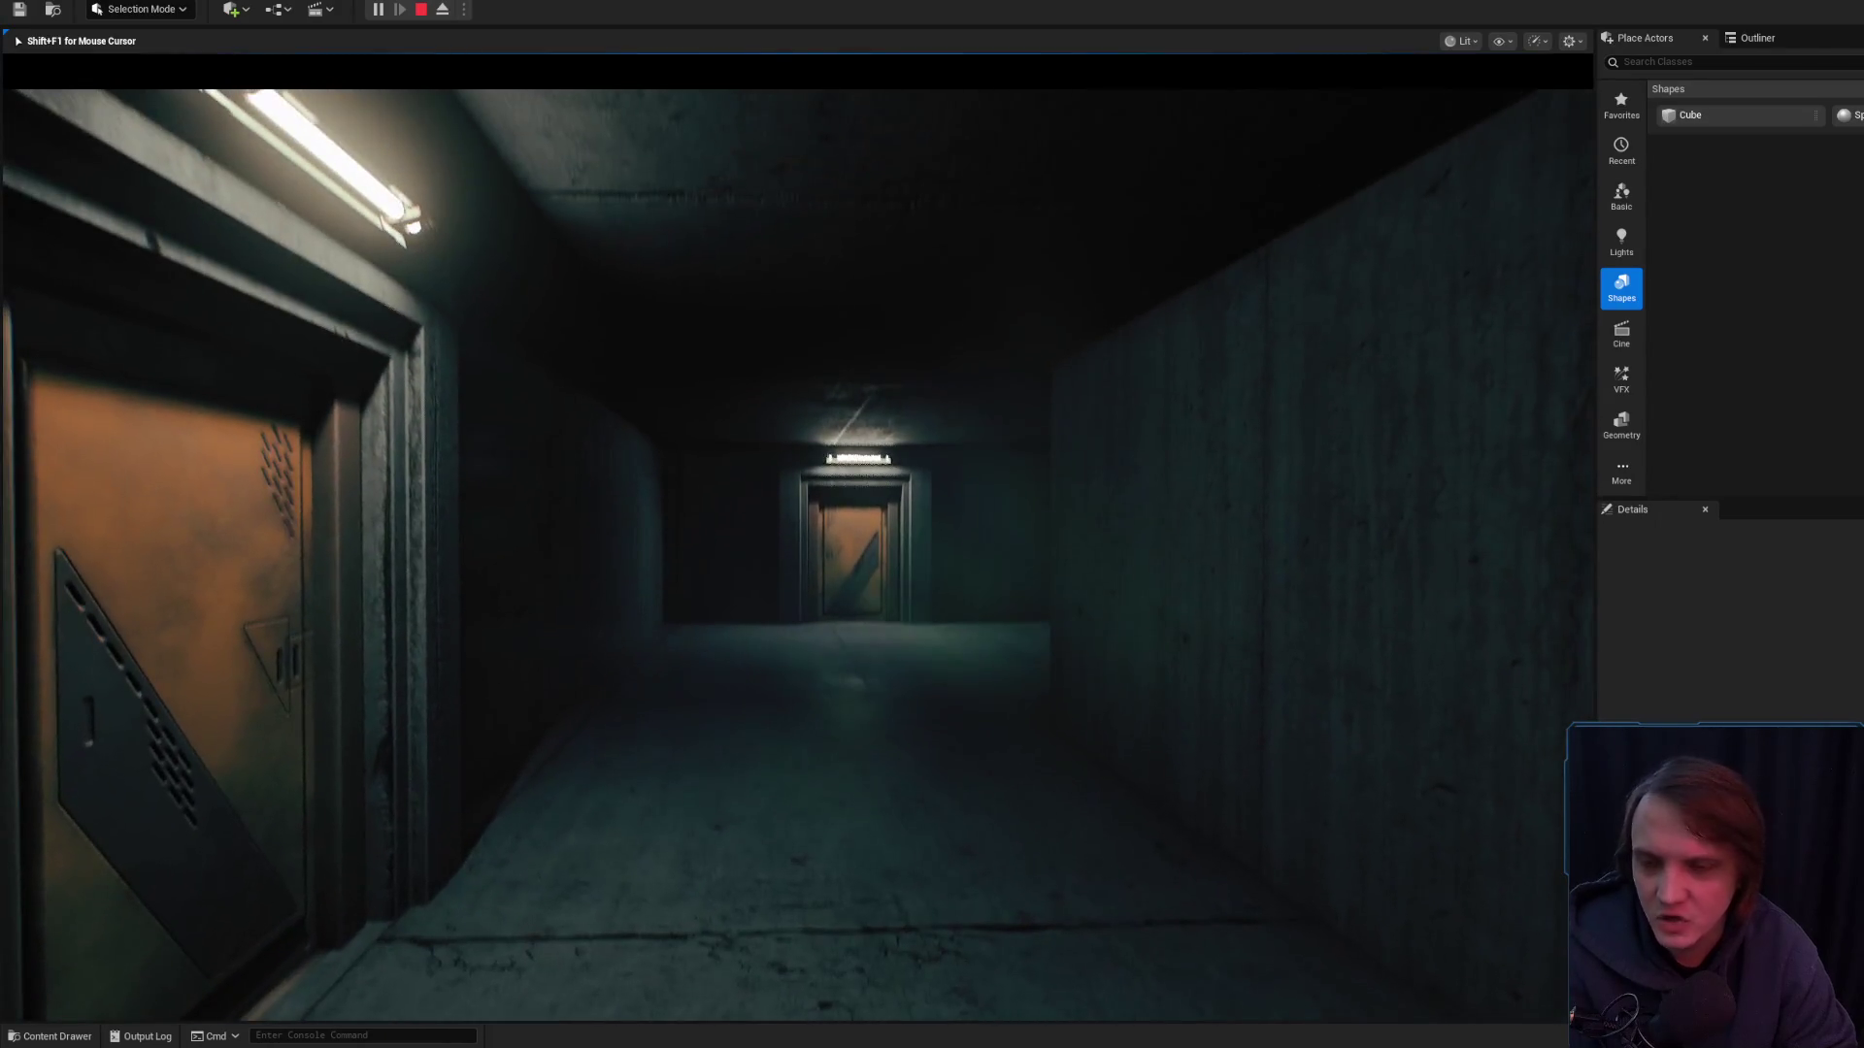
# - Stop the play preview and frame the selected floor surface in the editor
pyautogui.press('Escape')
pyautogui.press('f')
pyautogui.scroll(-10, 937, 571)
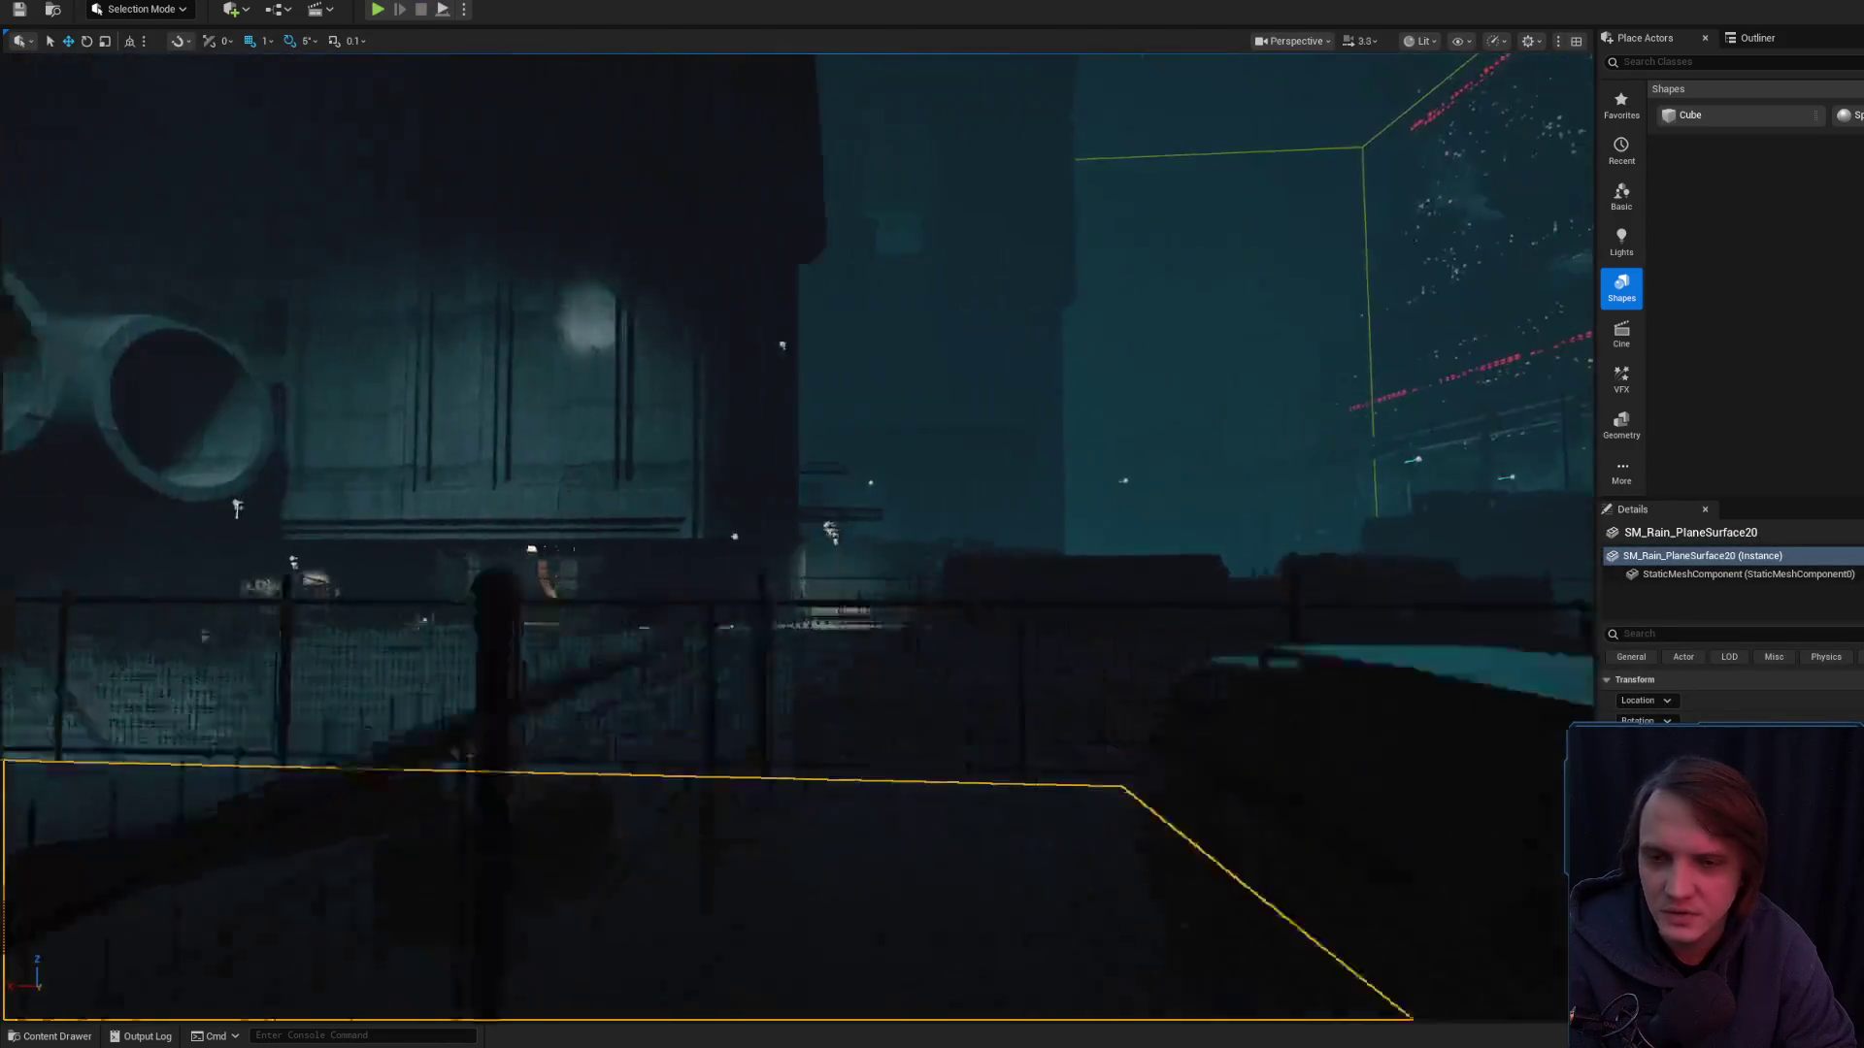
pyautogui.scroll(-1, 938, 570)
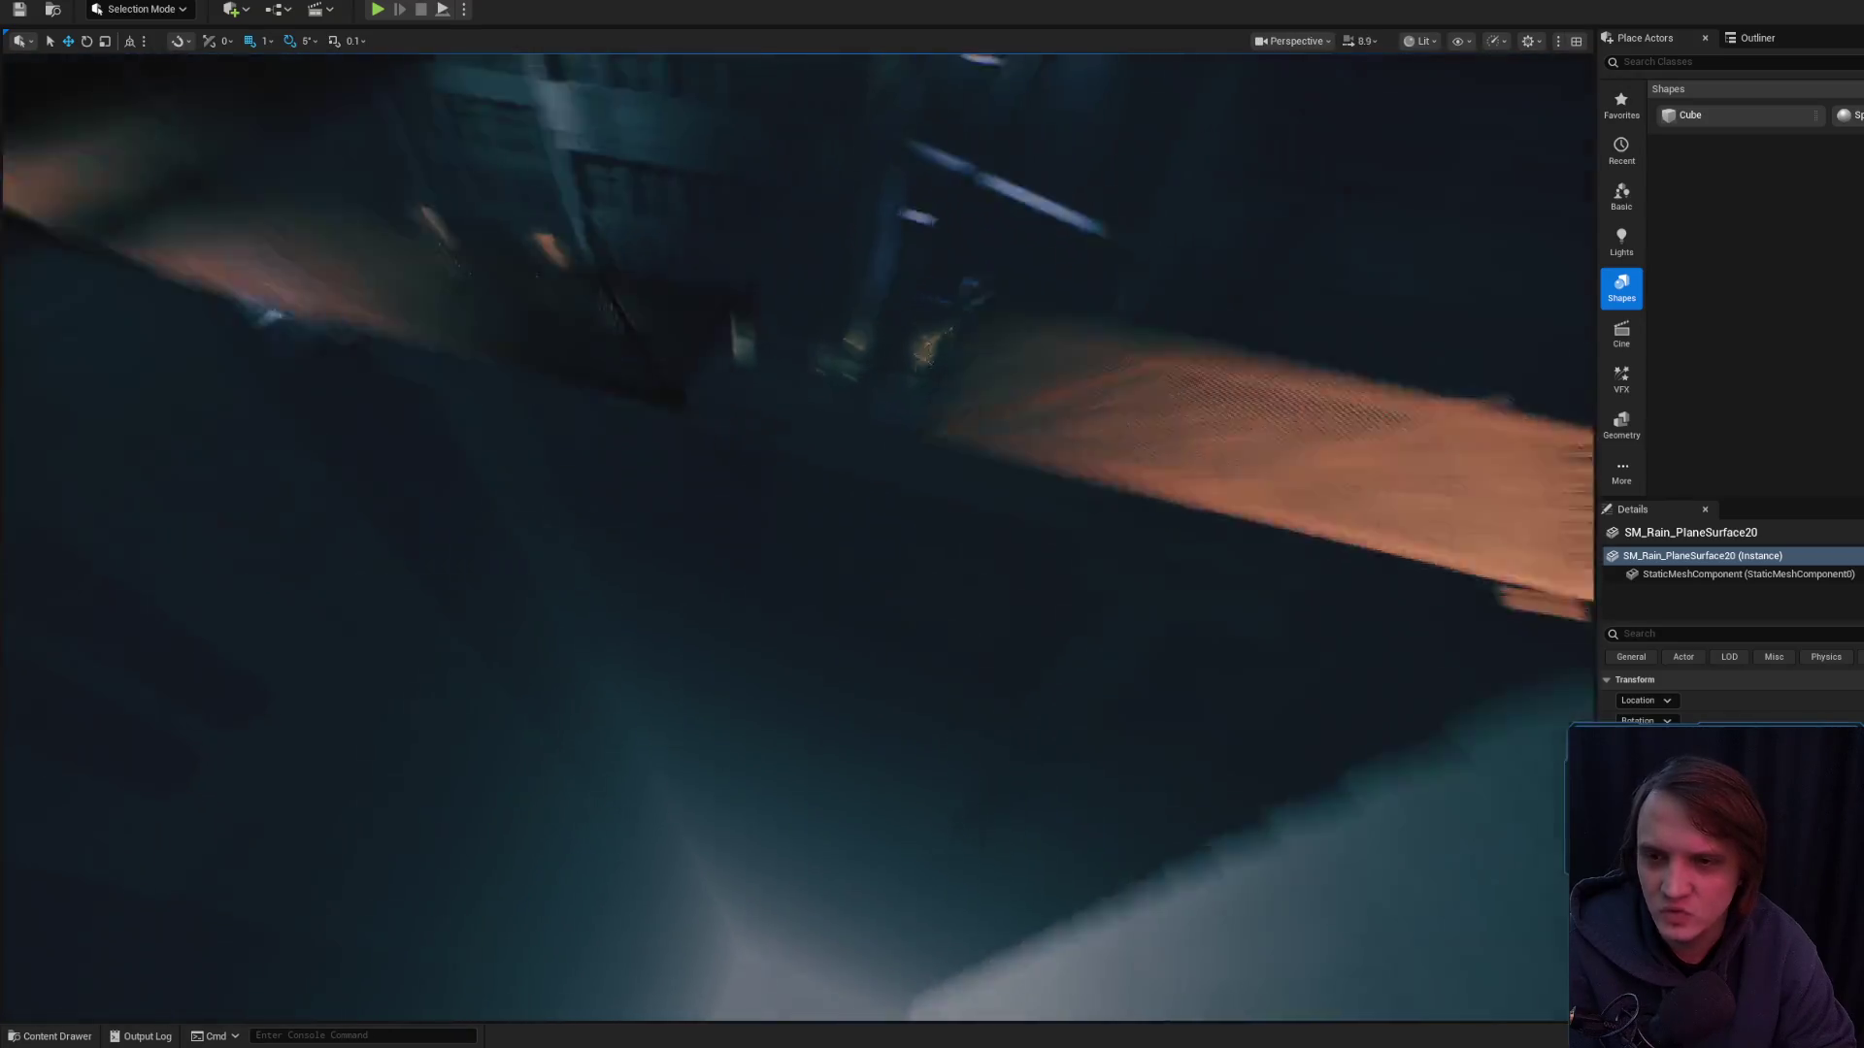
pyautogui.scroll(4, 938, 571)
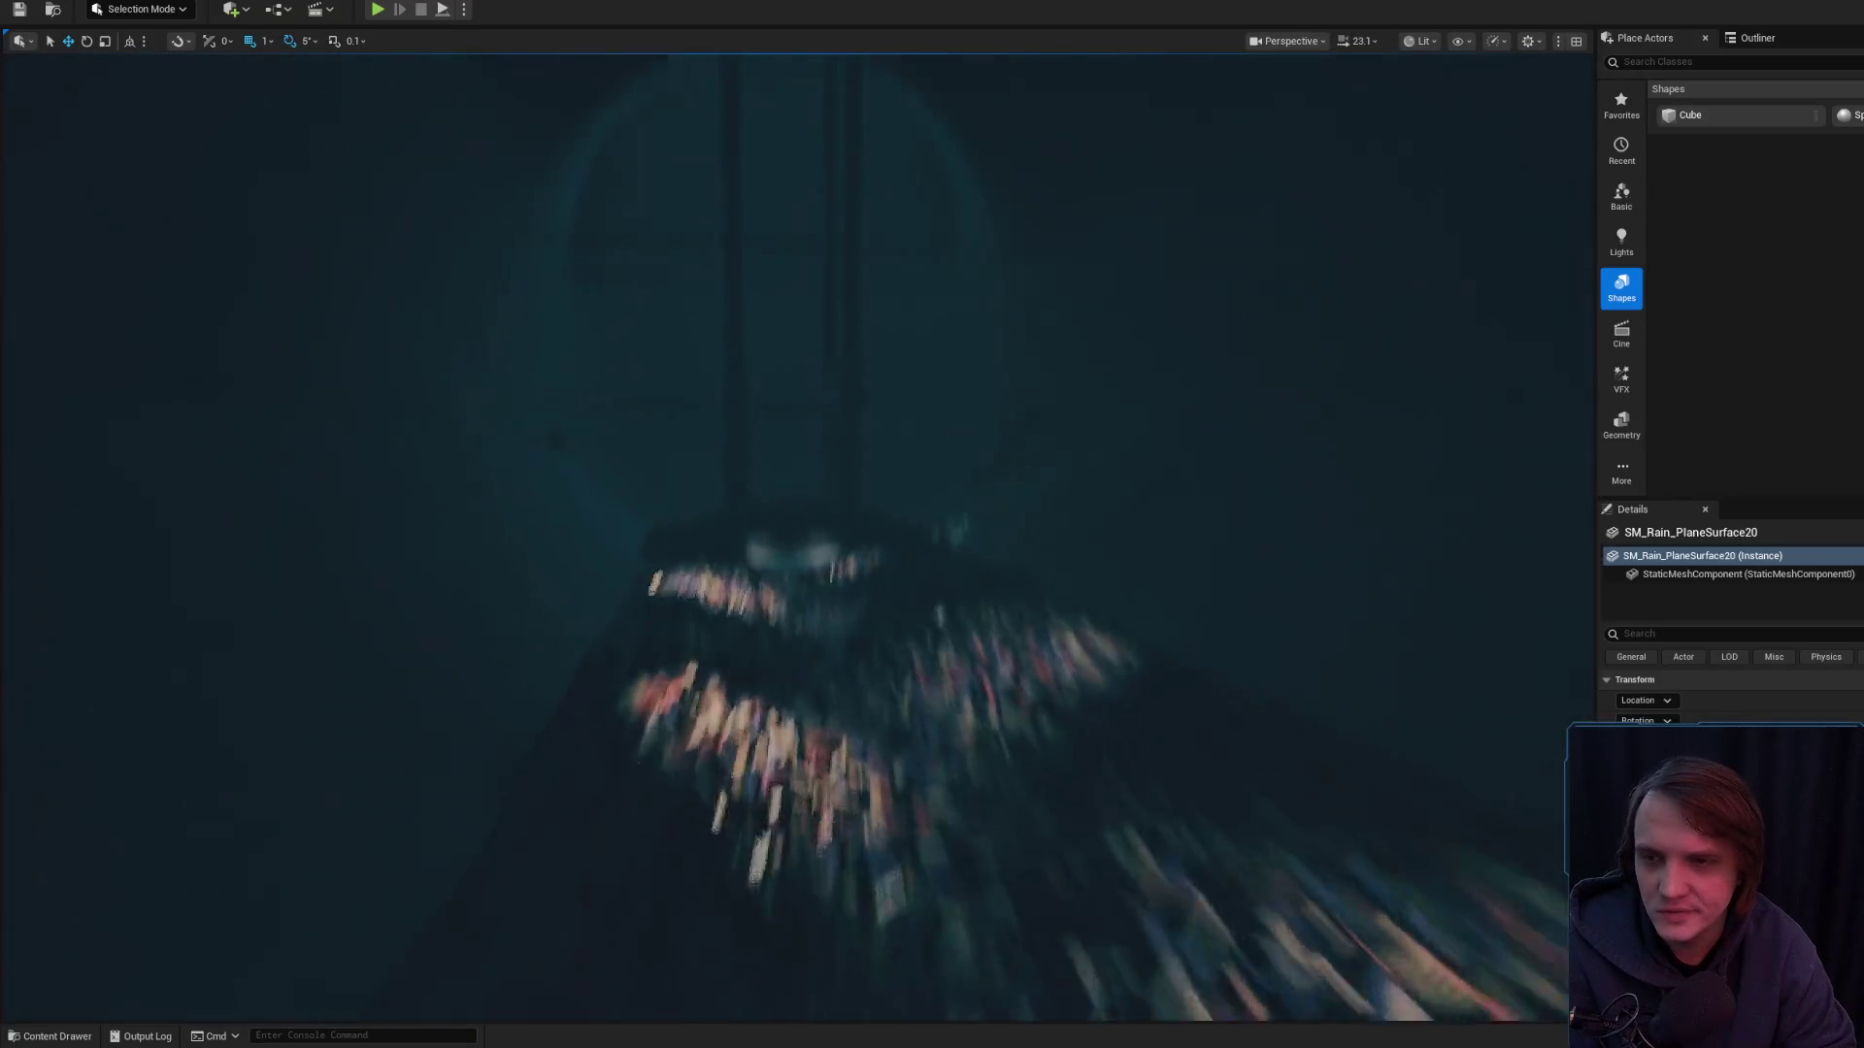
# - Fly down the corridor into the red-lit hall
pyautogui.scroll(4, 937, 571)
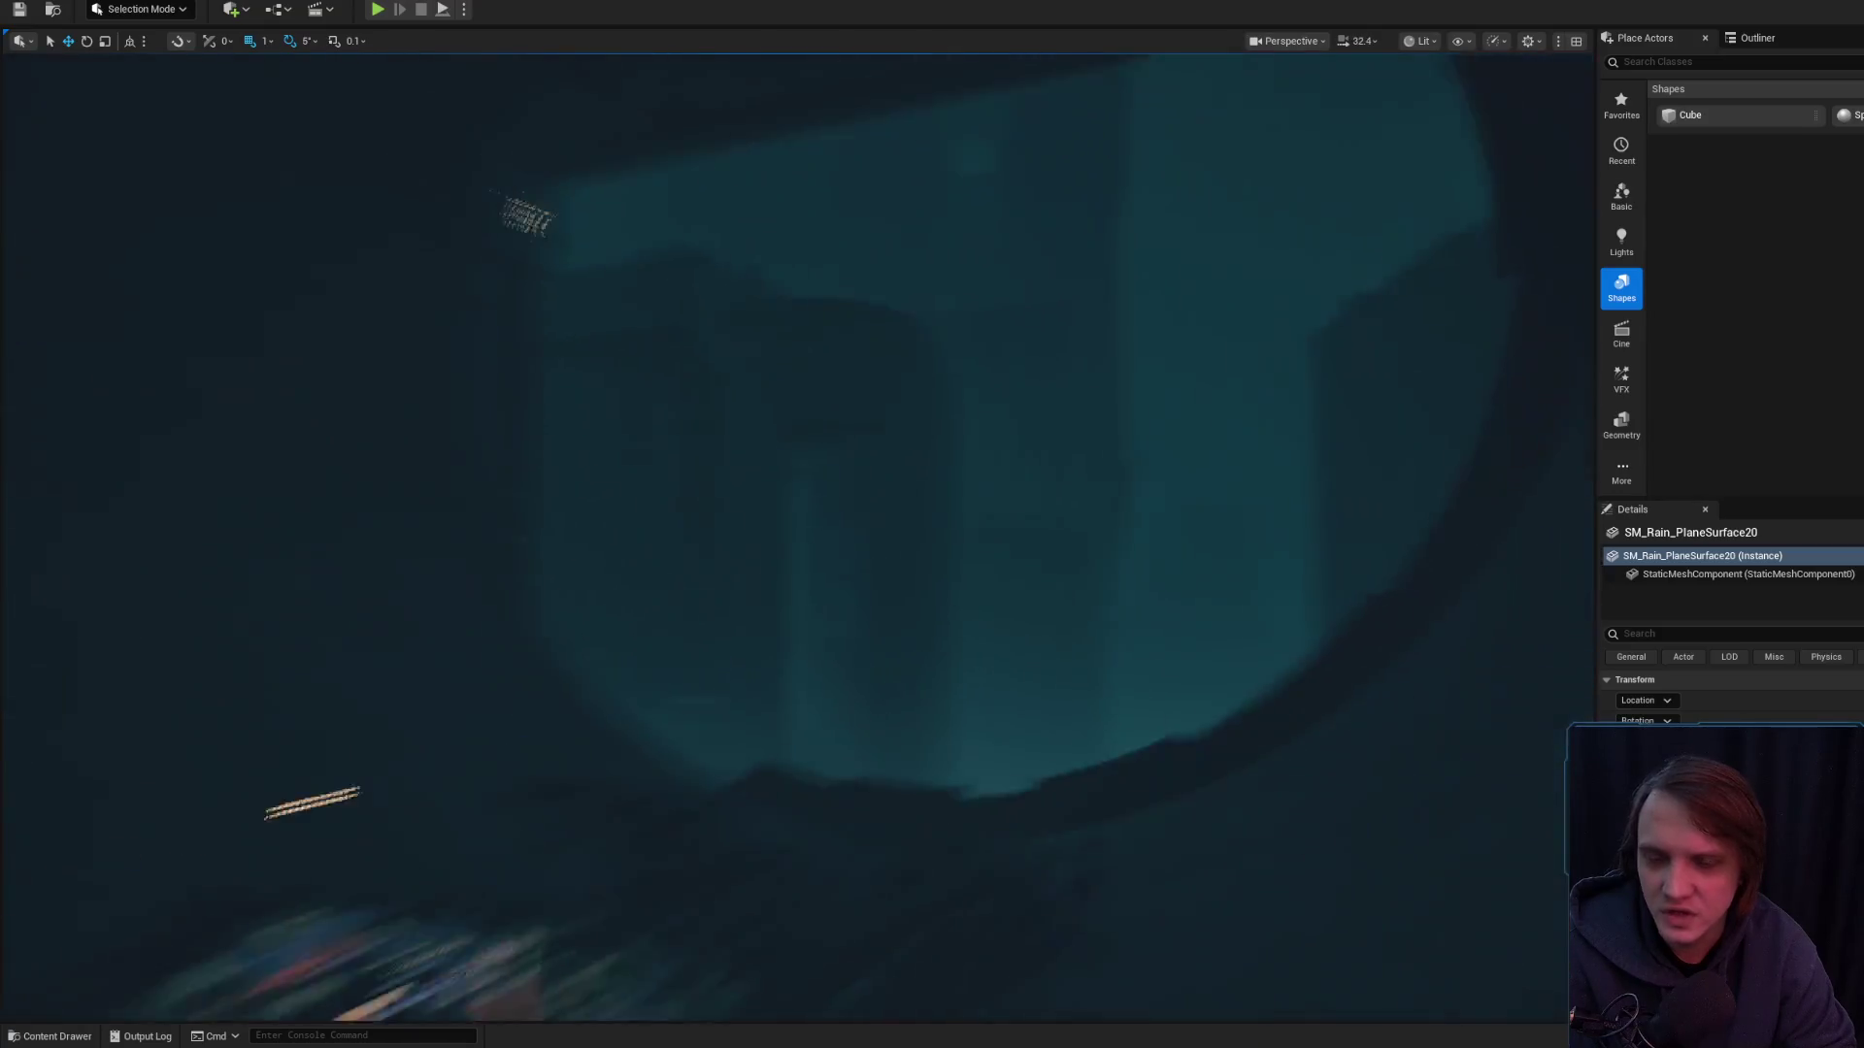
pyautogui.scroll(1, 937, 571)
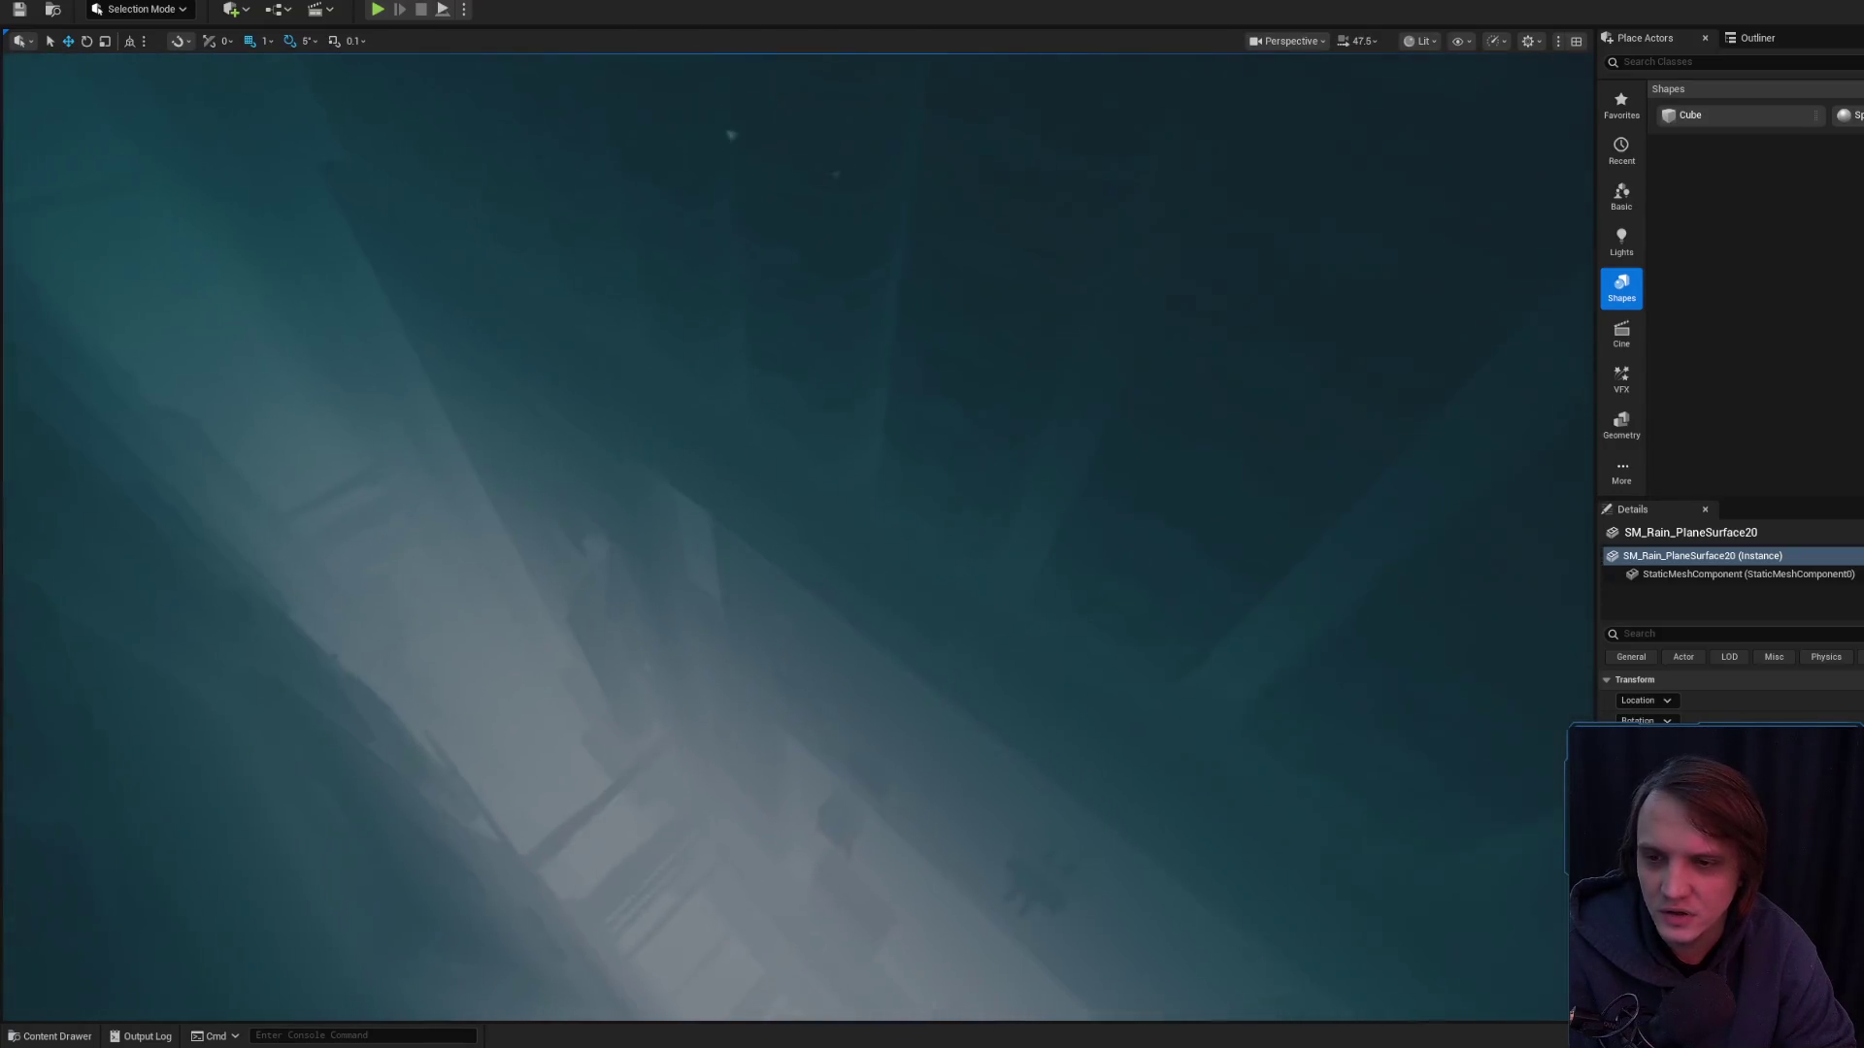
pyautogui.scroll(-3, 938, 571)
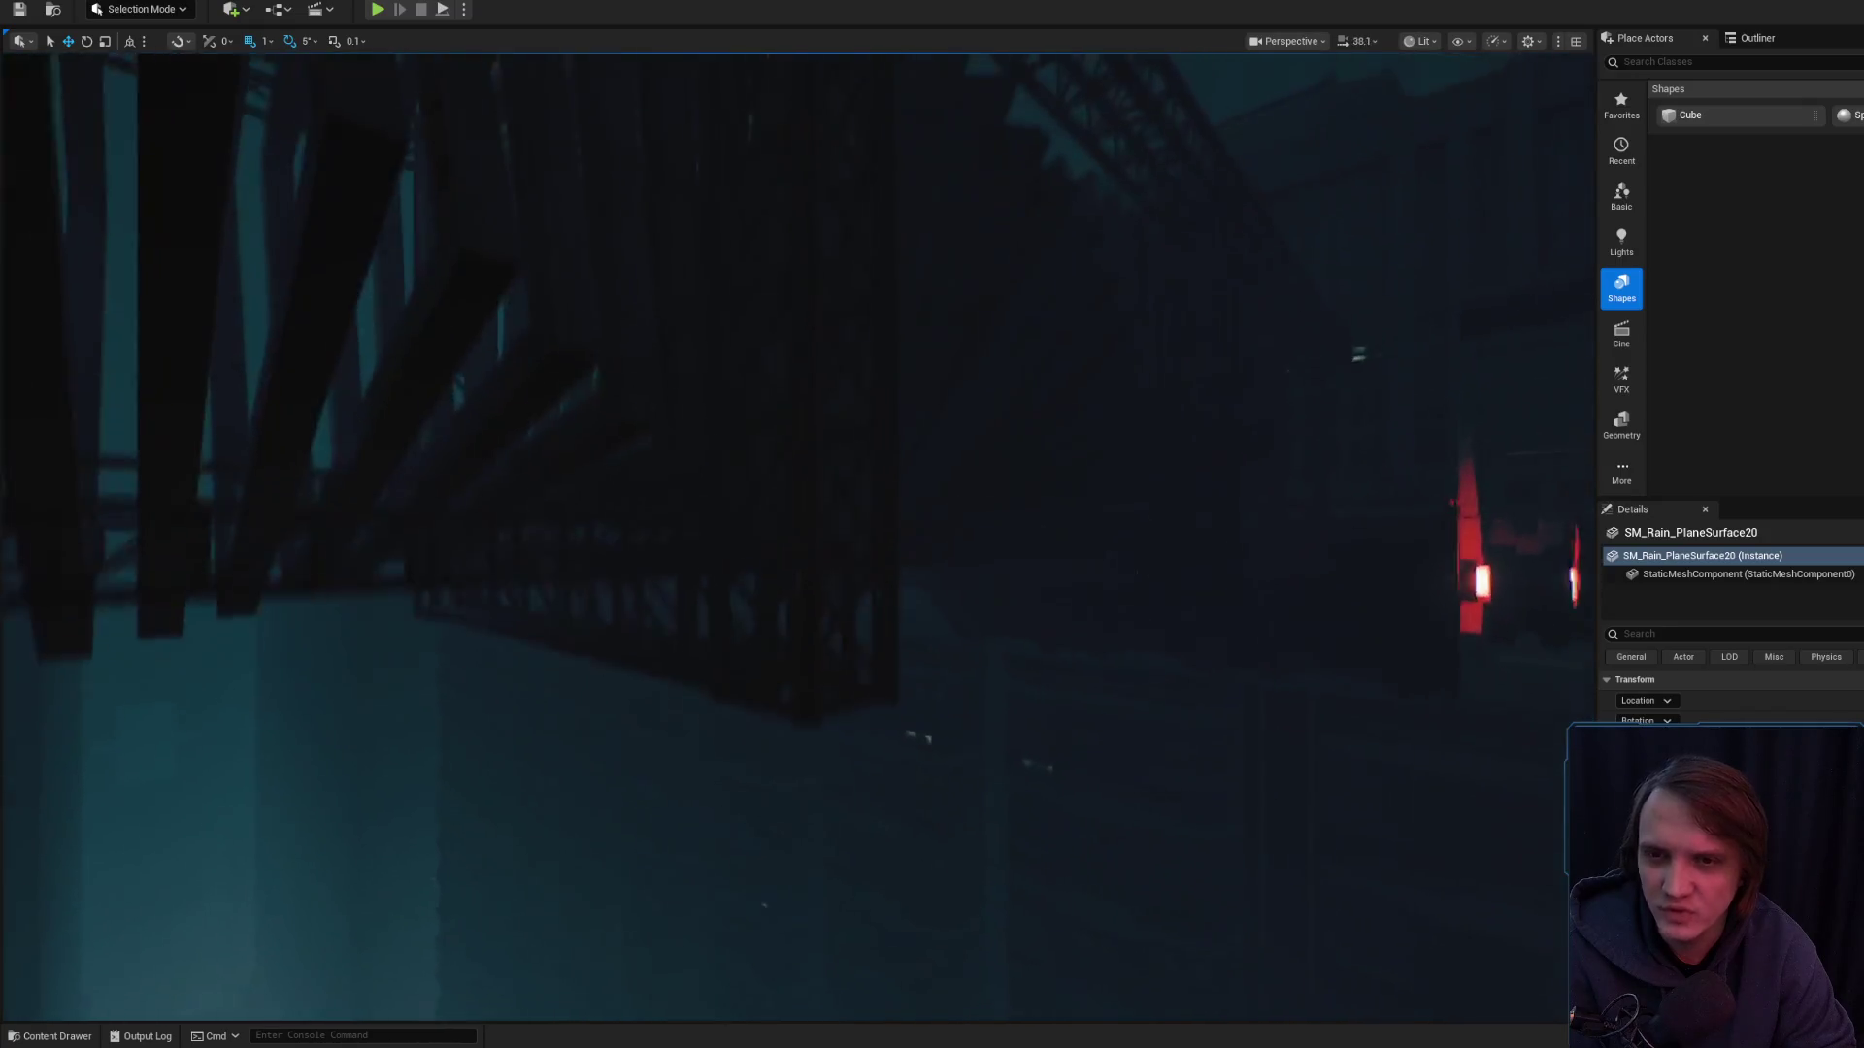
pyautogui.scroll(-2, 937, 570)
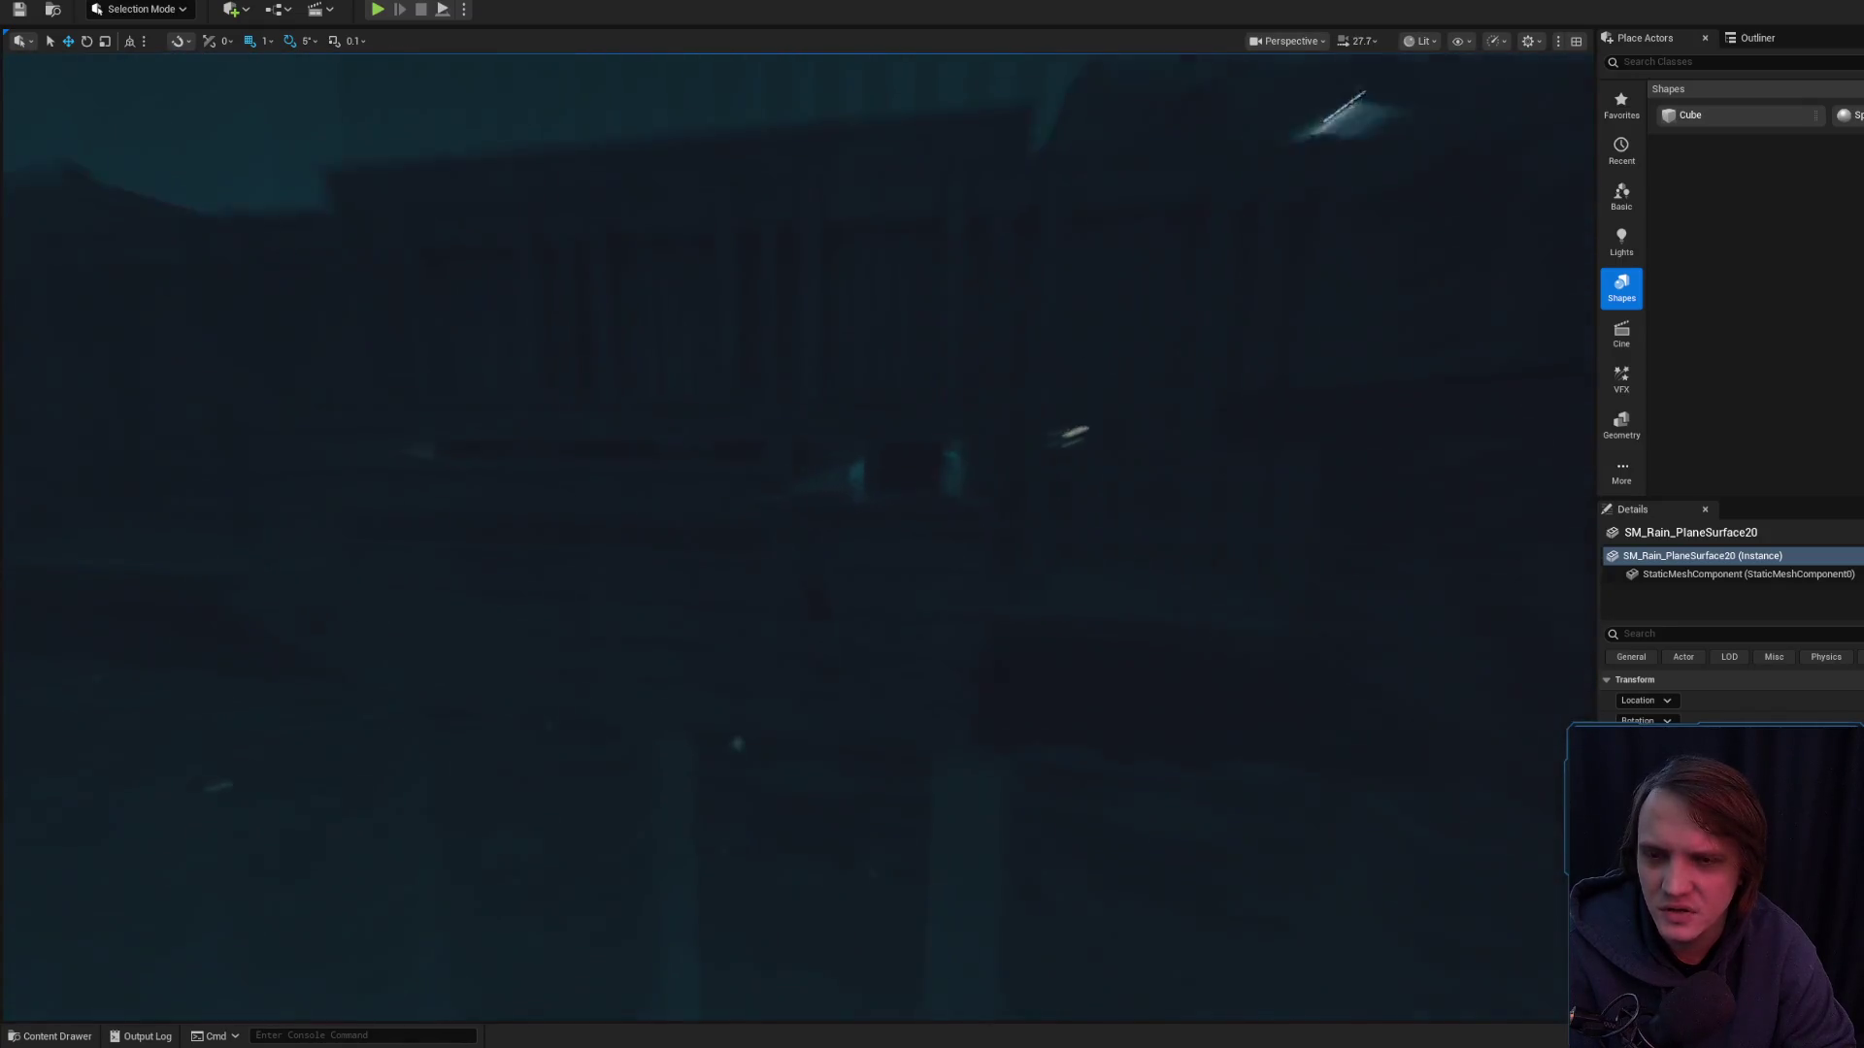
pyautogui.scroll(-3, 937, 570)
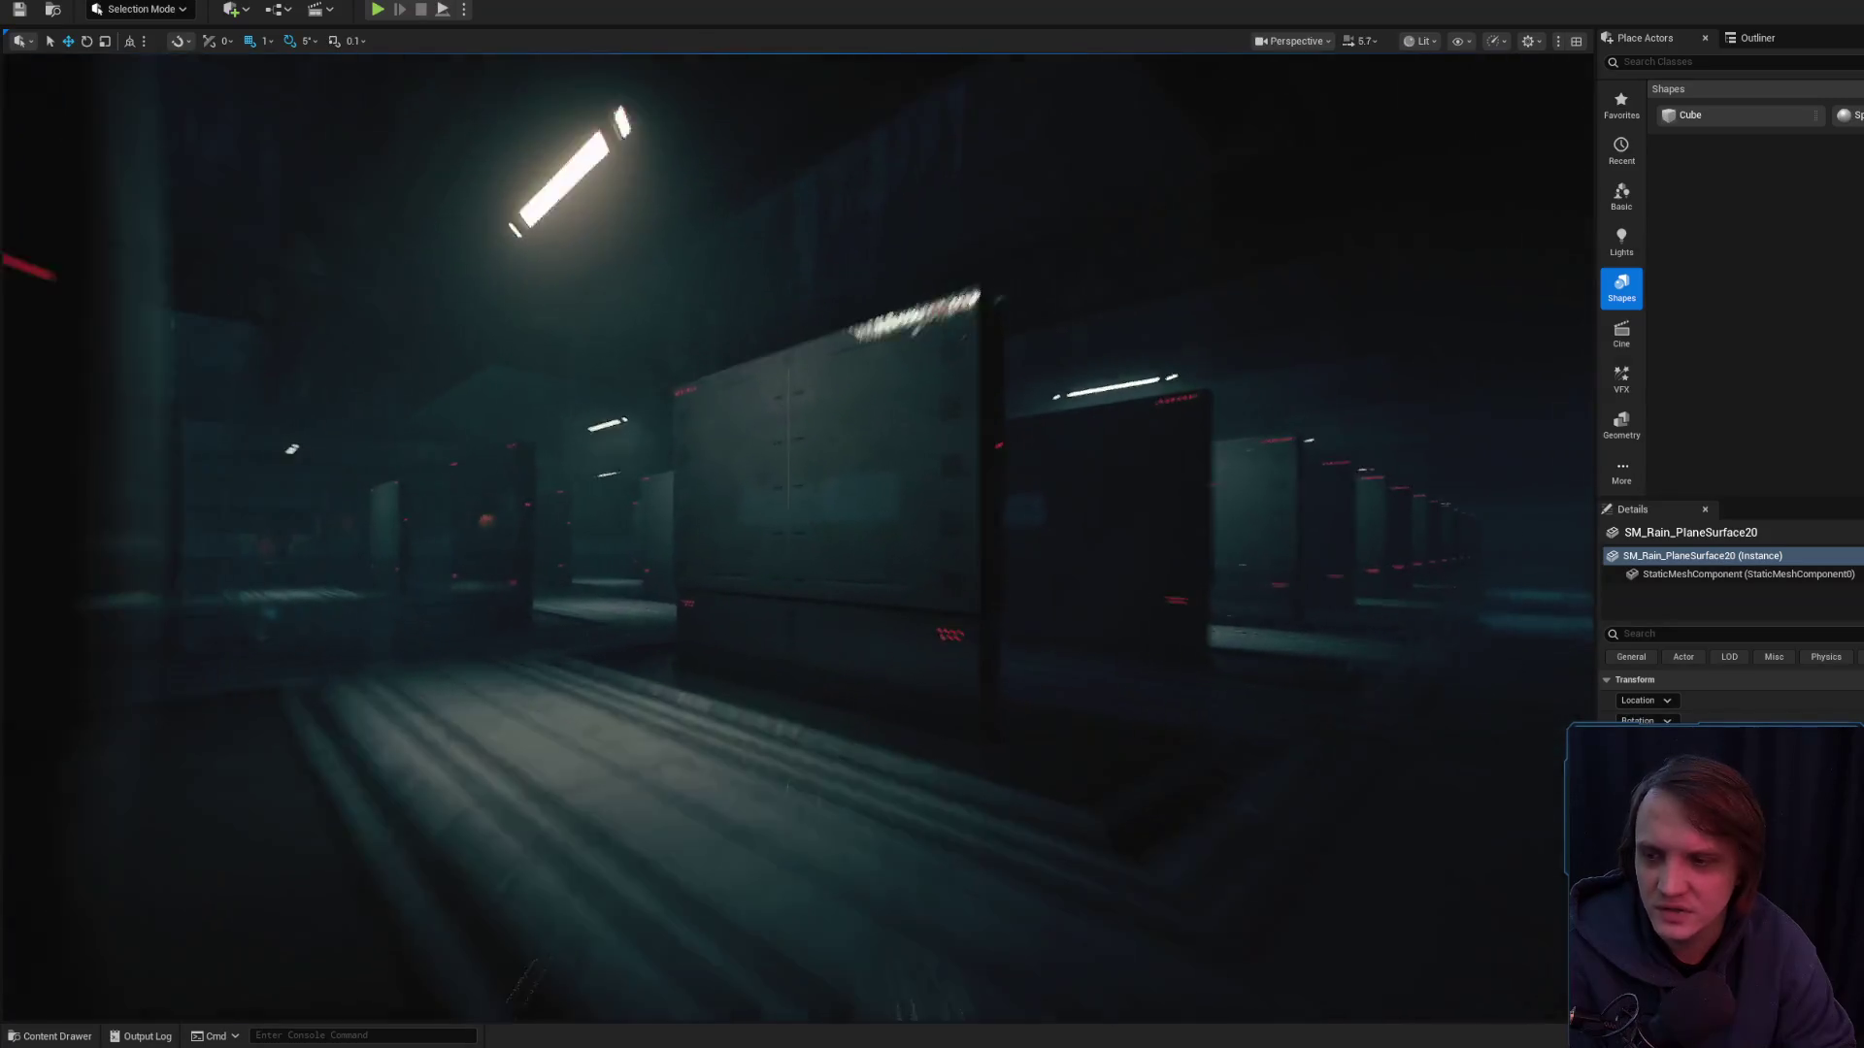
pyautogui.press('w')
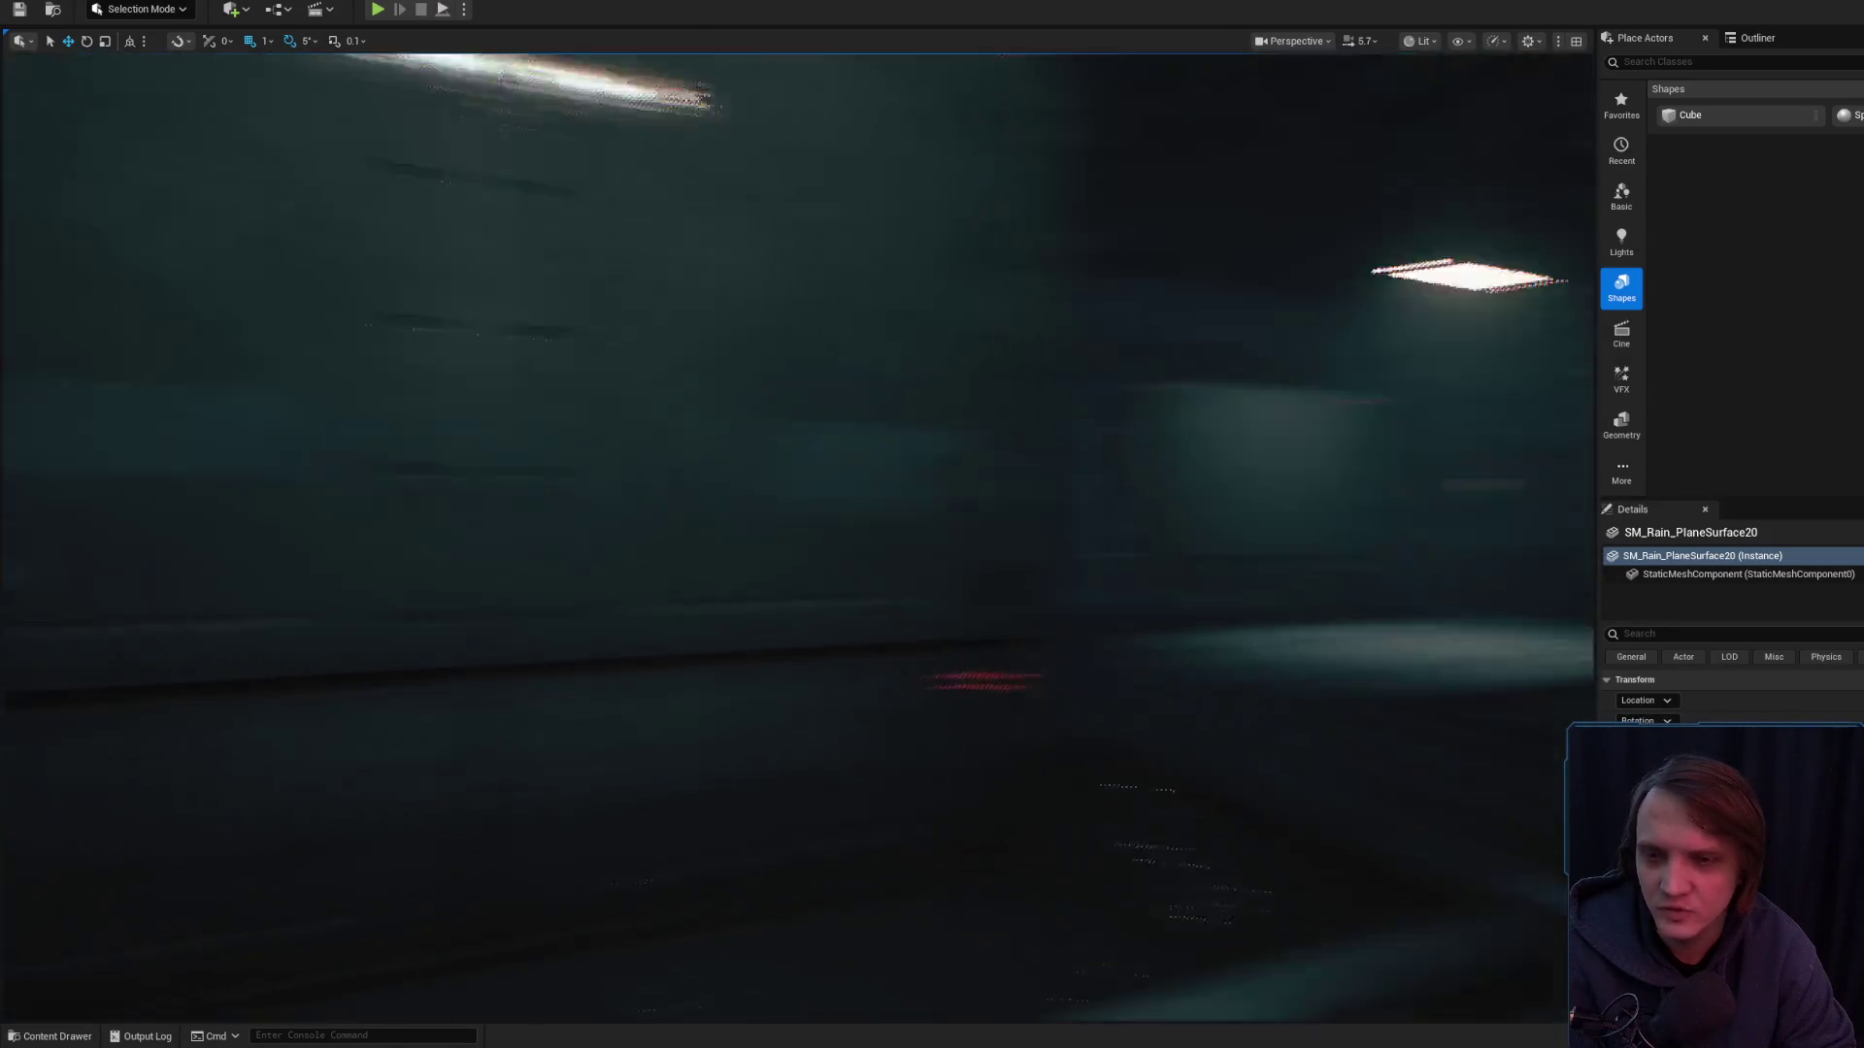
pyautogui.press('w')
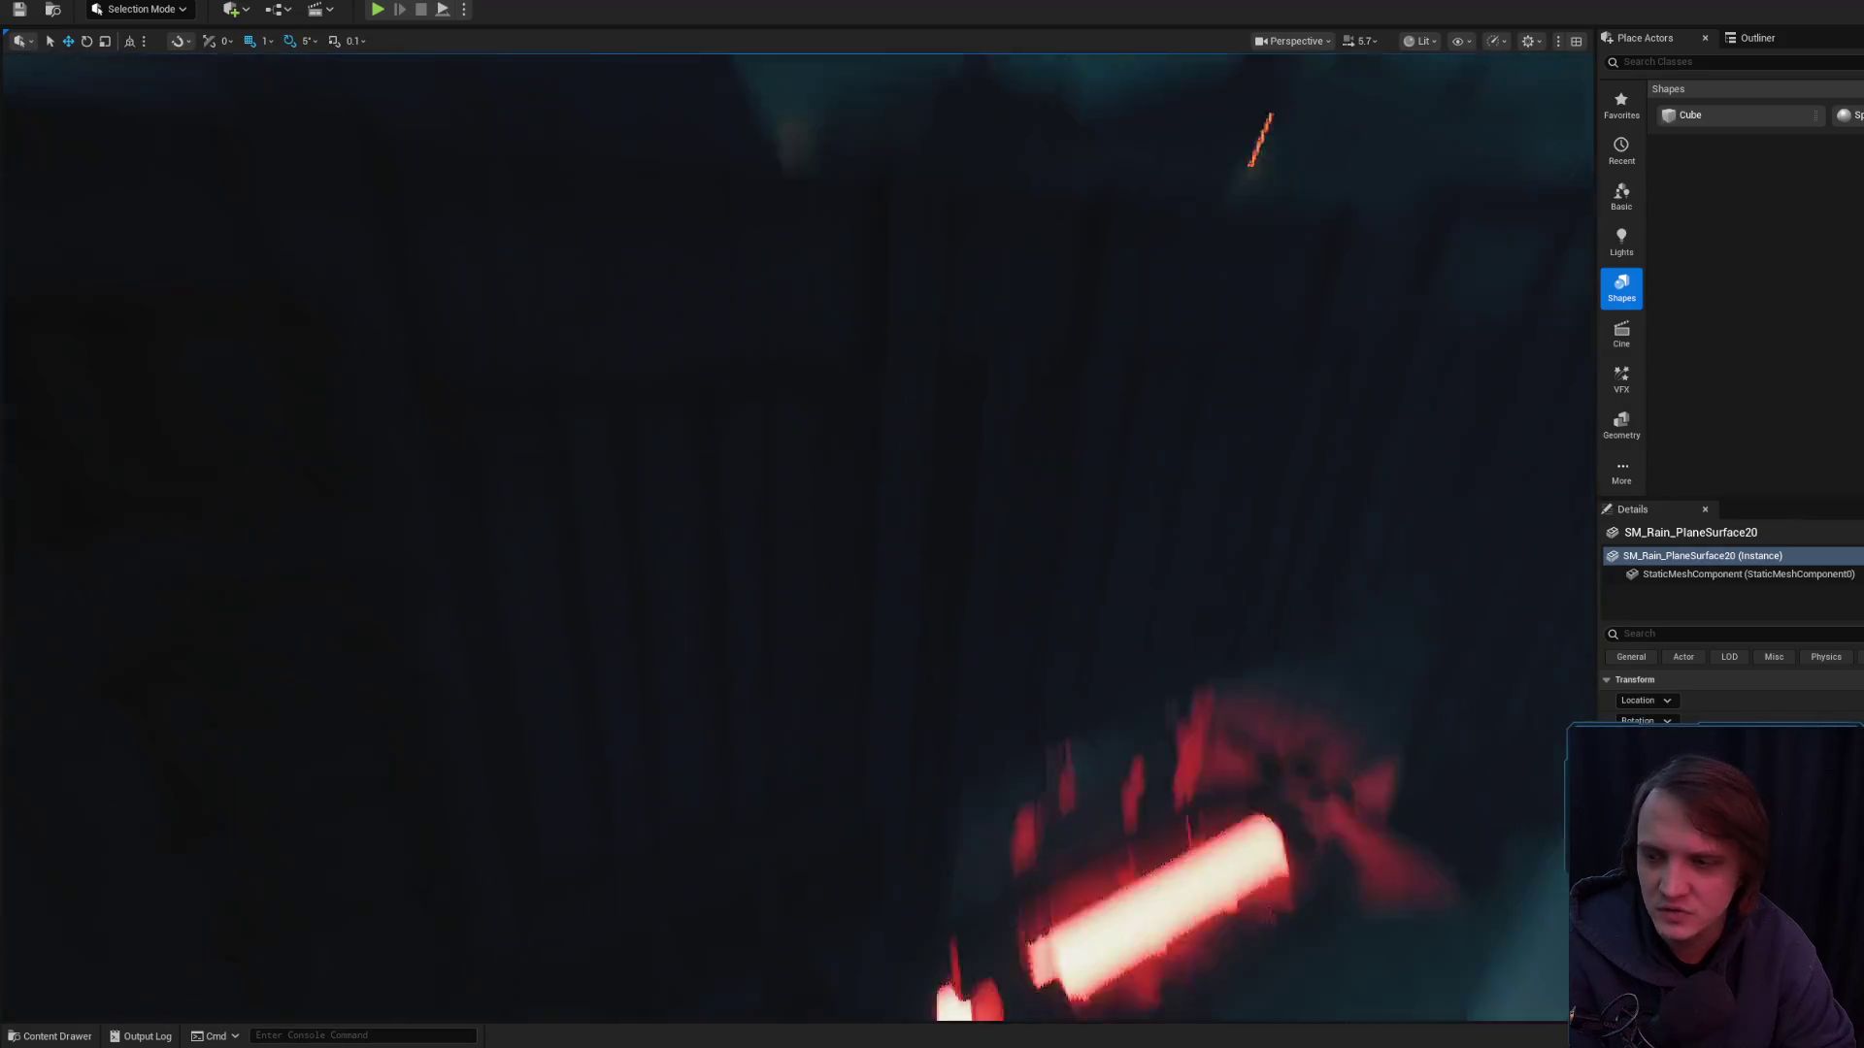
pyautogui.press('w')
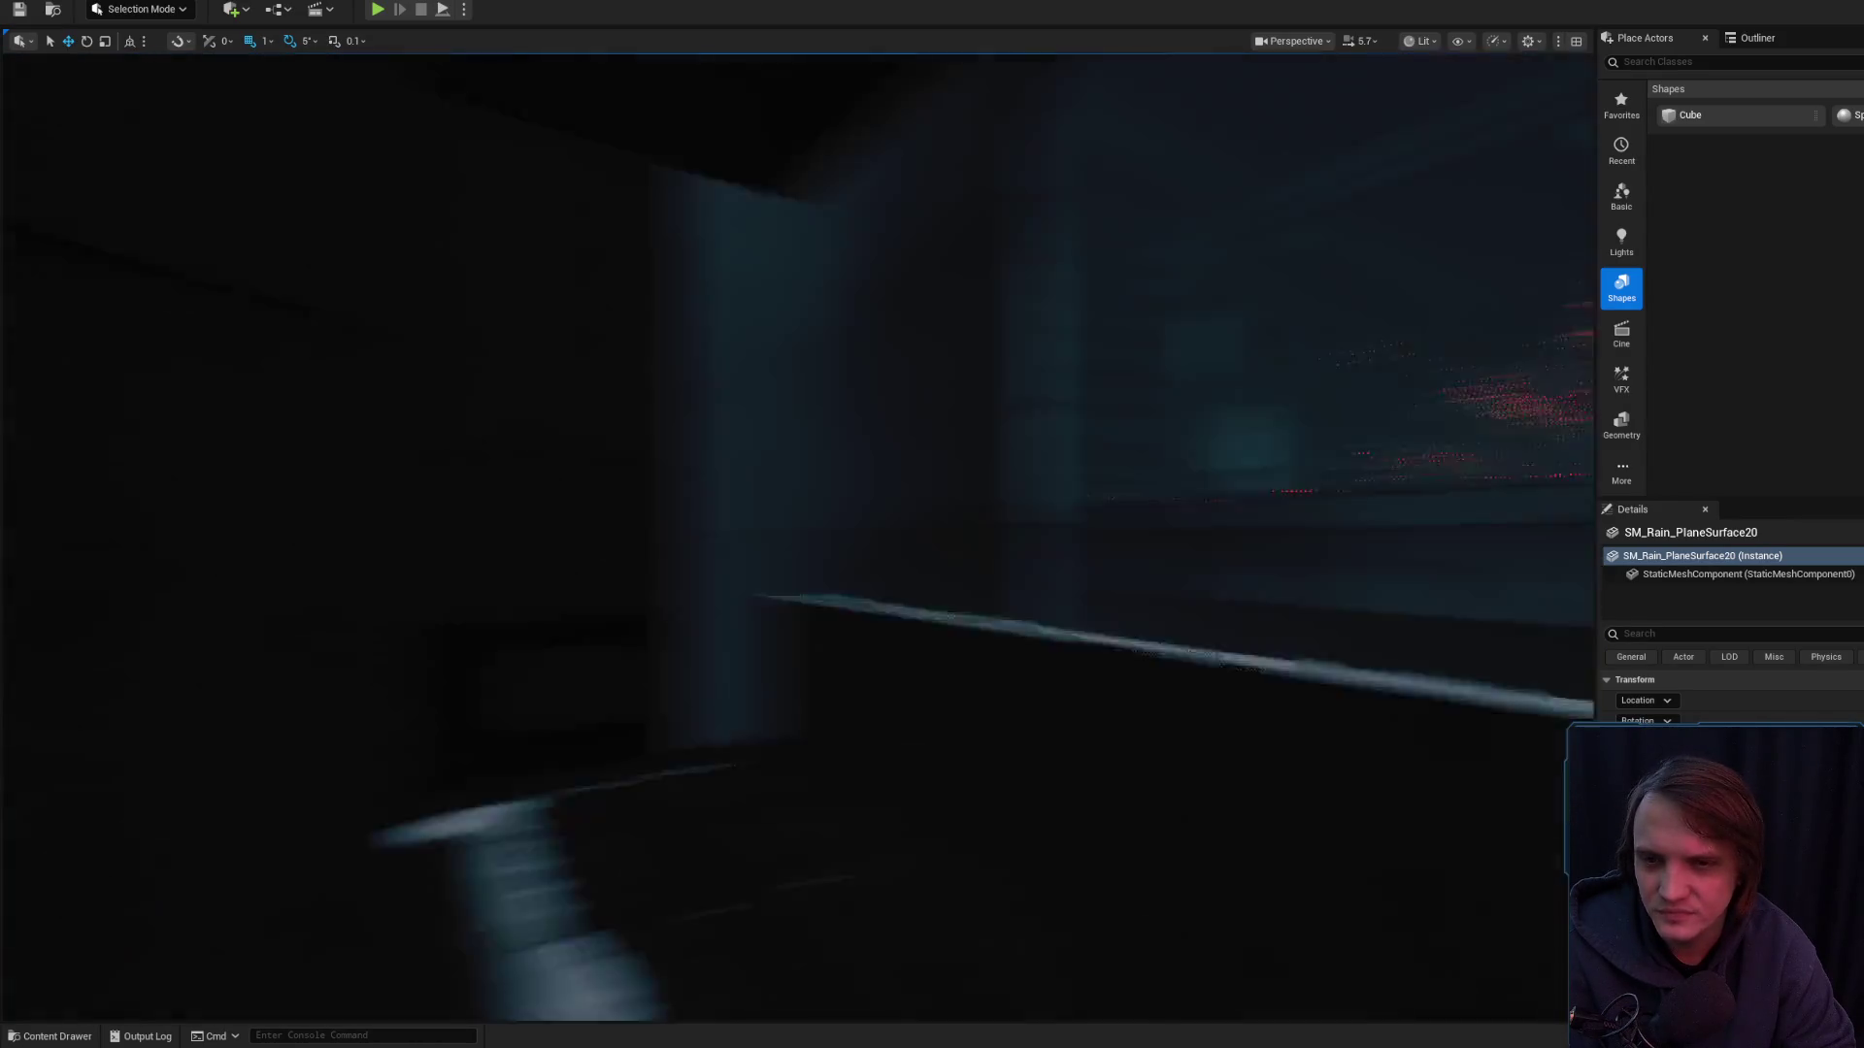
# - Settle on a view down the central aisle of seated figures and open the Content Drawer
pyautogui.scroll(-3, 795, 533)
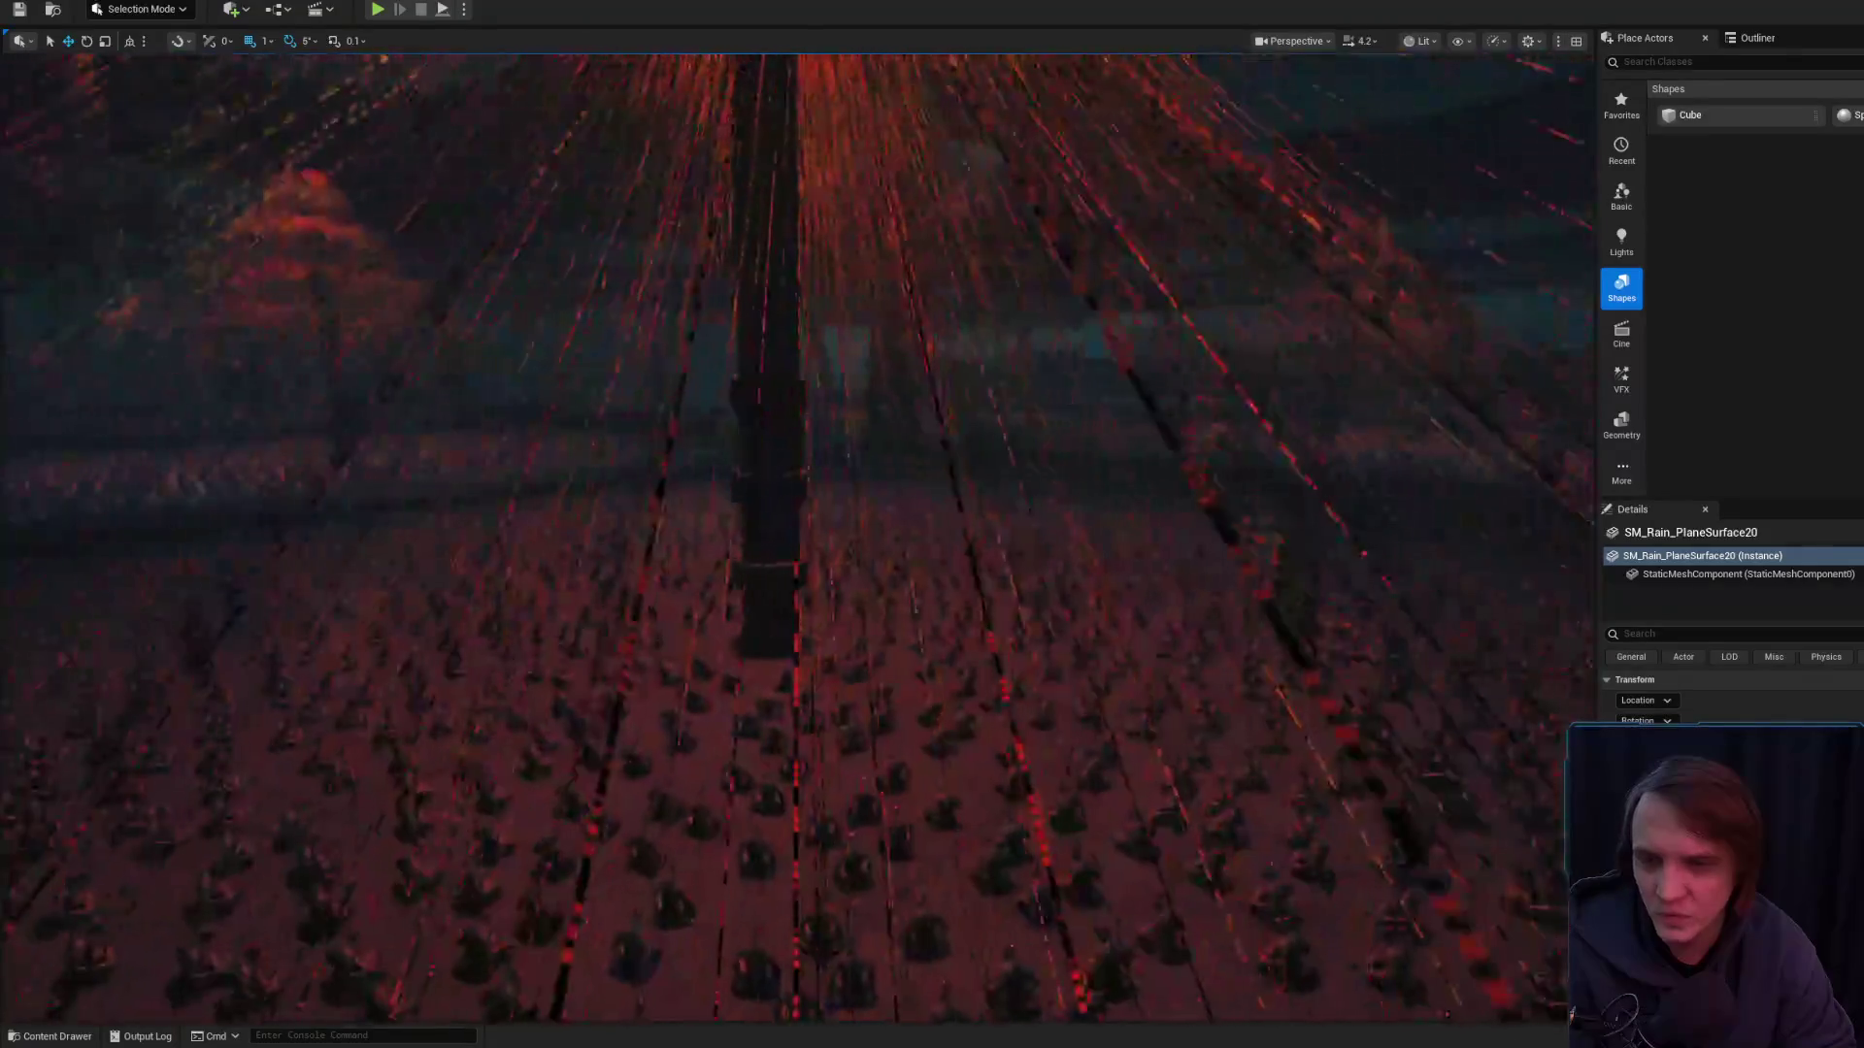
pyautogui.press('w')
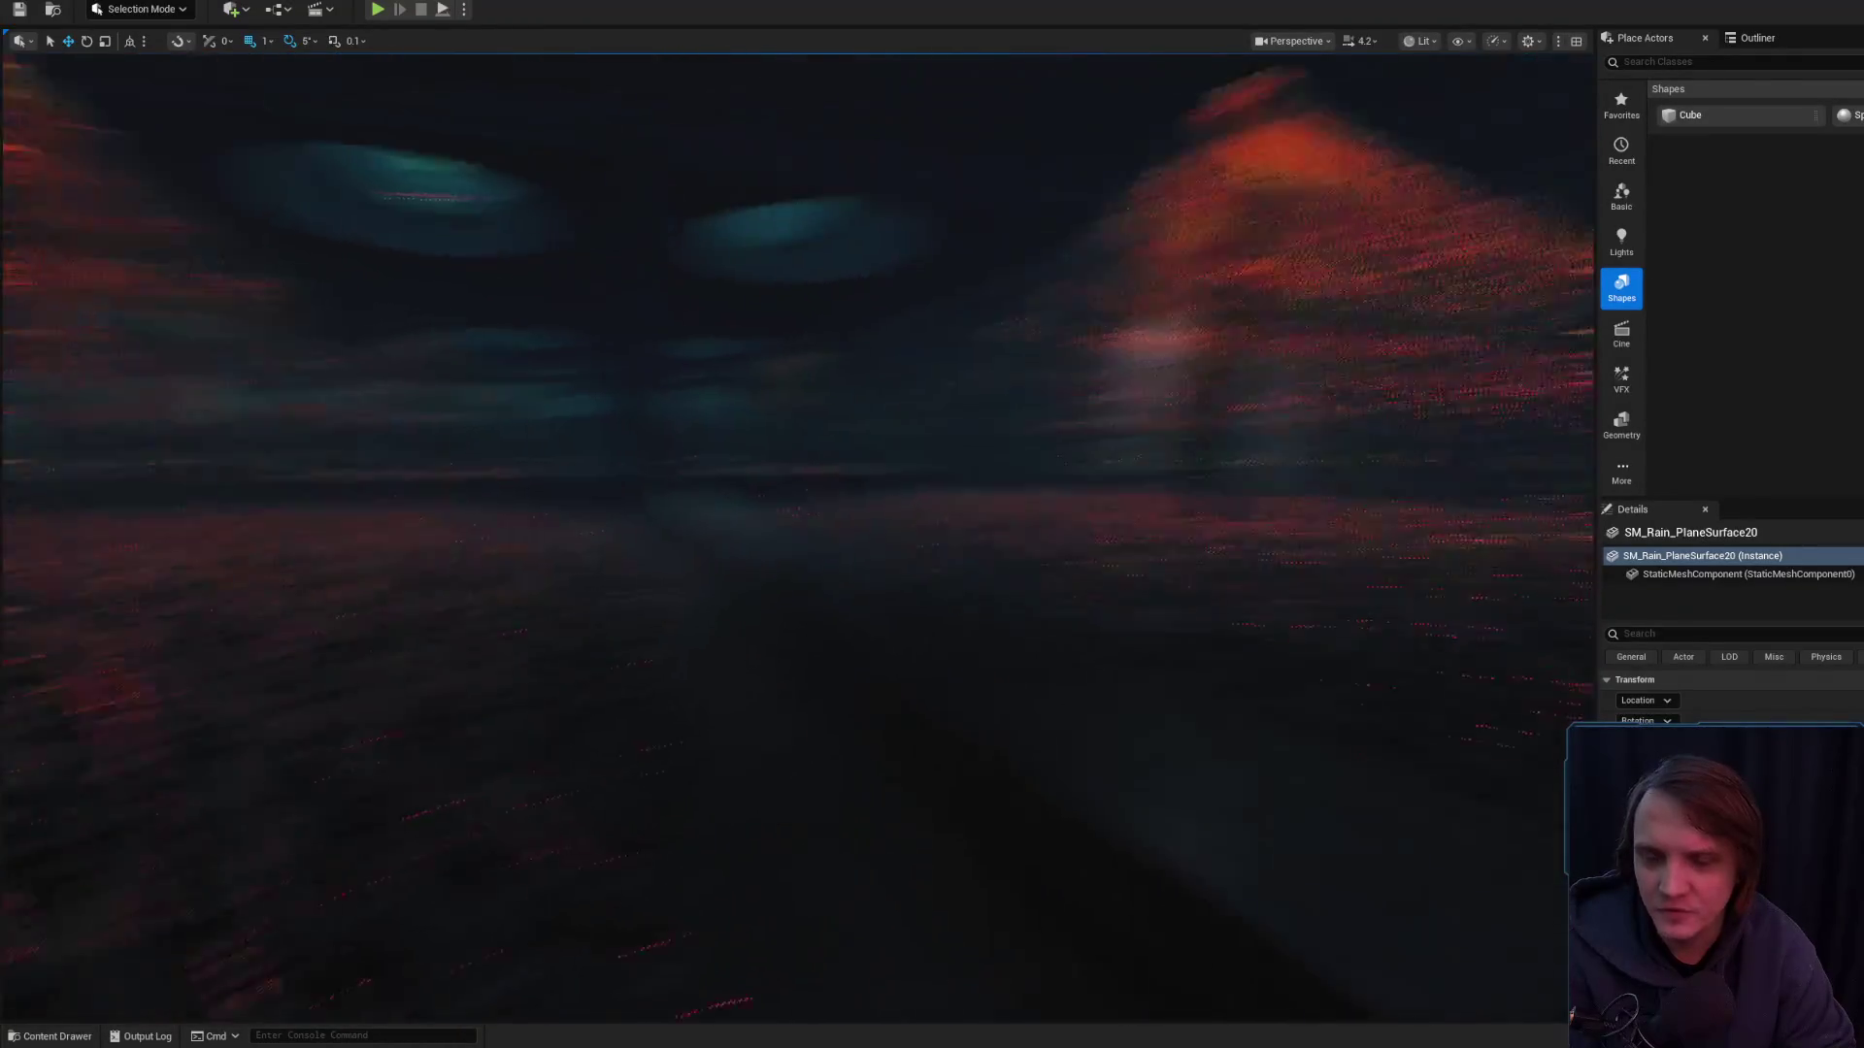
pyautogui.scroll(-2, 796, 533)
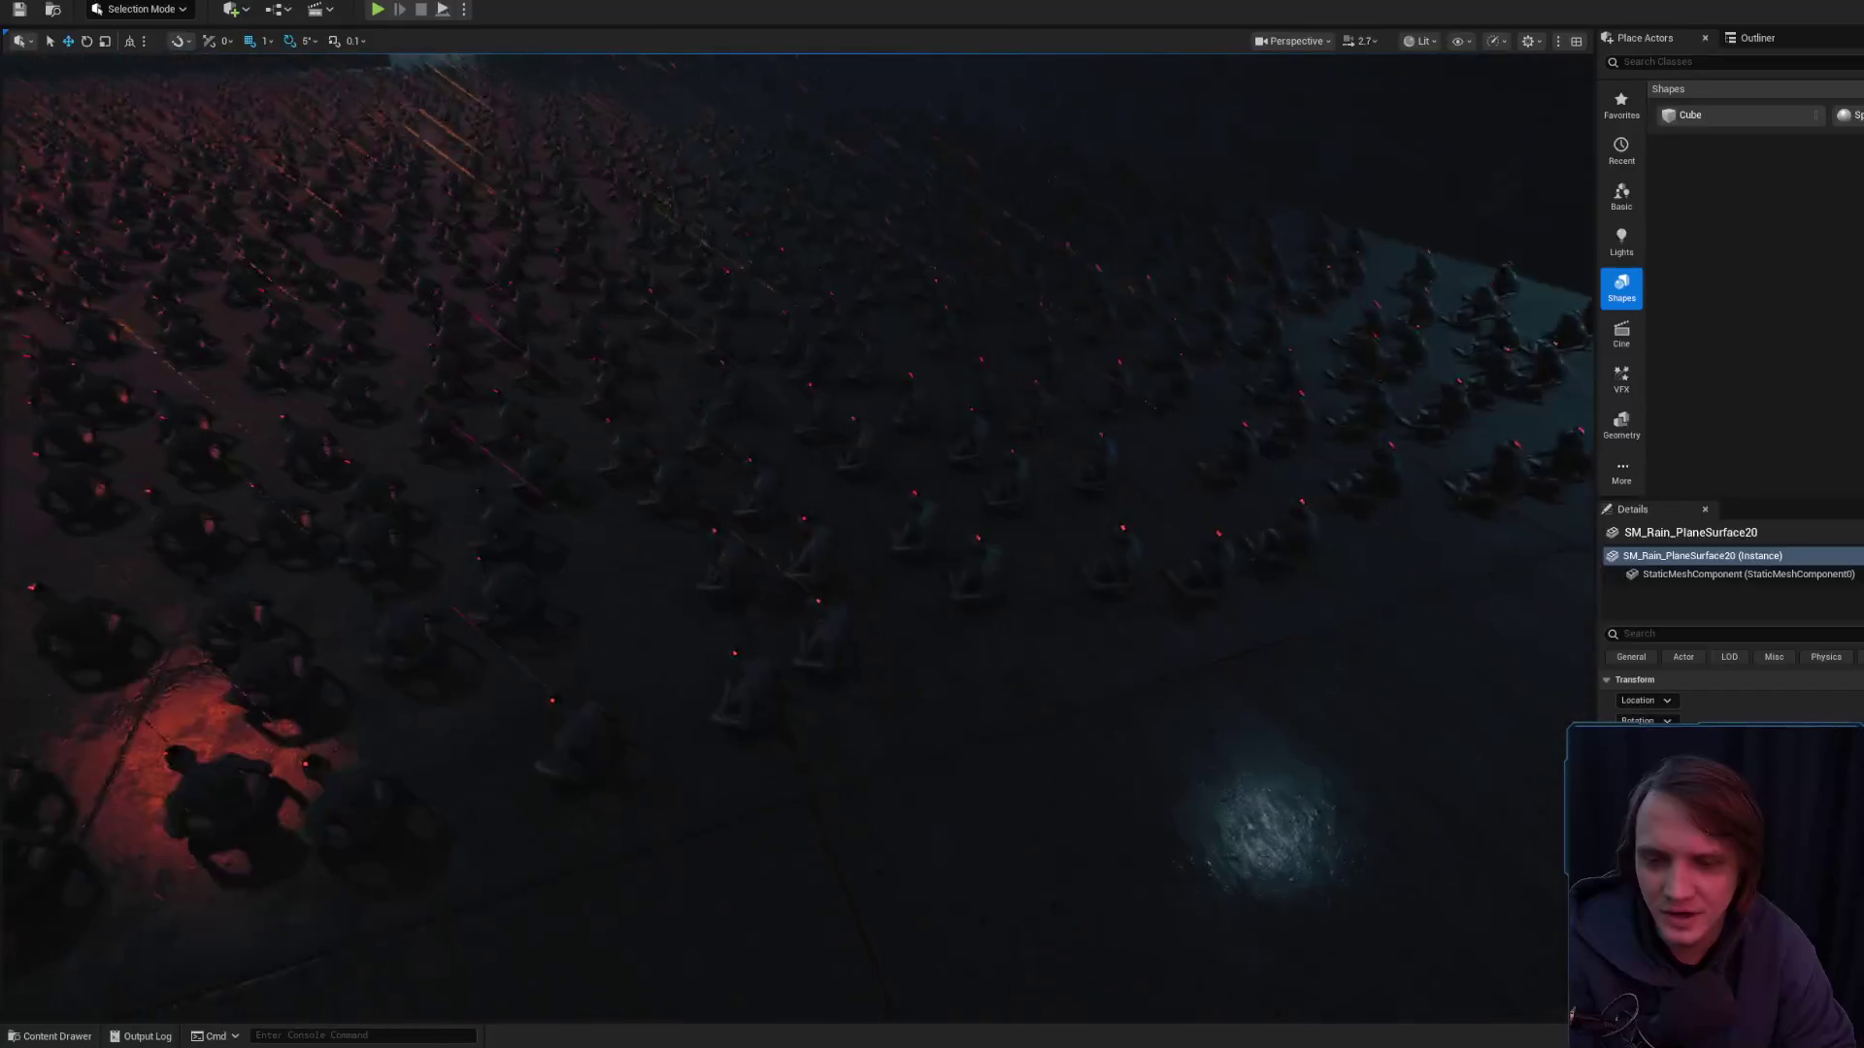
pyautogui.press('s')
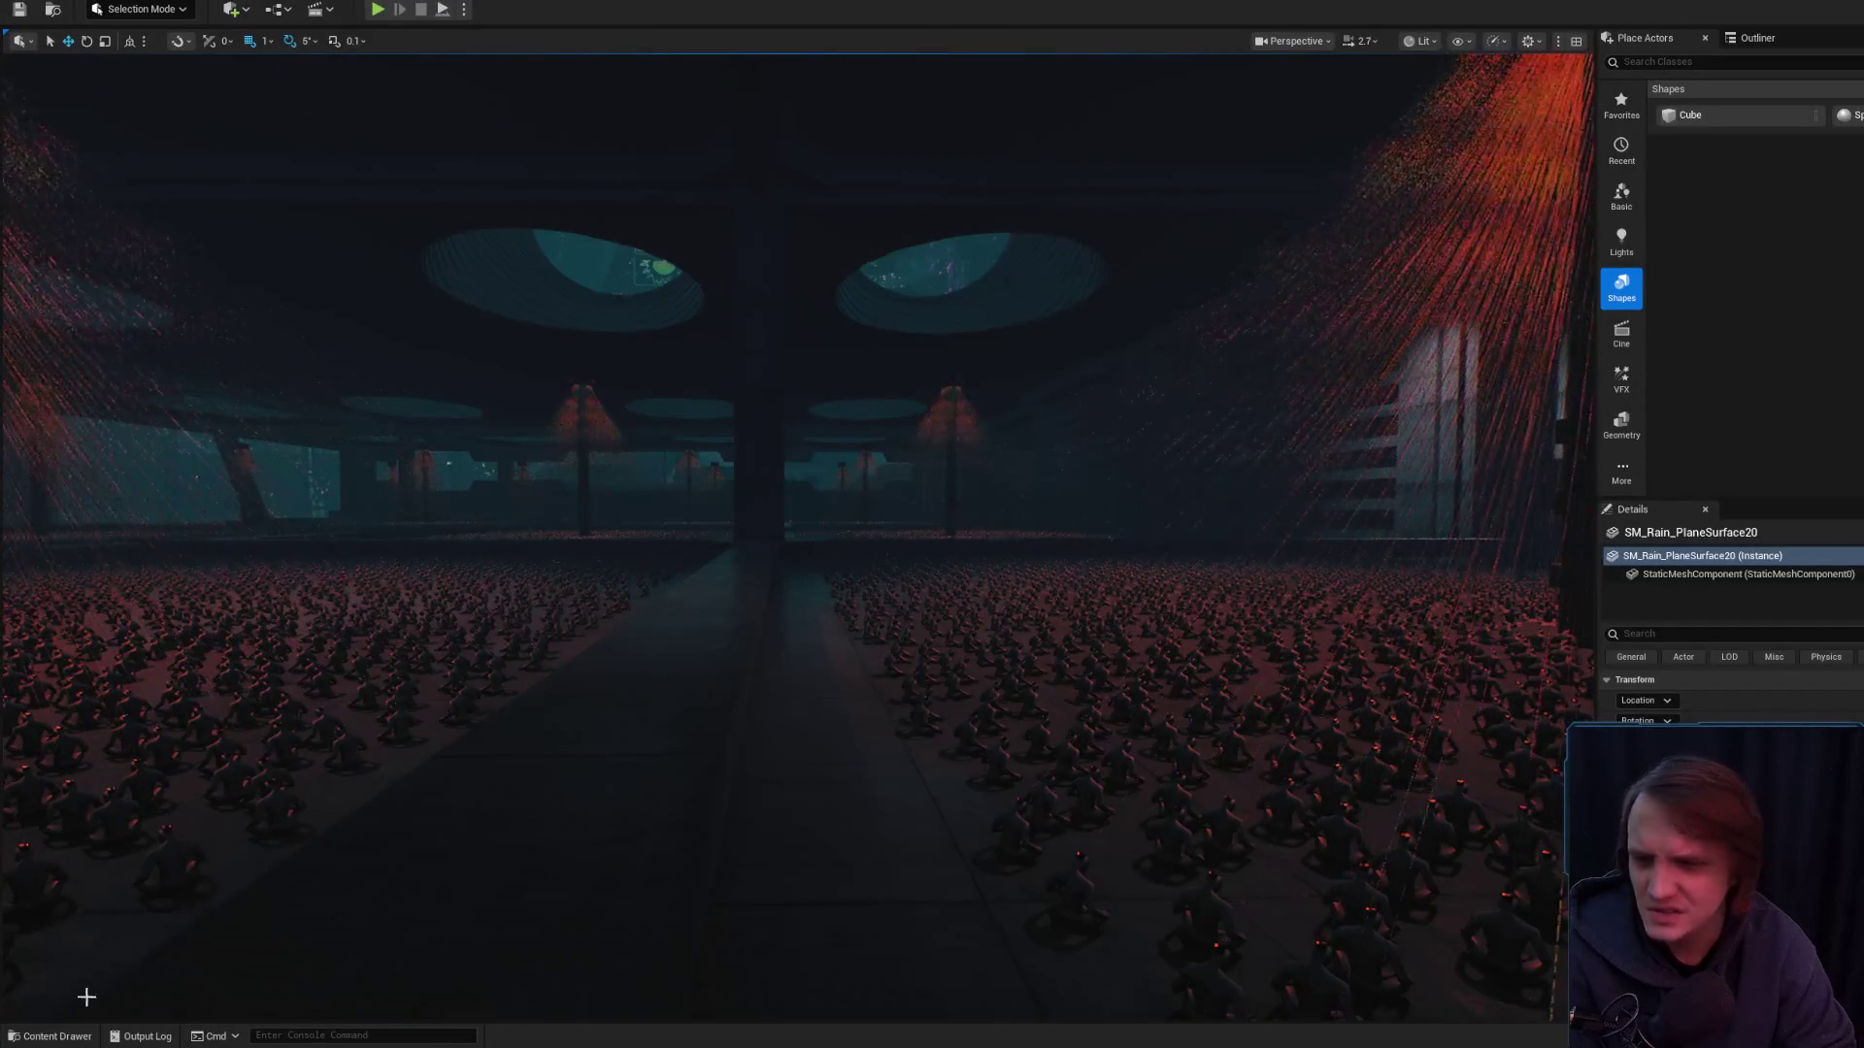
pyautogui.hotkey('ctrl', 'space')
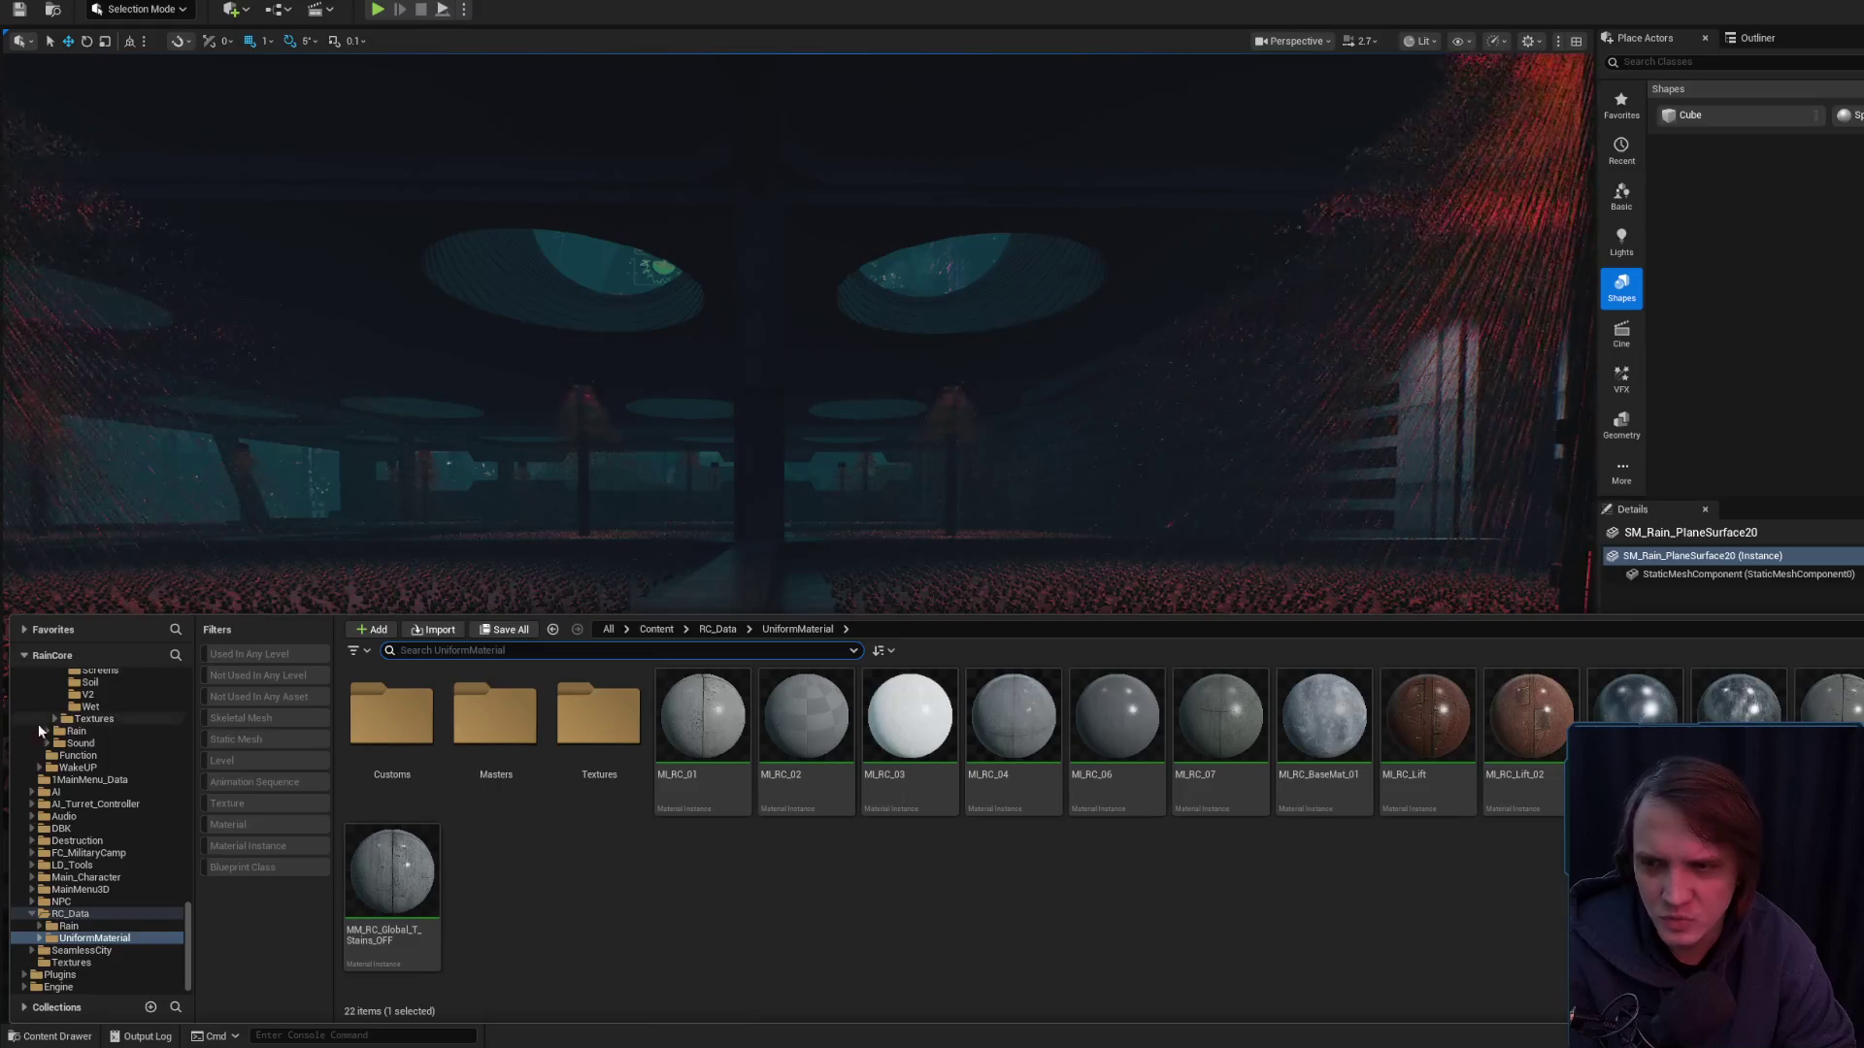
# - Filter the Content folder to levels and open Level_5_City_02
pyautogui.scroll(10, 97, 777)
pyautogui.click(61, 690)
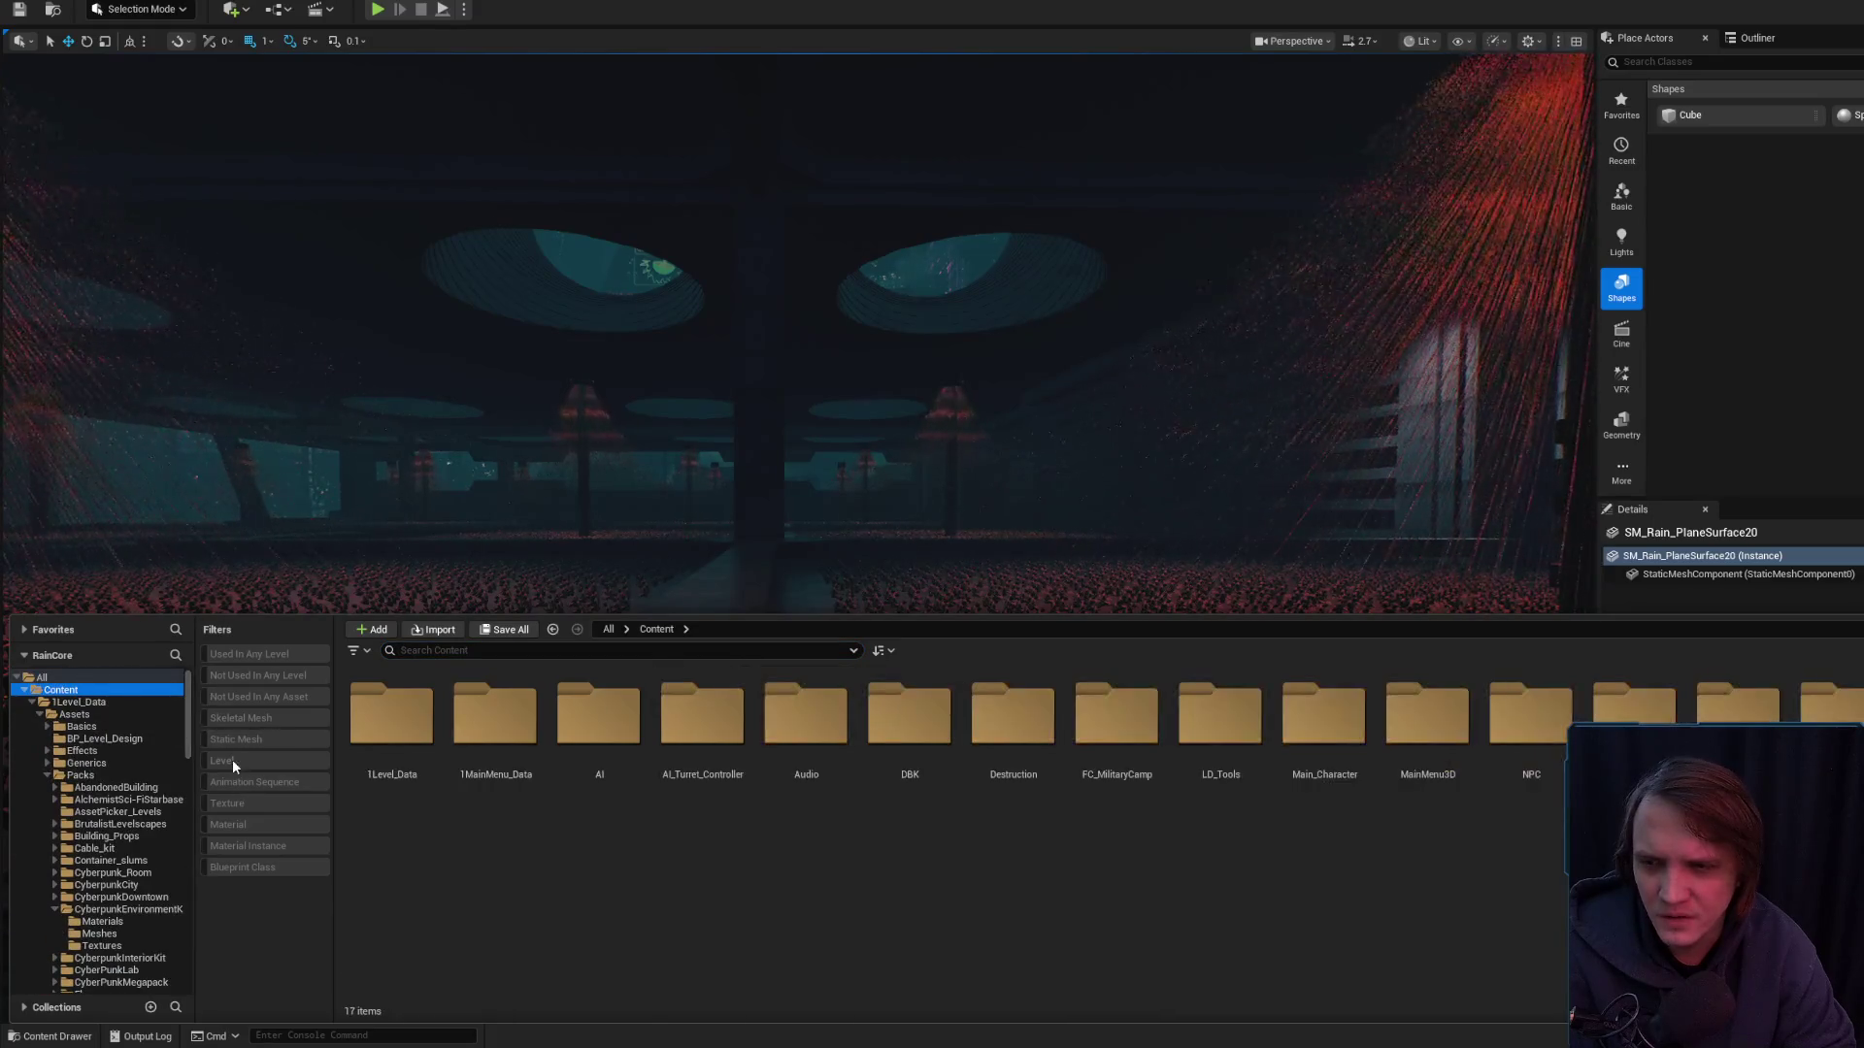
pyautogui.click(231, 760)
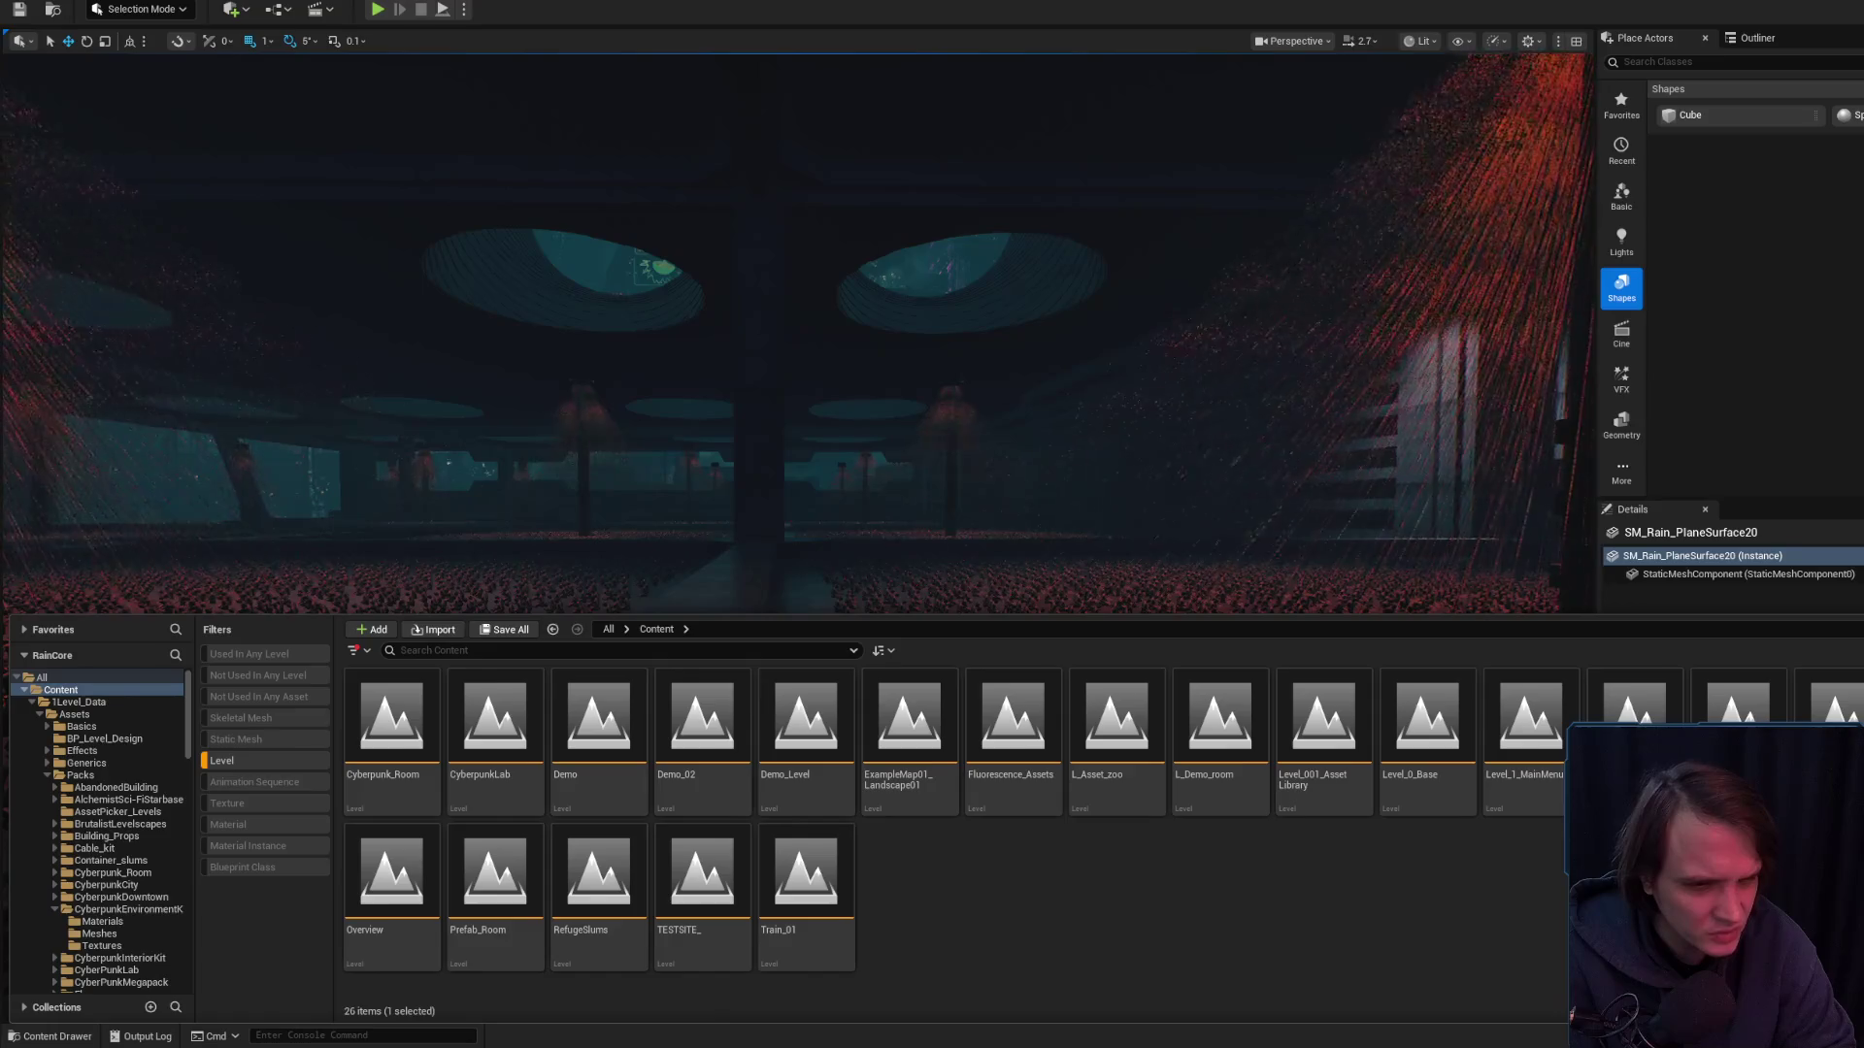
pyautogui.click(1349, 677)
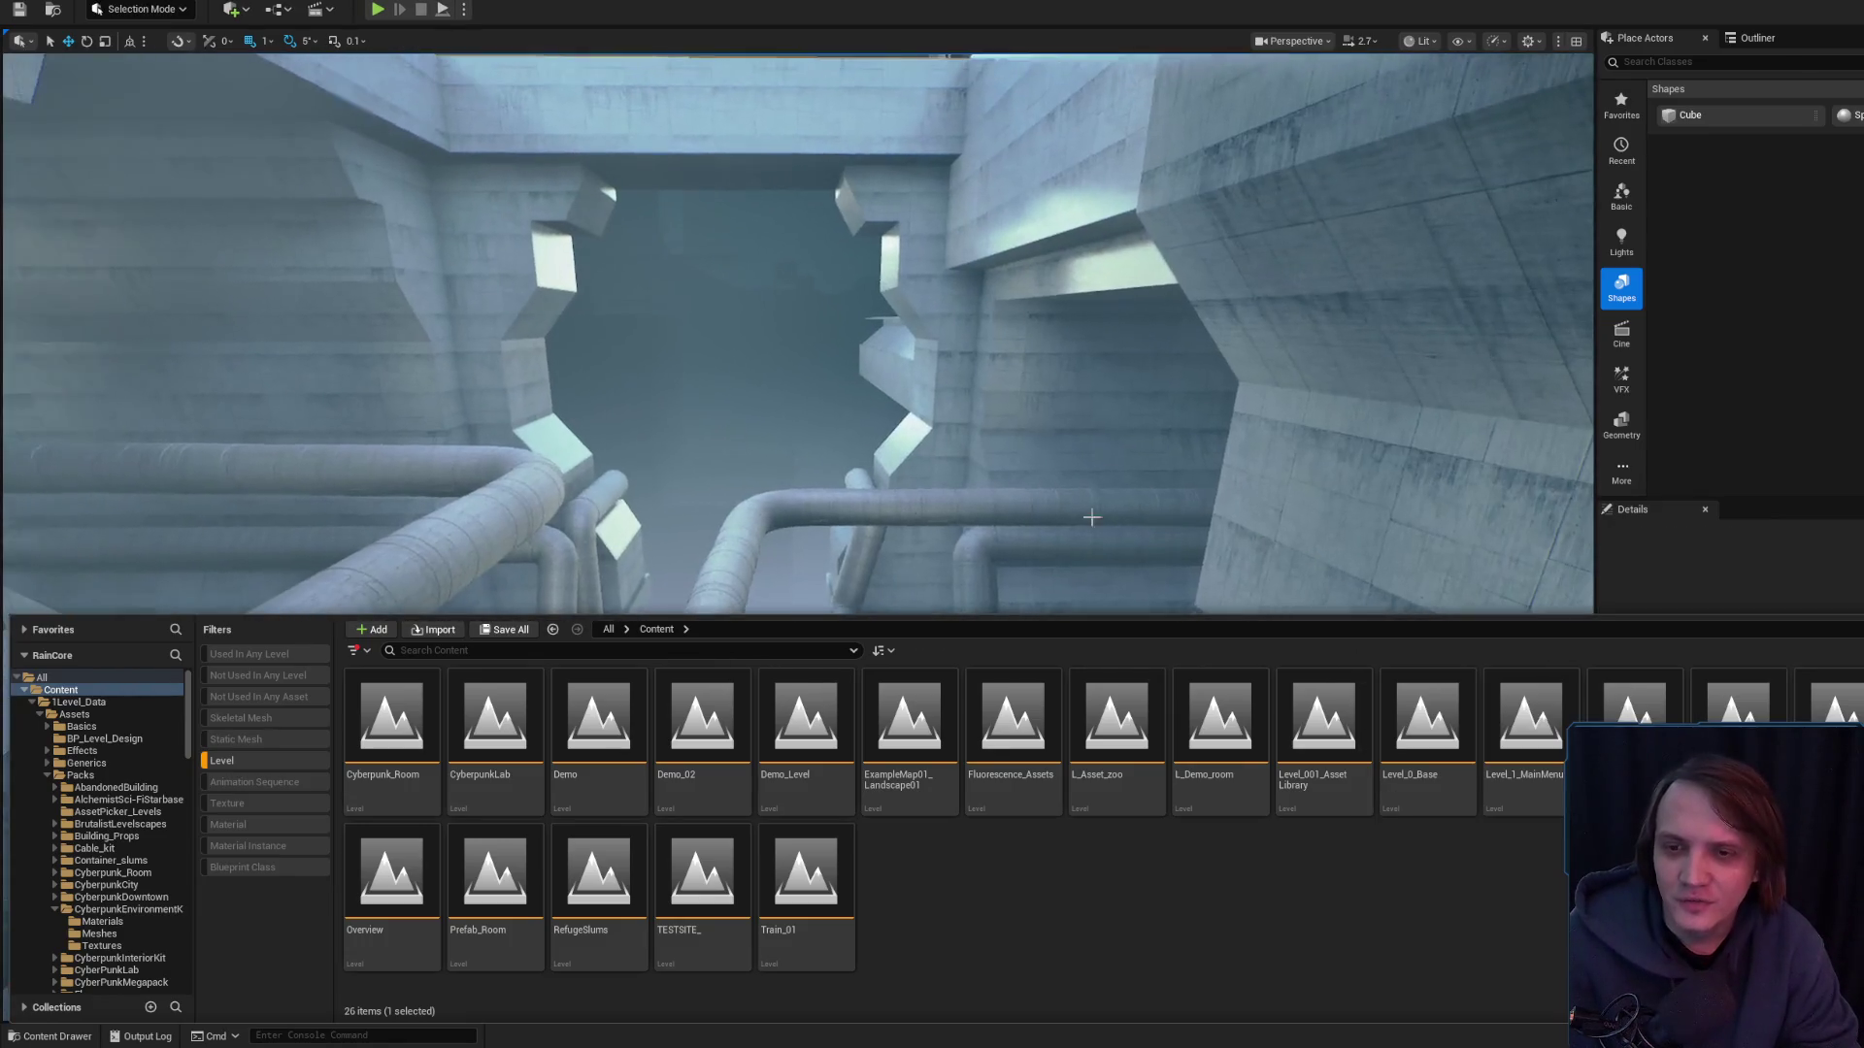
# - Close the Content Drawer and fly into the fog-edged concrete hall with square pillars
pyautogui.rightClick(990, 582)
pyautogui.scroll(3, 990, 583)
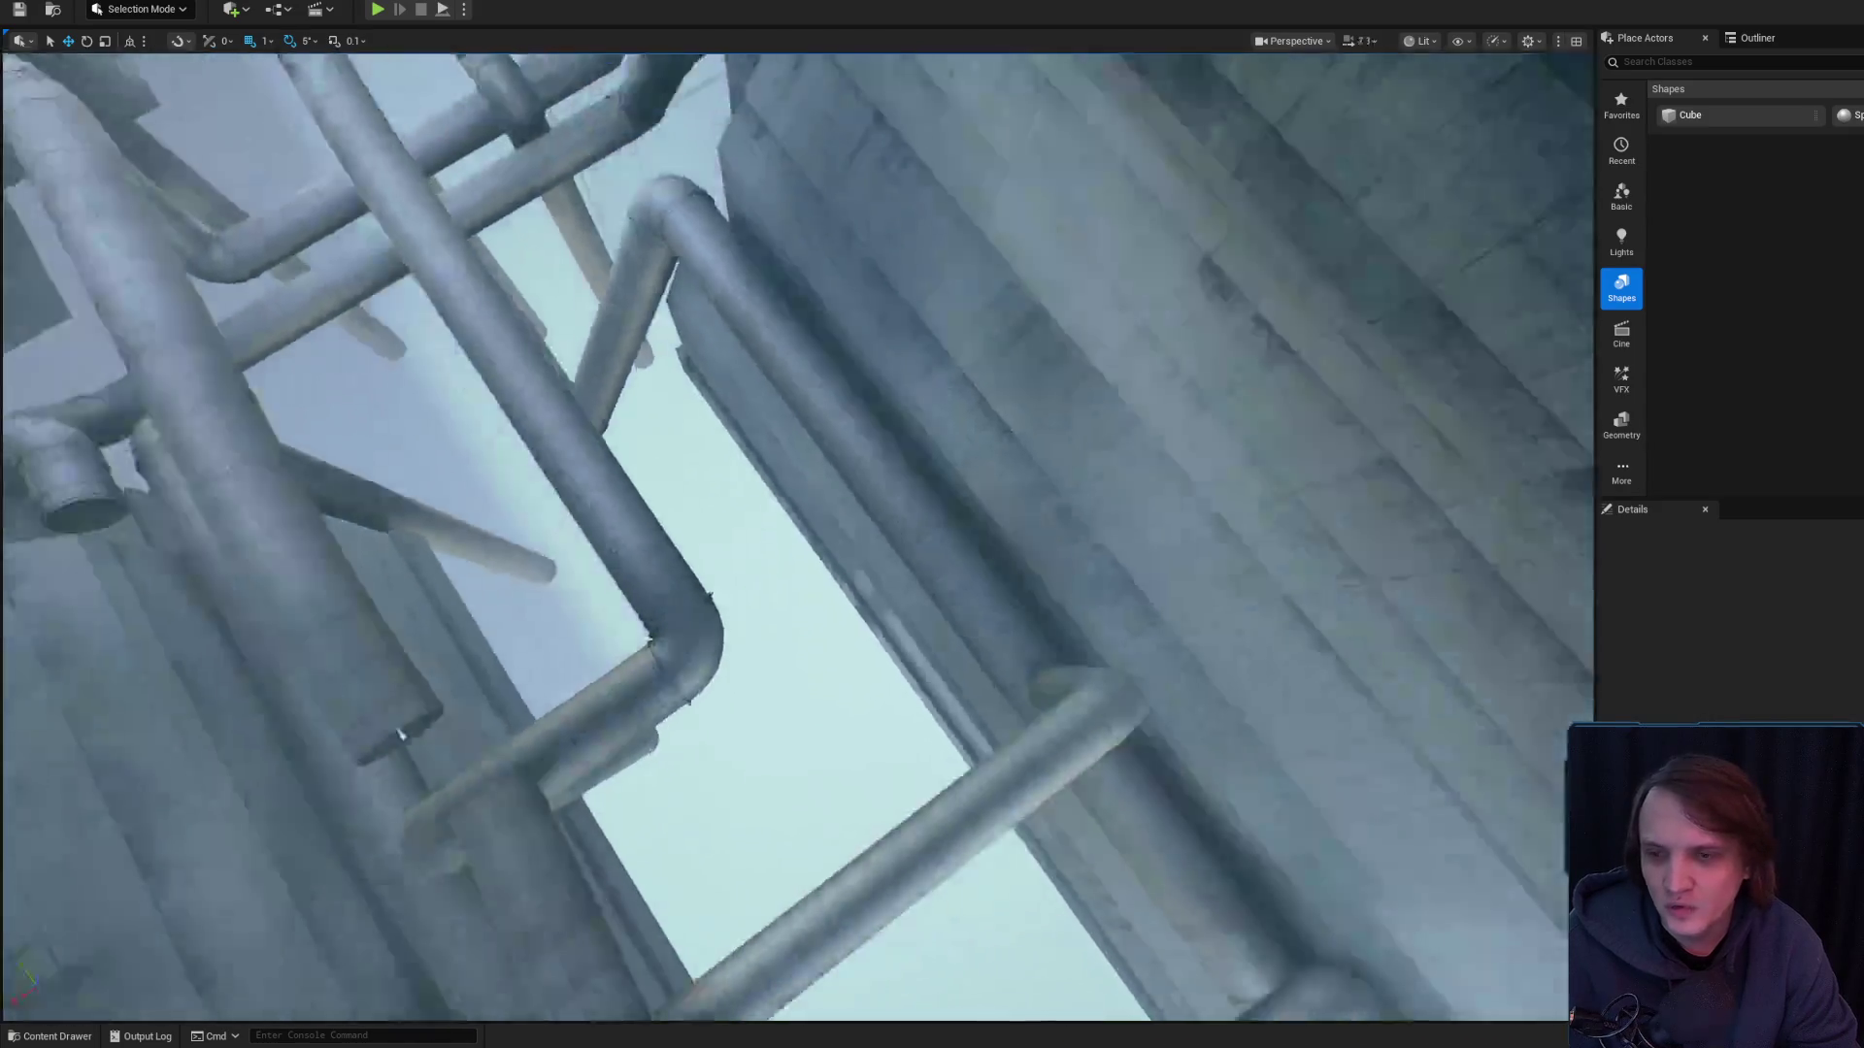
pyautogui.scroll(2, 796, 534)
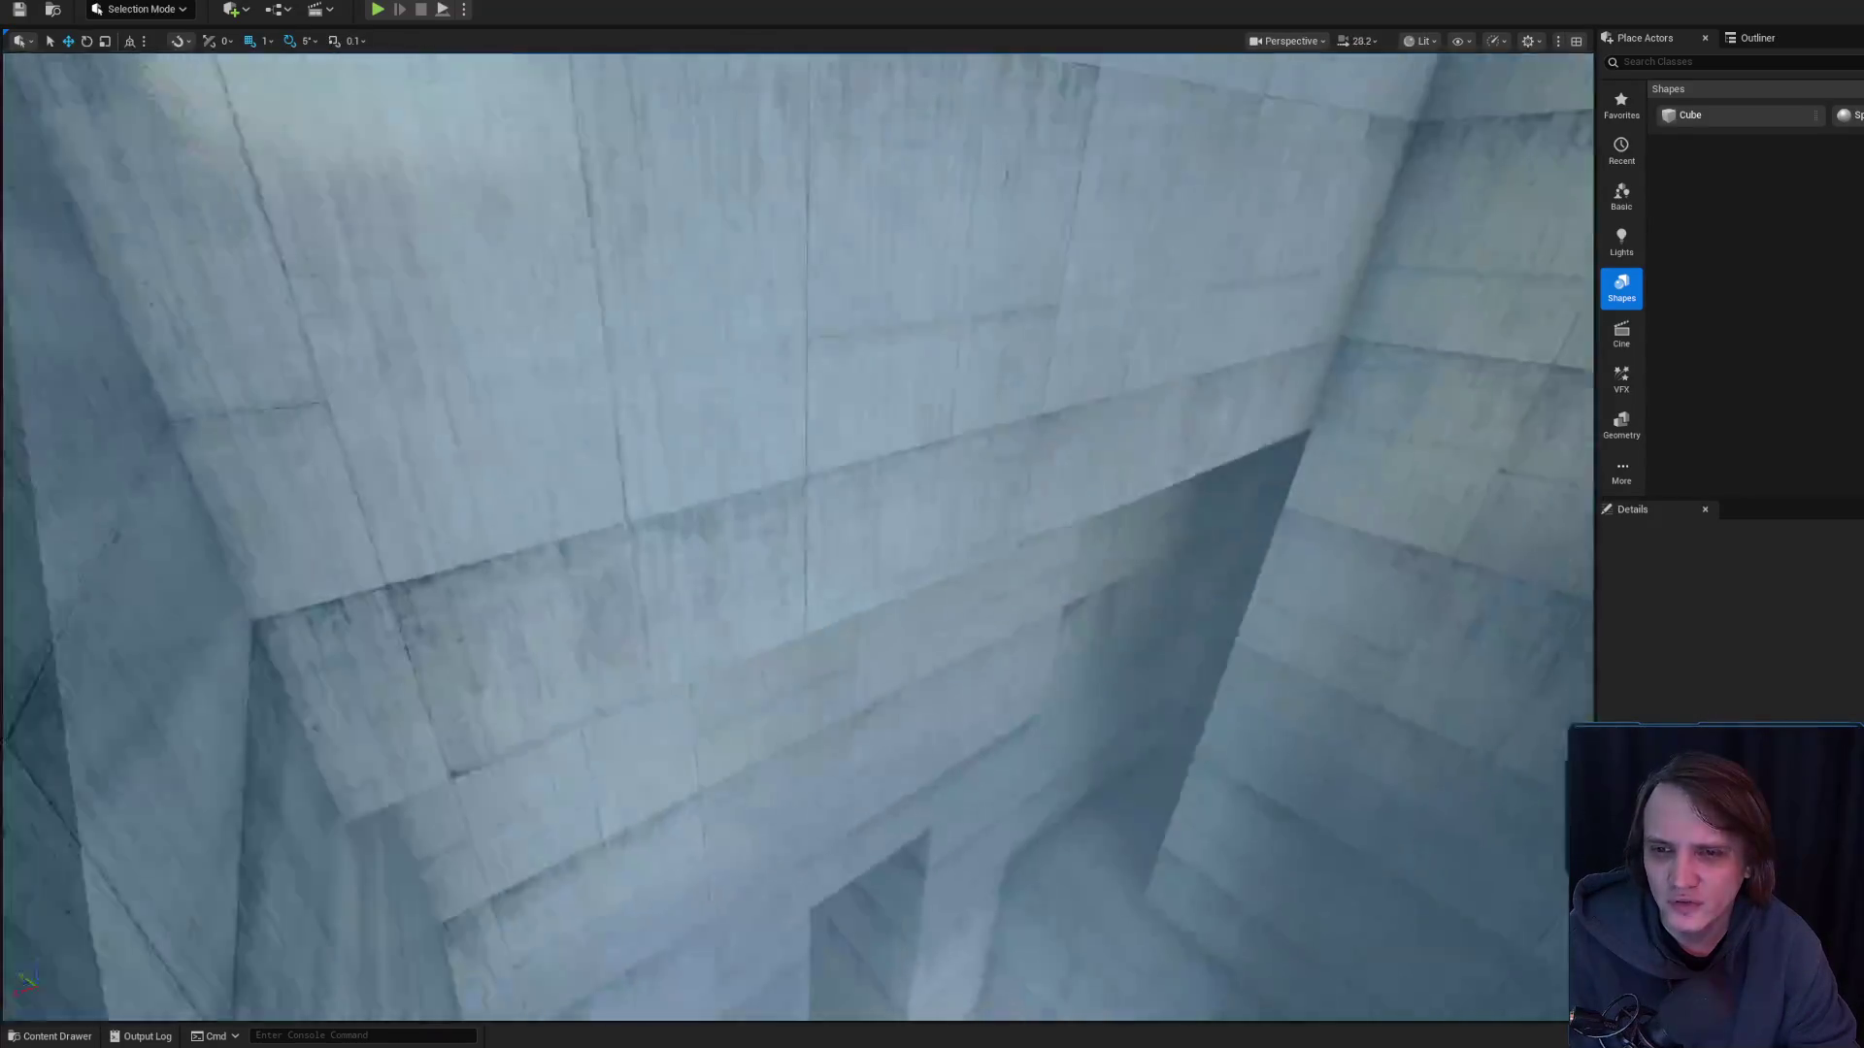
pyautogui.scroll(-2, 796, 534)
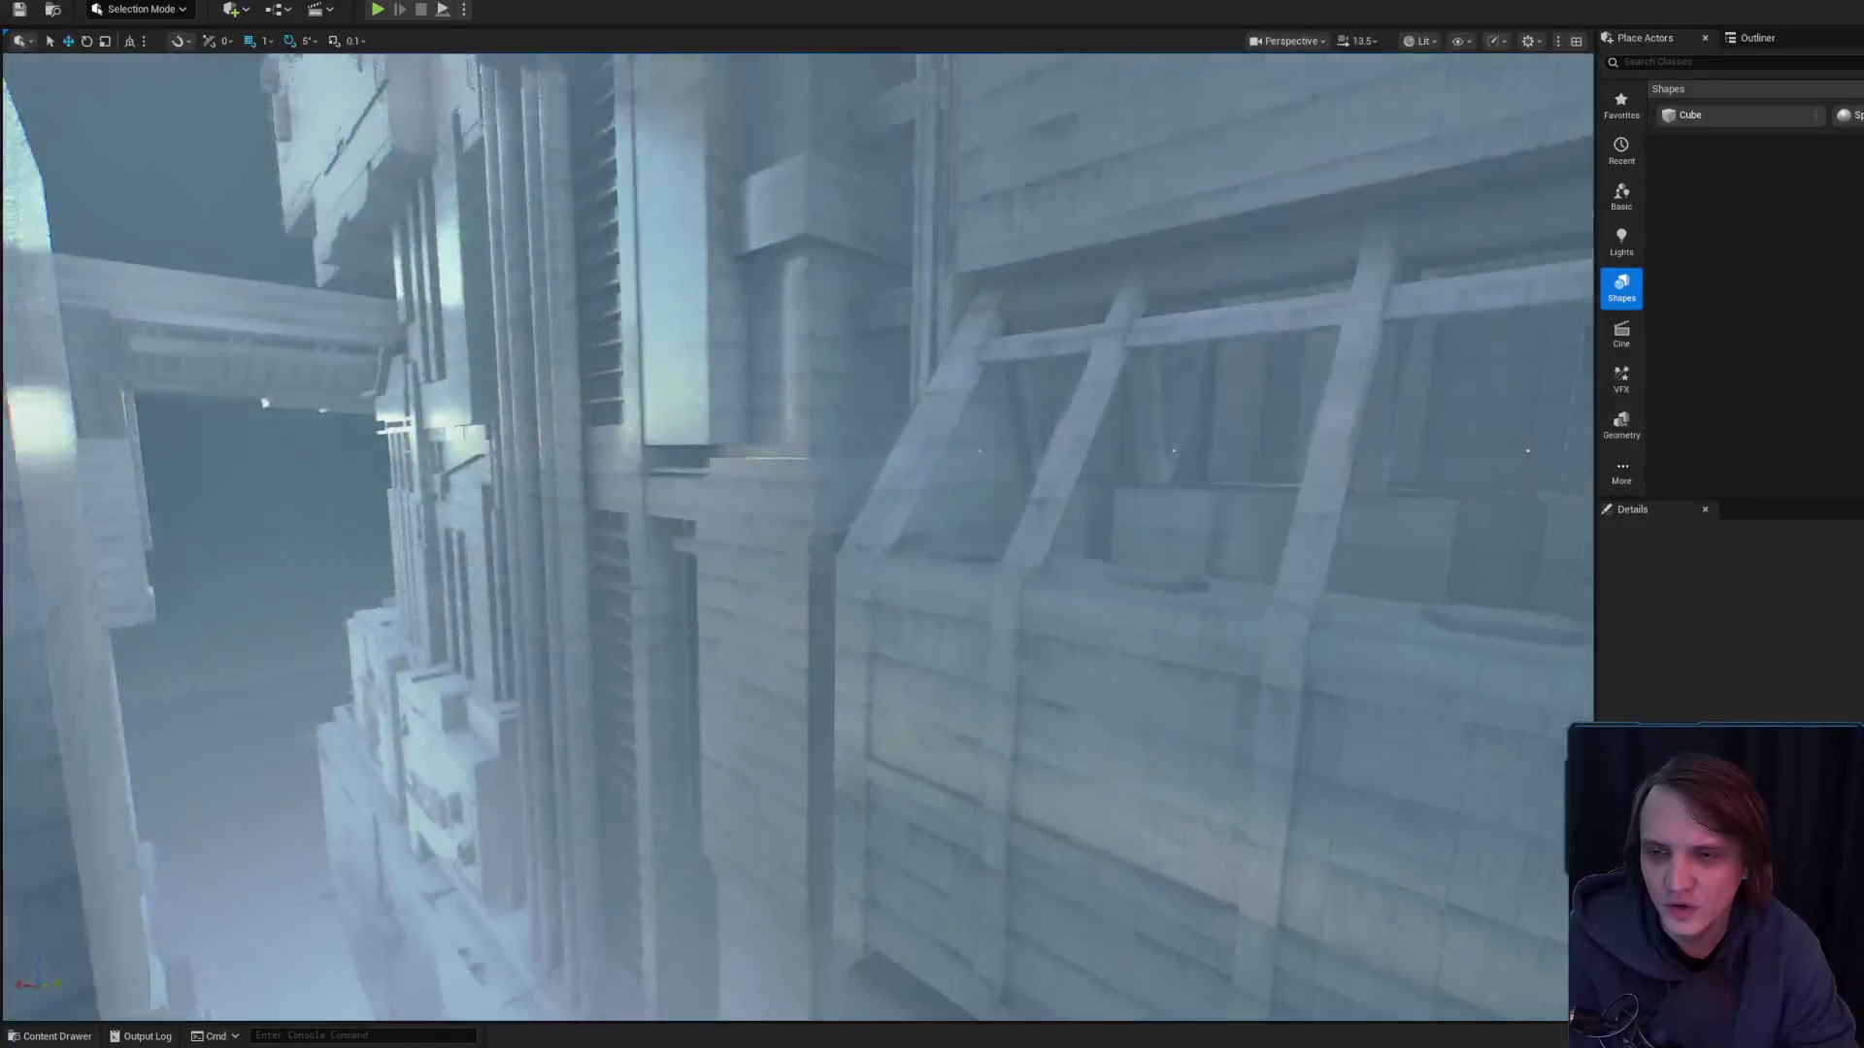
pyautogui.scroll(-1, 1199, 348)
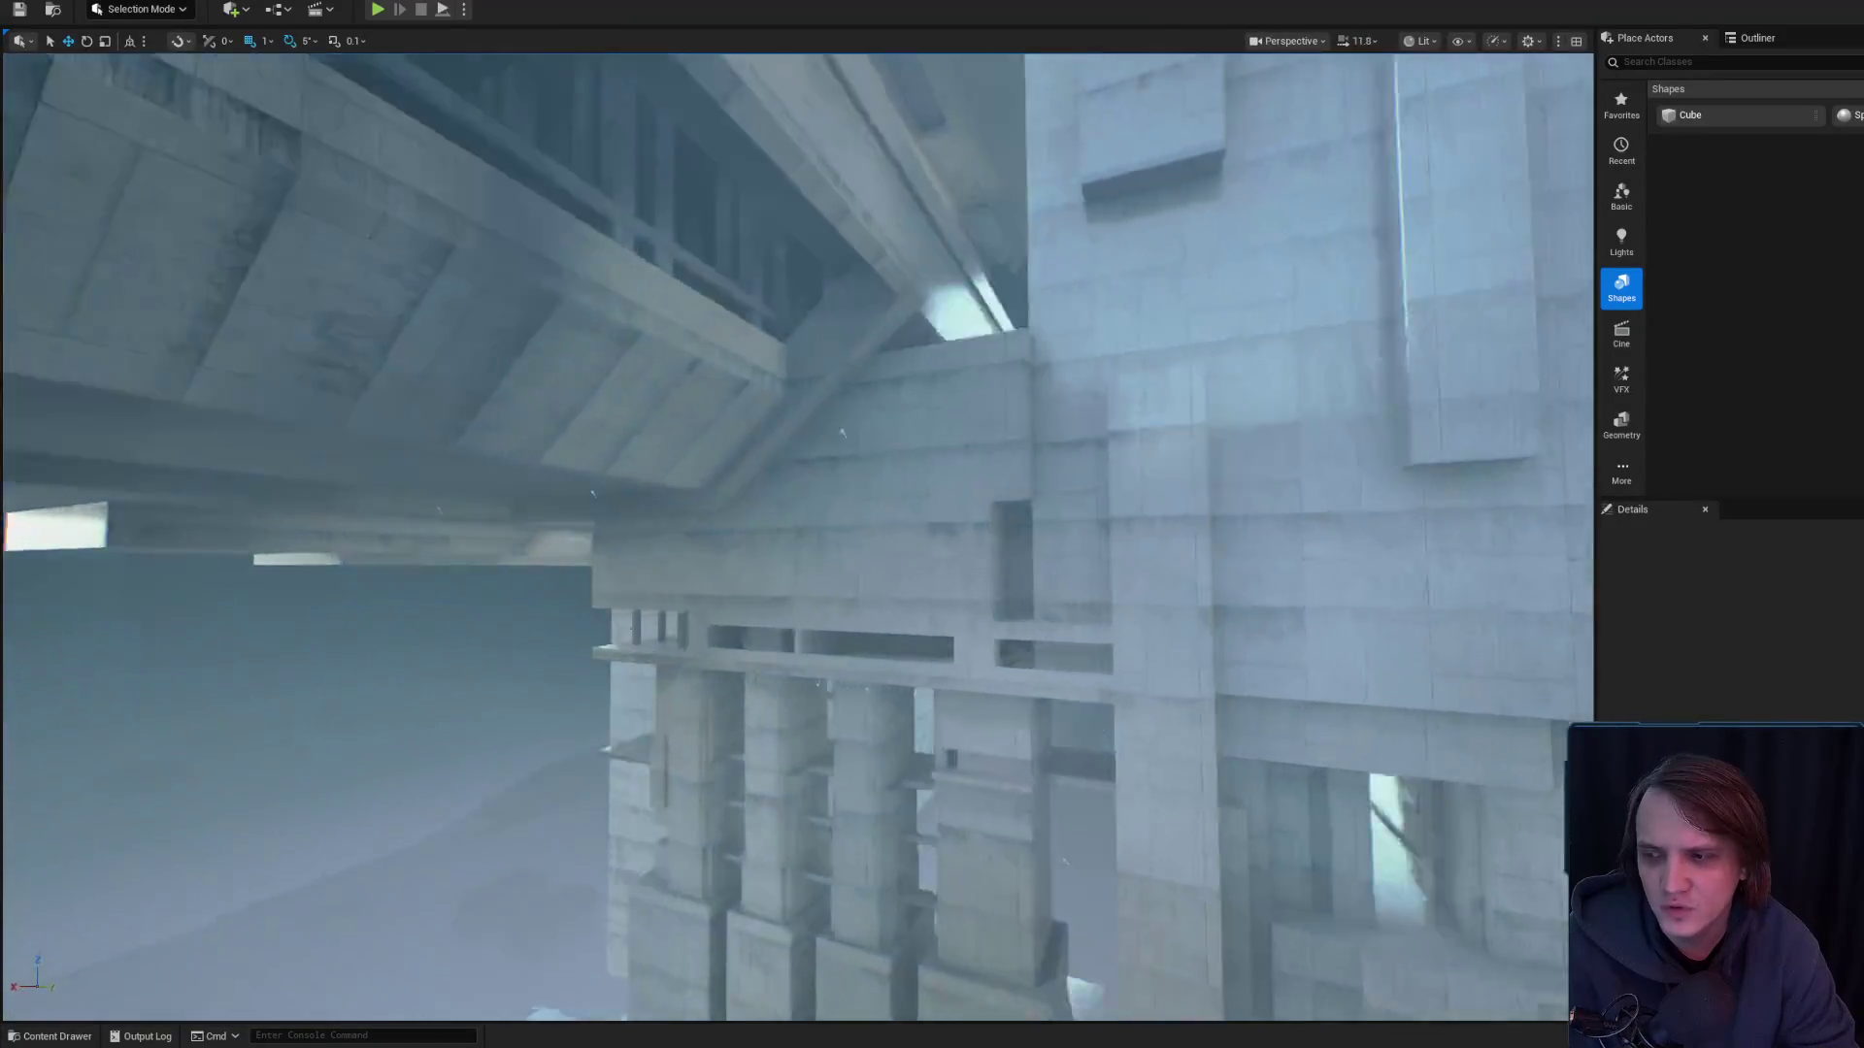
pyautogui.scroll(-3, 1200, 348)
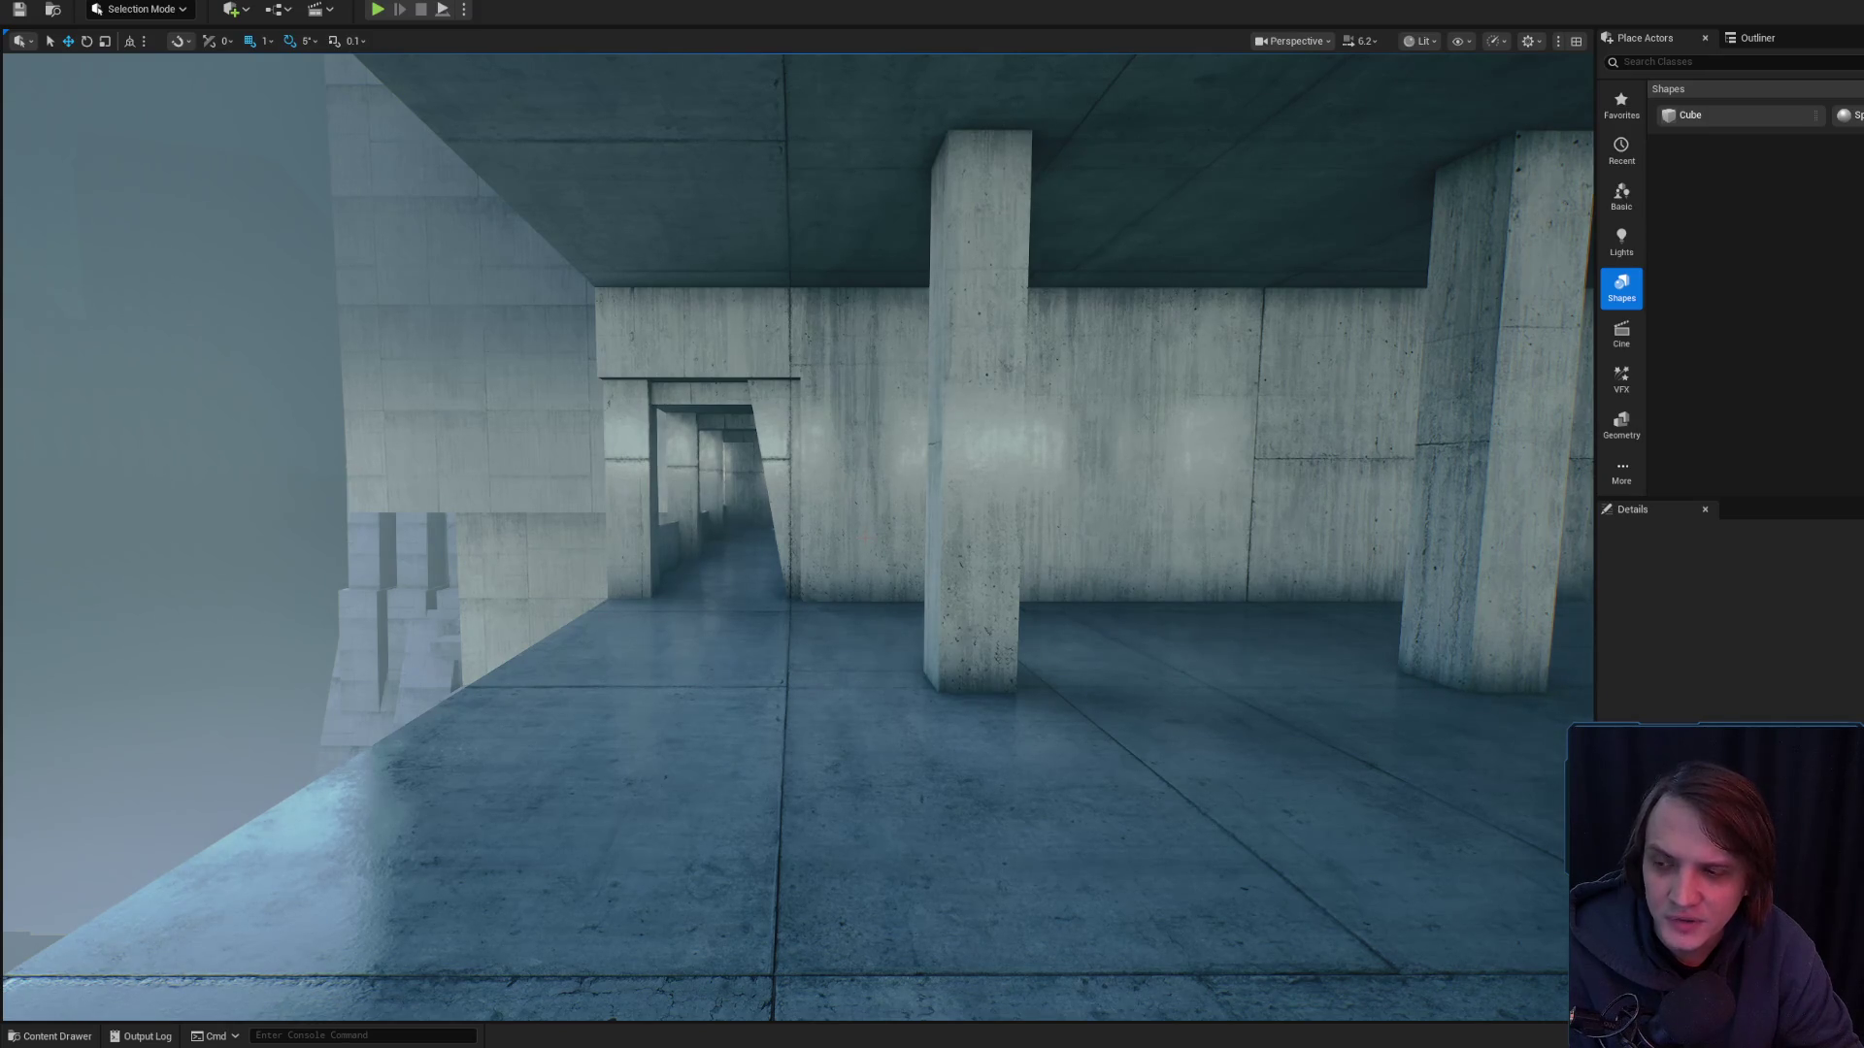
# - Fly down the corridor to the trench, then select and frame the SM_MetalFloor30 grate
pyautogui.press('w')
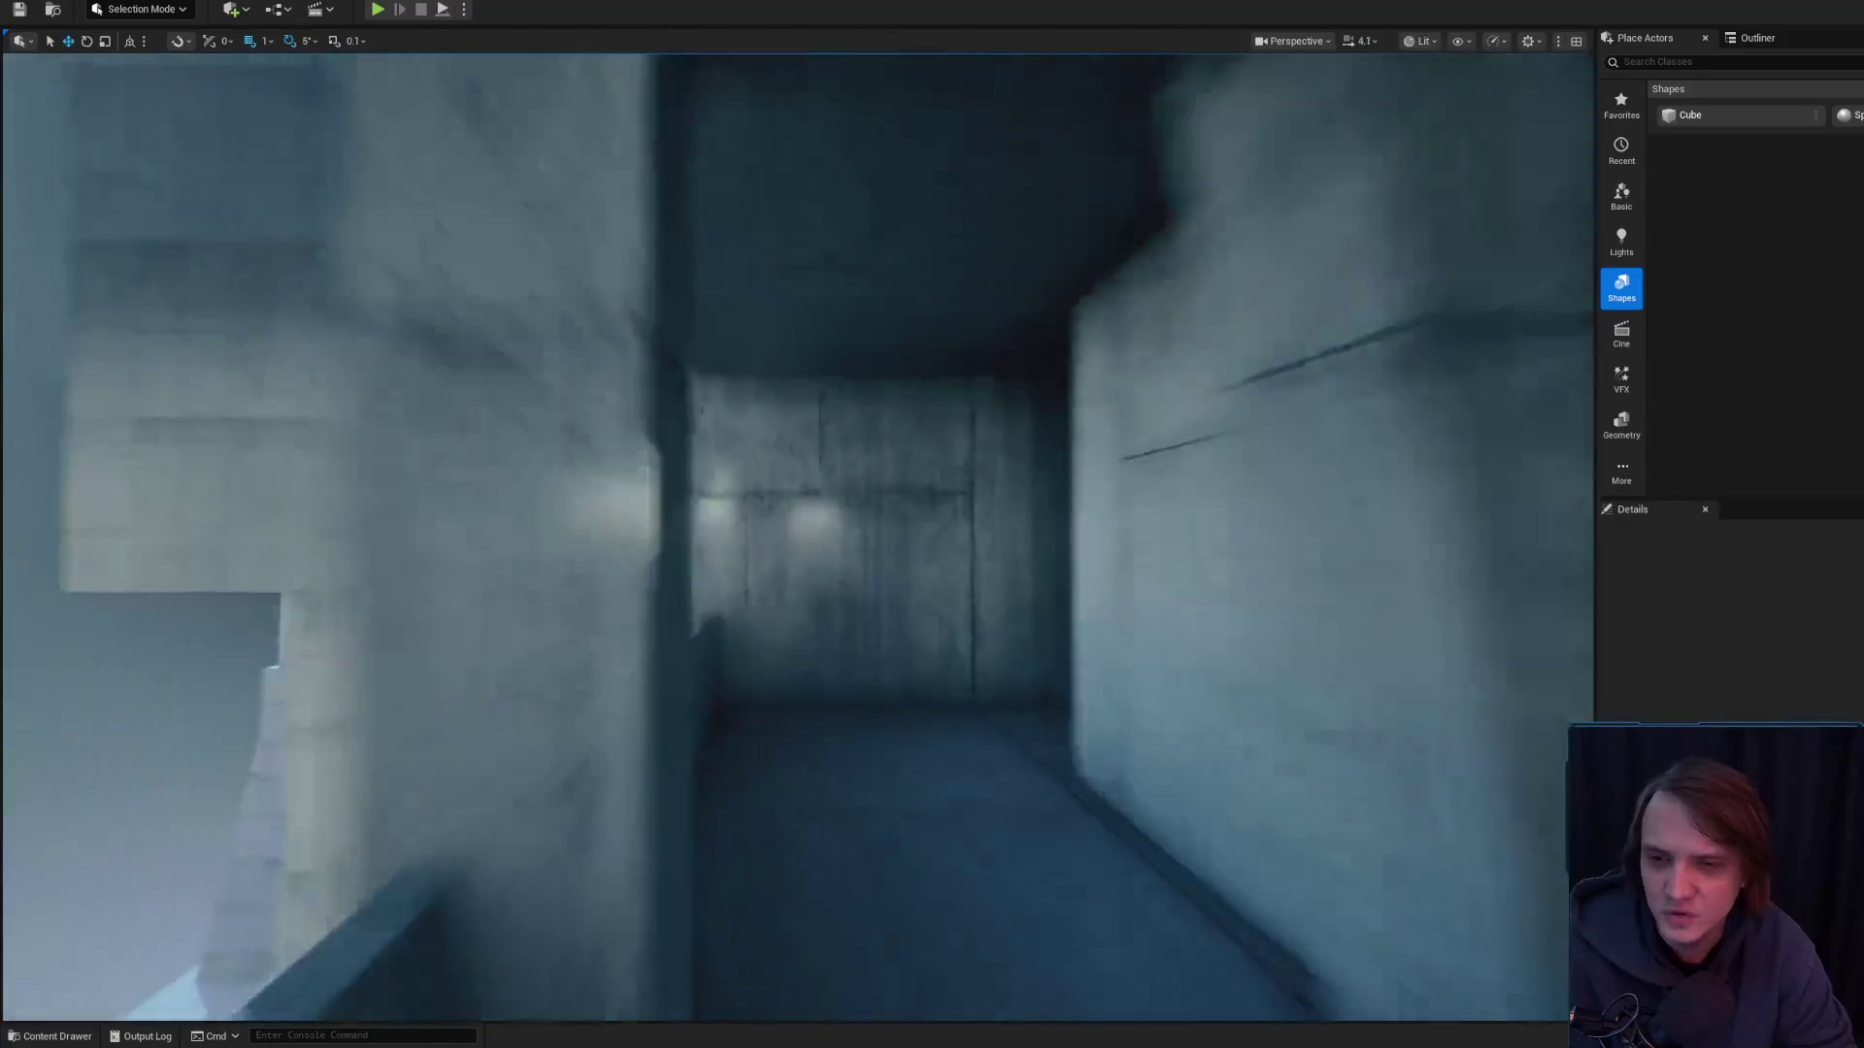
pyautogui.scroll(-4, 656, 515)
pyautogui.scroll(-2, 796, 534)
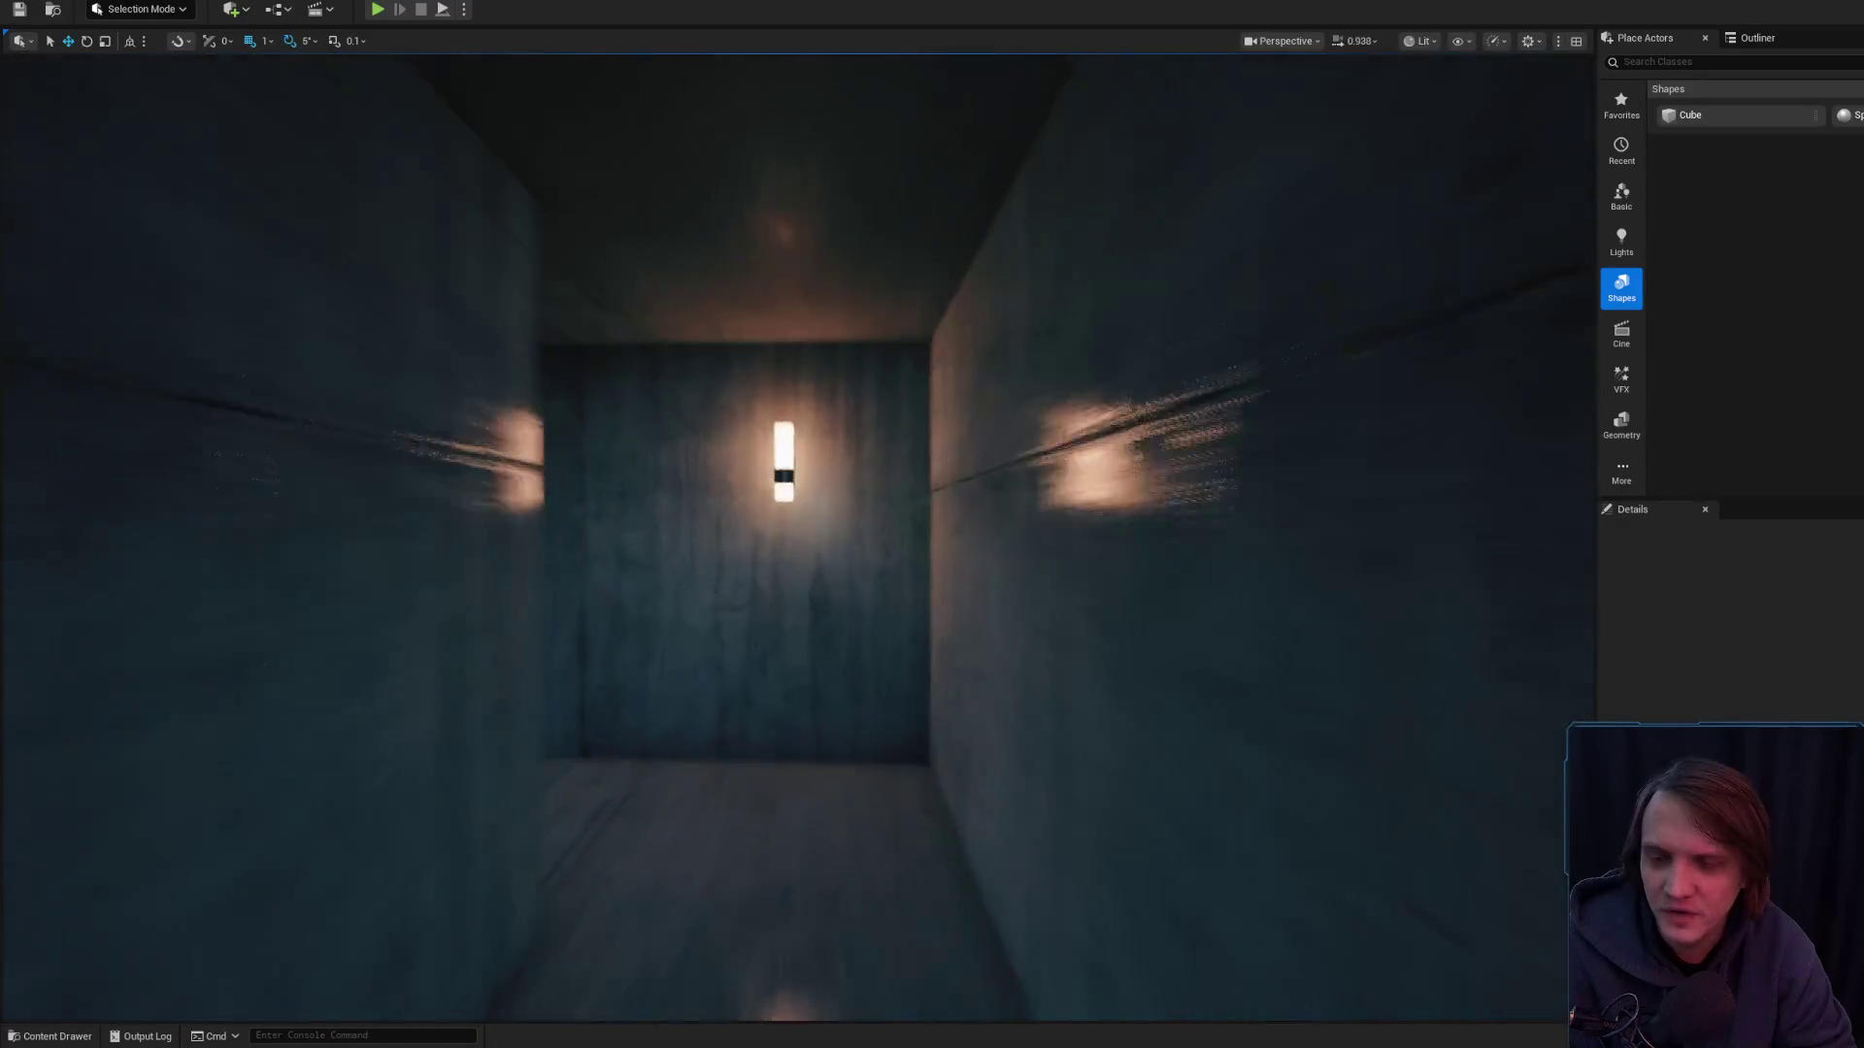
pyautogui.press('w')
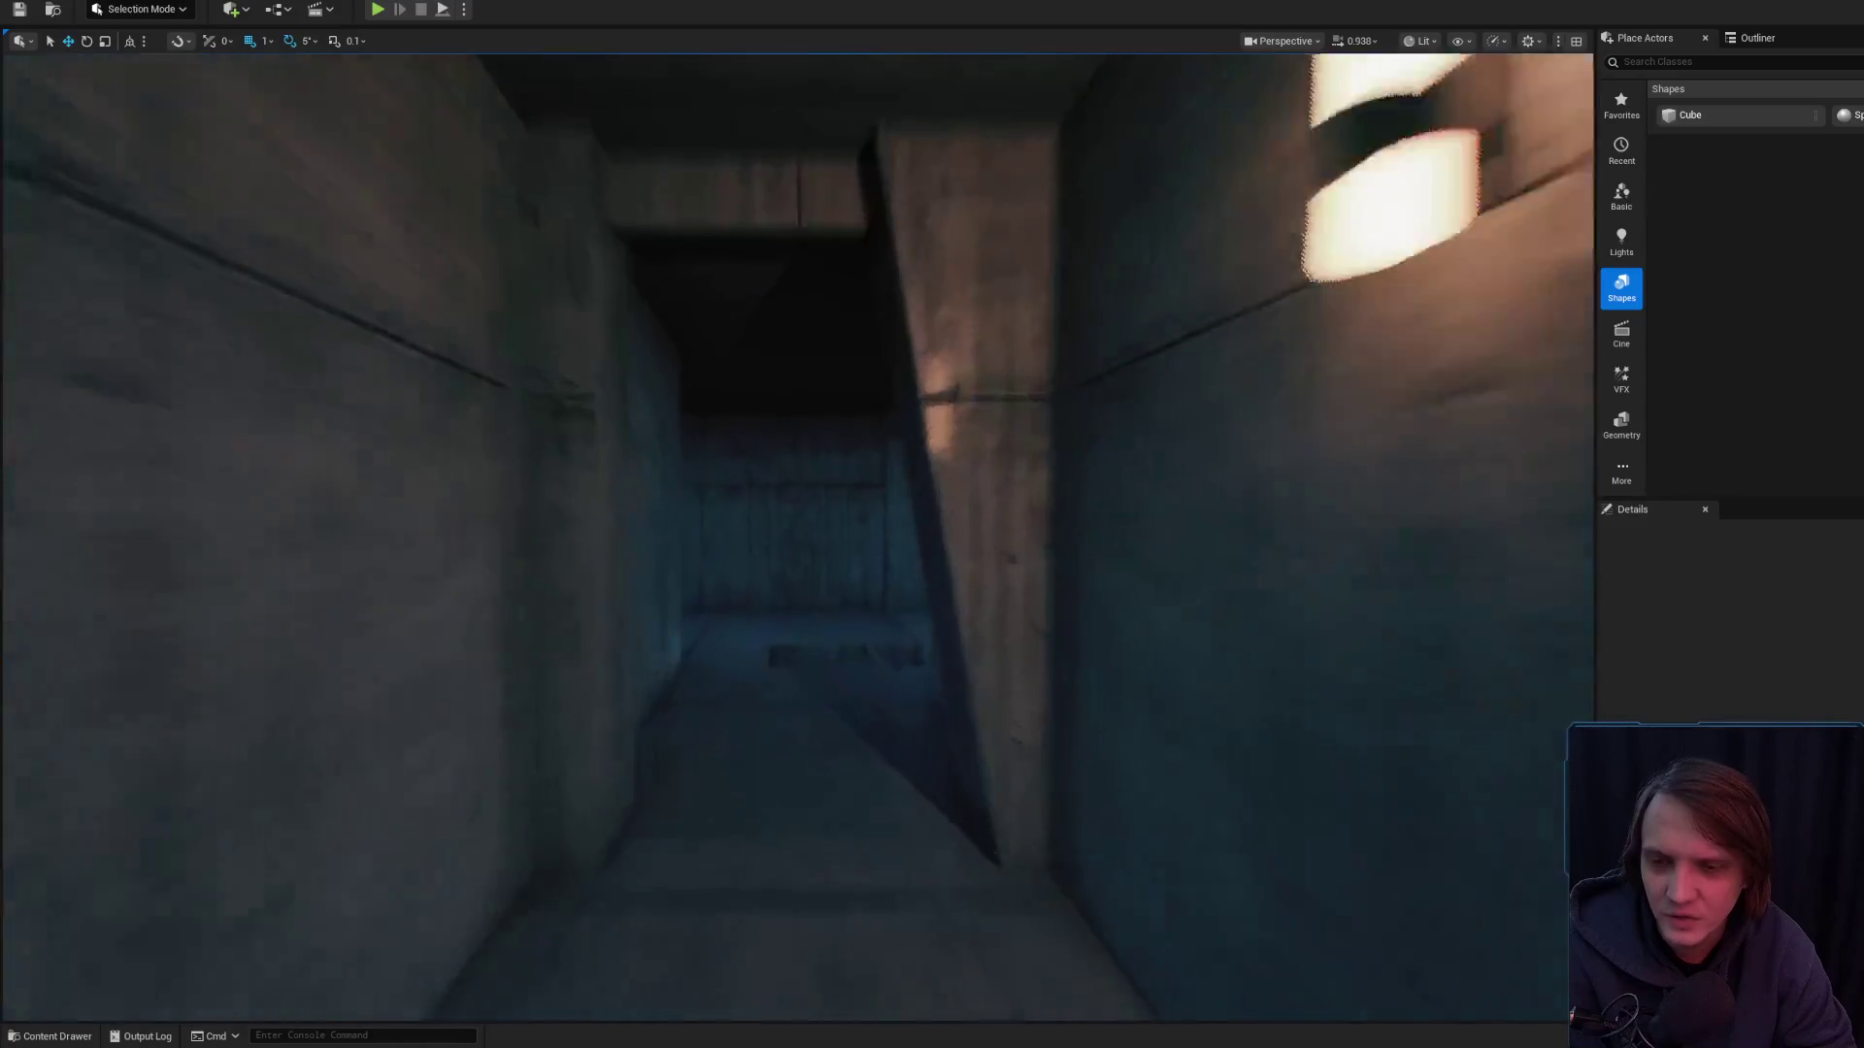
pyautogui.press('w')
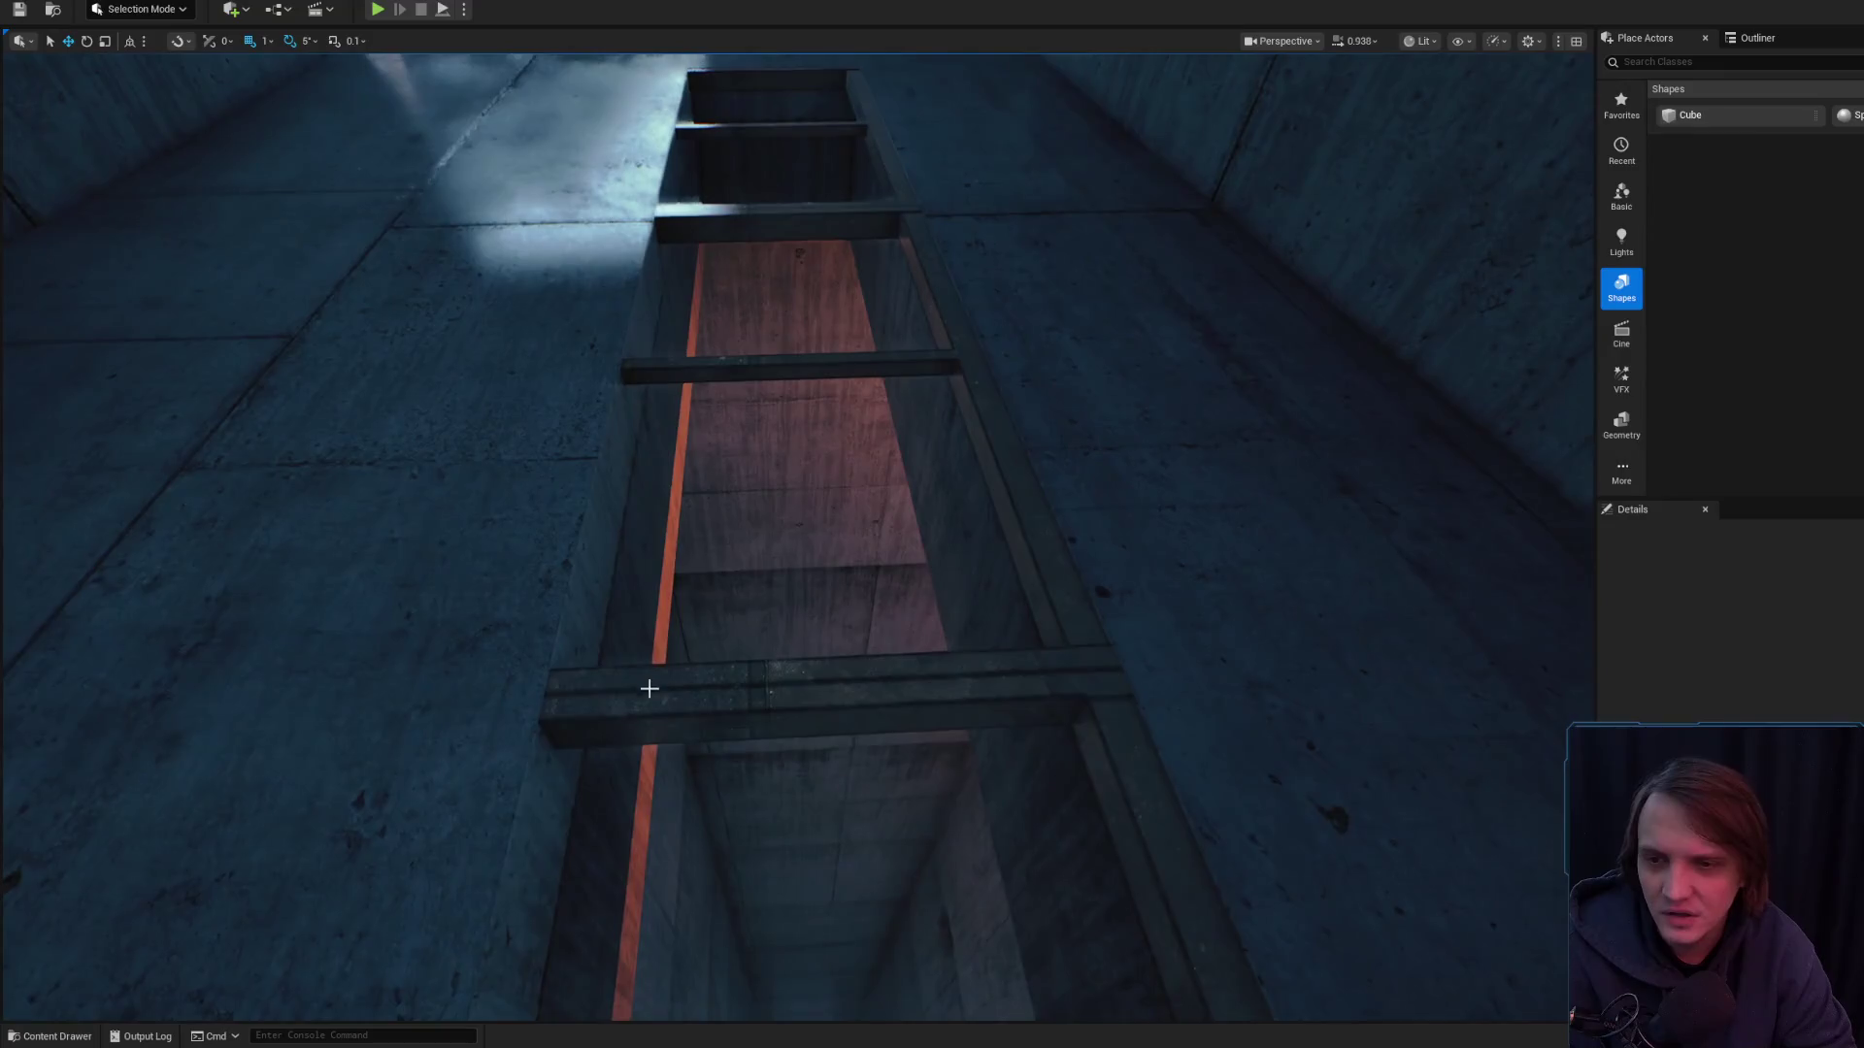
pyautogui.click(645, 679)
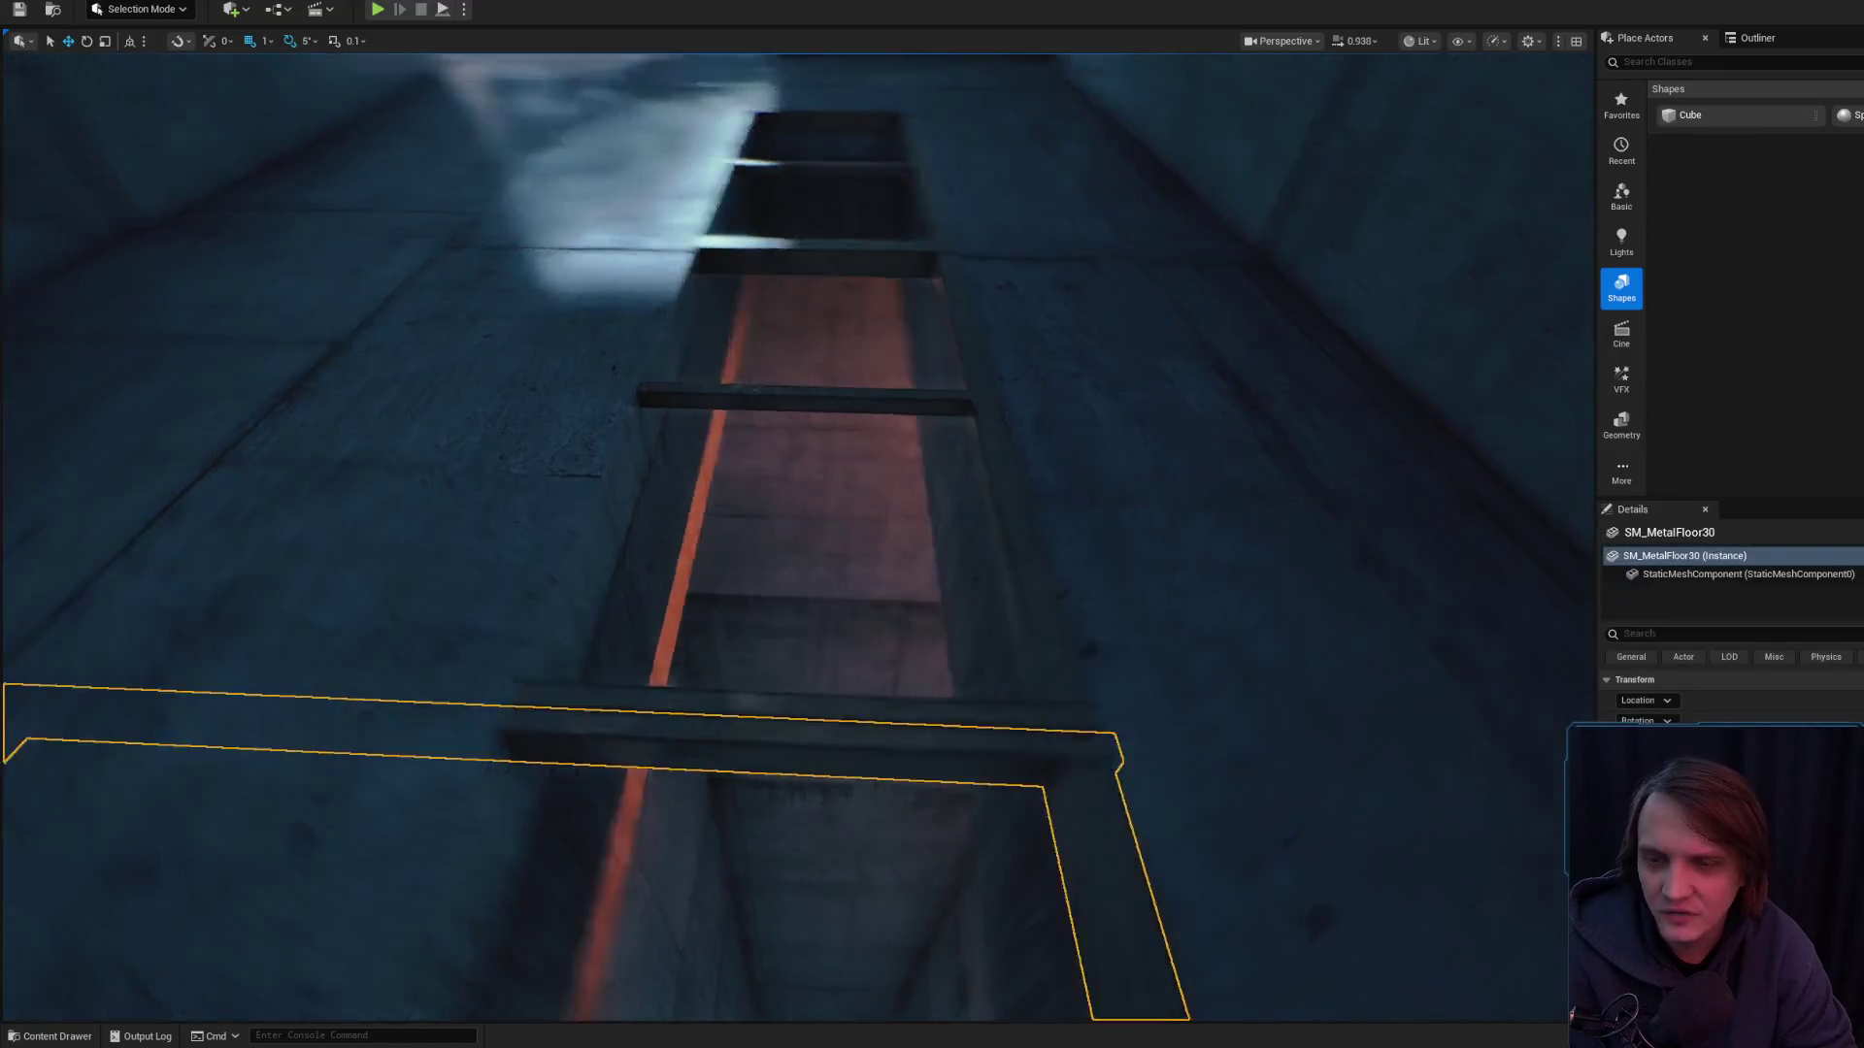
pyautogui.press('f')
pyautogui.press('w')
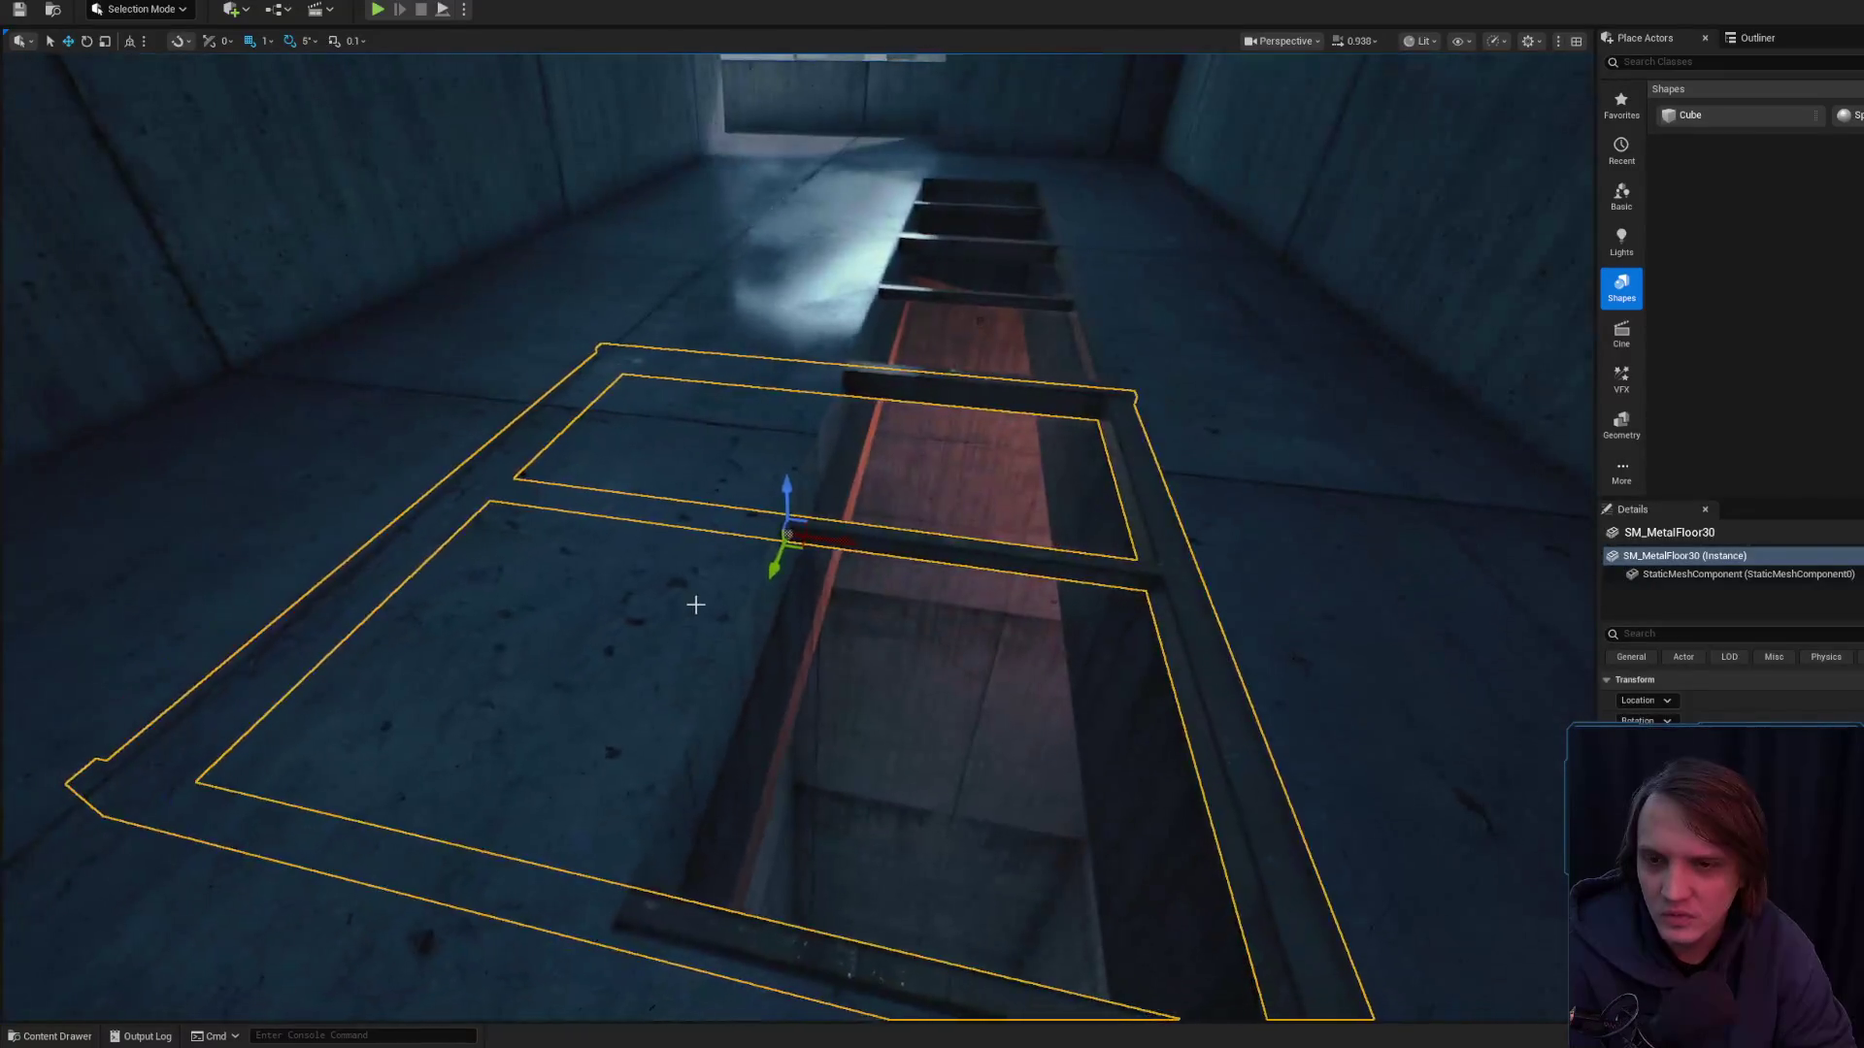
# - Add the upper SM_MetalFloor30 trench floor piece to the selection alongside the lower one
pyautogui.click(645, 478)
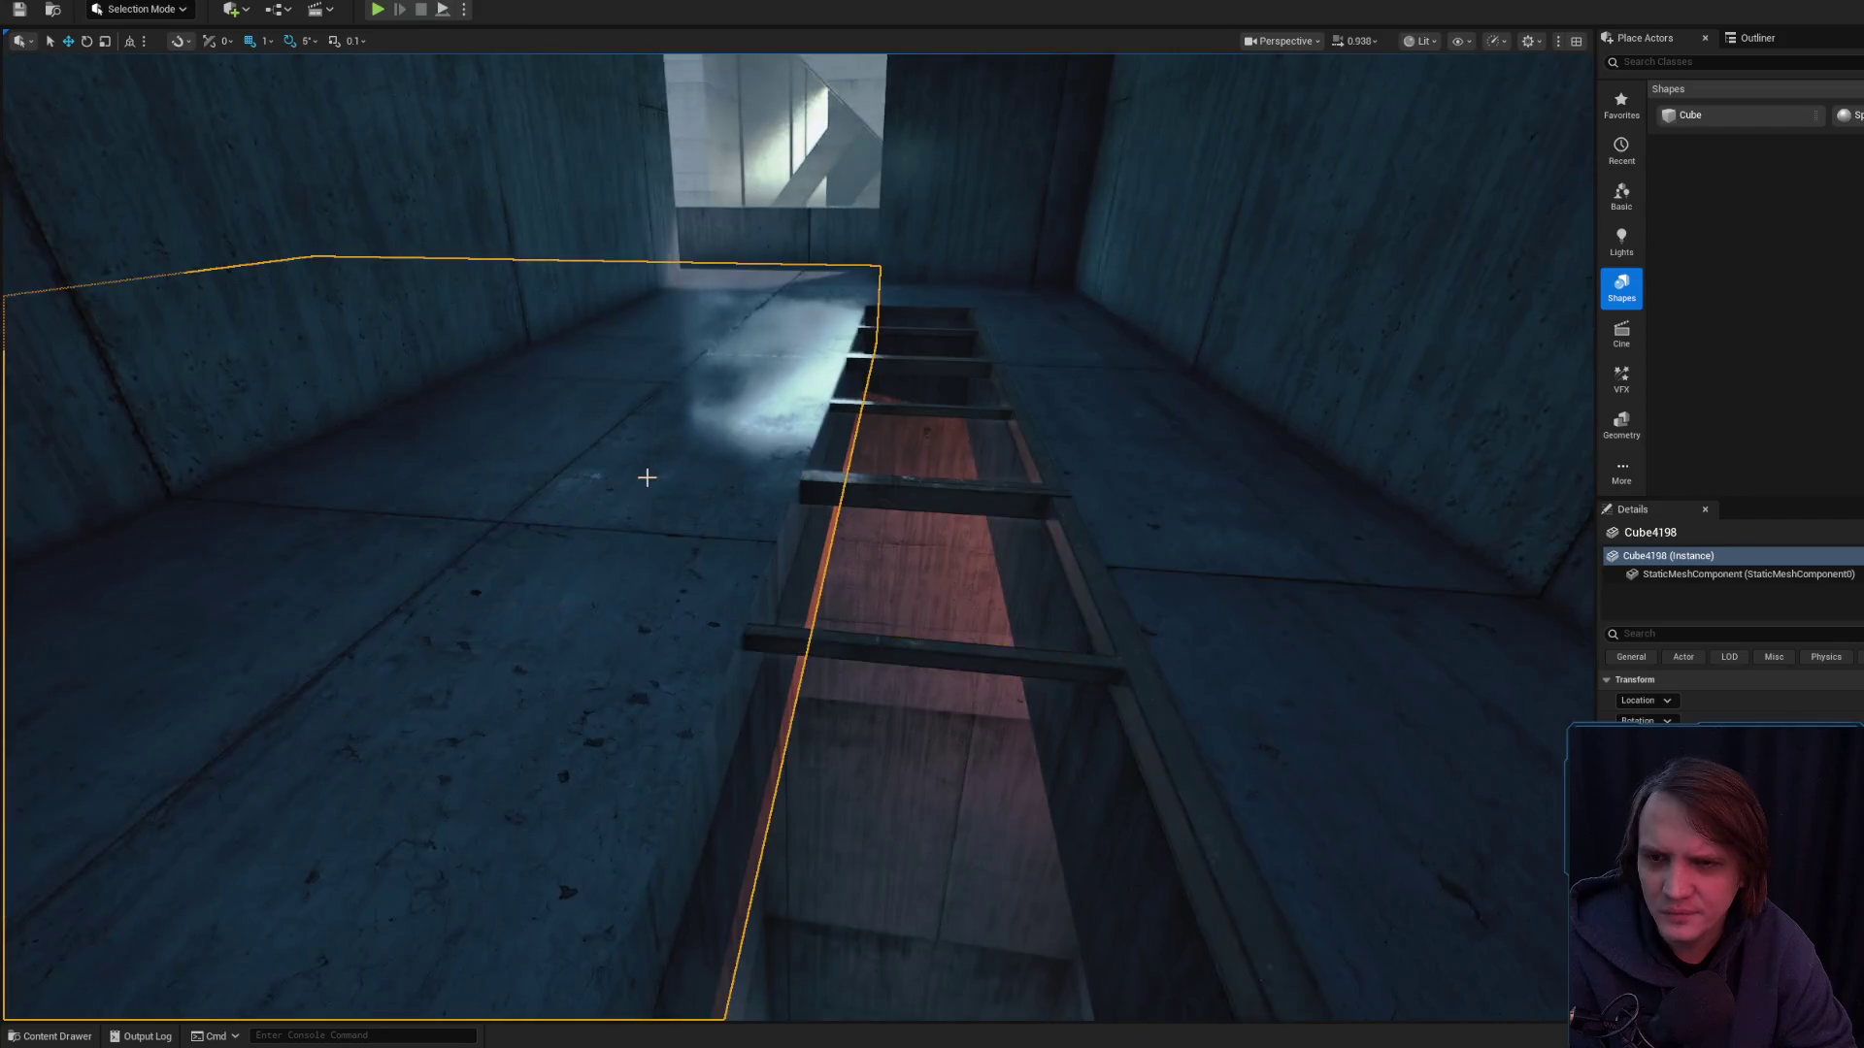
pyautogui.press('d')
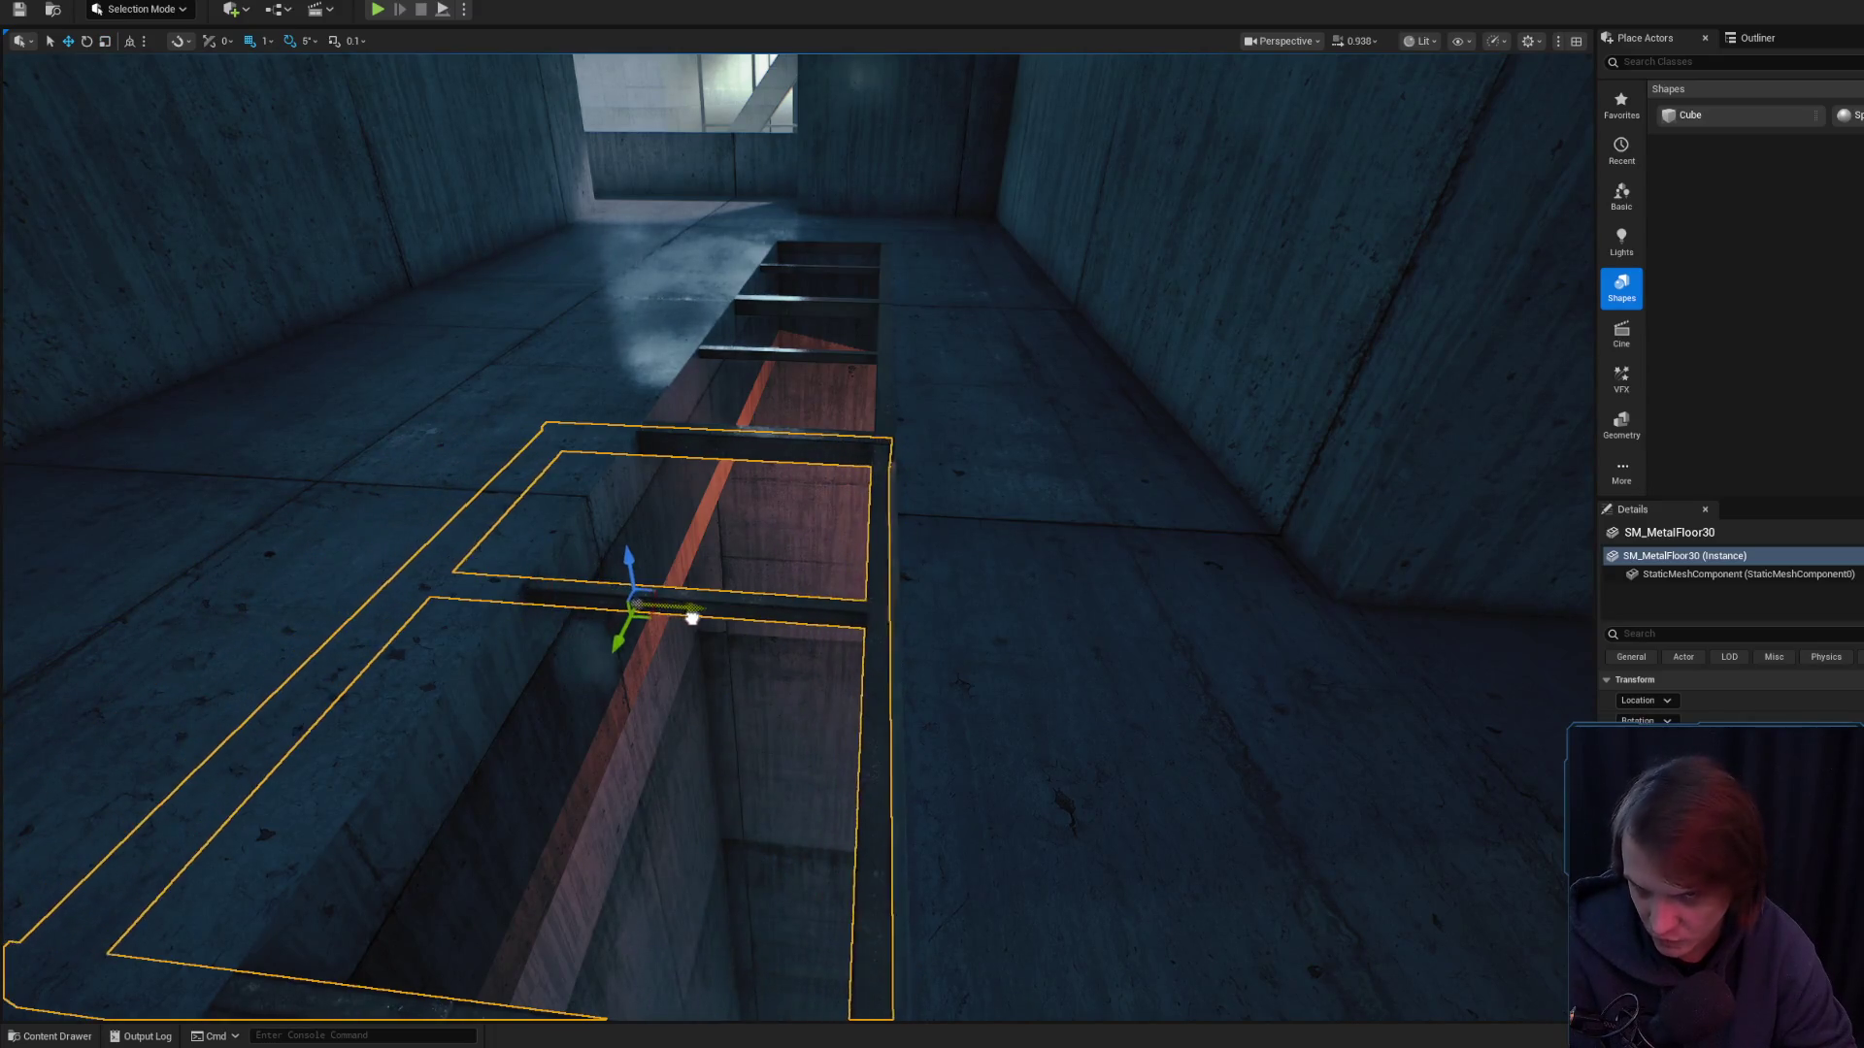
pyautogui.press('a')
pyautogui.keyDown('ctrl'); pyautogui.click(910, 357); pyautogui.keyUp('ctrl')
pyautogui.keyDown('ctrl'); pyautogui.click(928, 303); pyautogui.keyUp('ctrl')
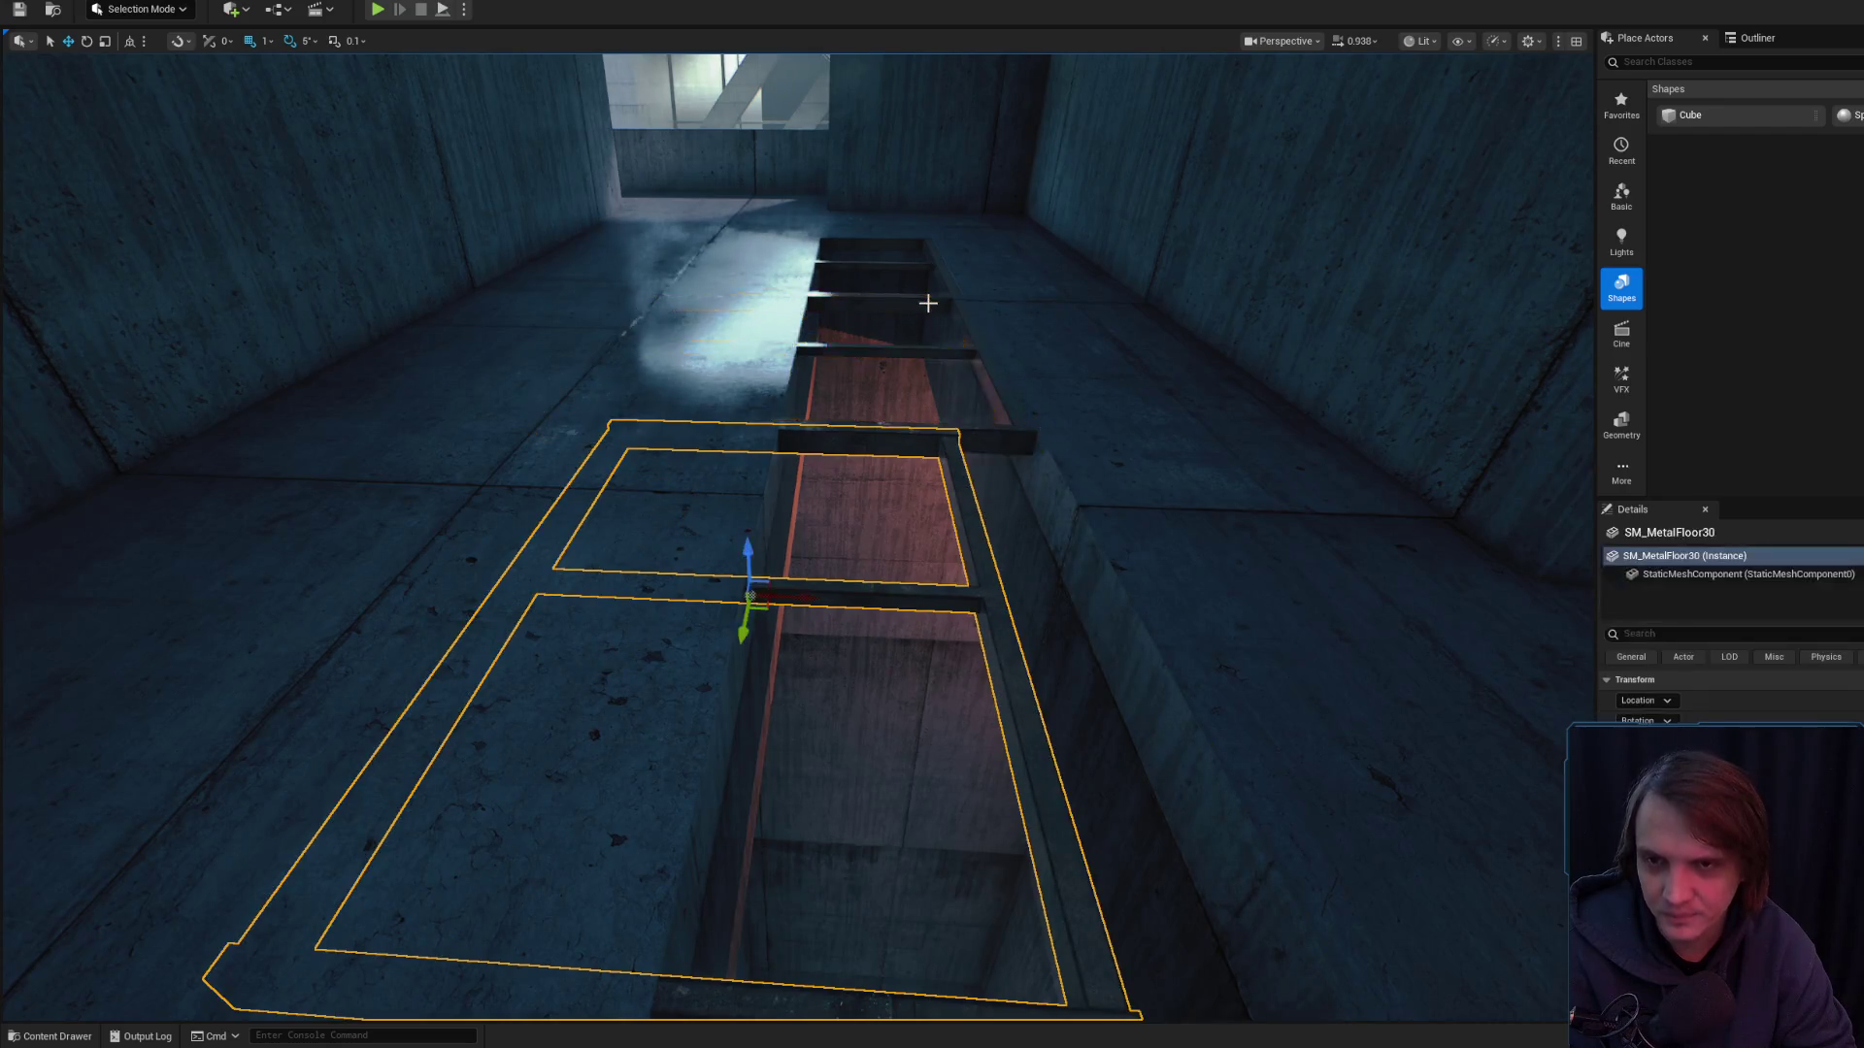
pyautogui.keyDown('ctrl'); pyautogui.click(859, 362); pyautogui.keyUp('ctrl')
pyautogui.scroll(3, 796, 534)
pyautogui.press('s')
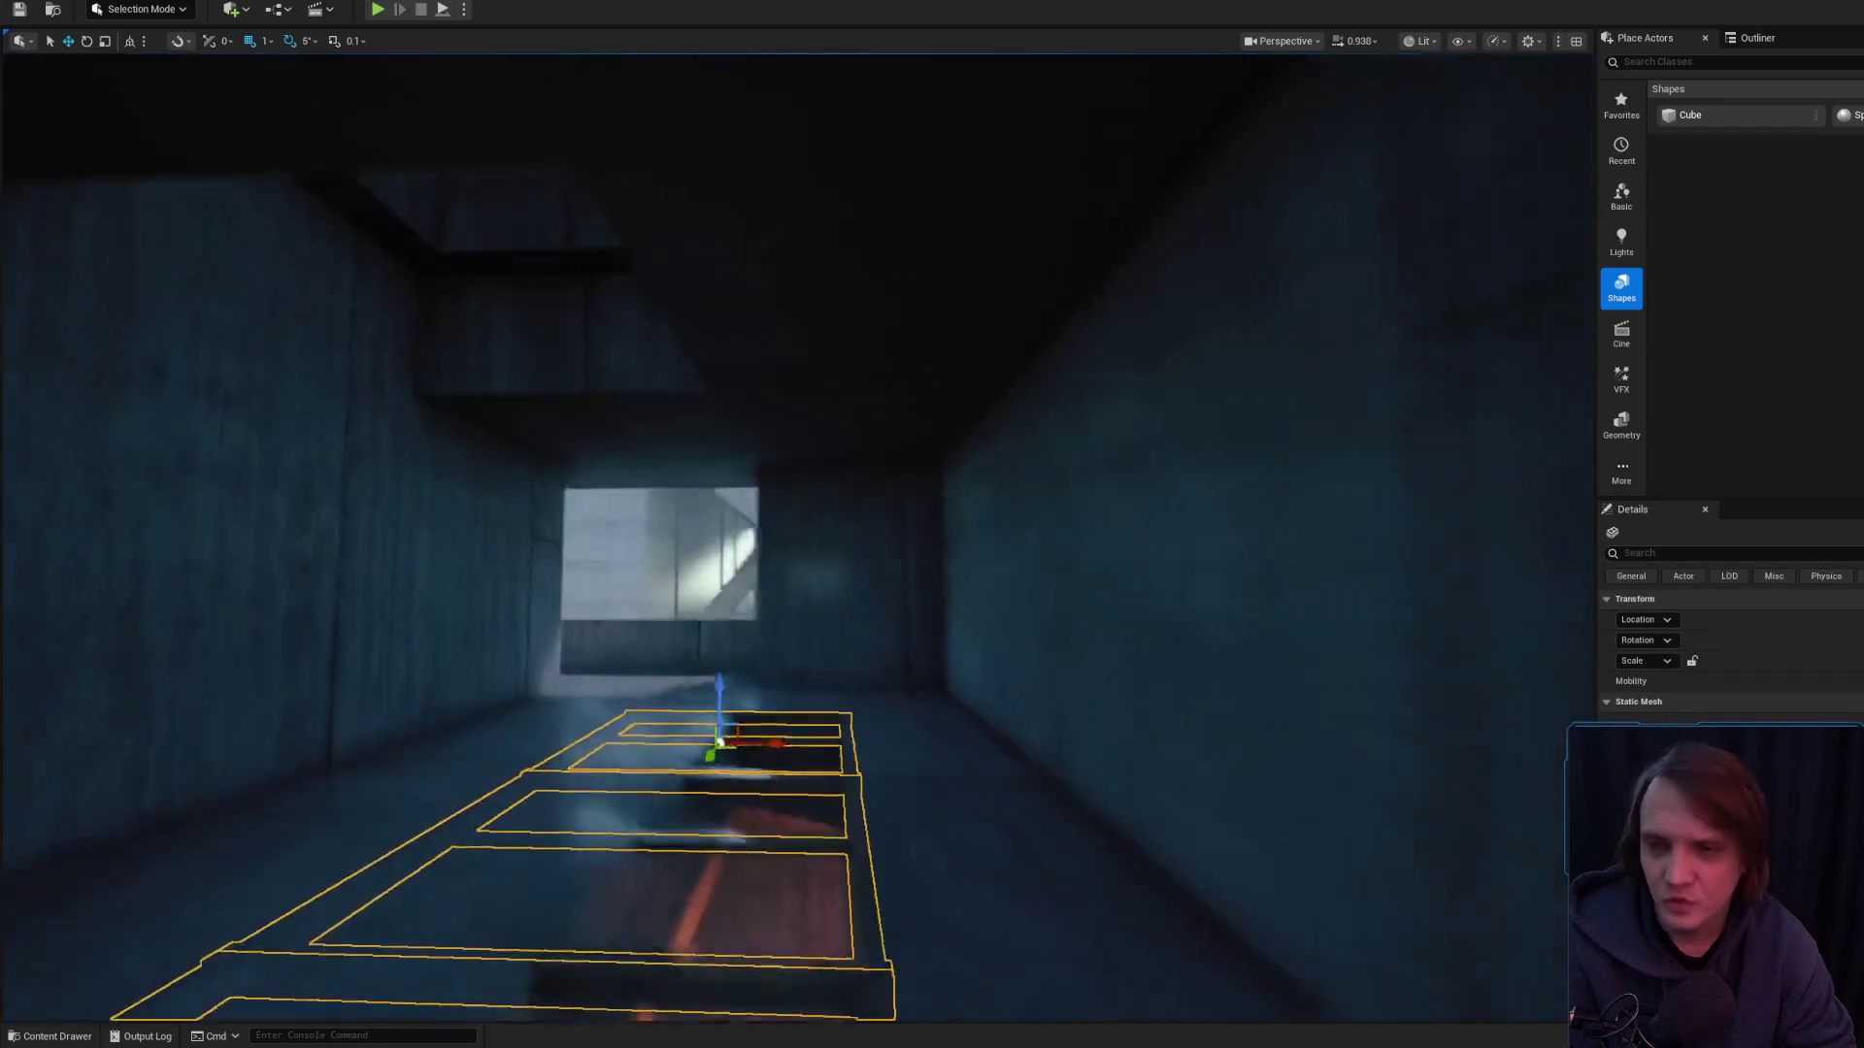
pyautogui.scroll(3, 849, 514)
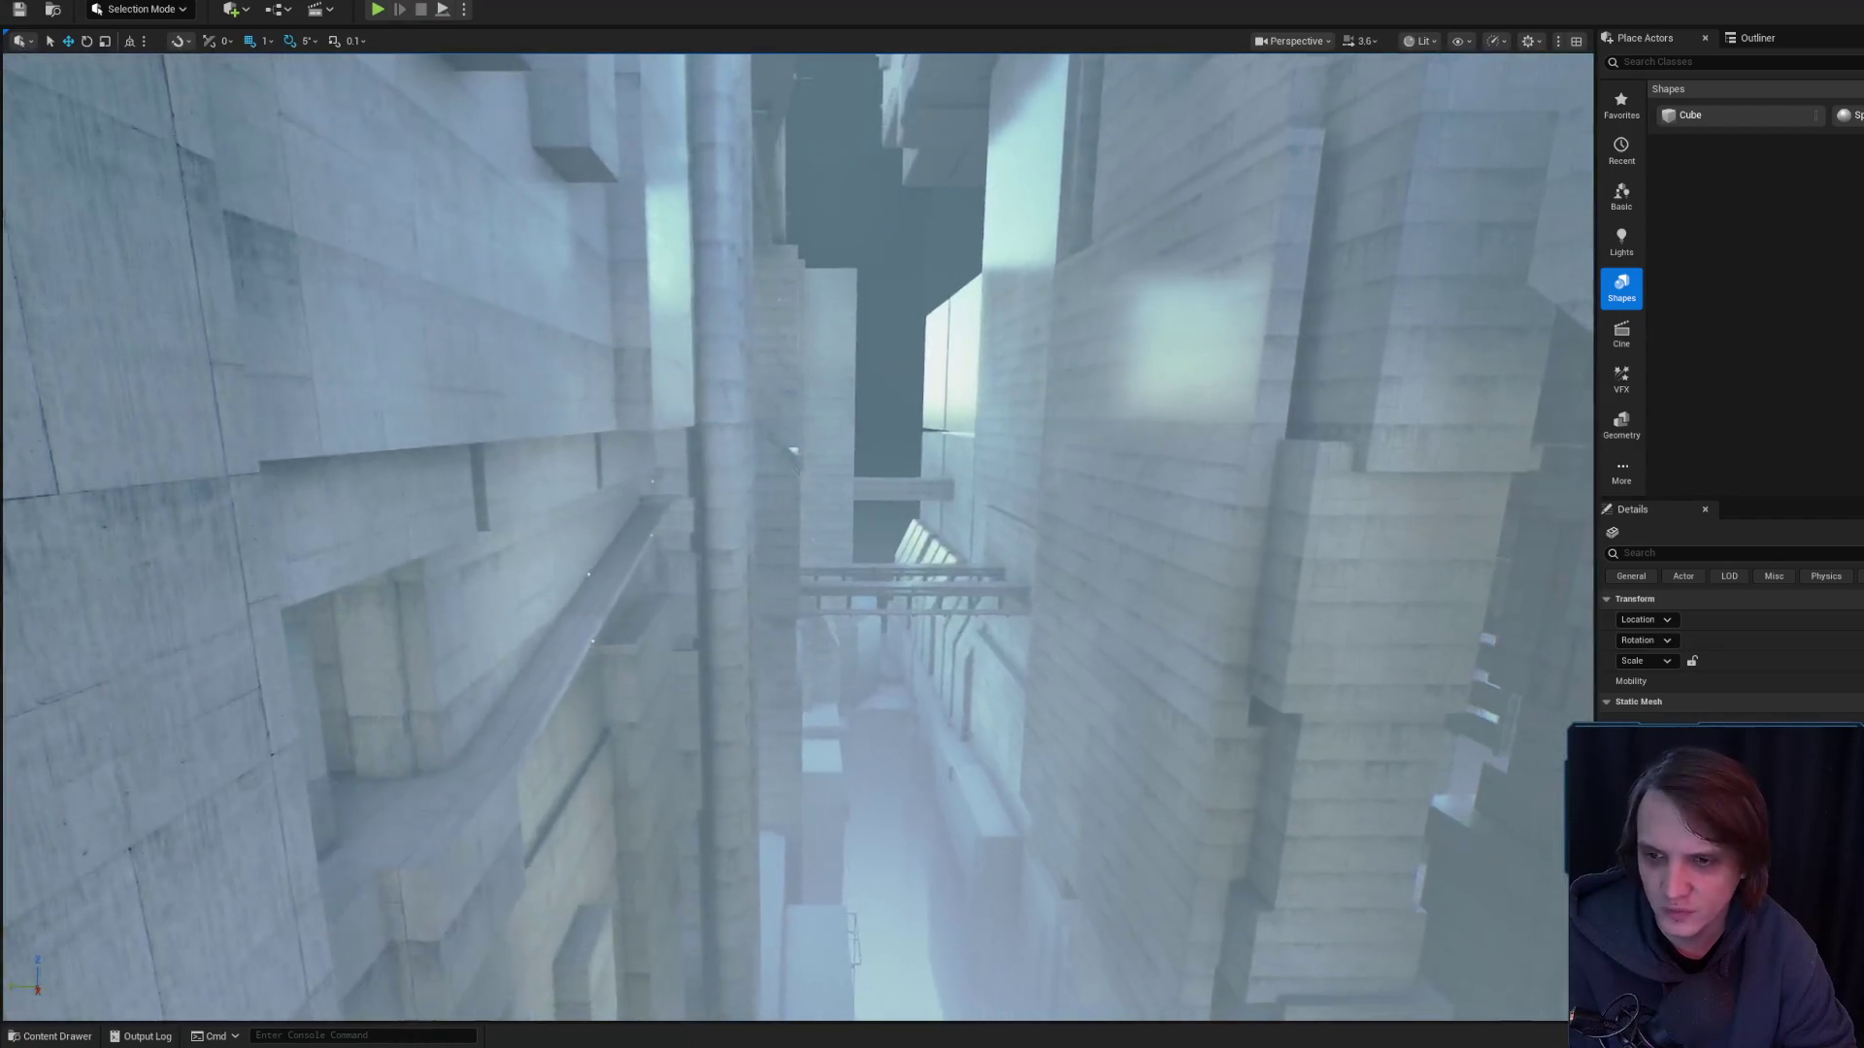
pyautogui.scroll(-2, 796, 534)
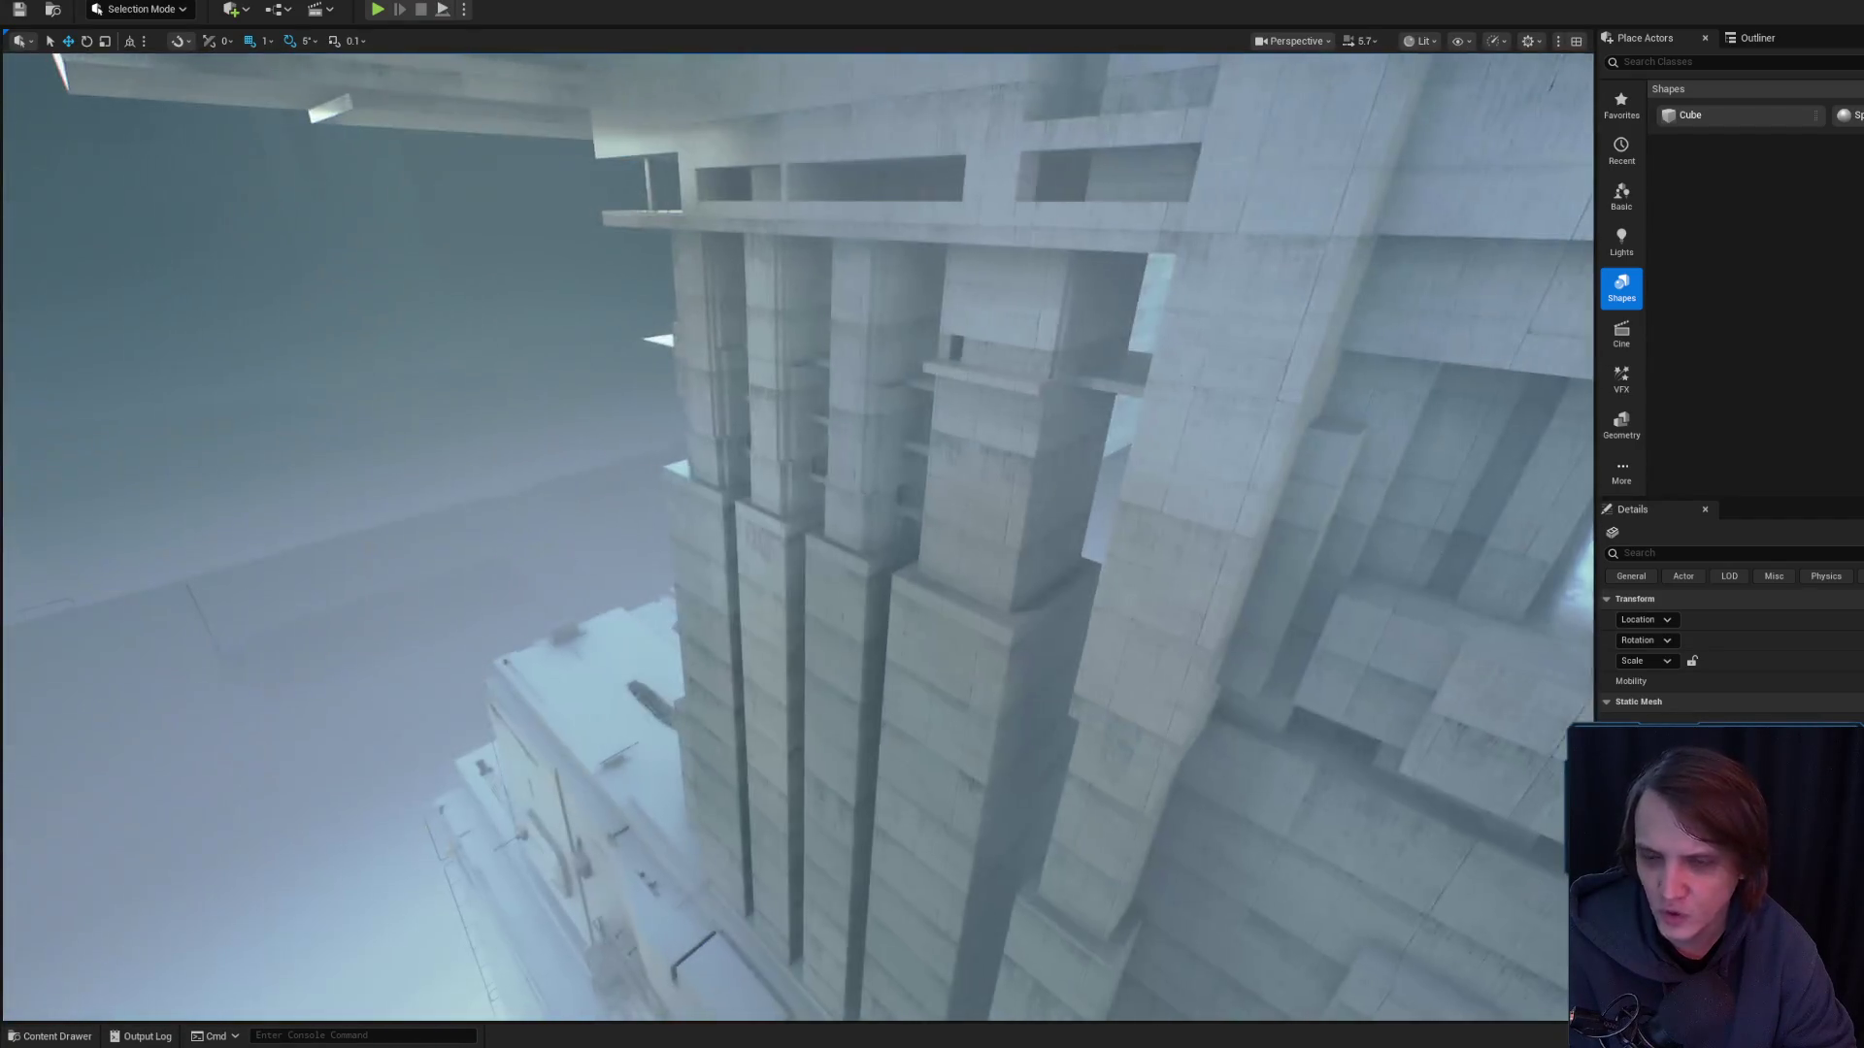
pyautogui.scroll(2, 796, 534)
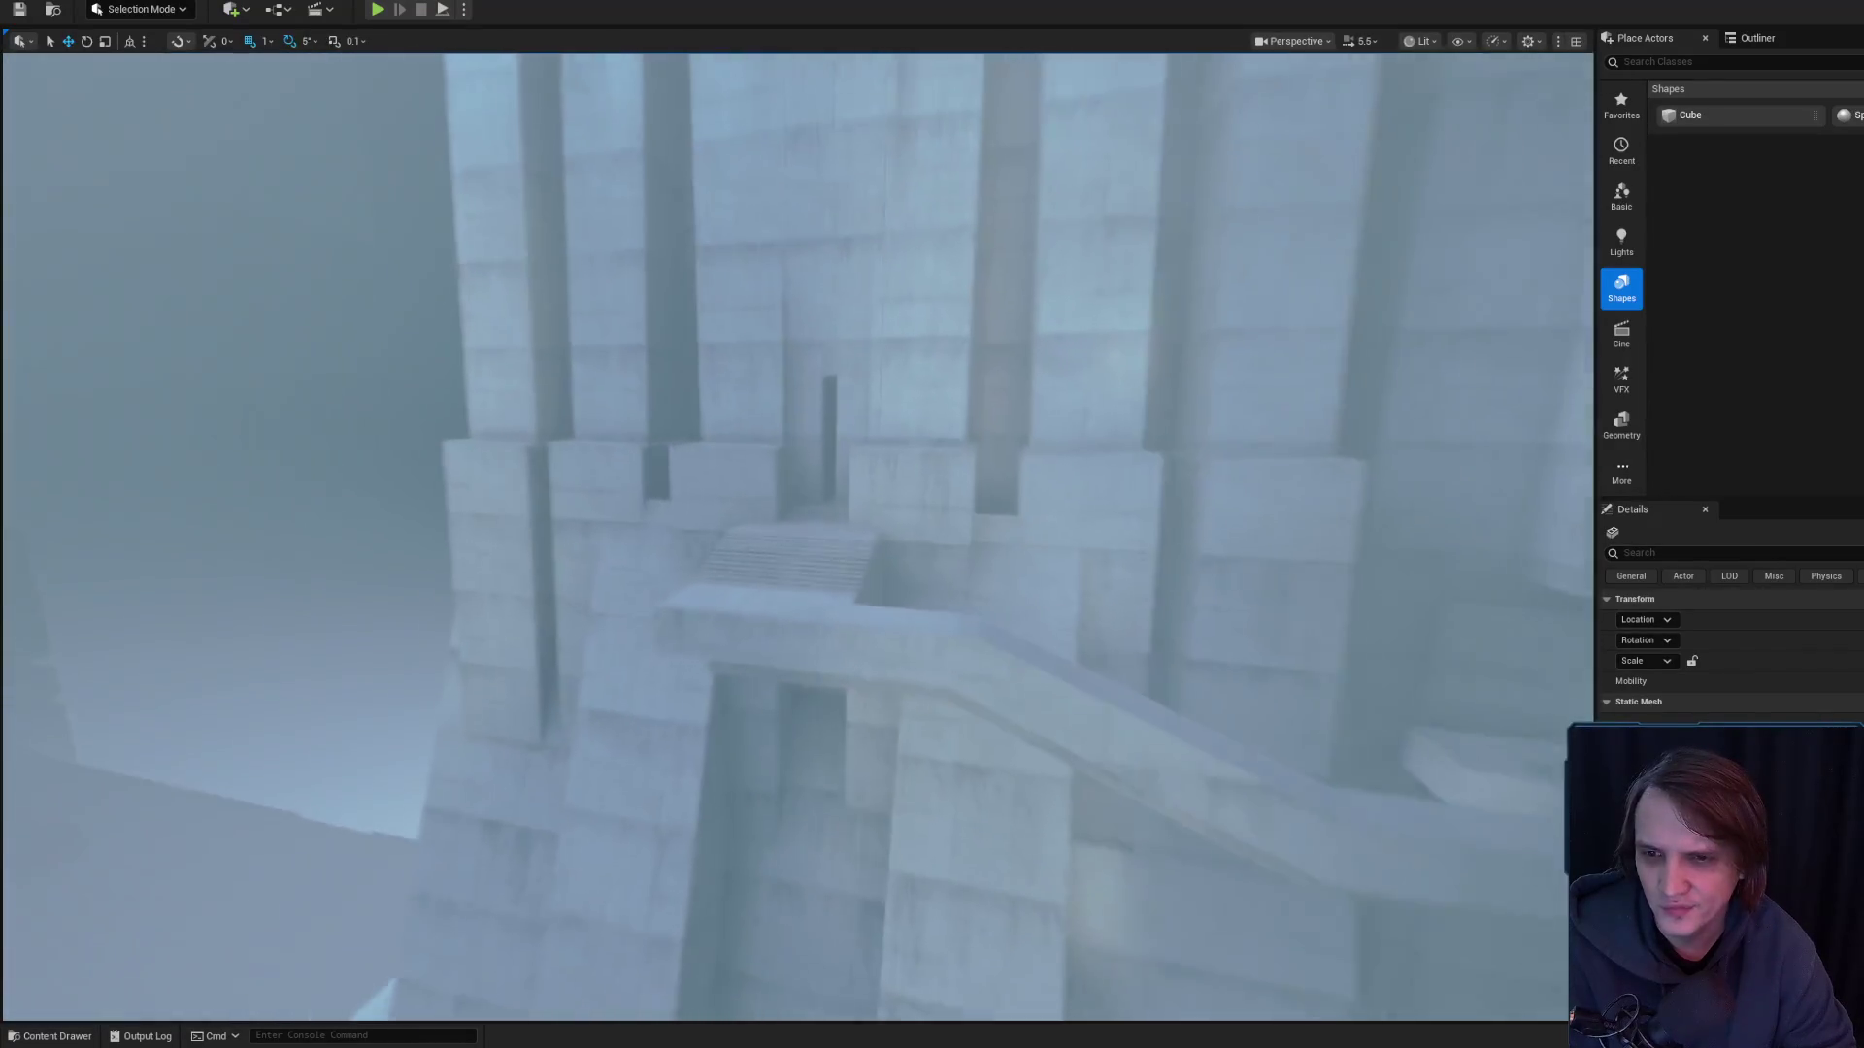
pyautogui.scroll(-2, 795, 534)
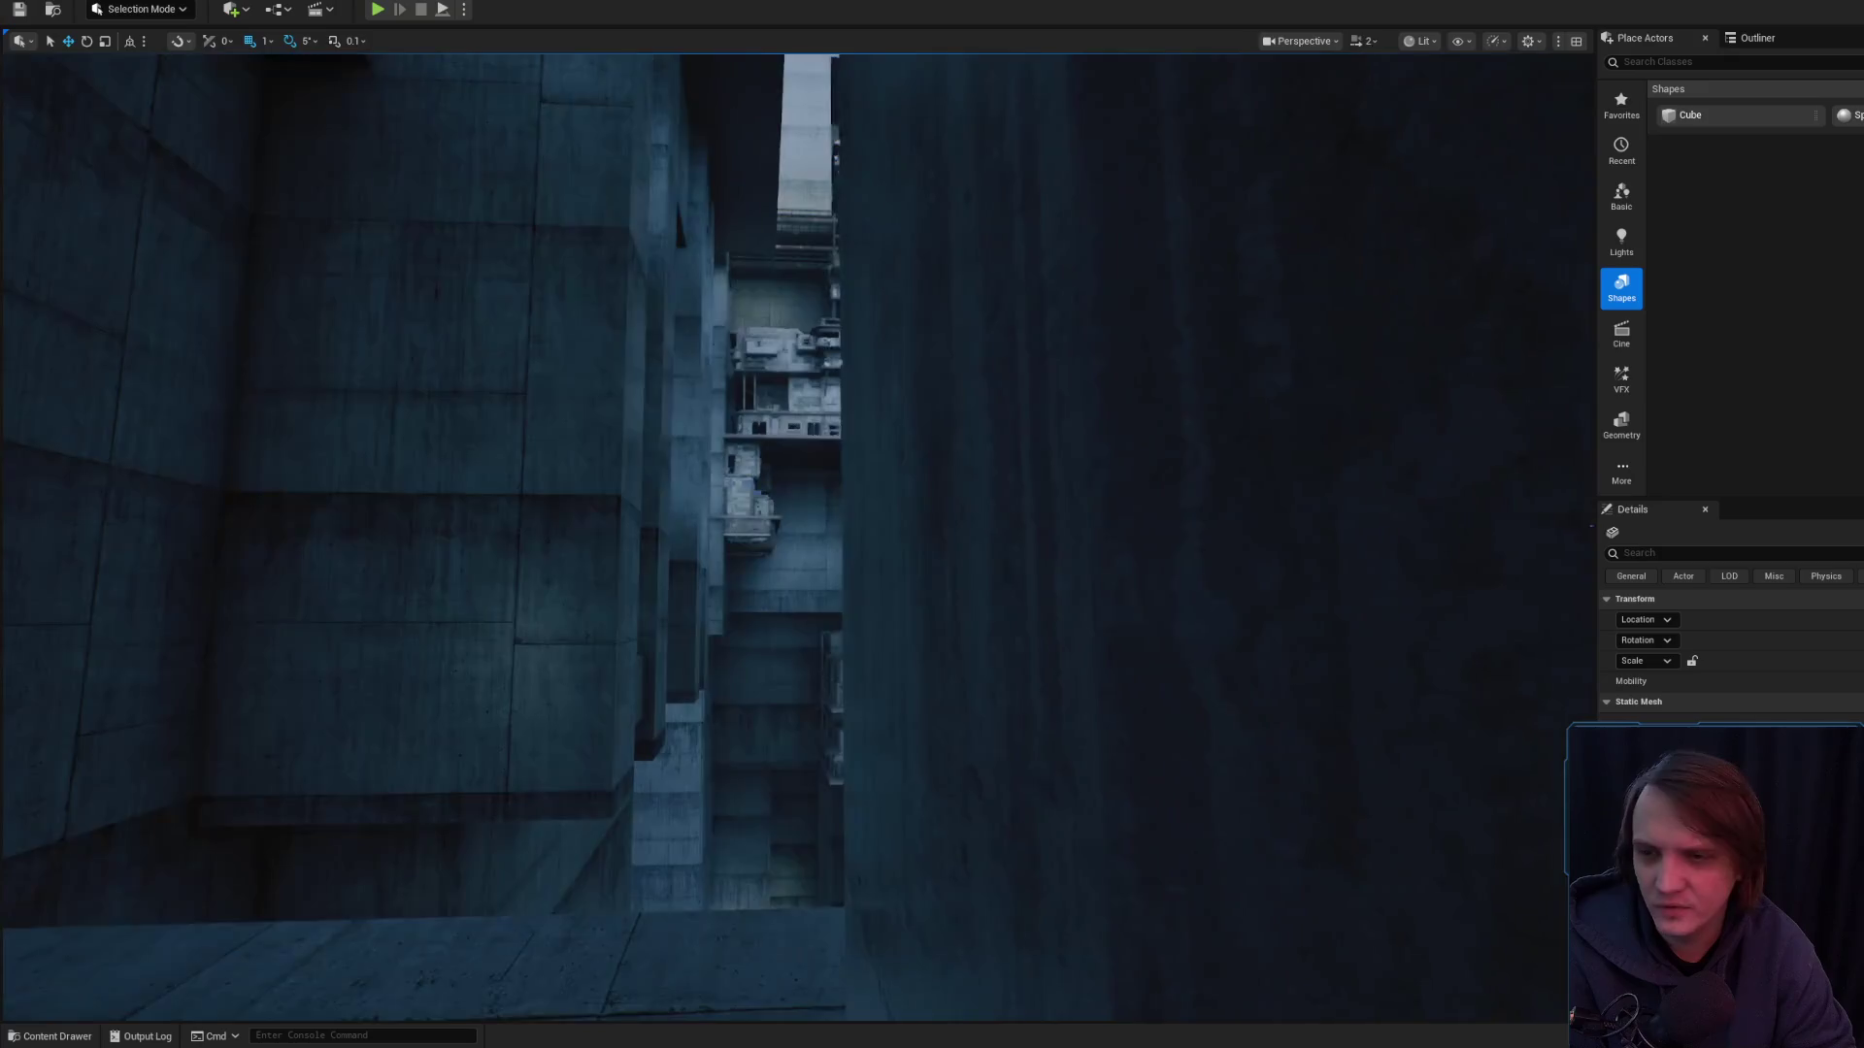
pyautogui.scroll(-1, 989, 456)
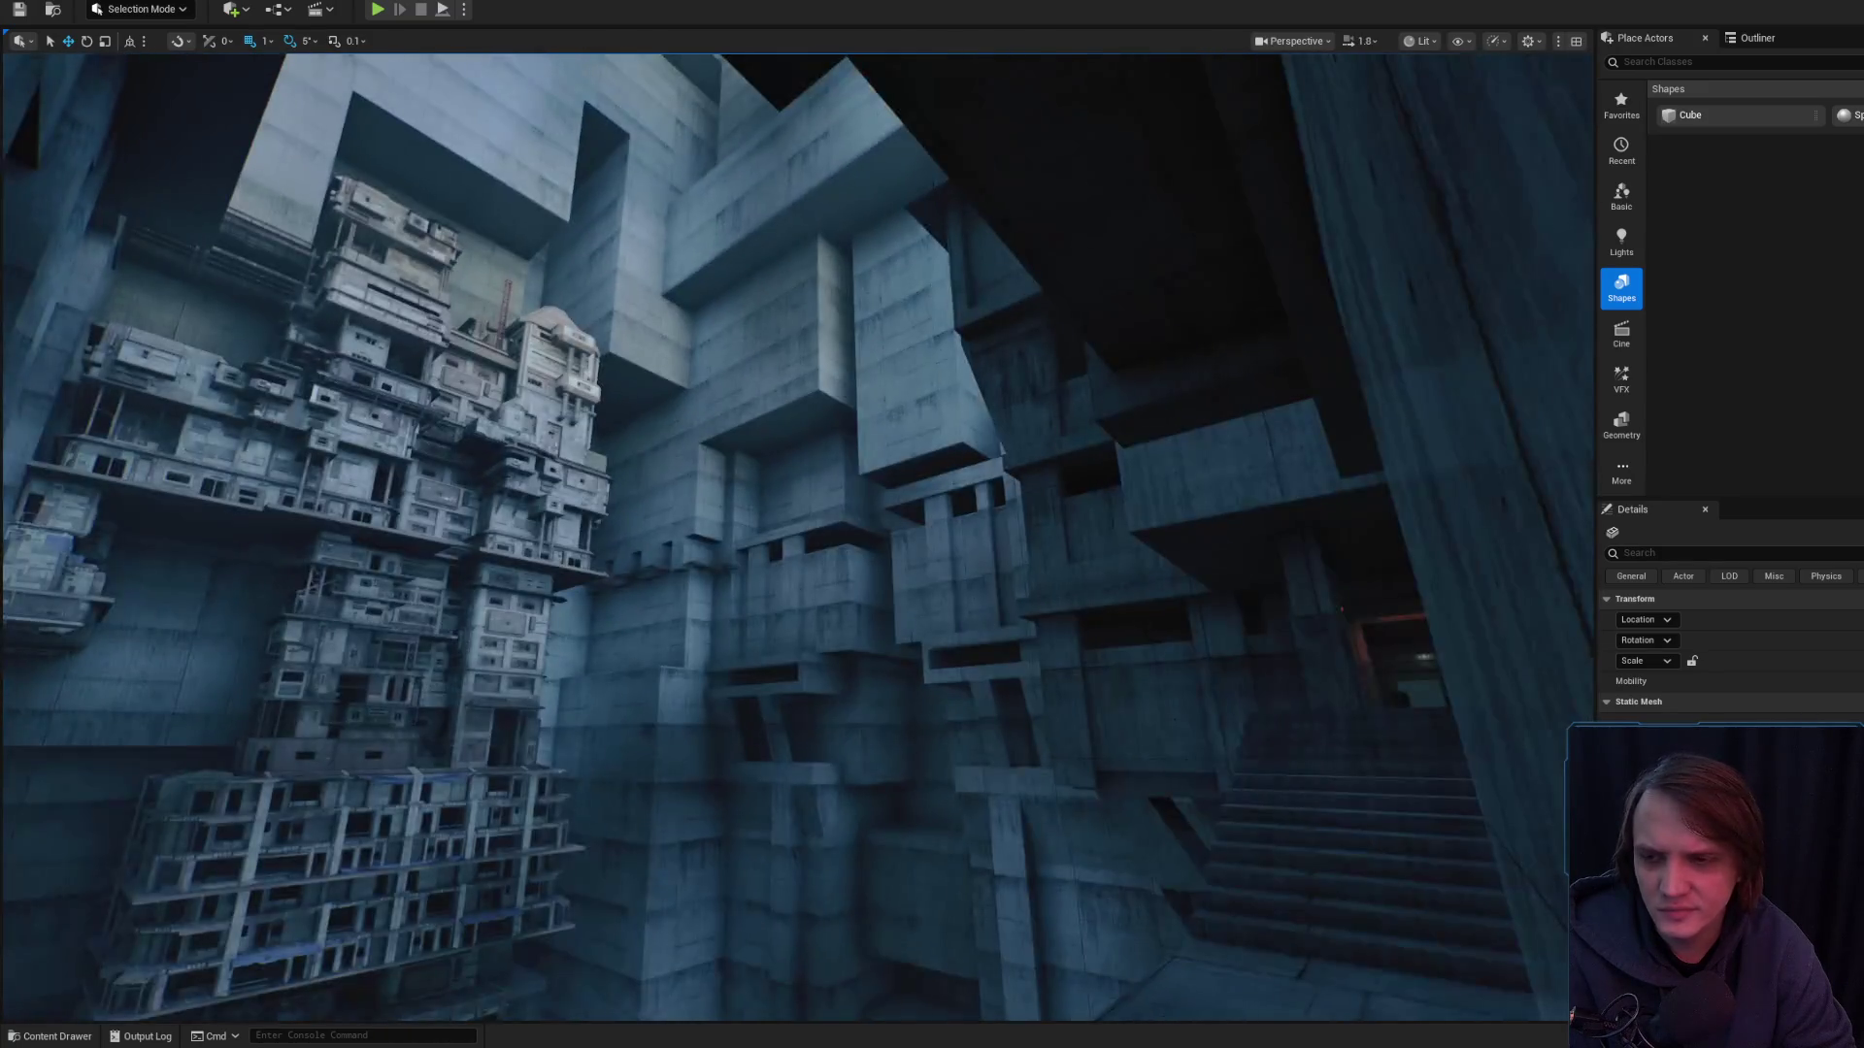
pyautogui.scroll(-2, 796, 534)
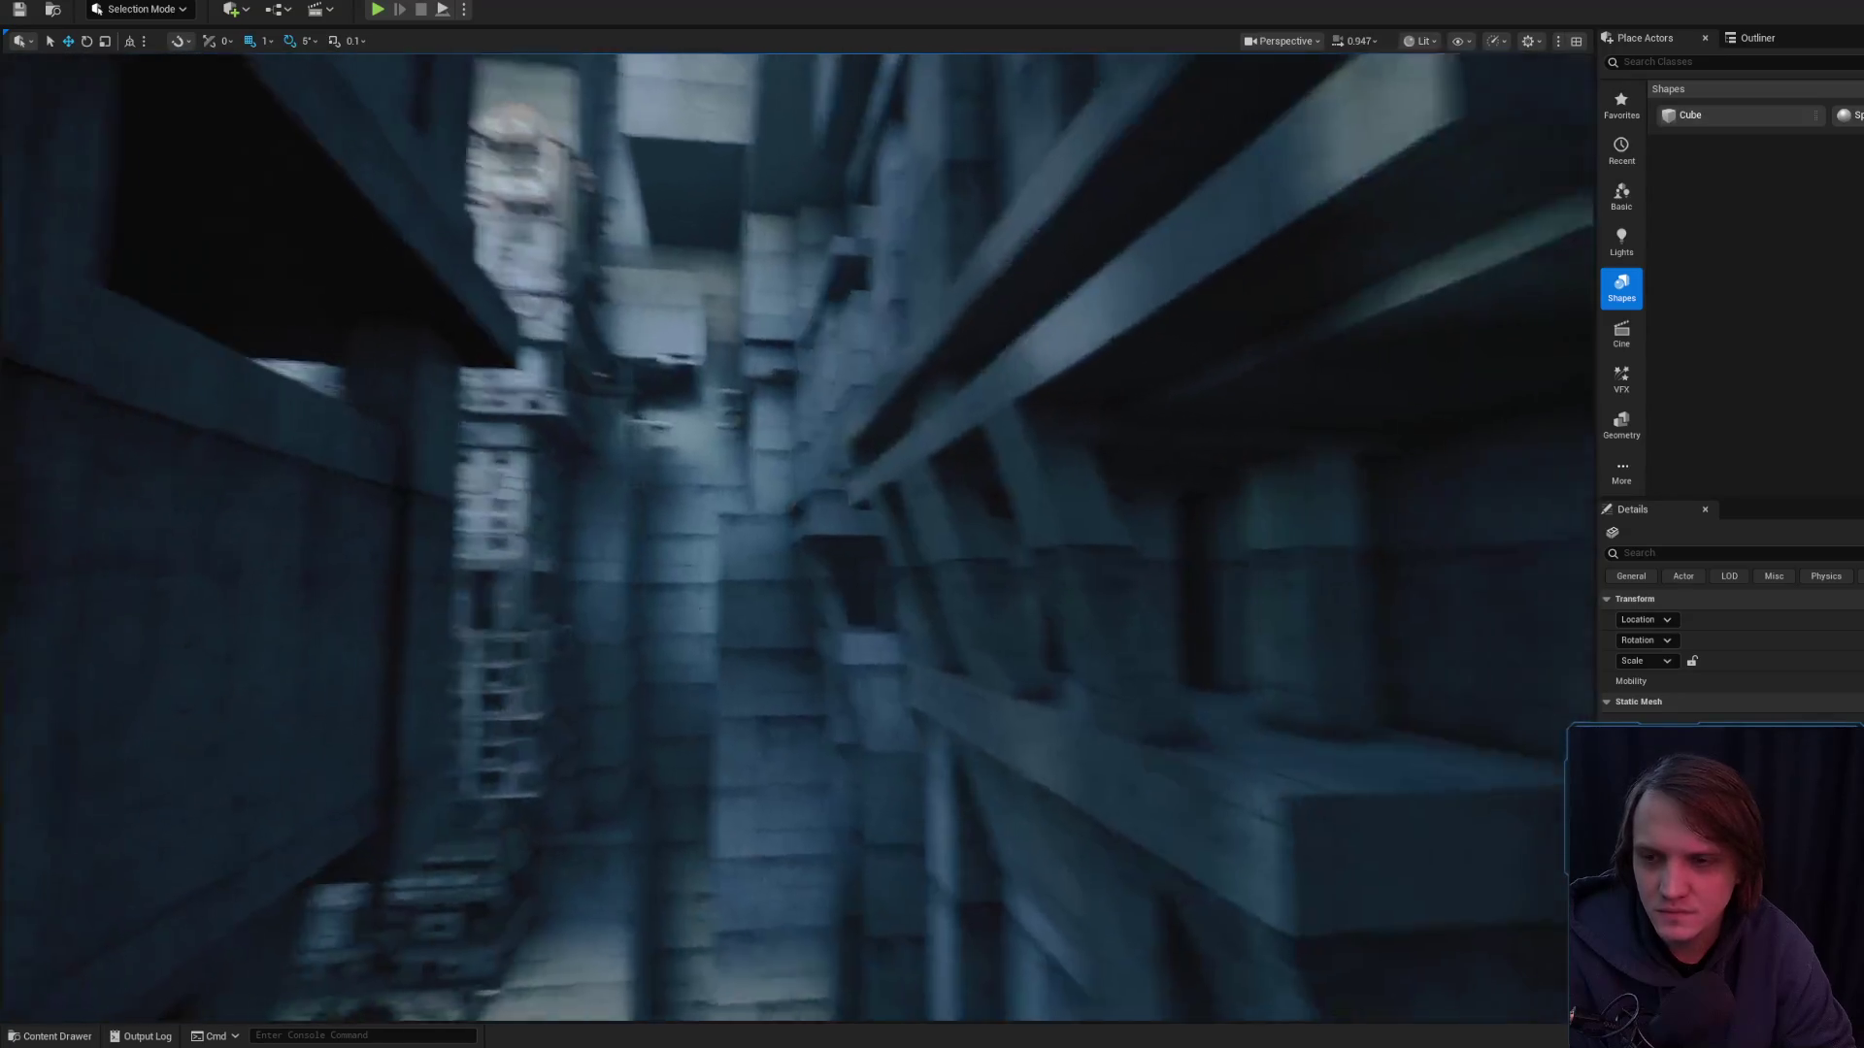
pyautogui.scroll(3, 796, 534)
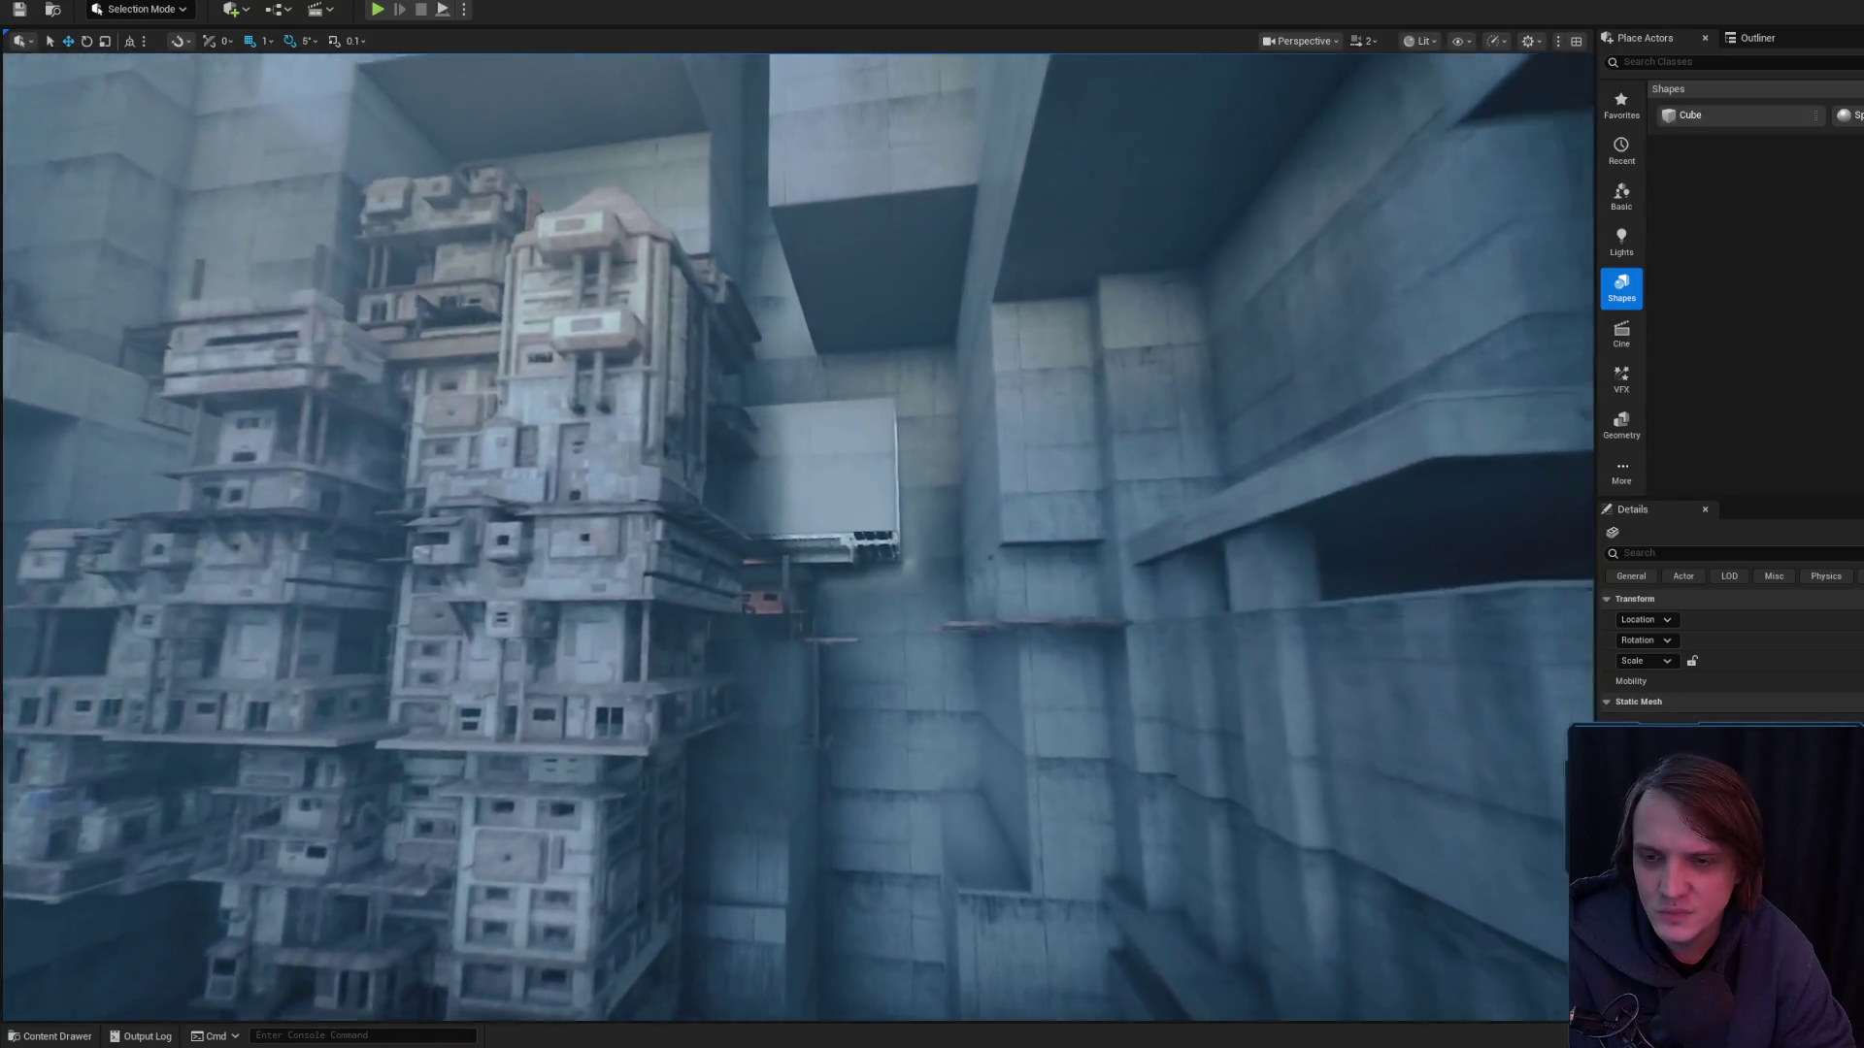
pyautogui.scroll(-2, 796, 534)
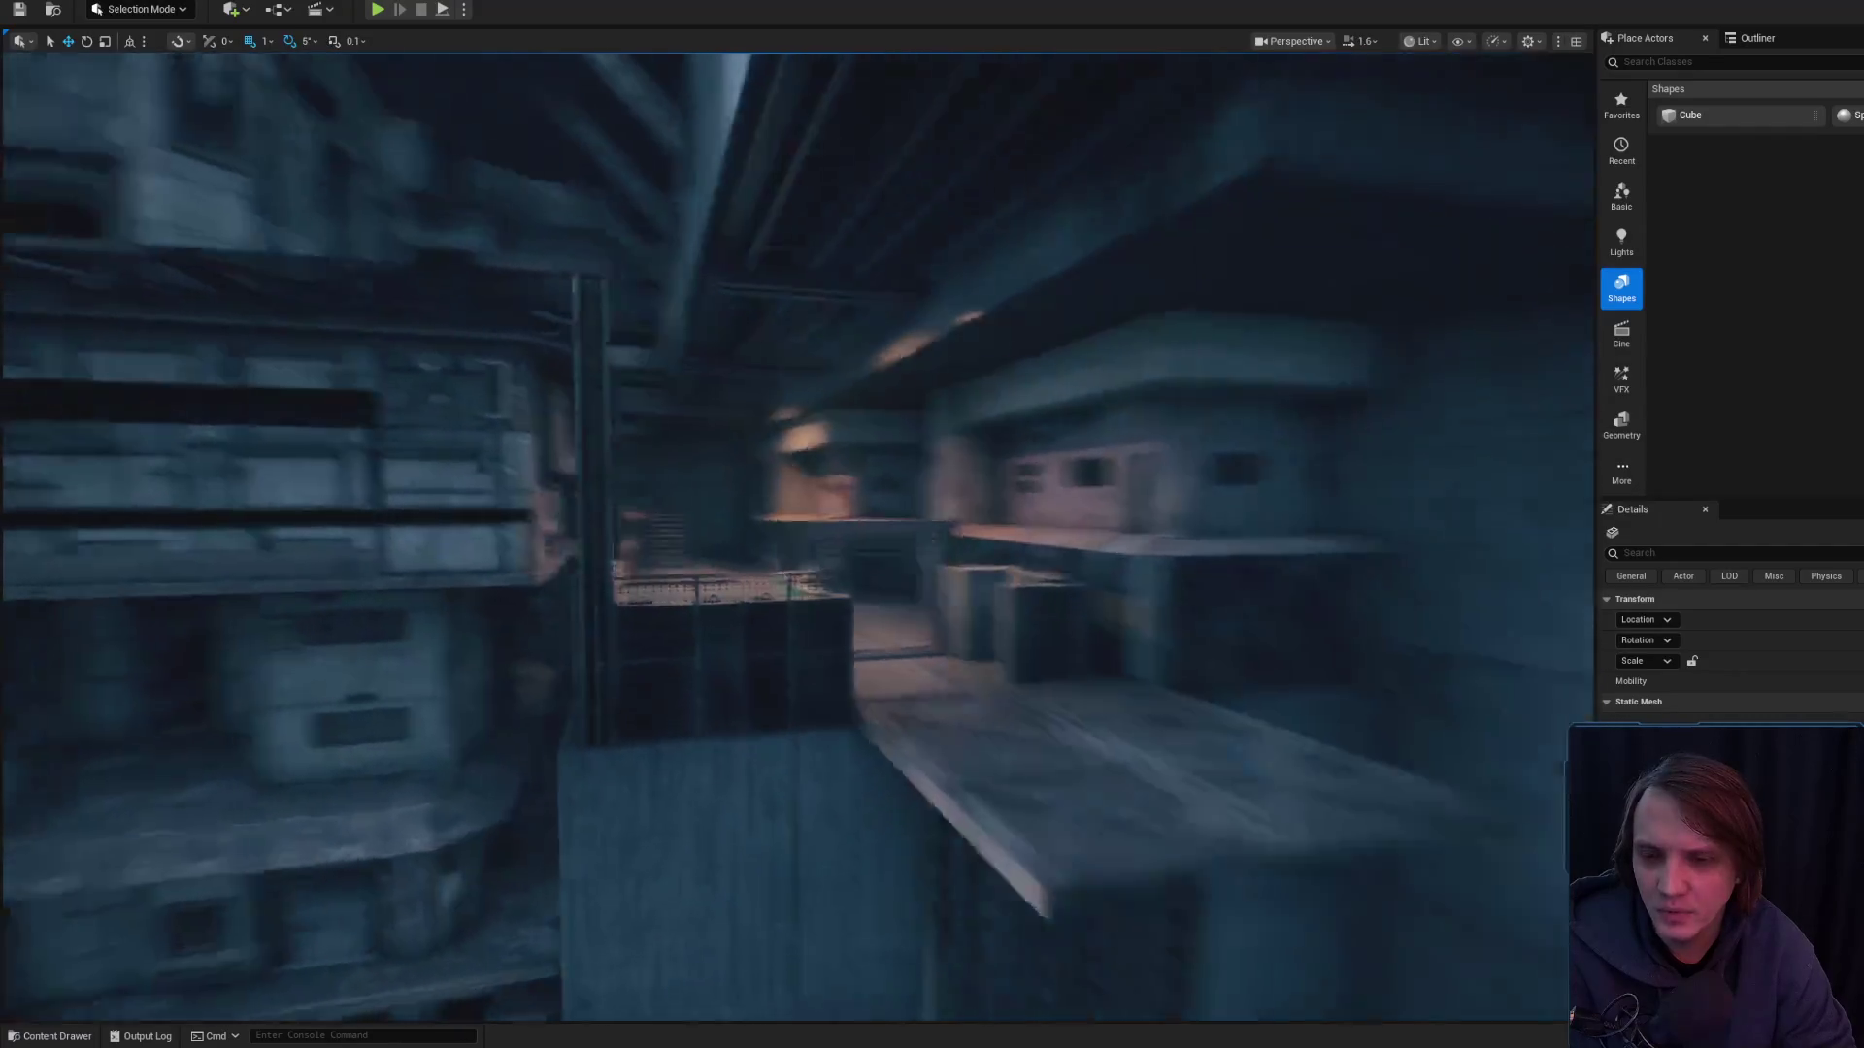
pyautogui.scroll(-1, 796, 534)
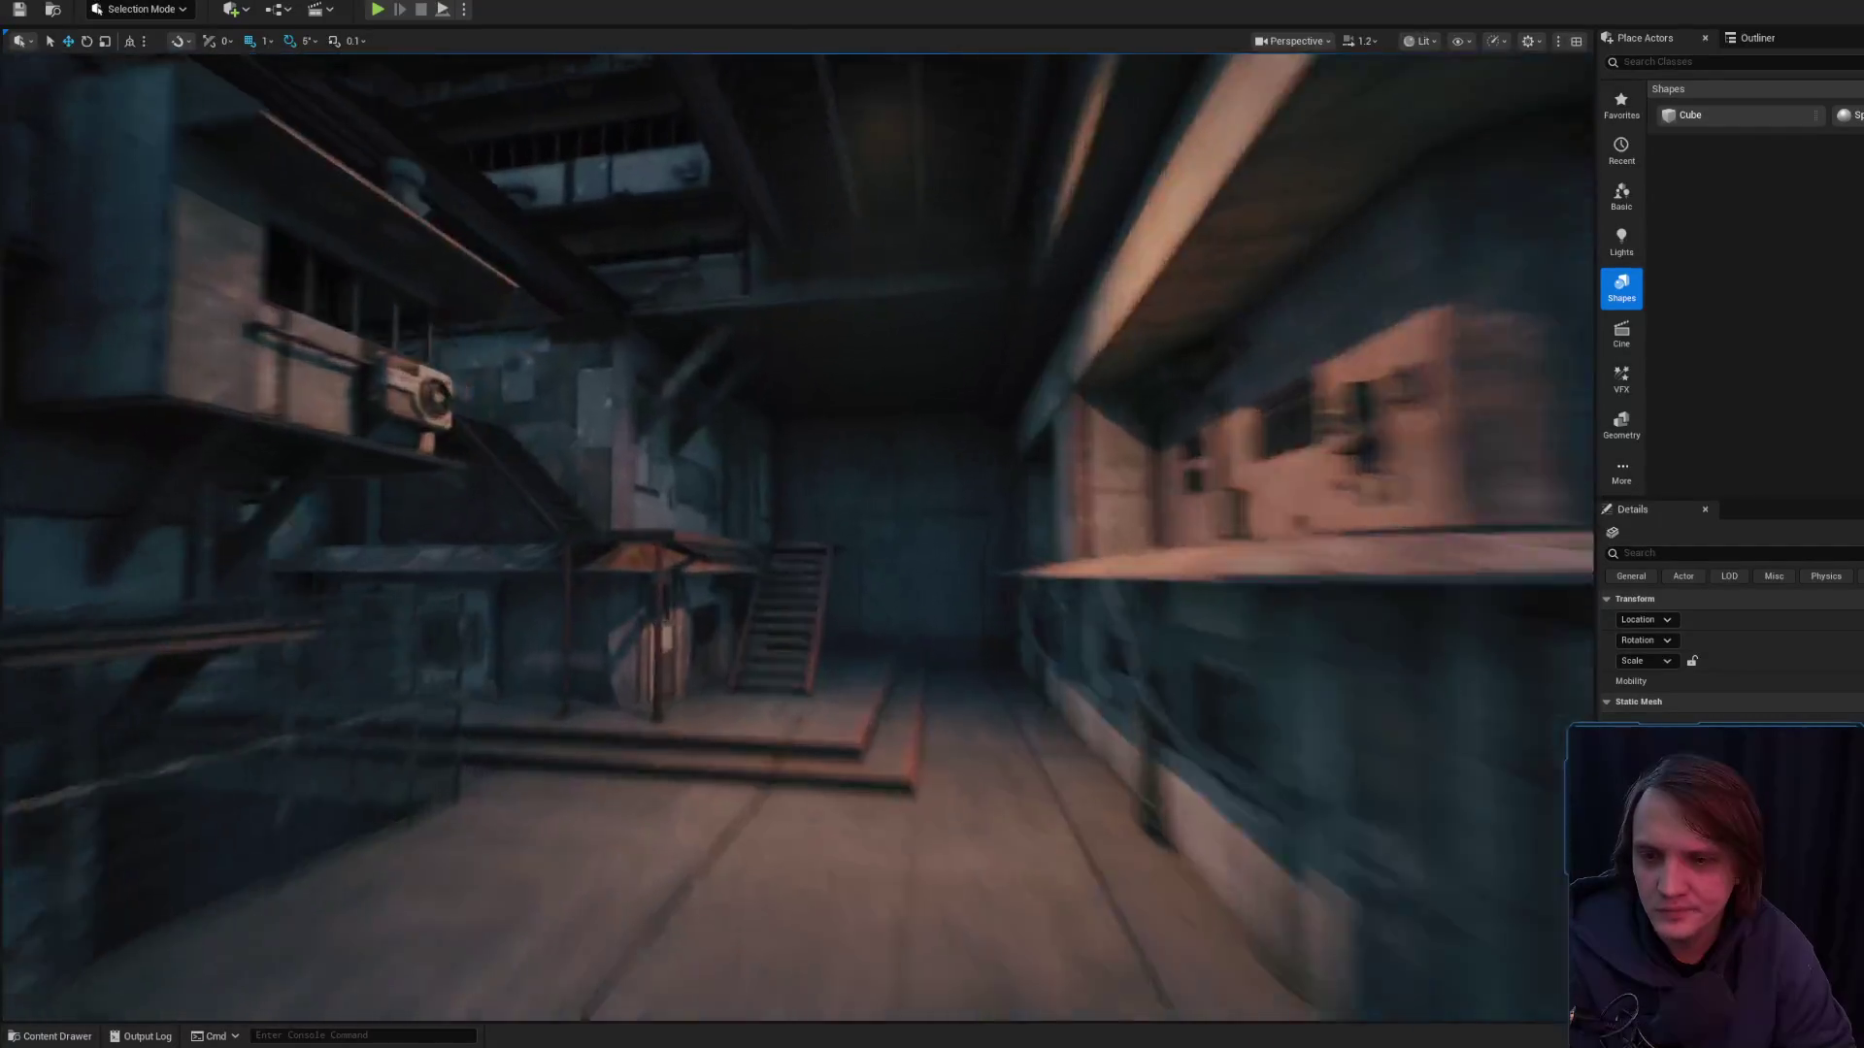
pyautogui.press('w')
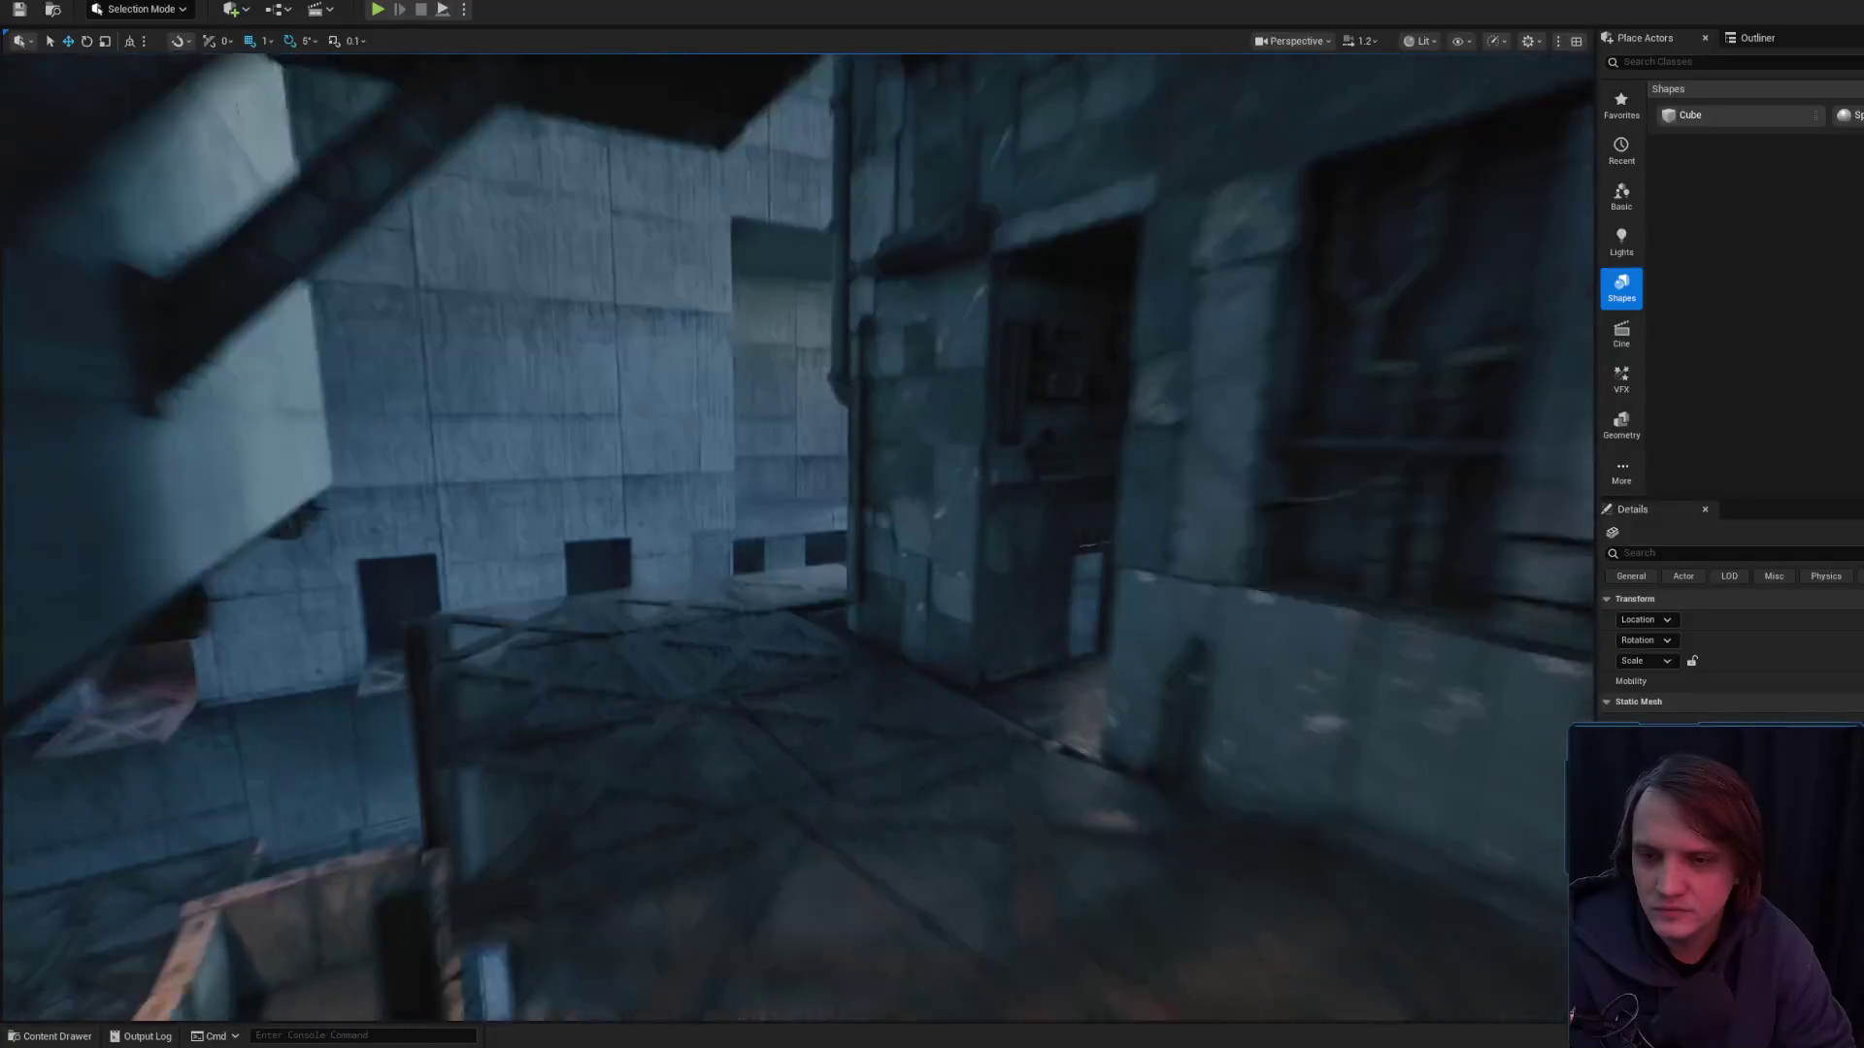
pyautogui.press('w')
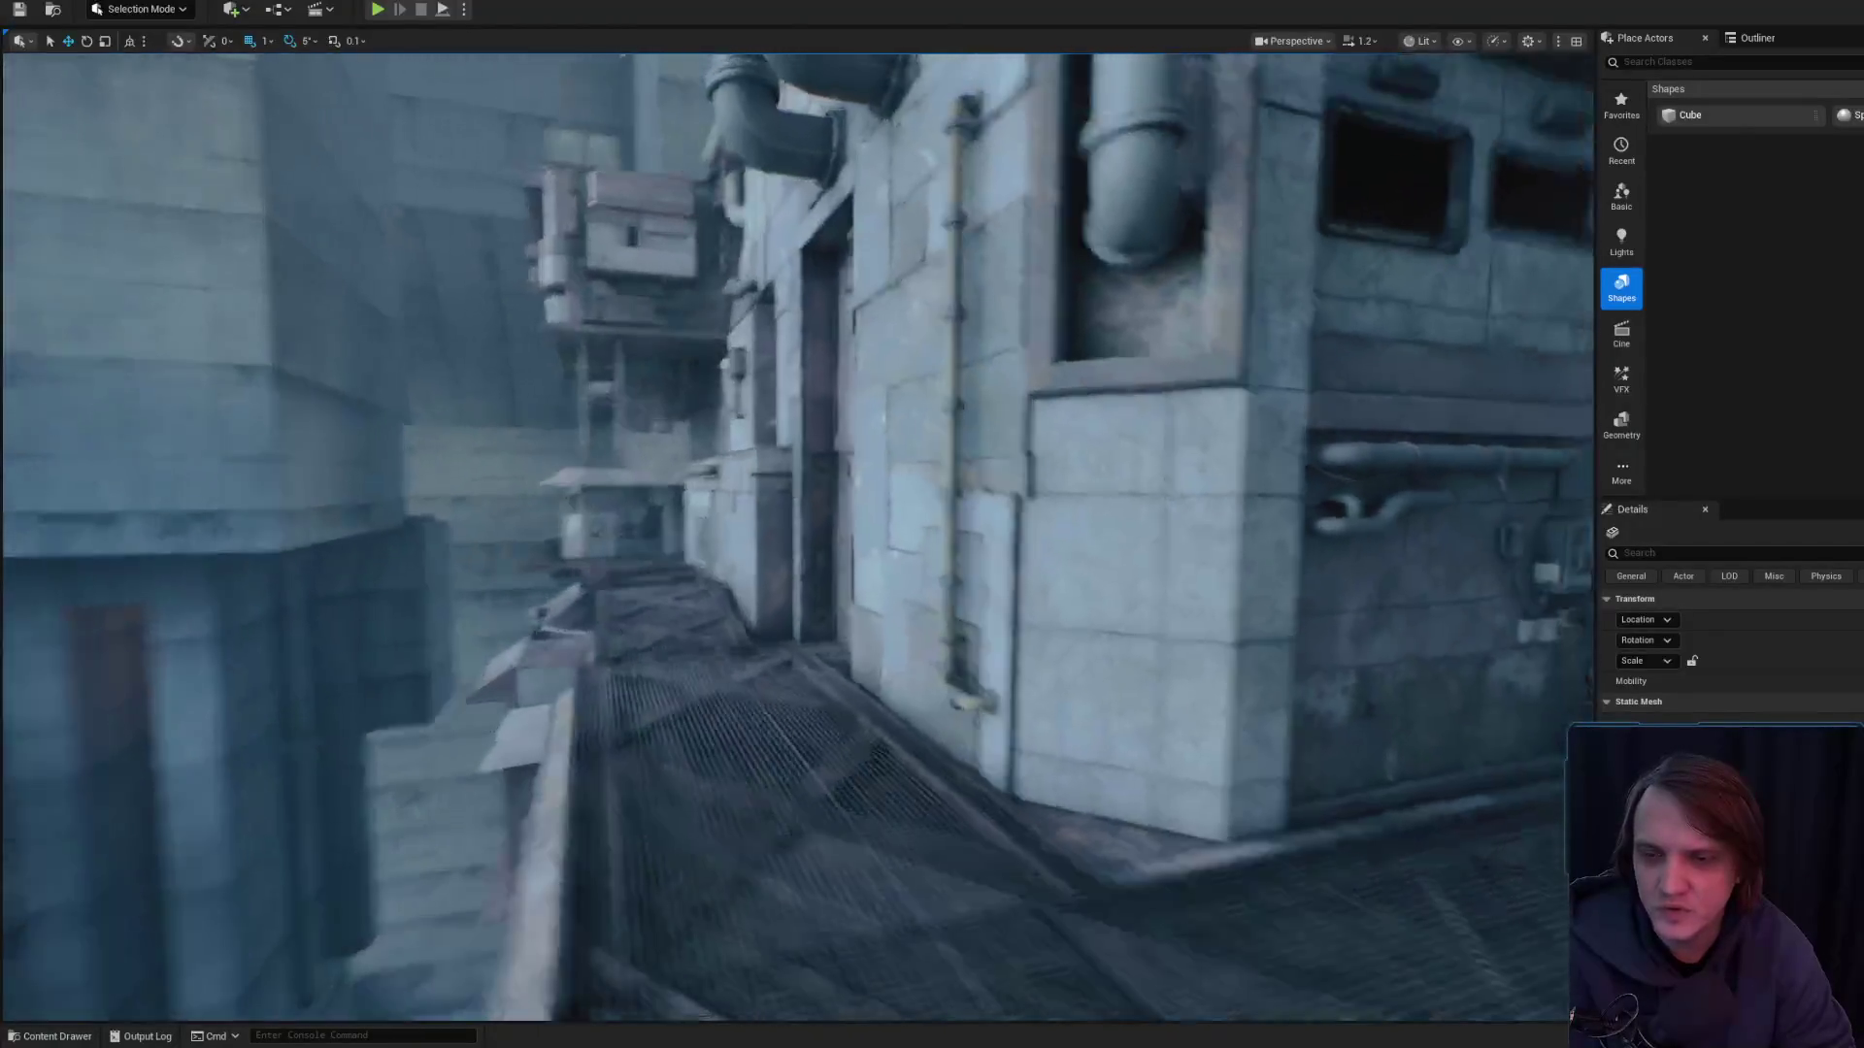
pyautogui.press('w')
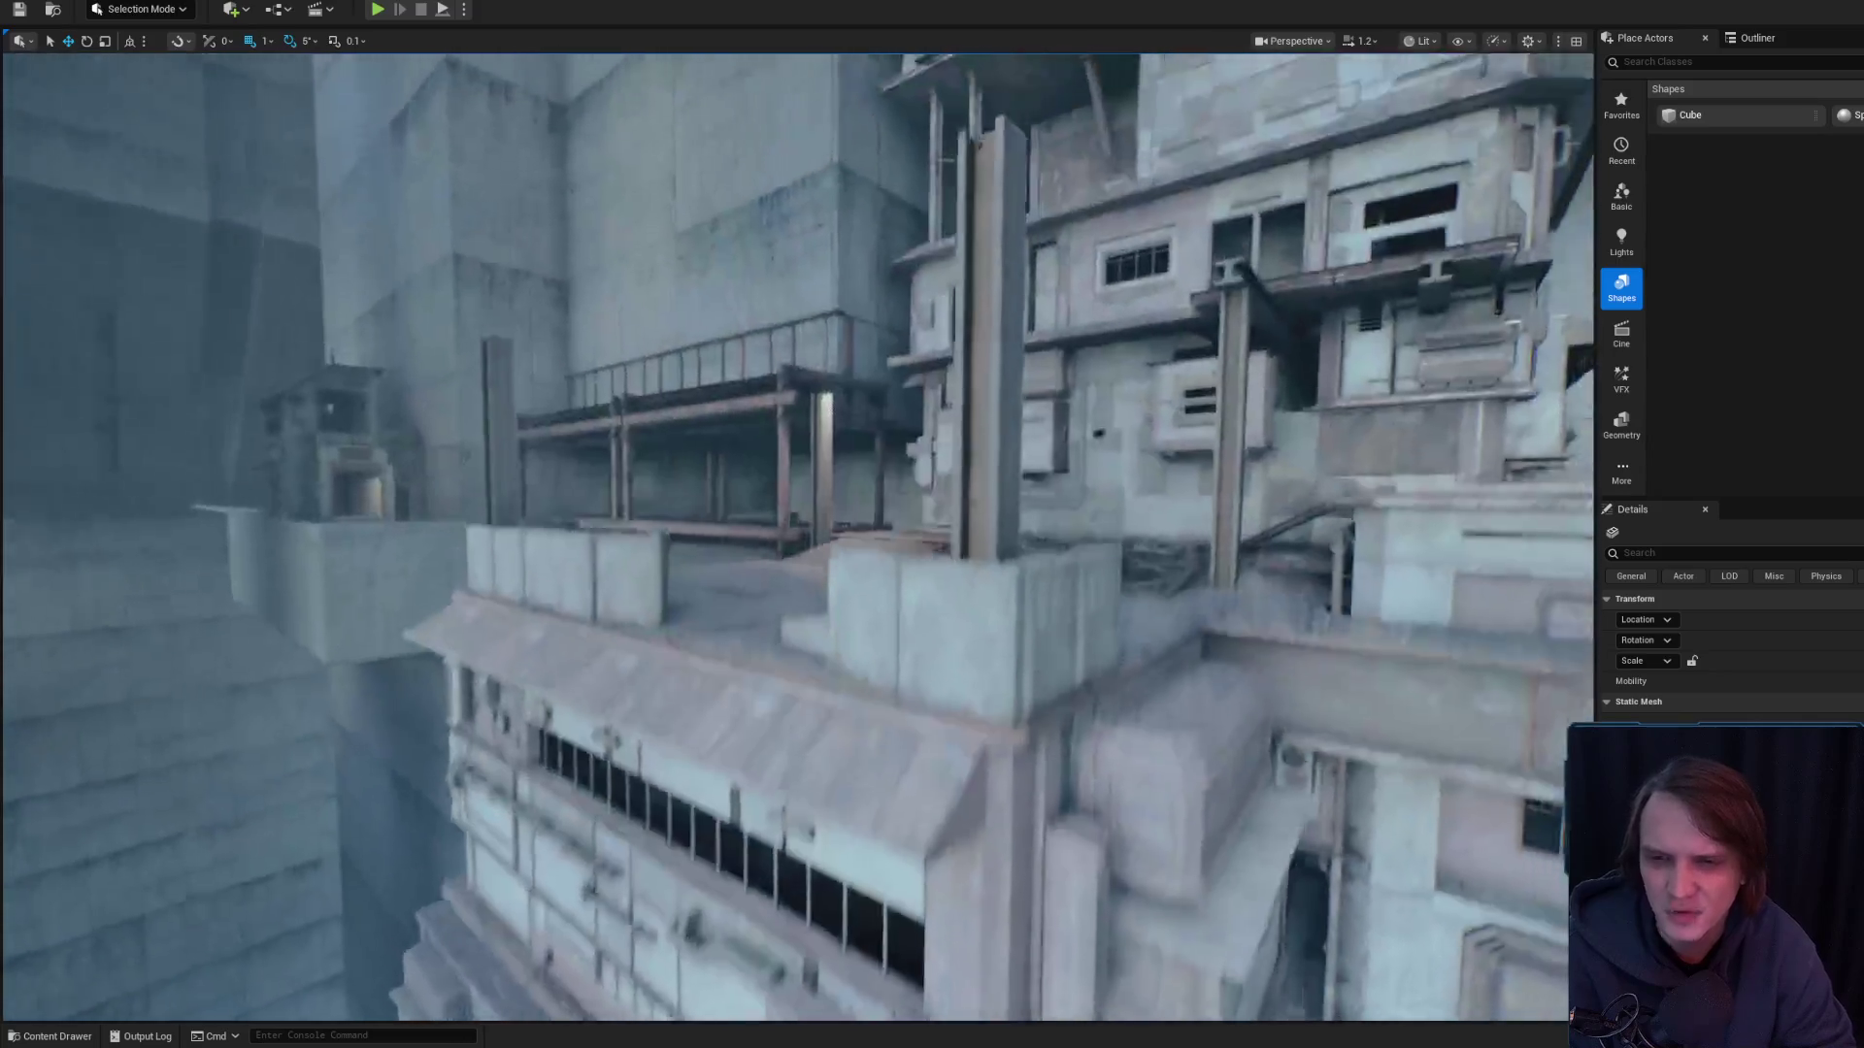
pyautogui.scroll(2, 798, 537)
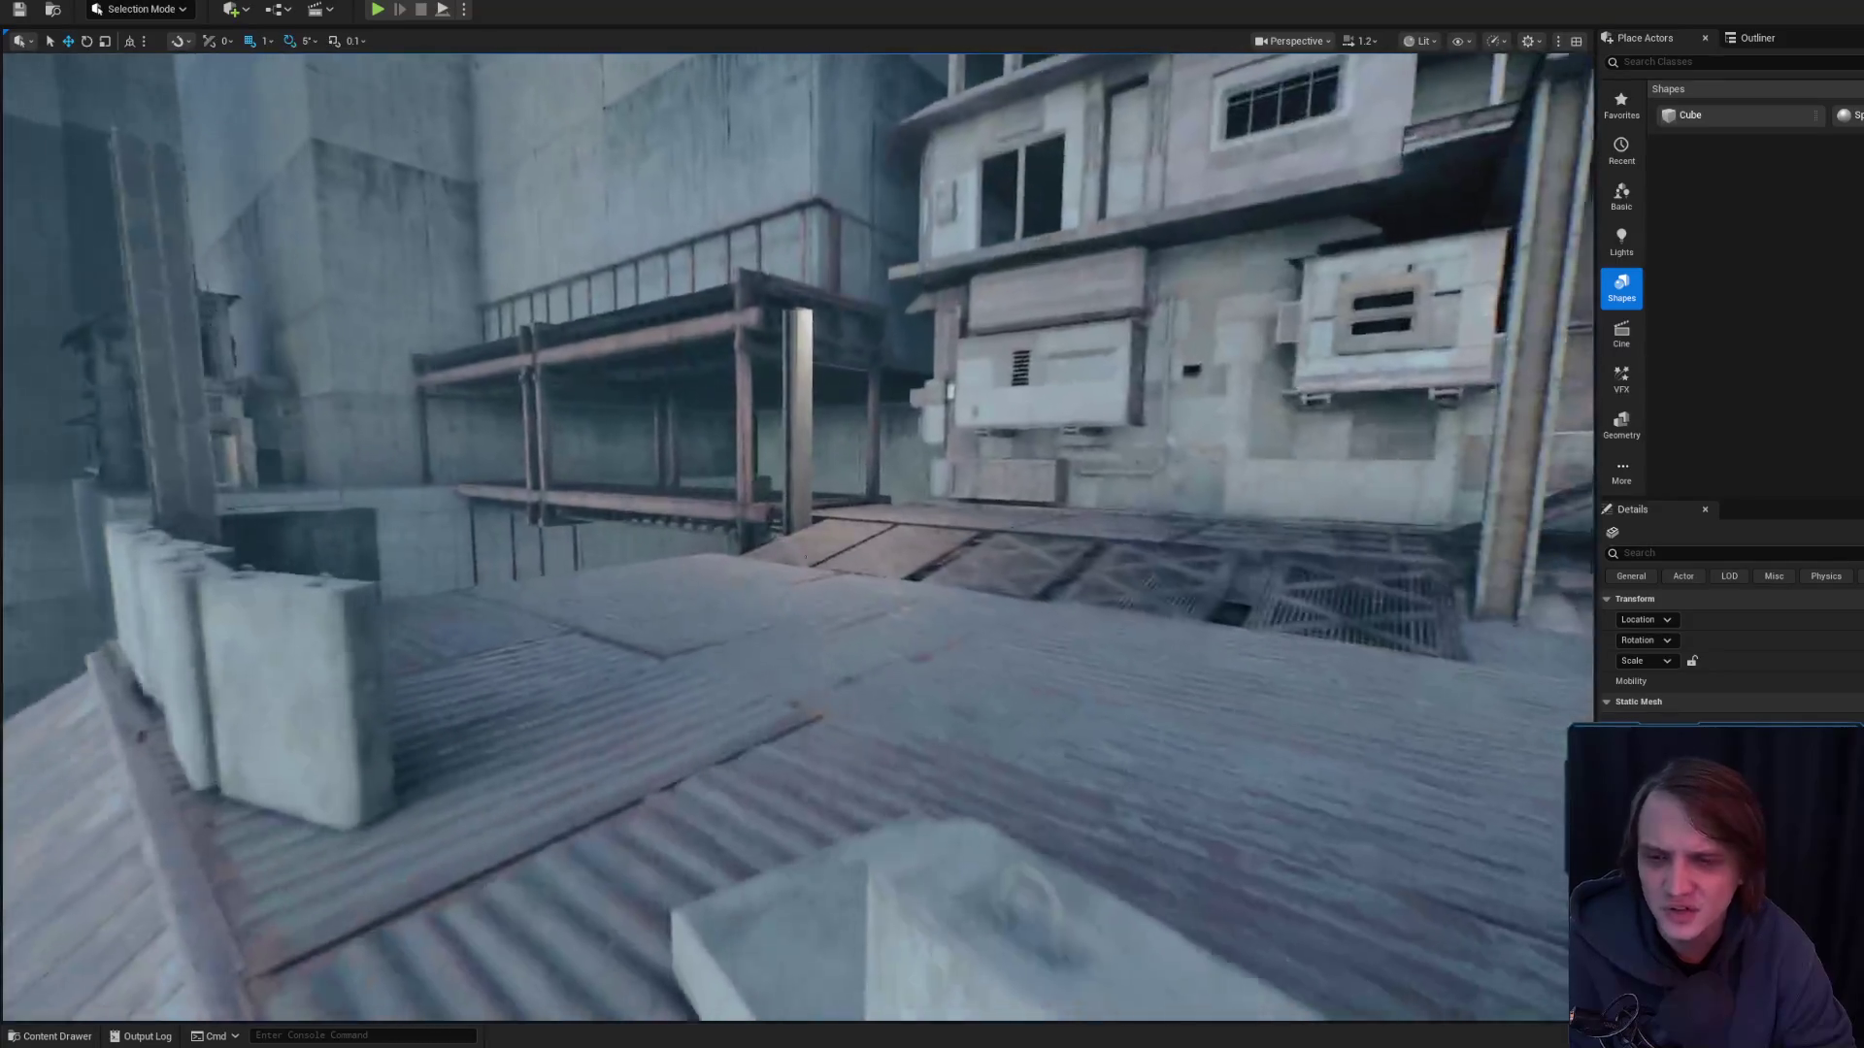
pyautogui.scroll(-2, 798, 537)
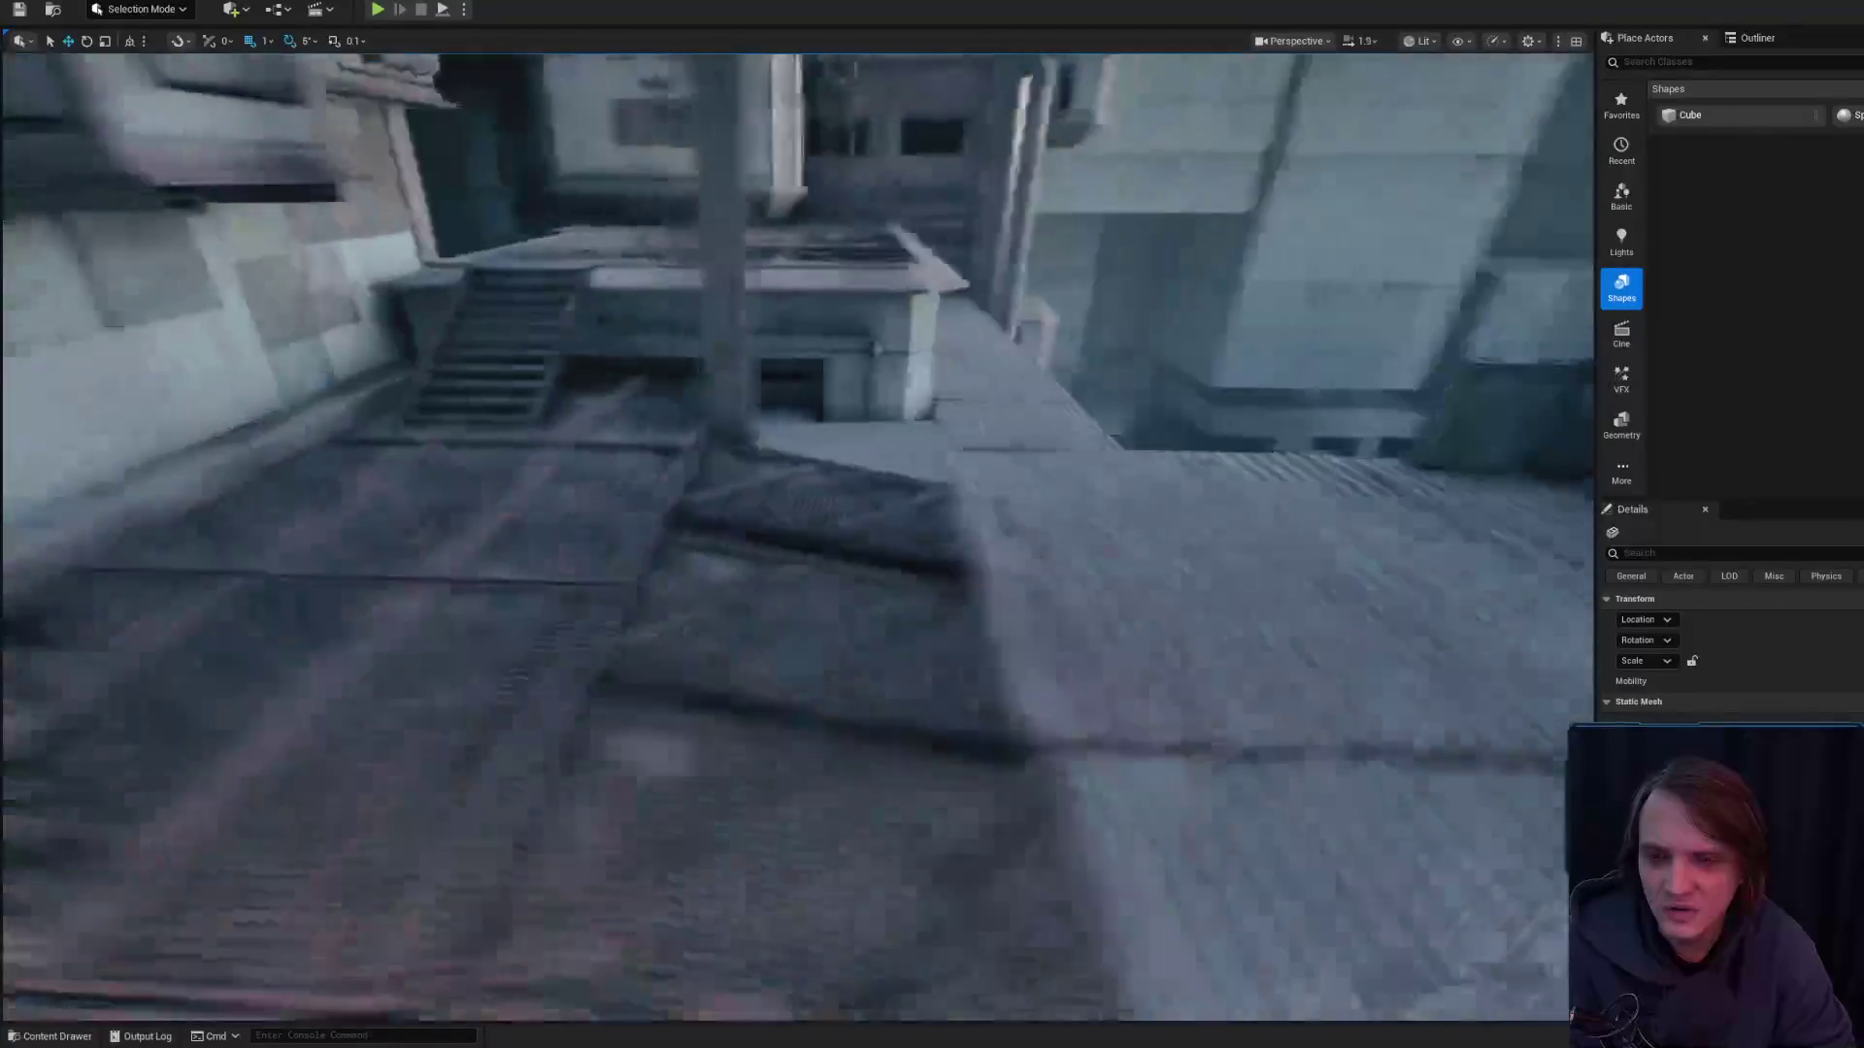
pyautogui.scroll(-1, 798, 536)
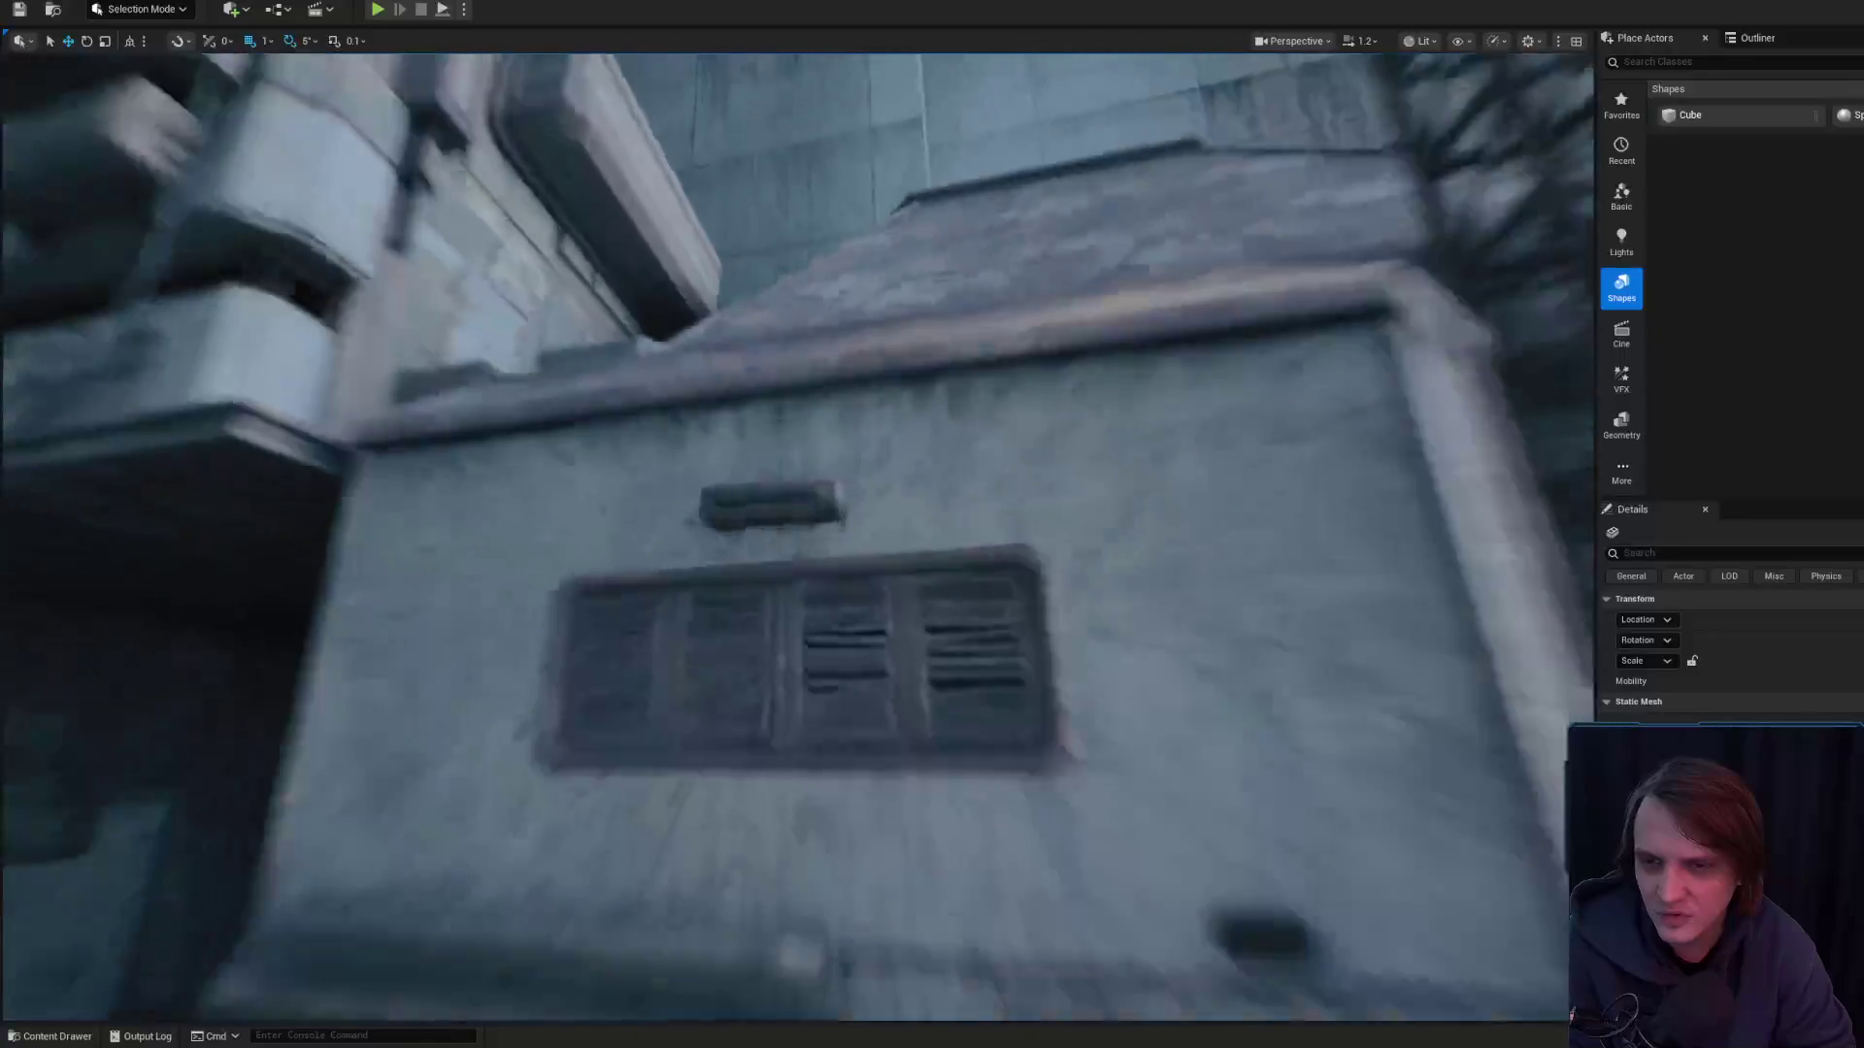
pyautogui.scroll(-1, 798, 537)
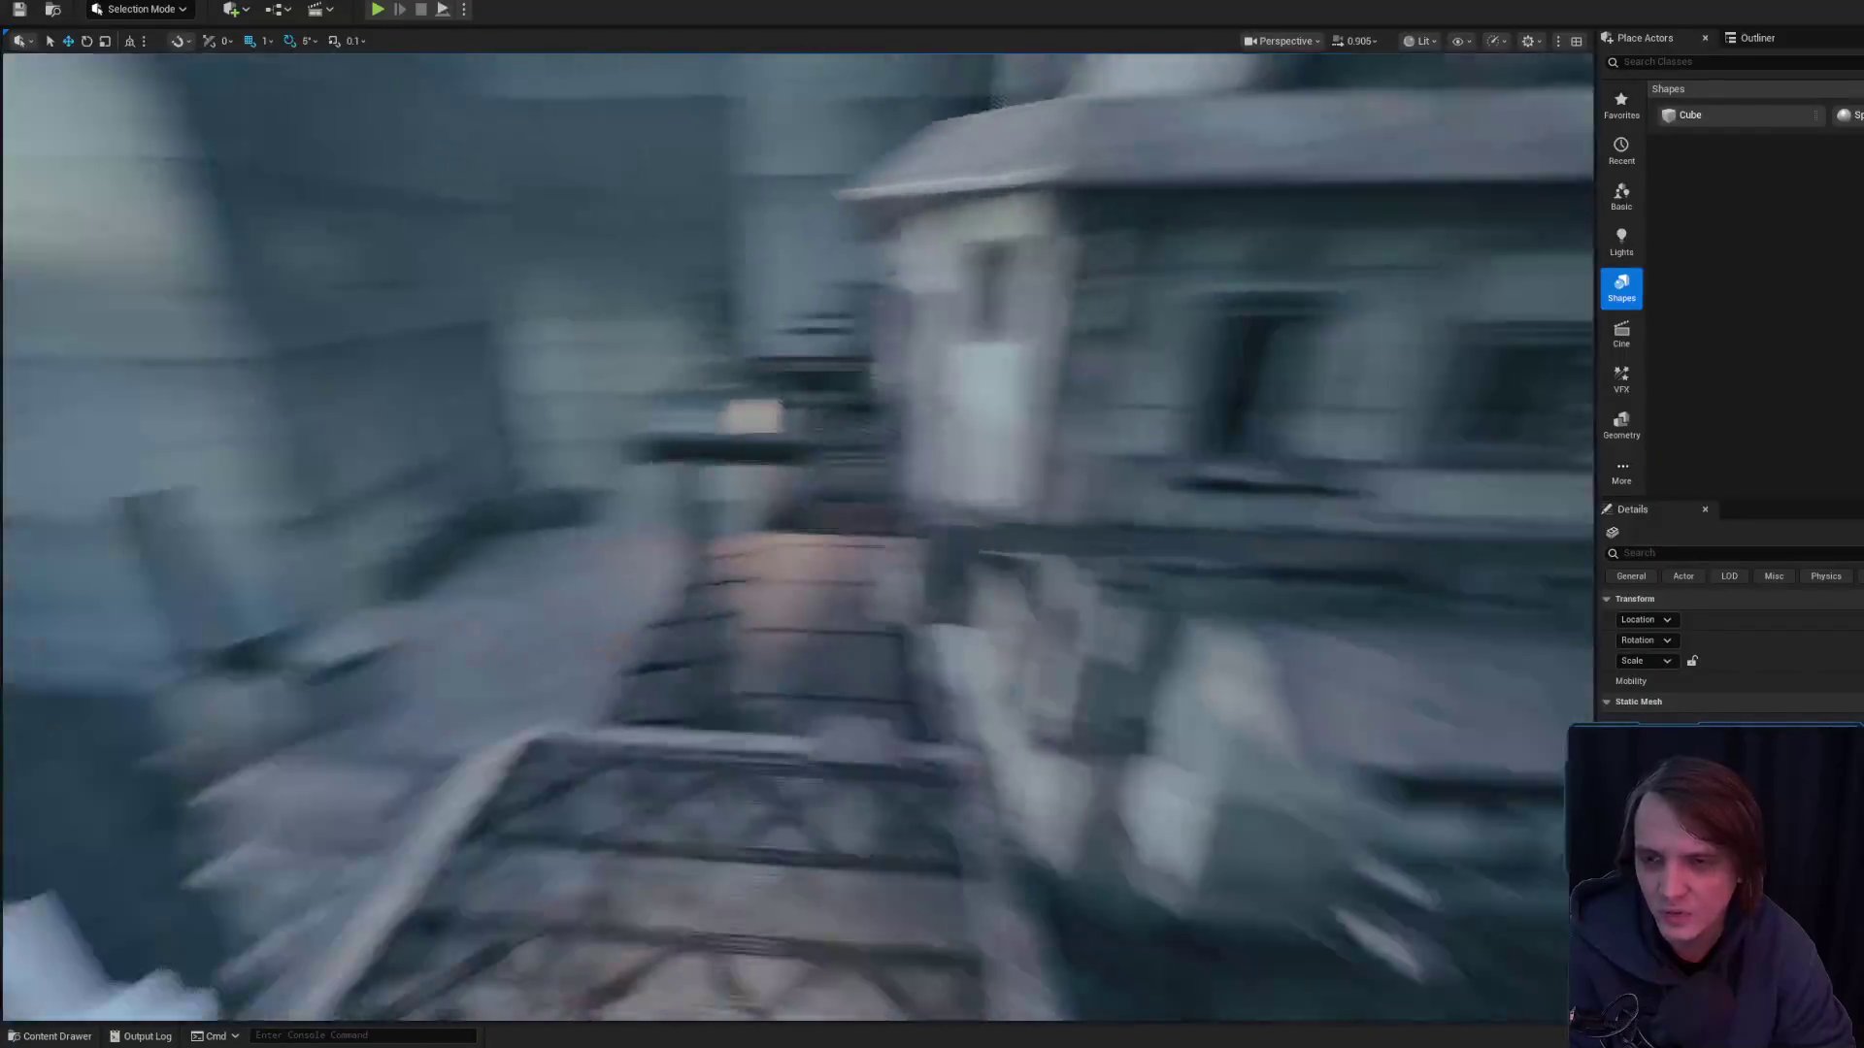
pyautogui.scroll(2, 798, 537)
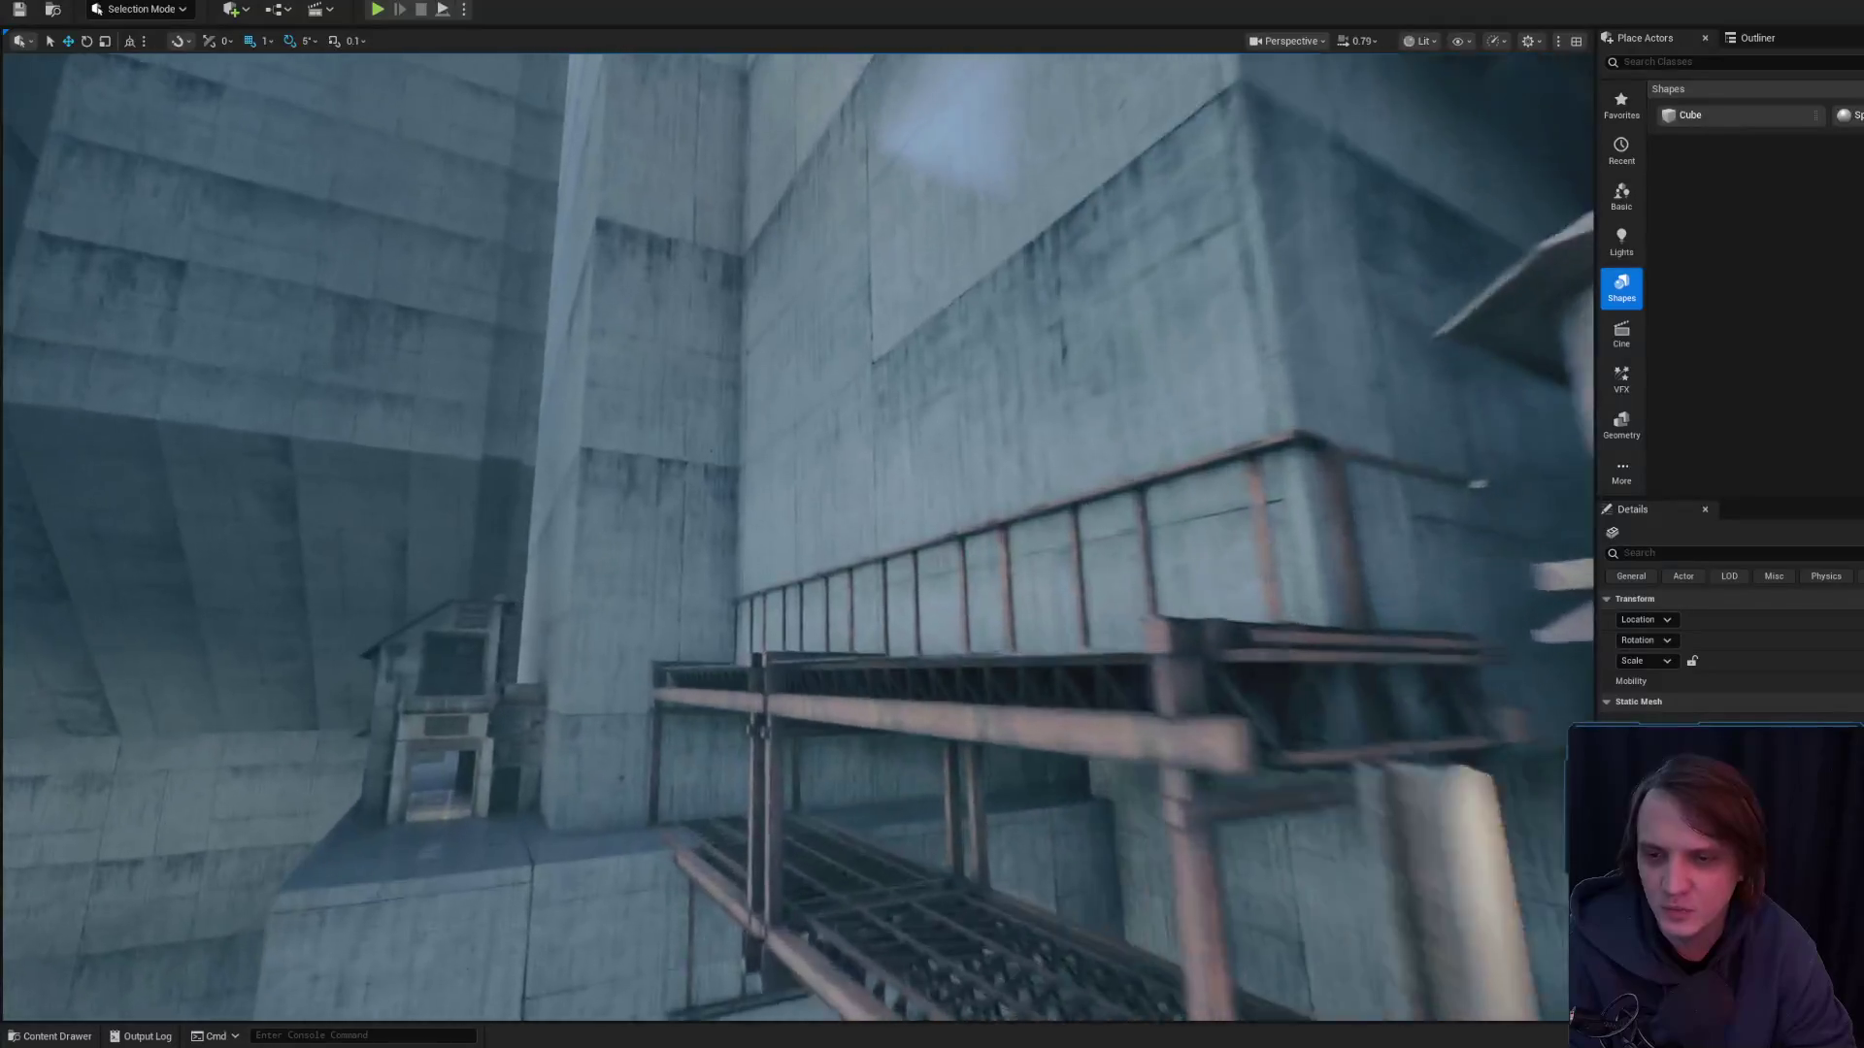
pyautogui.scroll(-2, 798, 537)
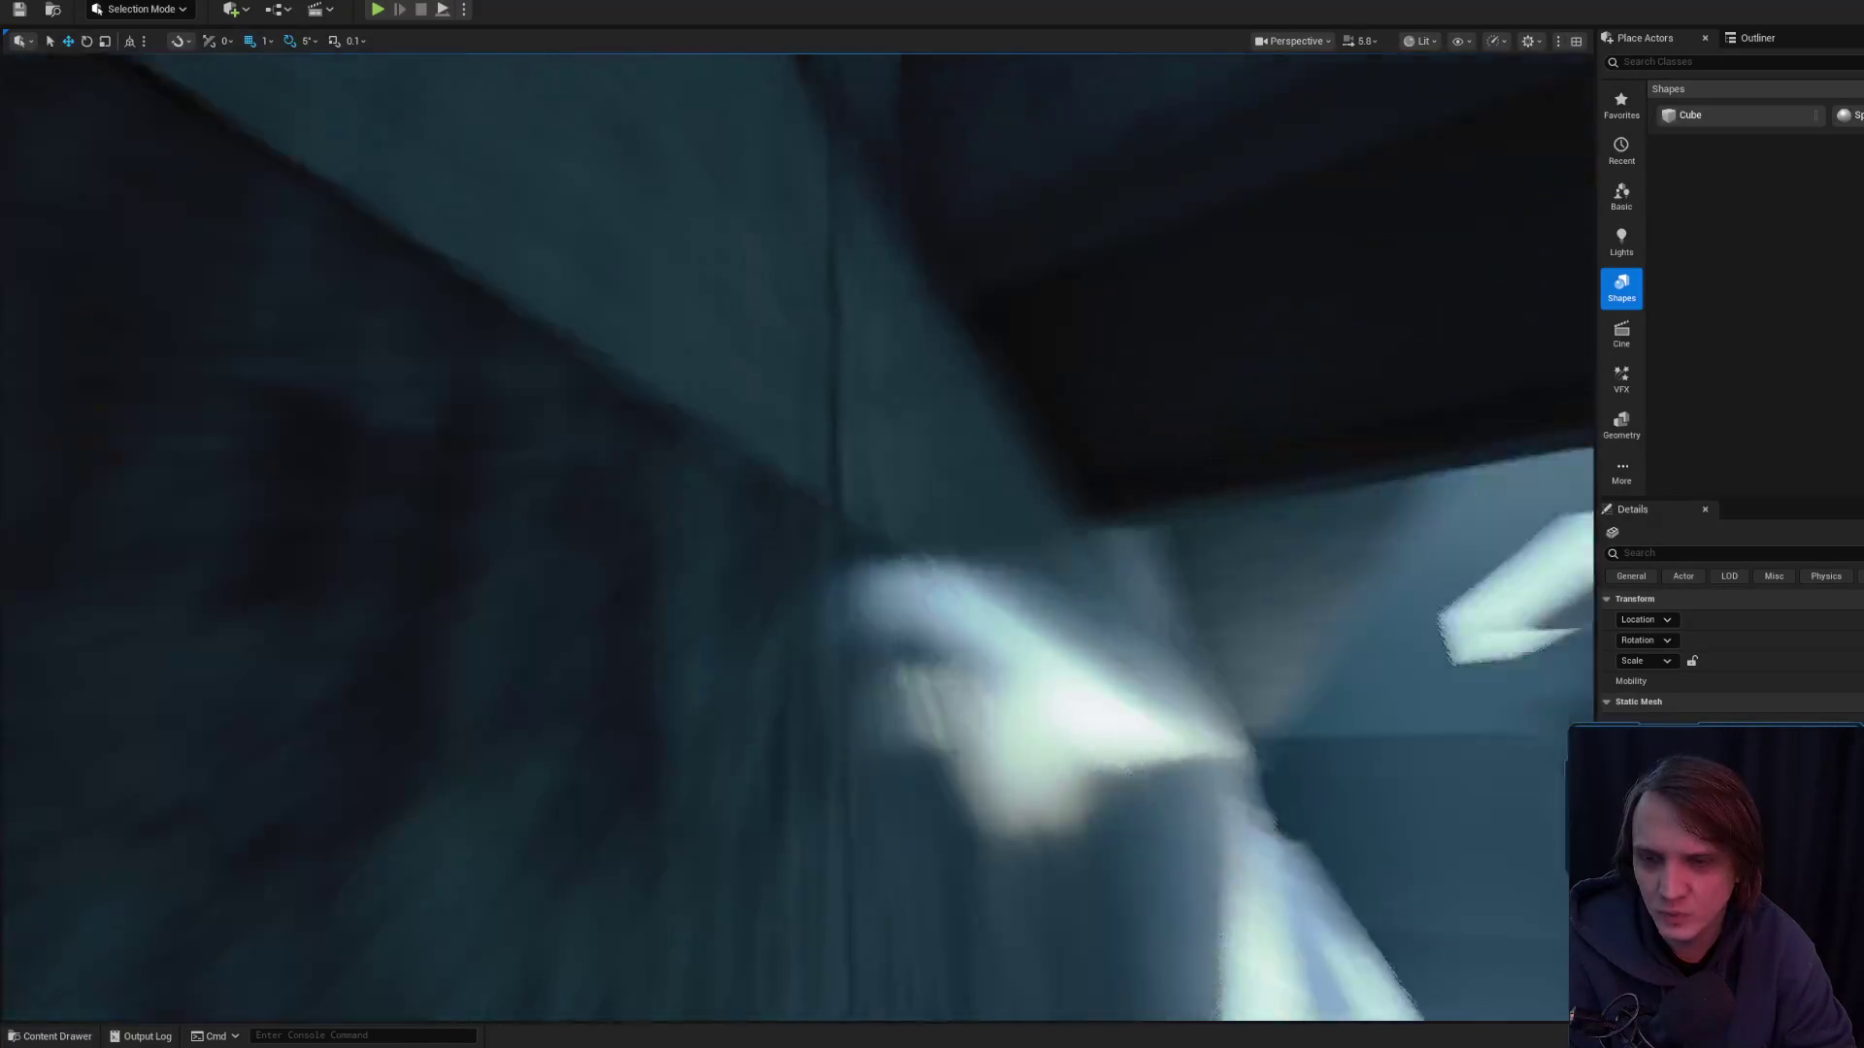
pyautogui.scroll(-3, 796, 534)
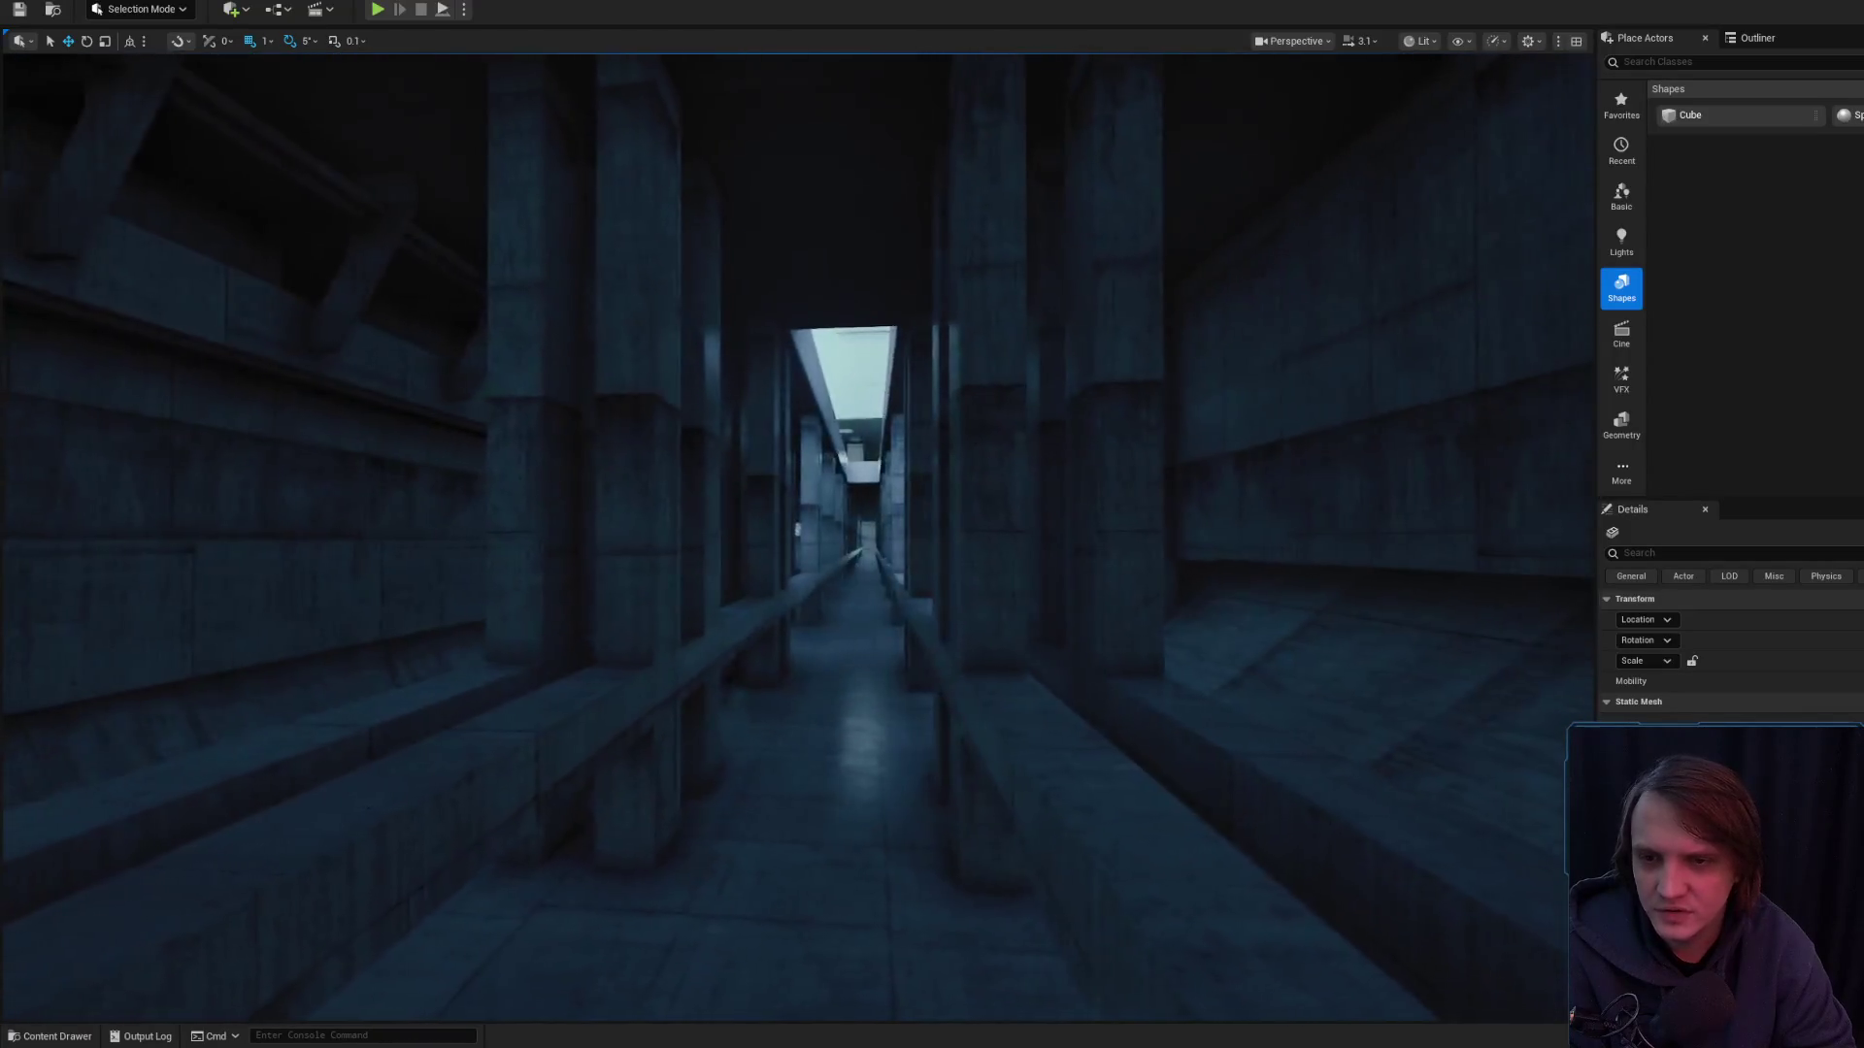
# - Adjust the camera speed while looking around the concrete corridor
pyautogui.scroll(2, 796, 534)
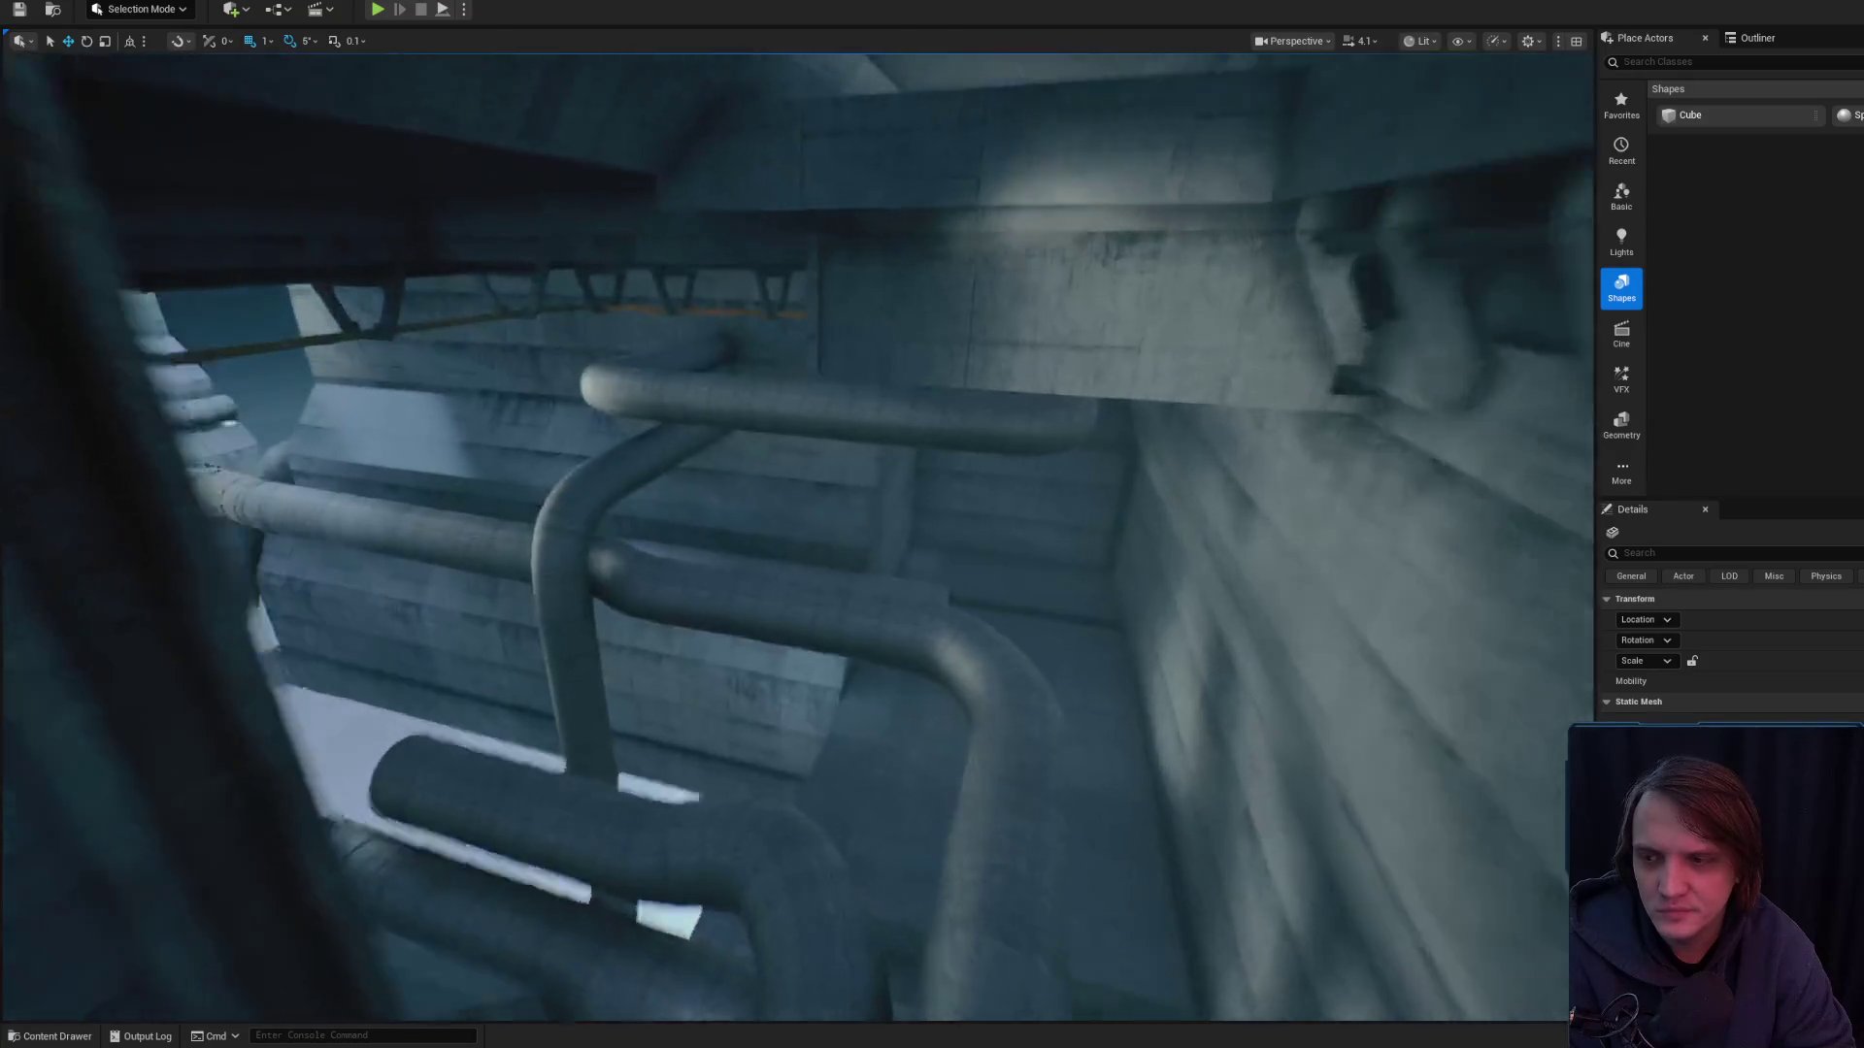
pyautogui.scroll(-2, 796, 534)
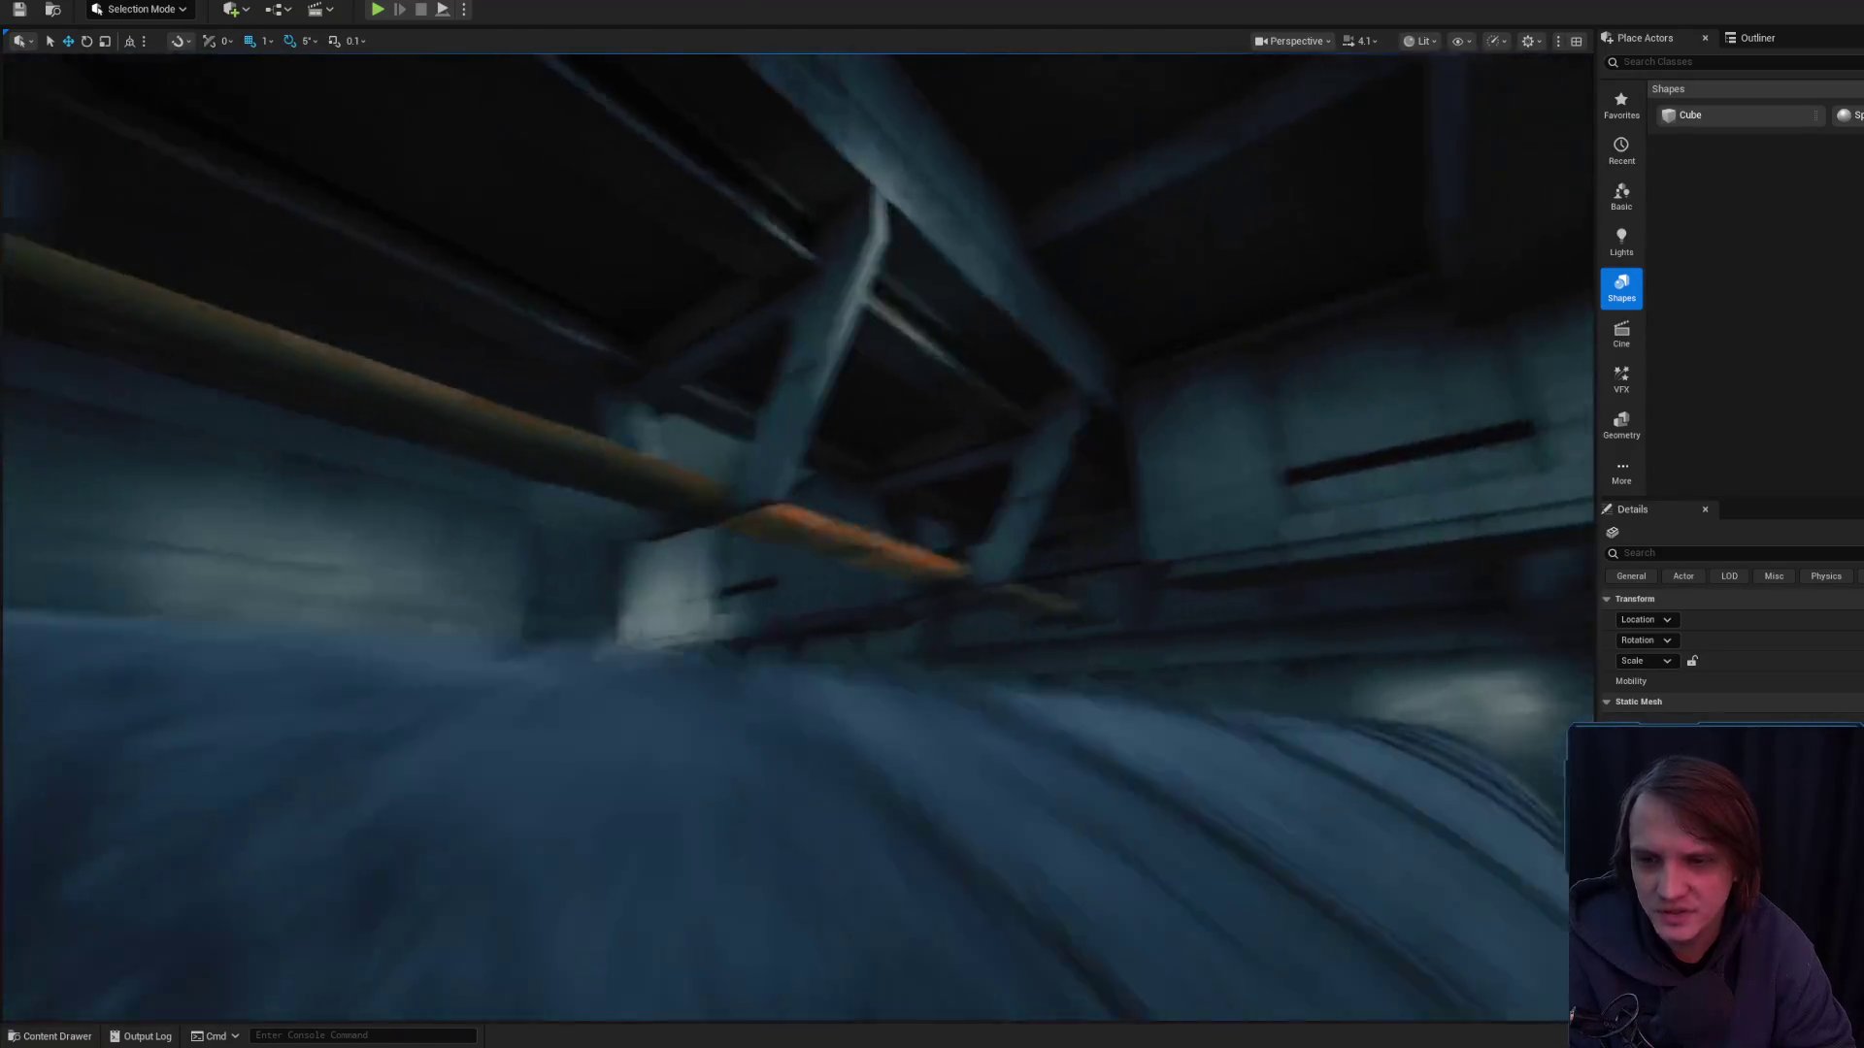
pyautogui.scroll(-2, 796, 534)
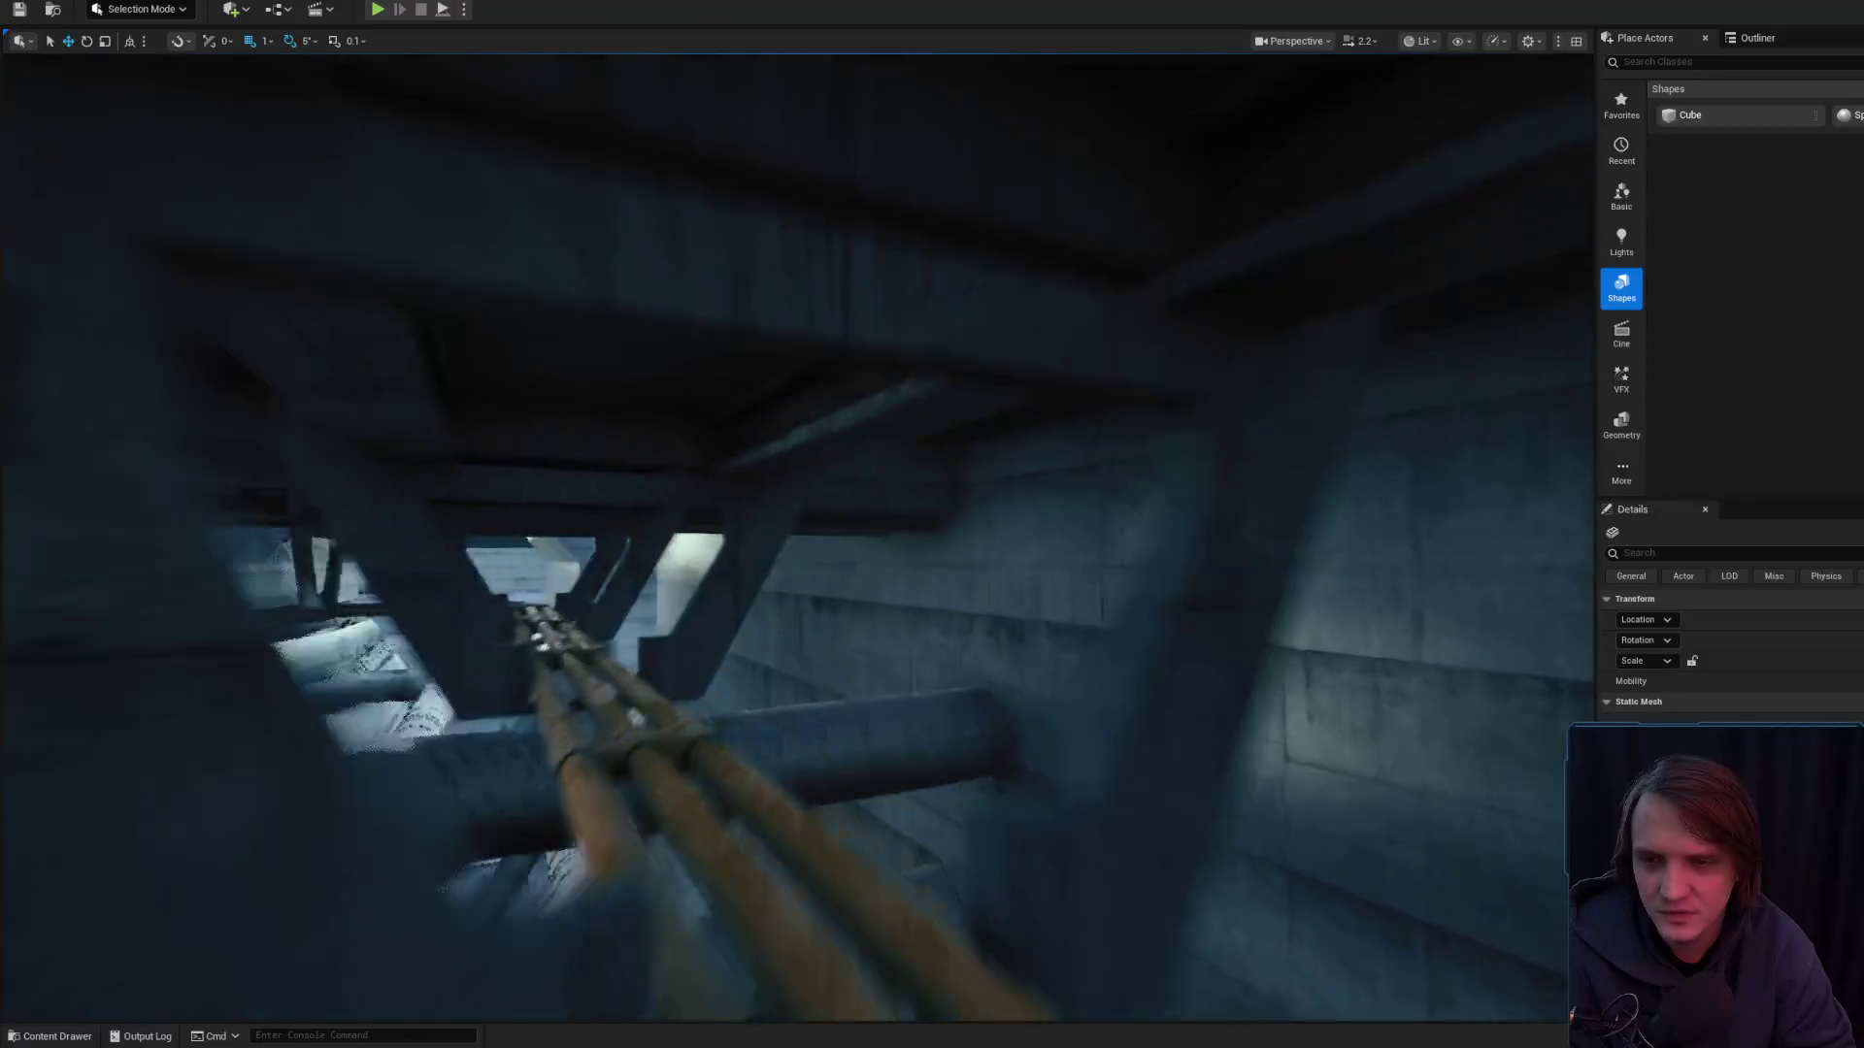
pyautogui.scroll(-1, 796, 534)
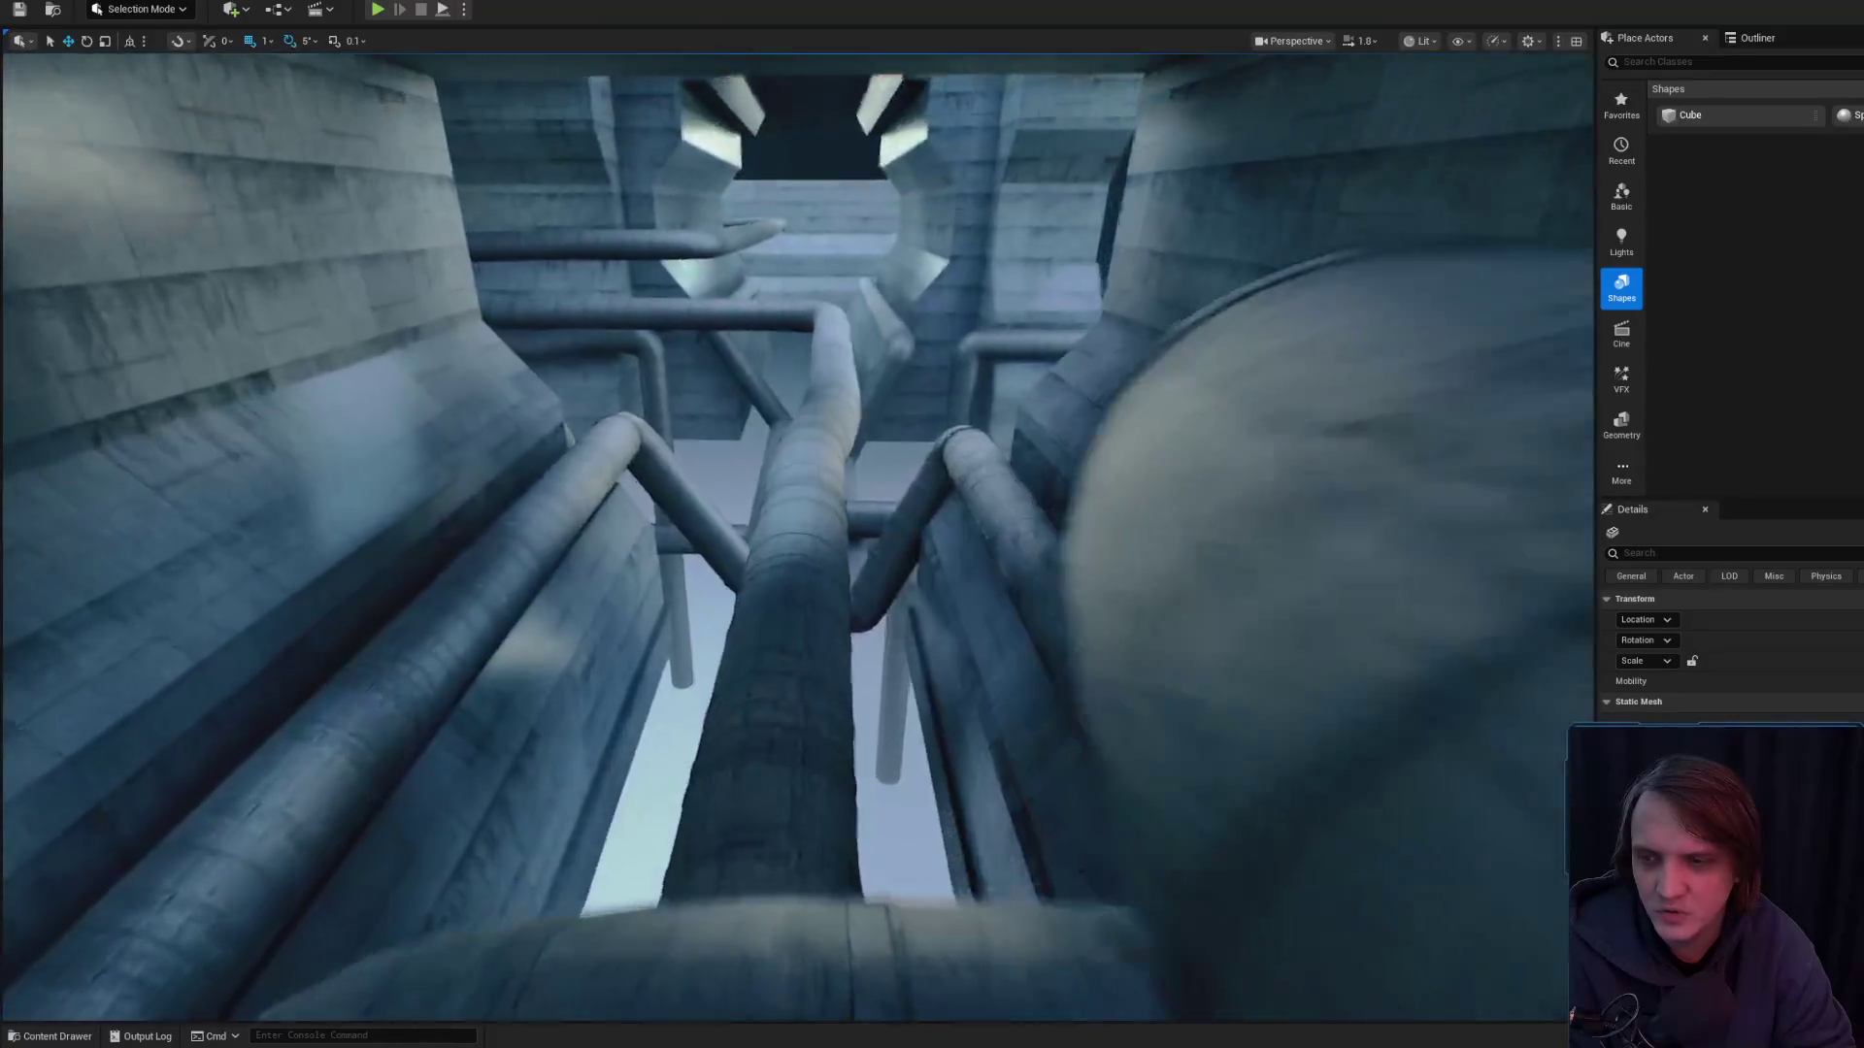
pyautogui.scroll(3, 796, 534)
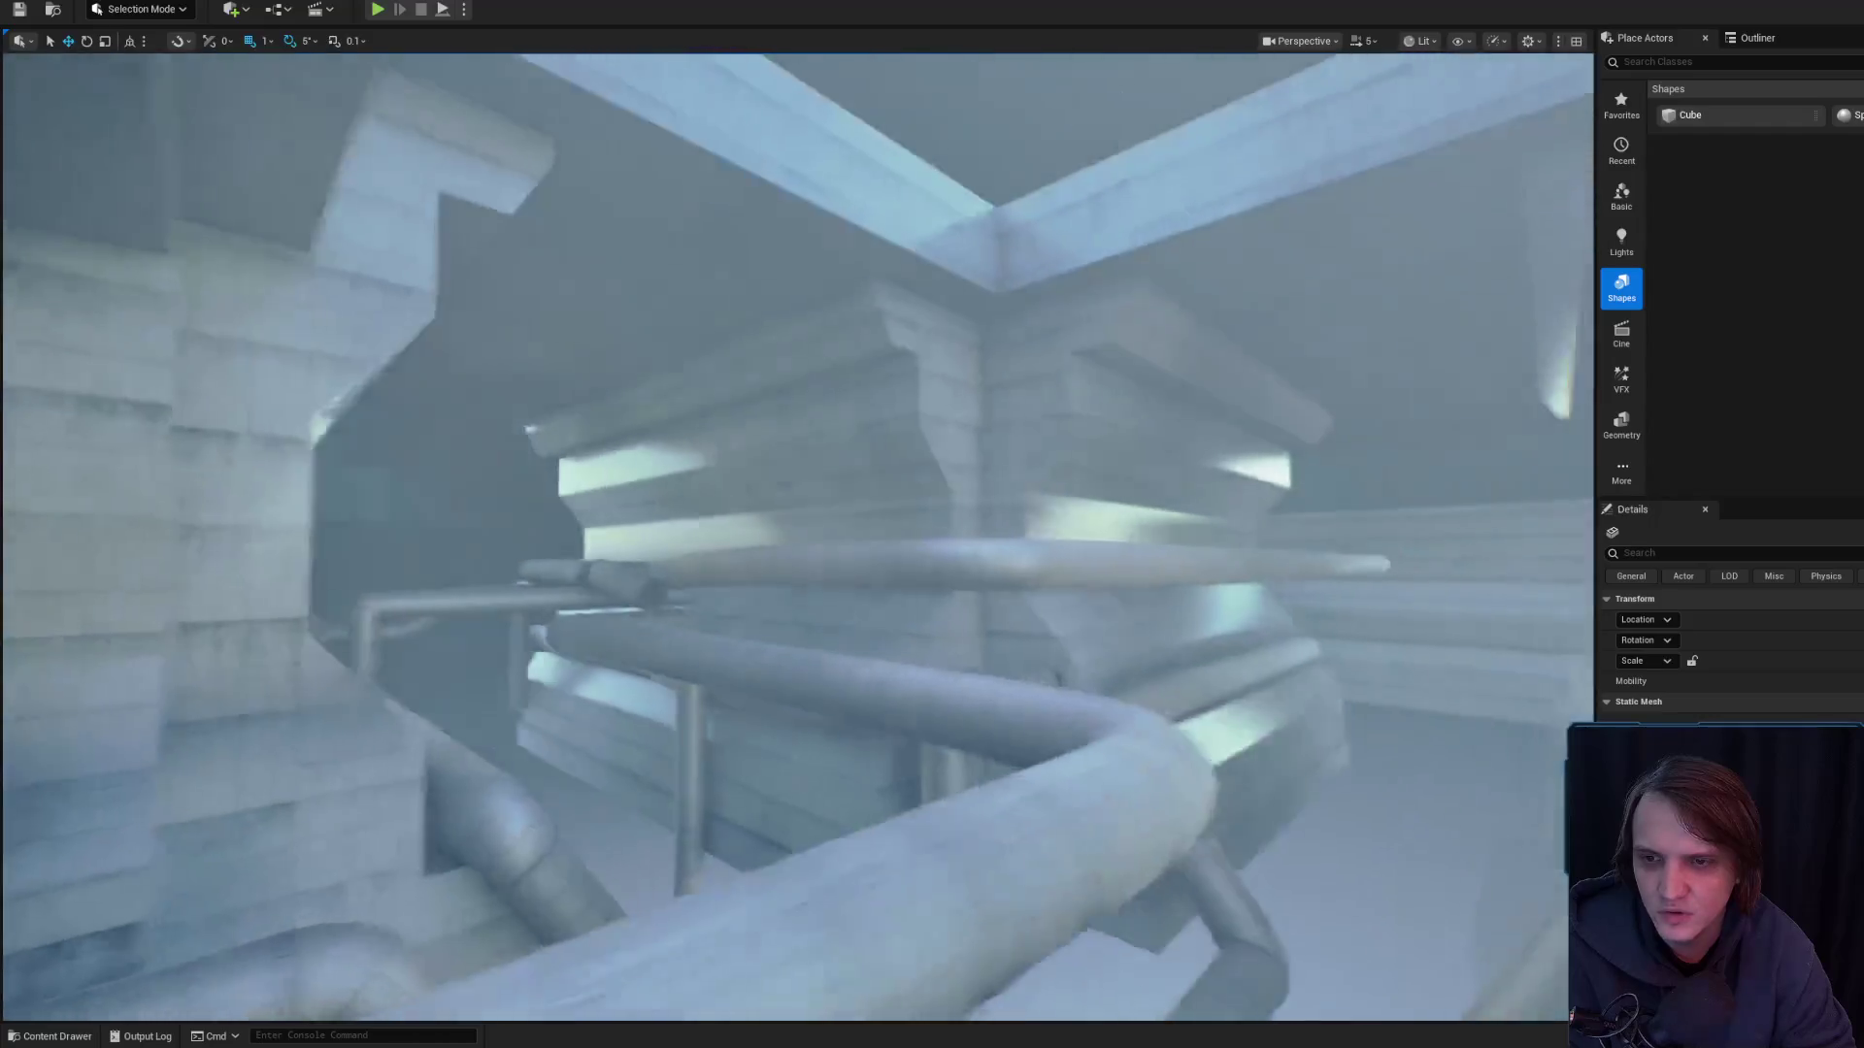
pyautogui.scroll(1, 796, 534)
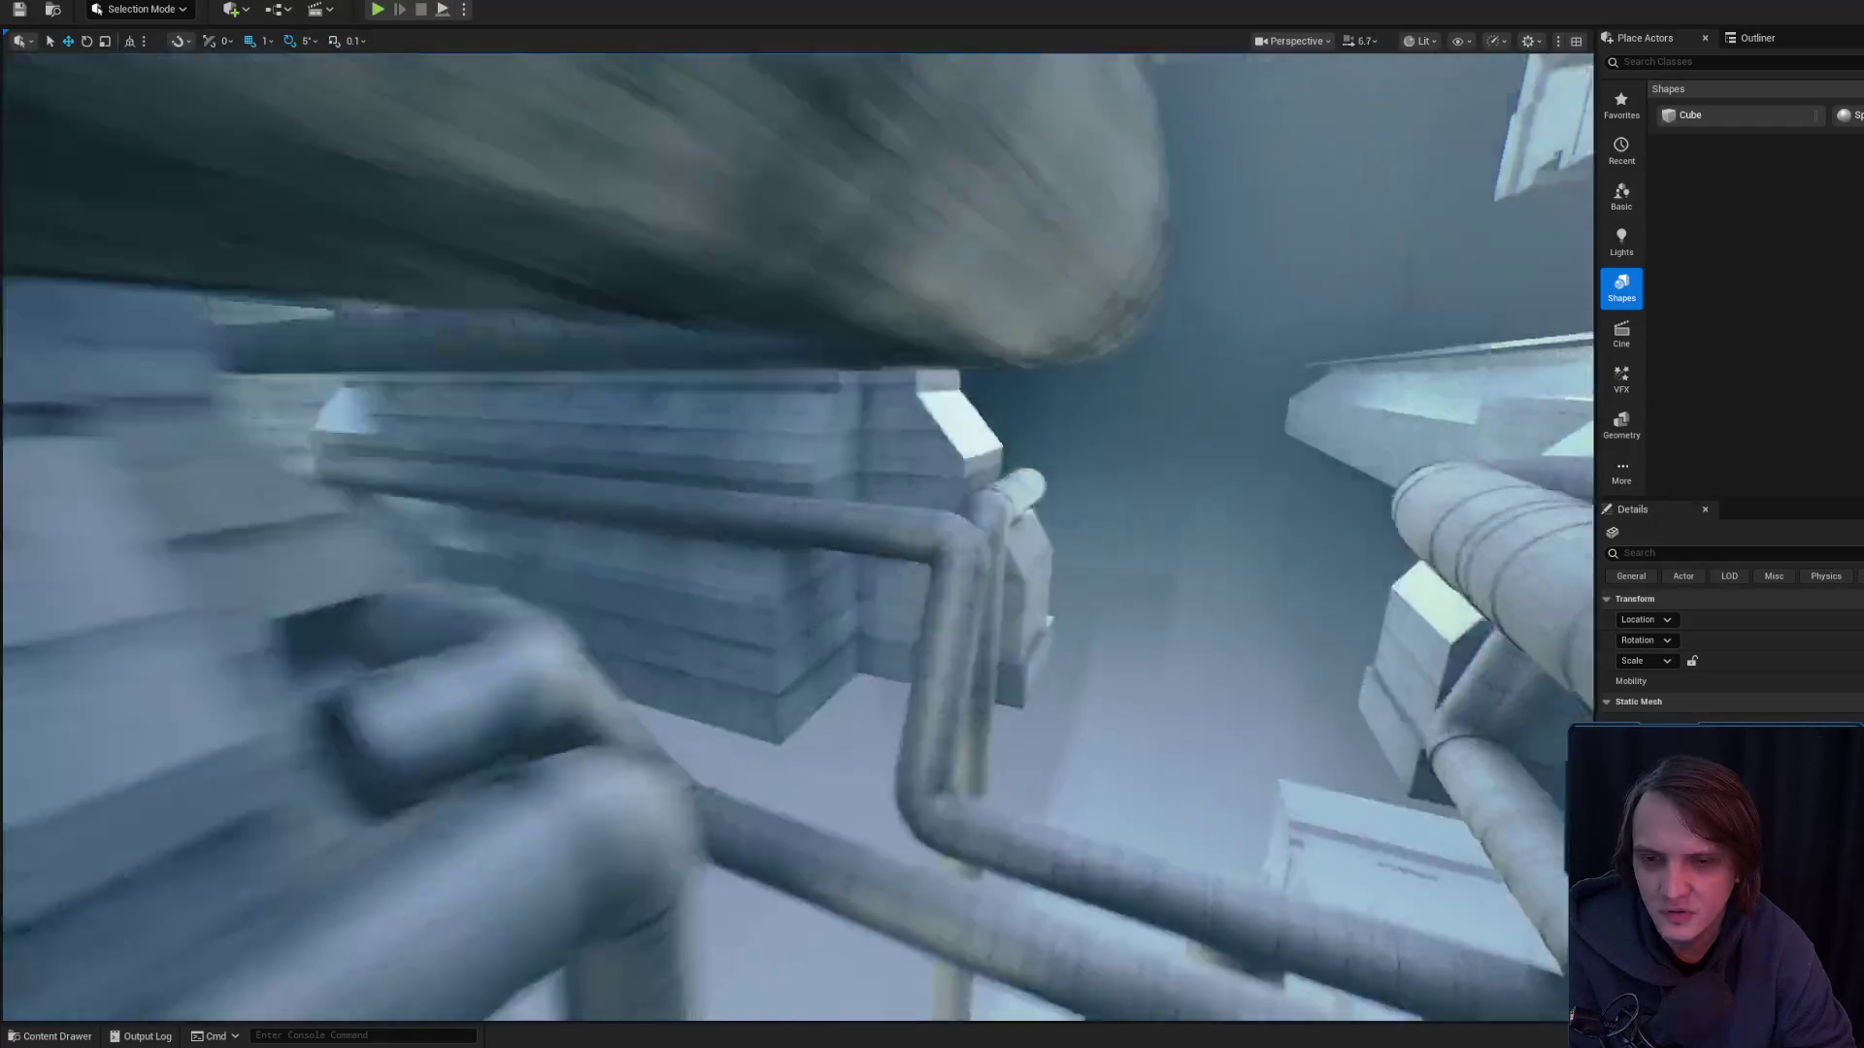
pyautogui.scroll(-1, 796, 534)
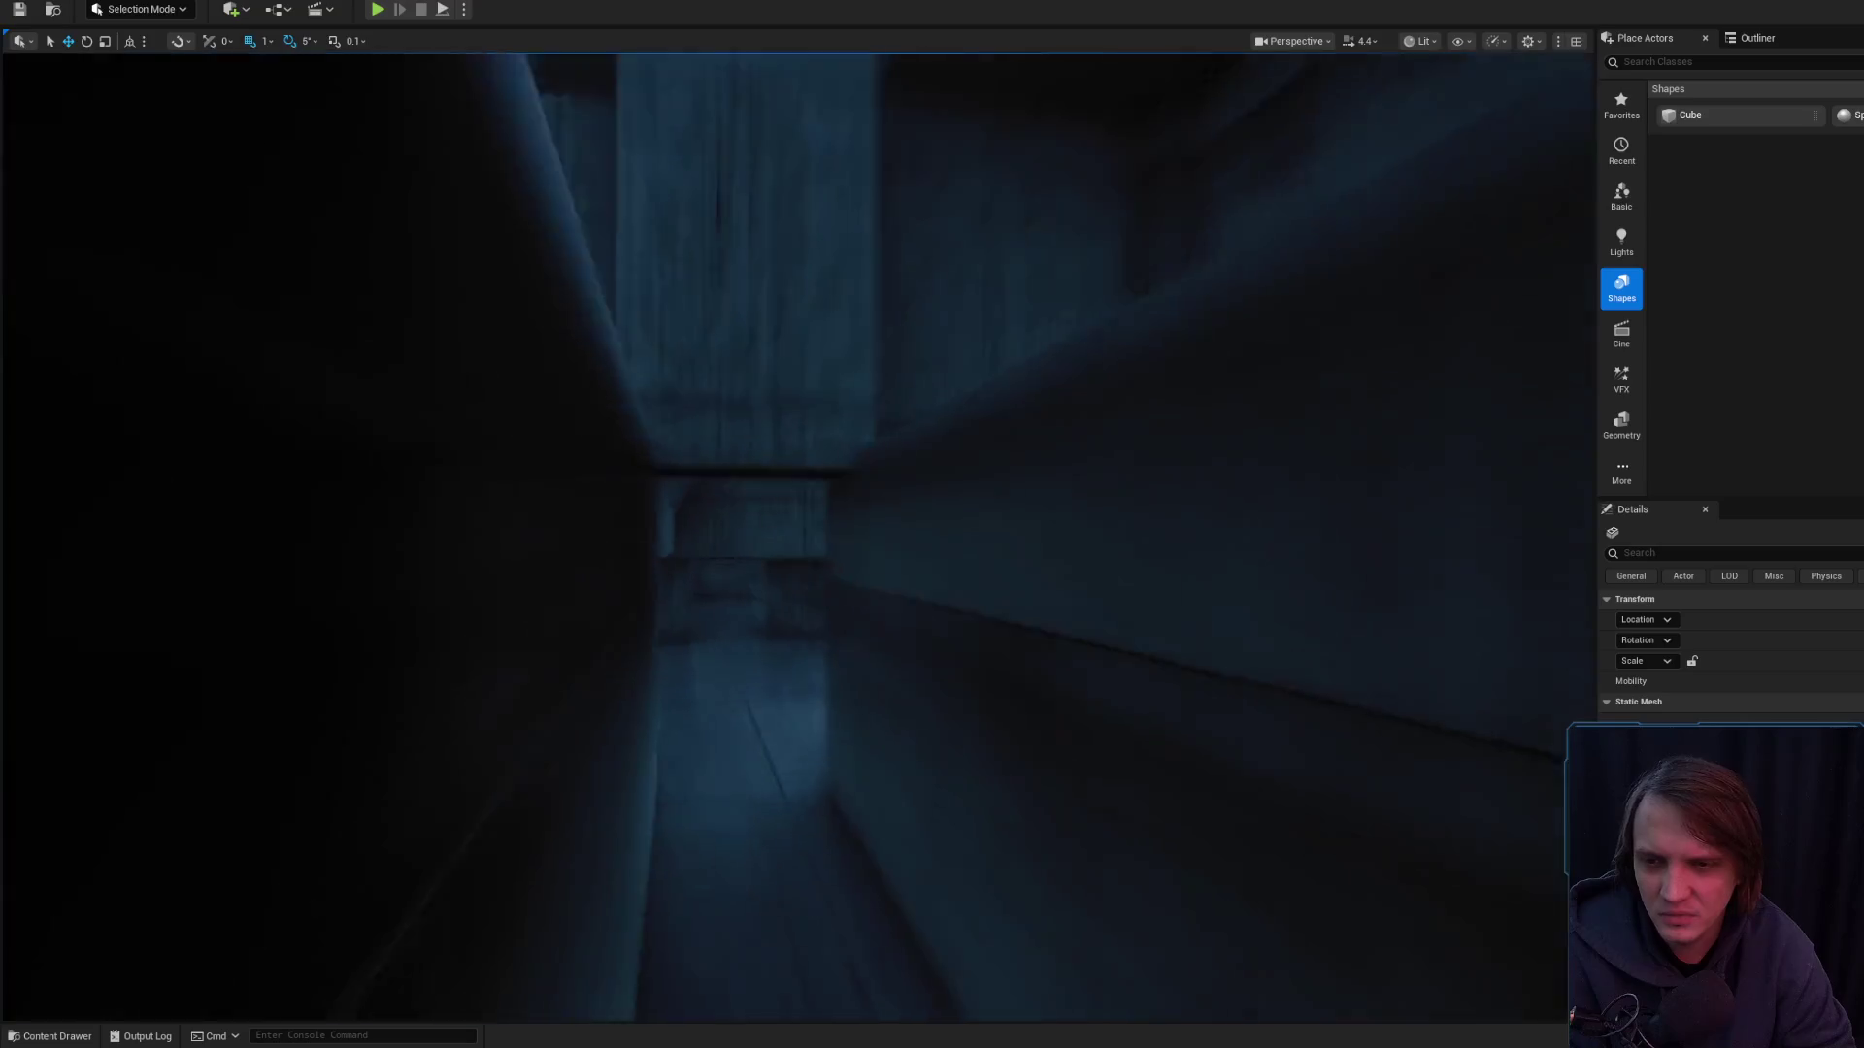
pyautogui.scroll(-1, 796, 534)
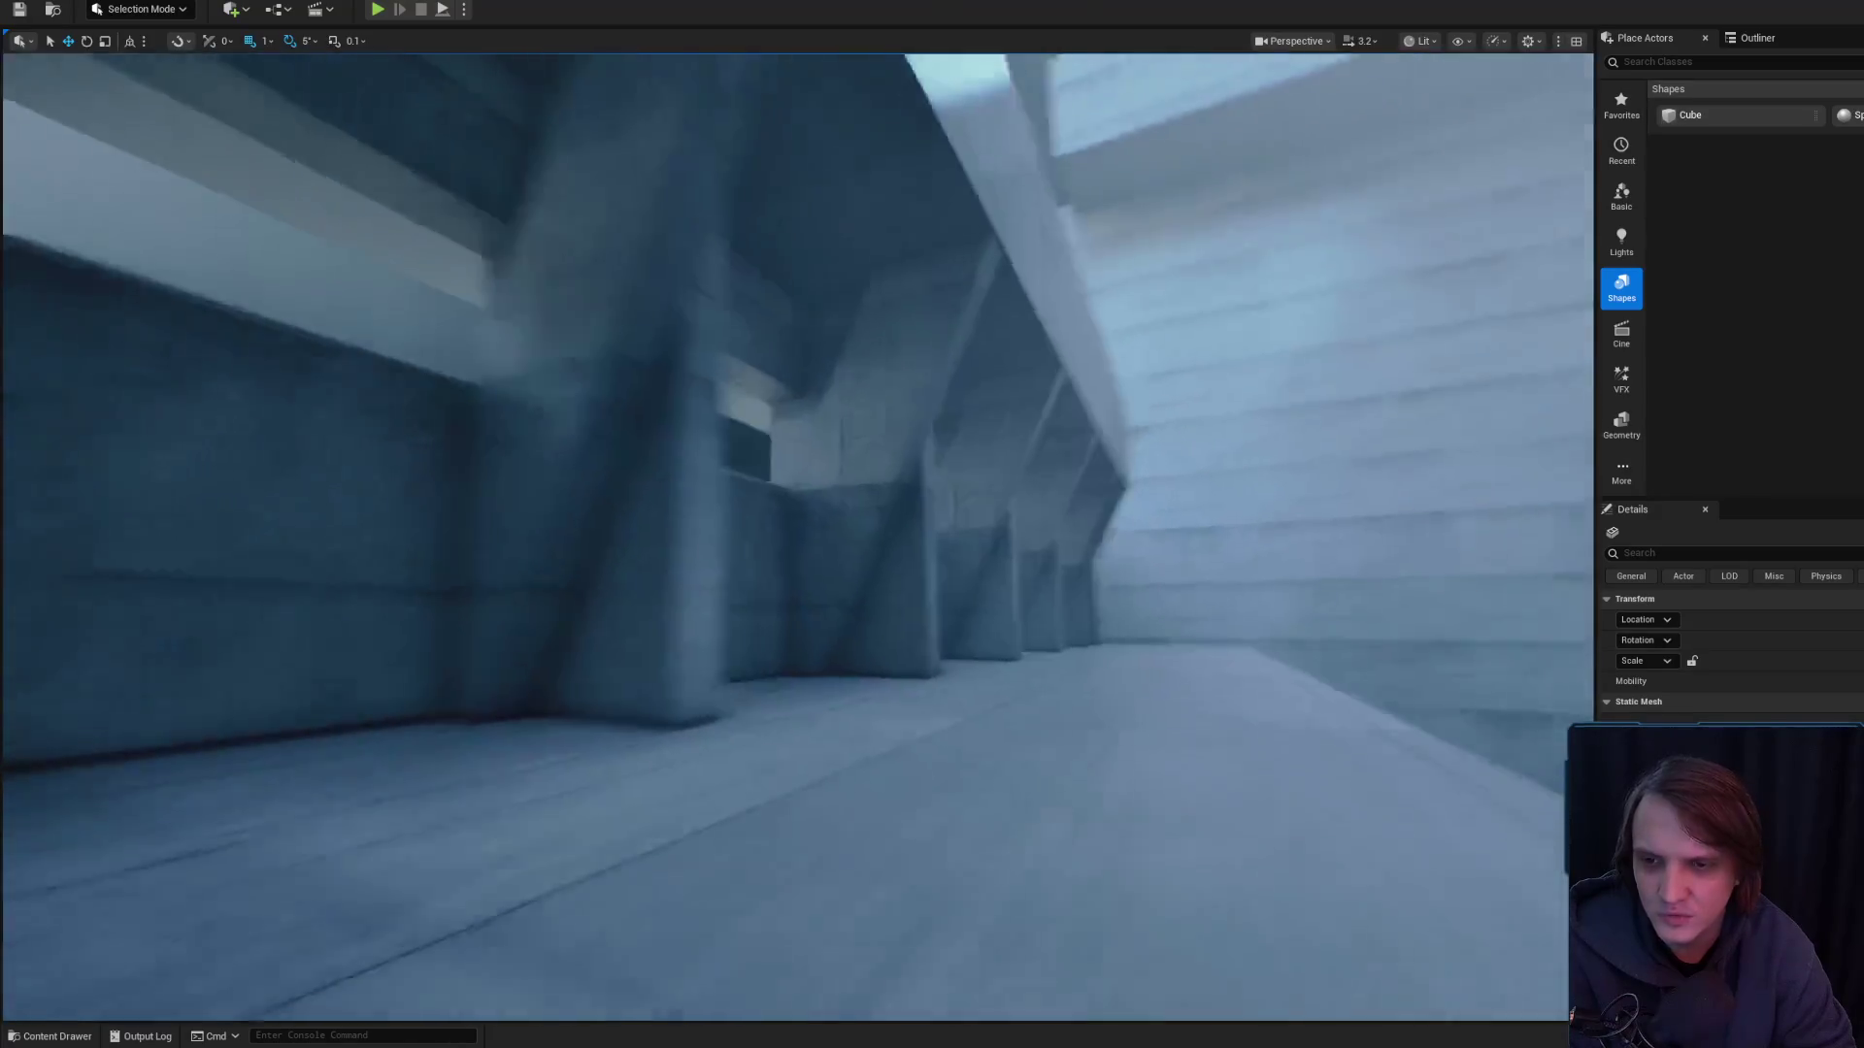
pyautogui.scroll(1, 796, 534)
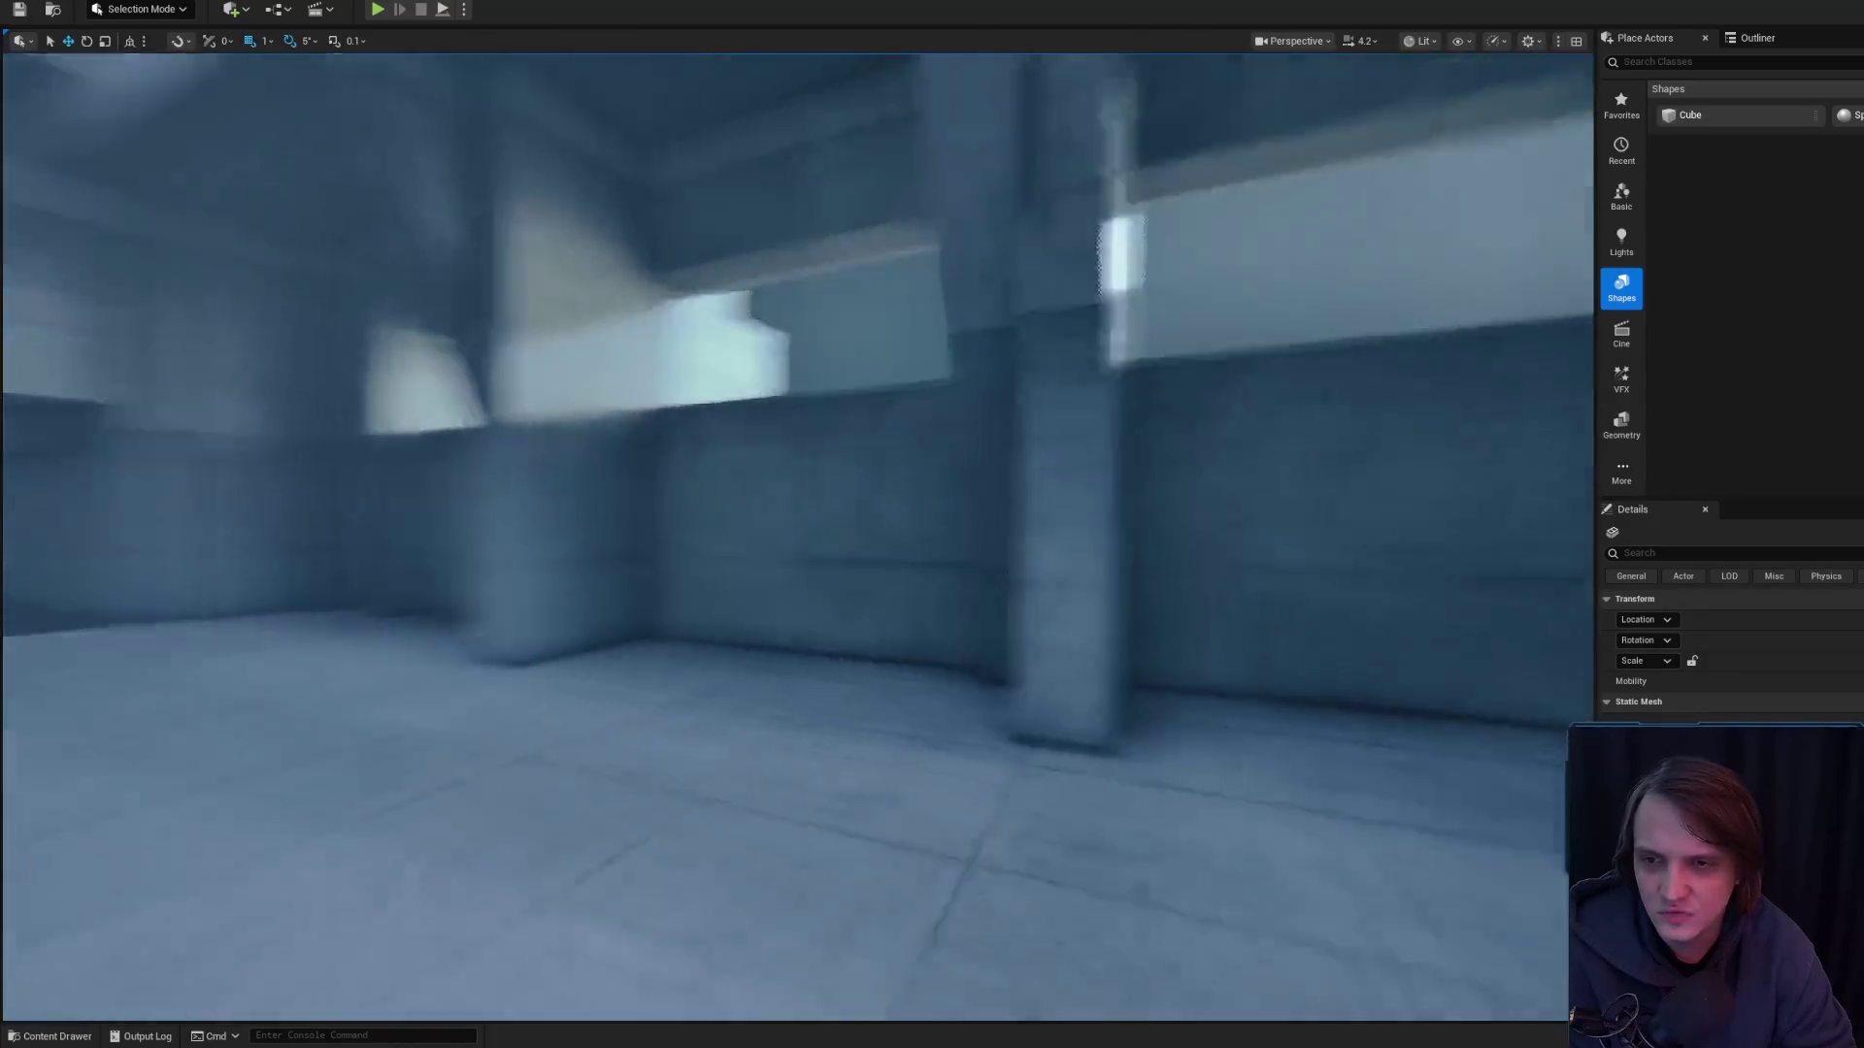
pyautogui.scroll(-2, 796, 534)
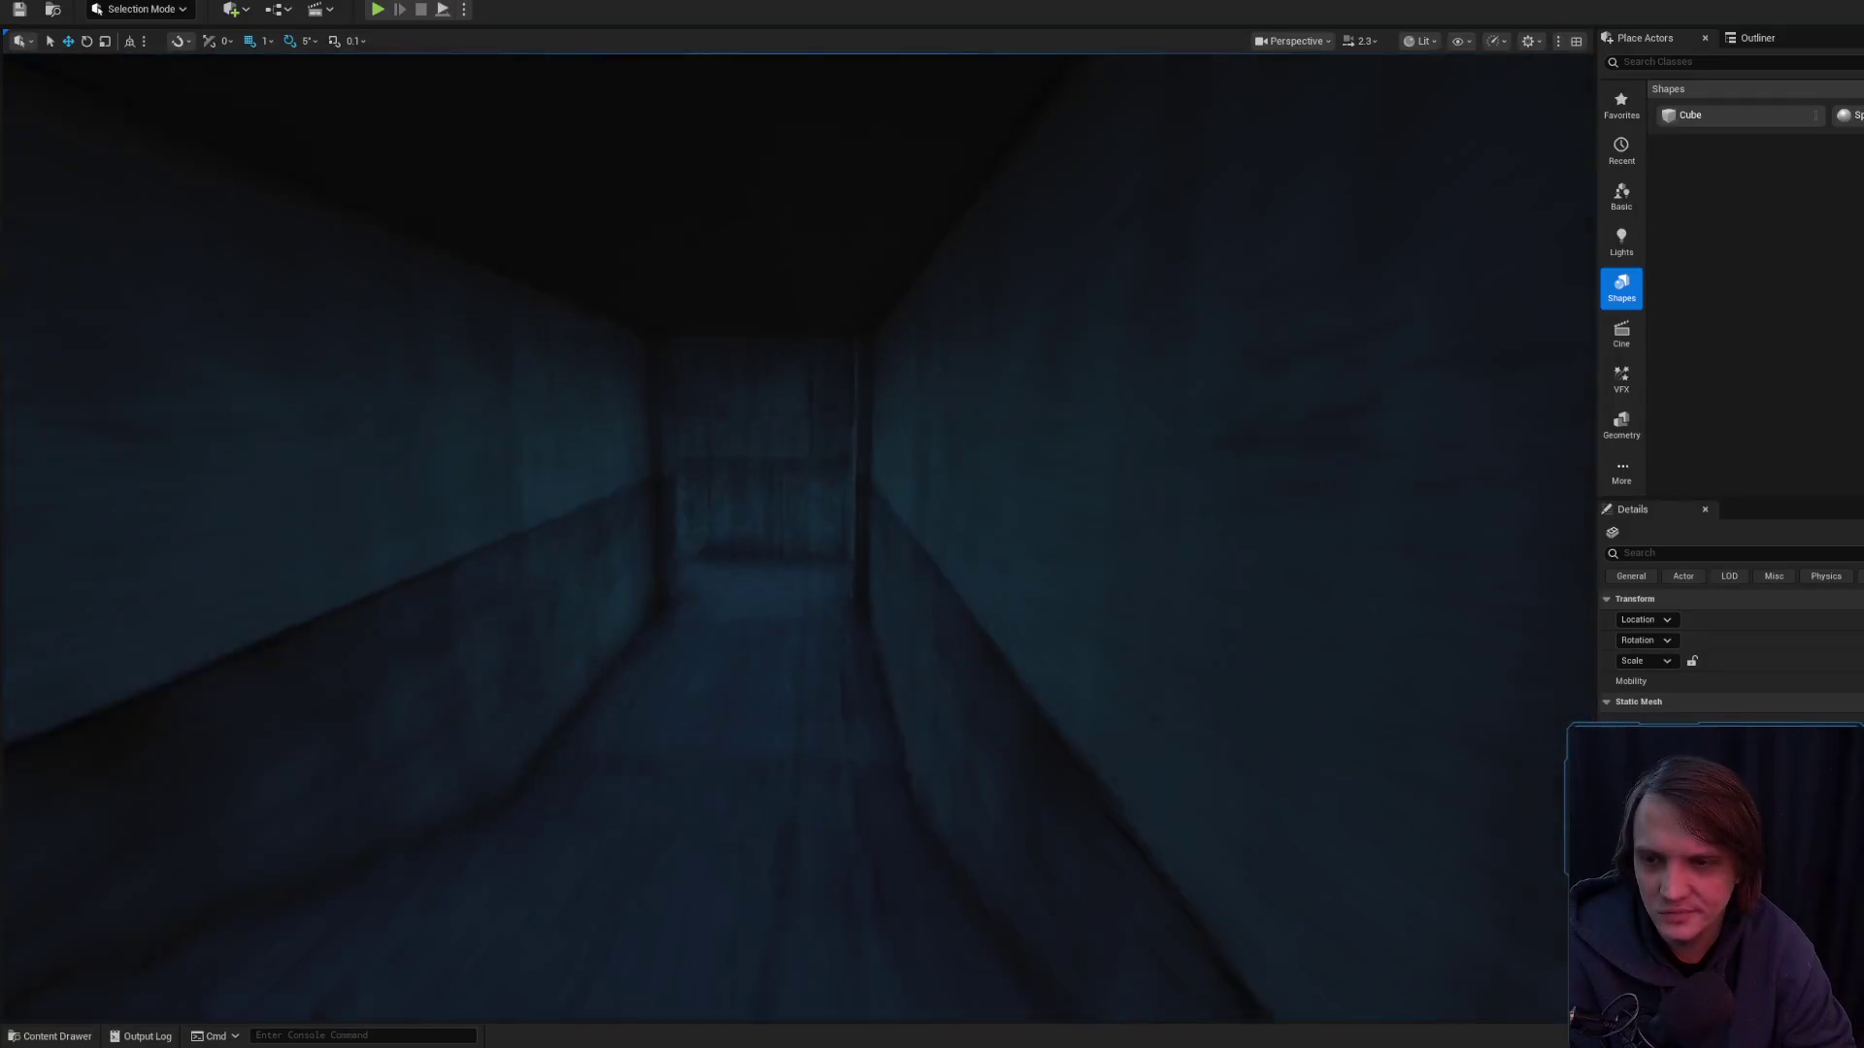
# - Fly past the grate and along the pipes to face the dark passage's bright opening
pyautogui.press('w')
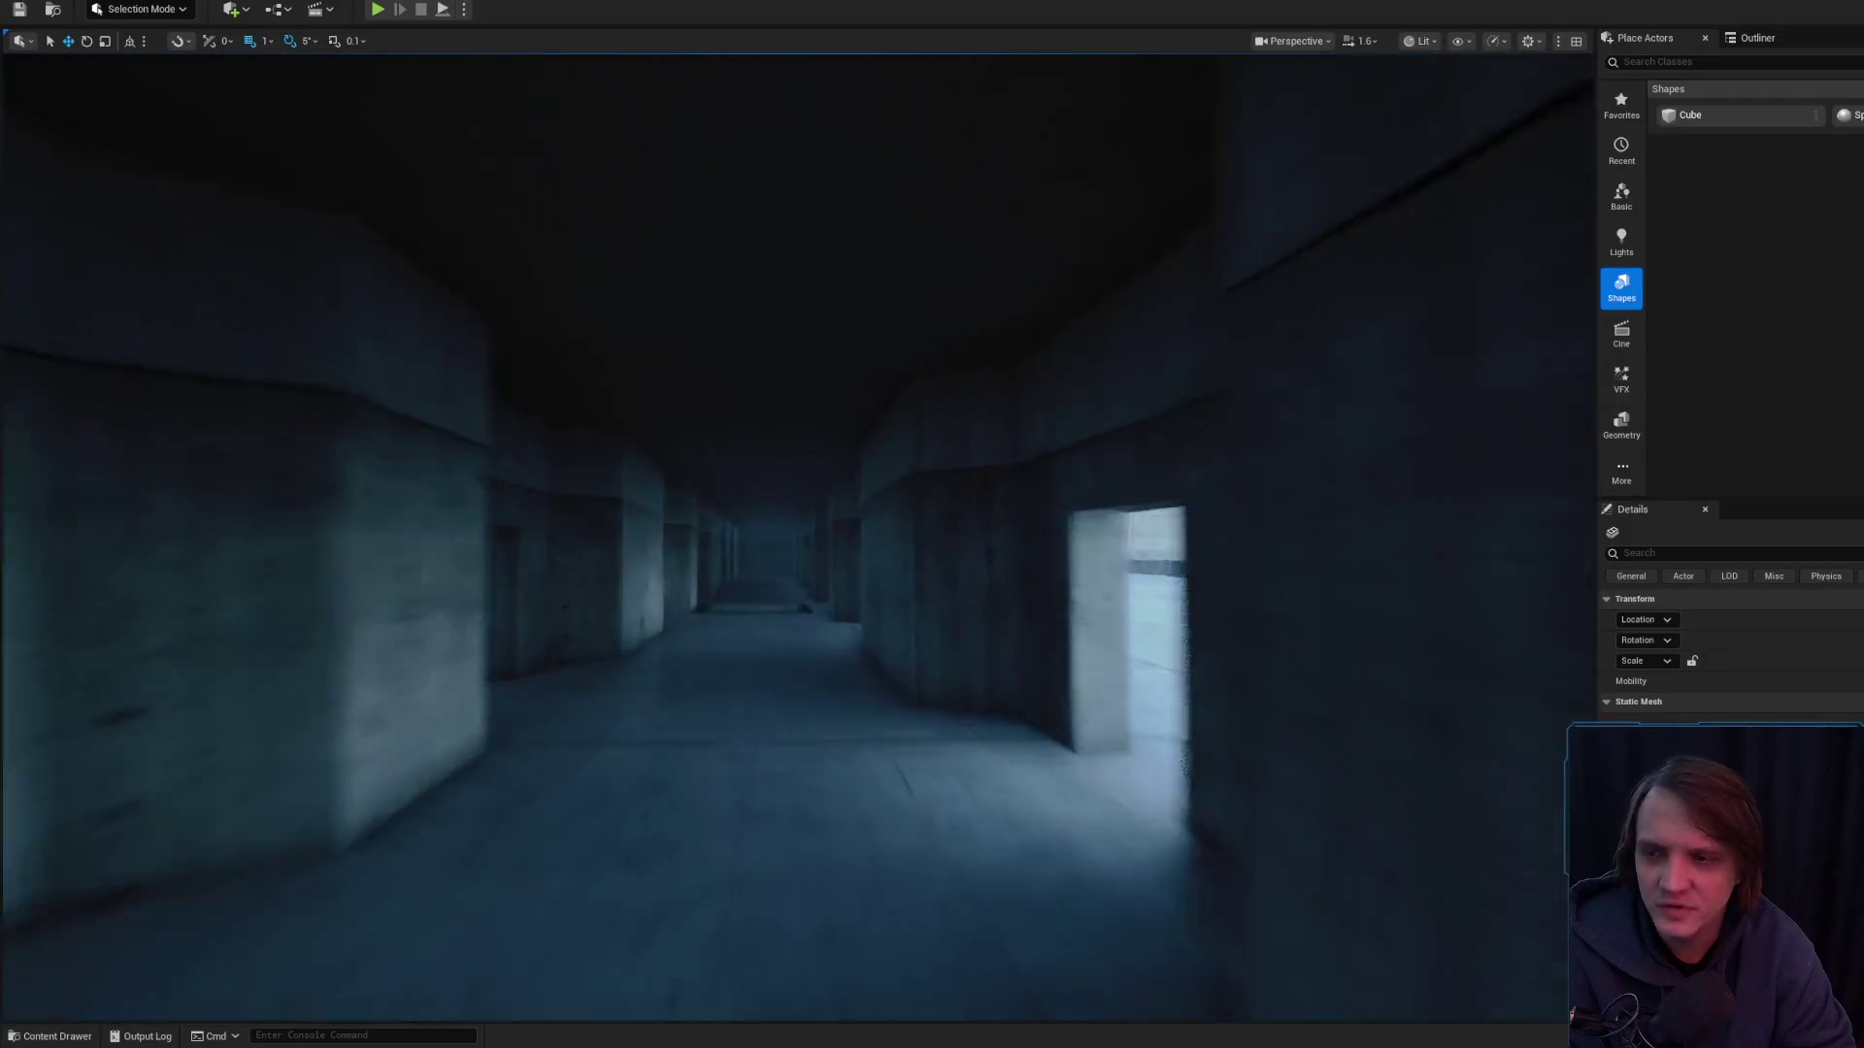
pyautogui.scroll(-1, 796, 534)
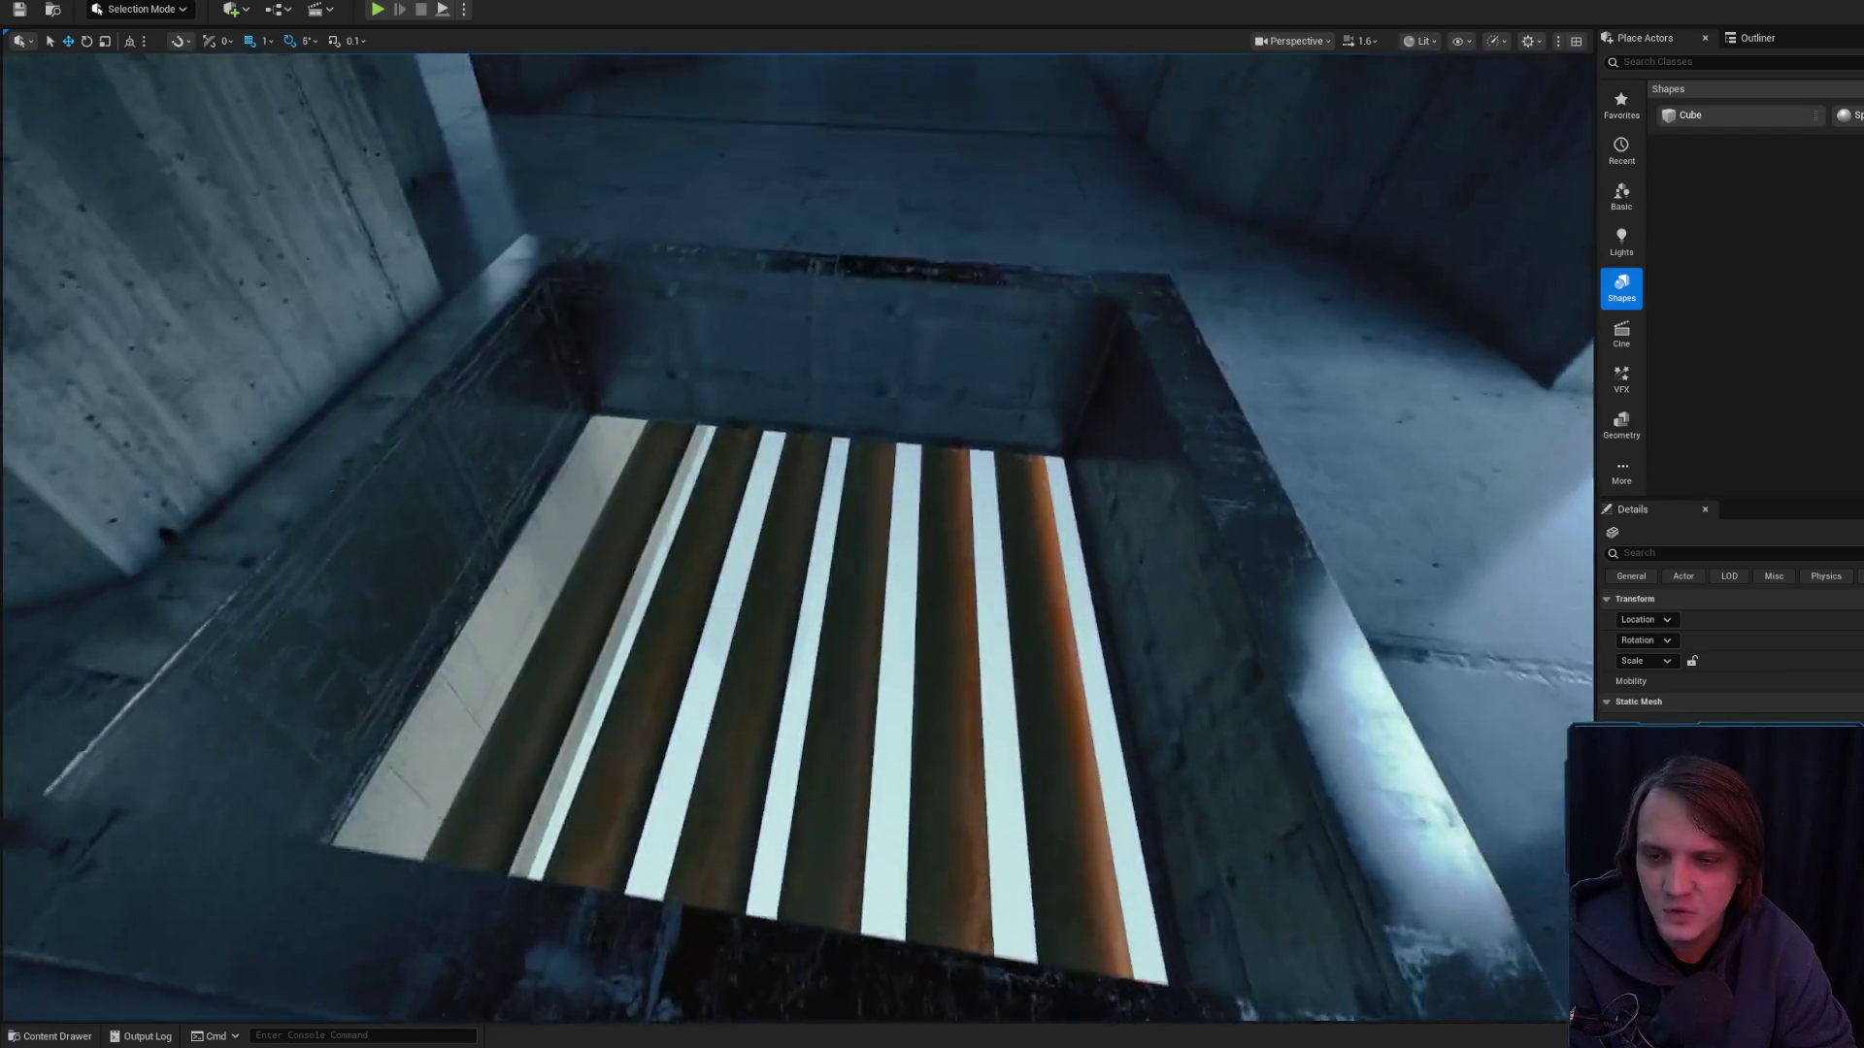
pyautogui.scroll(-2, 796, 533)
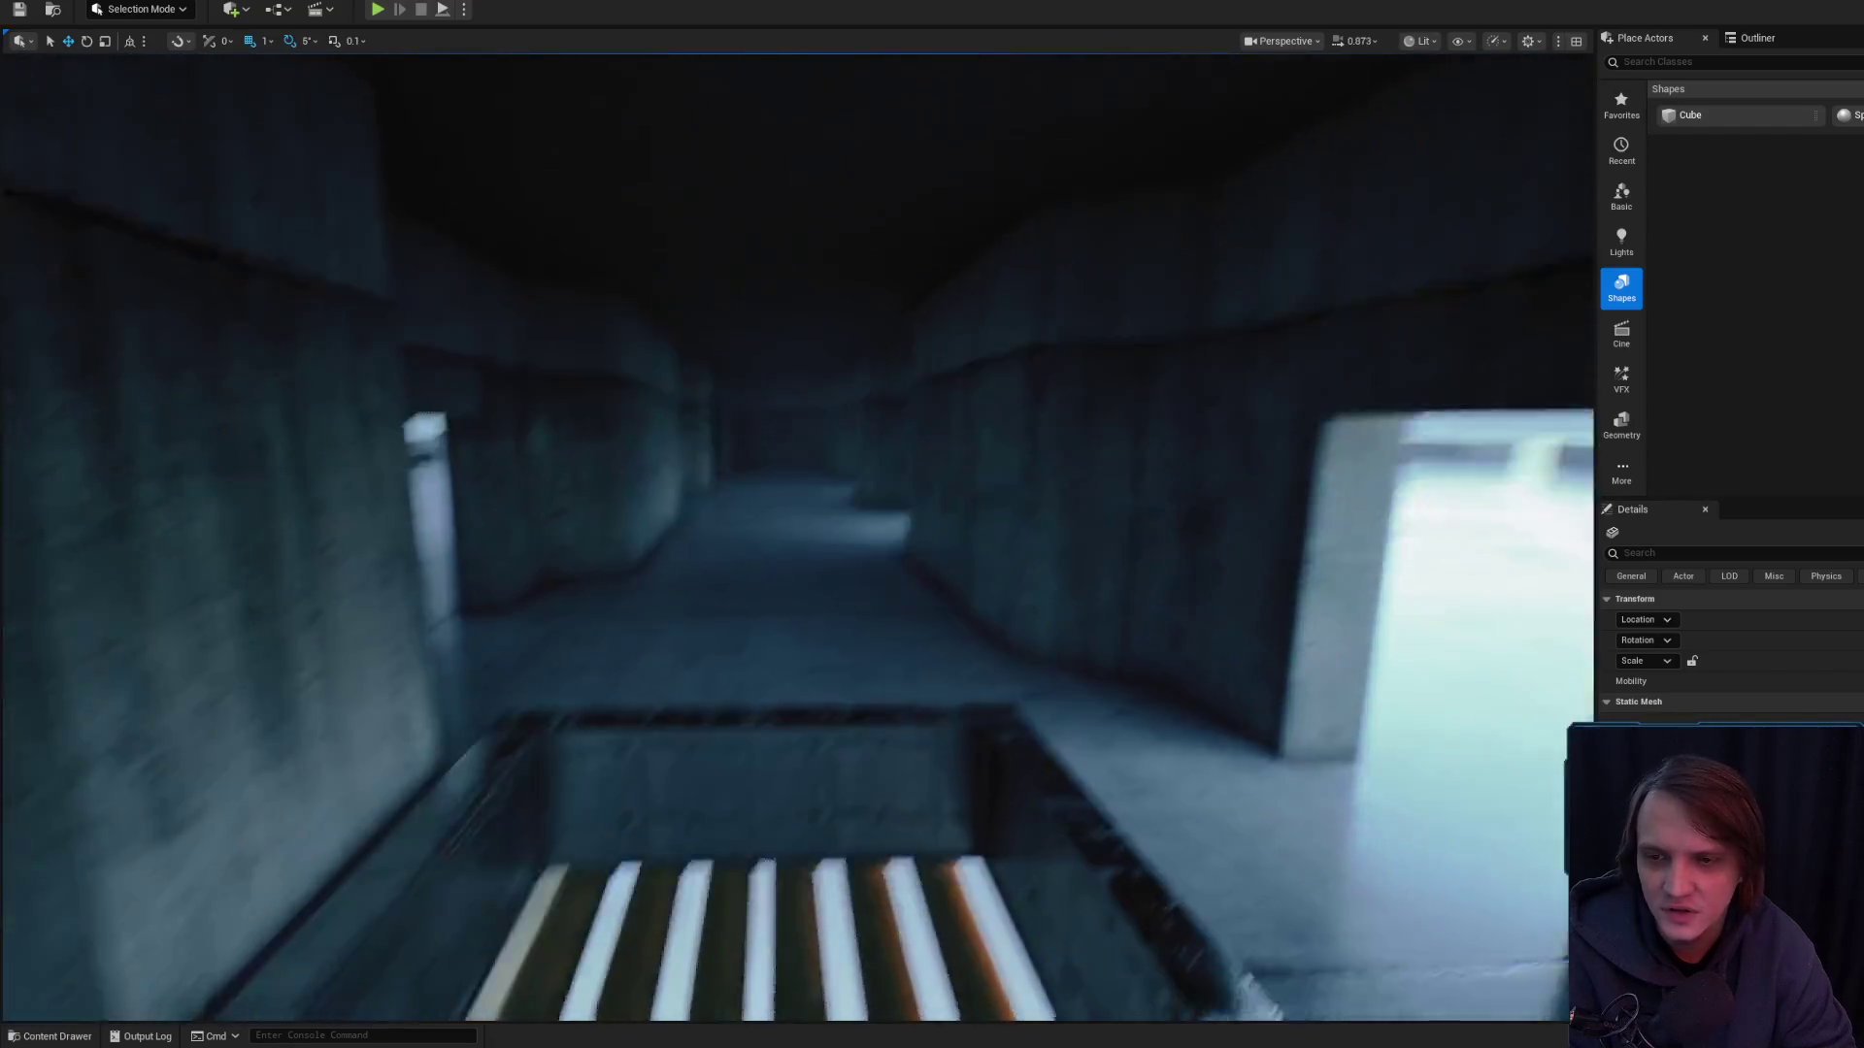
pyautogui.press('w')
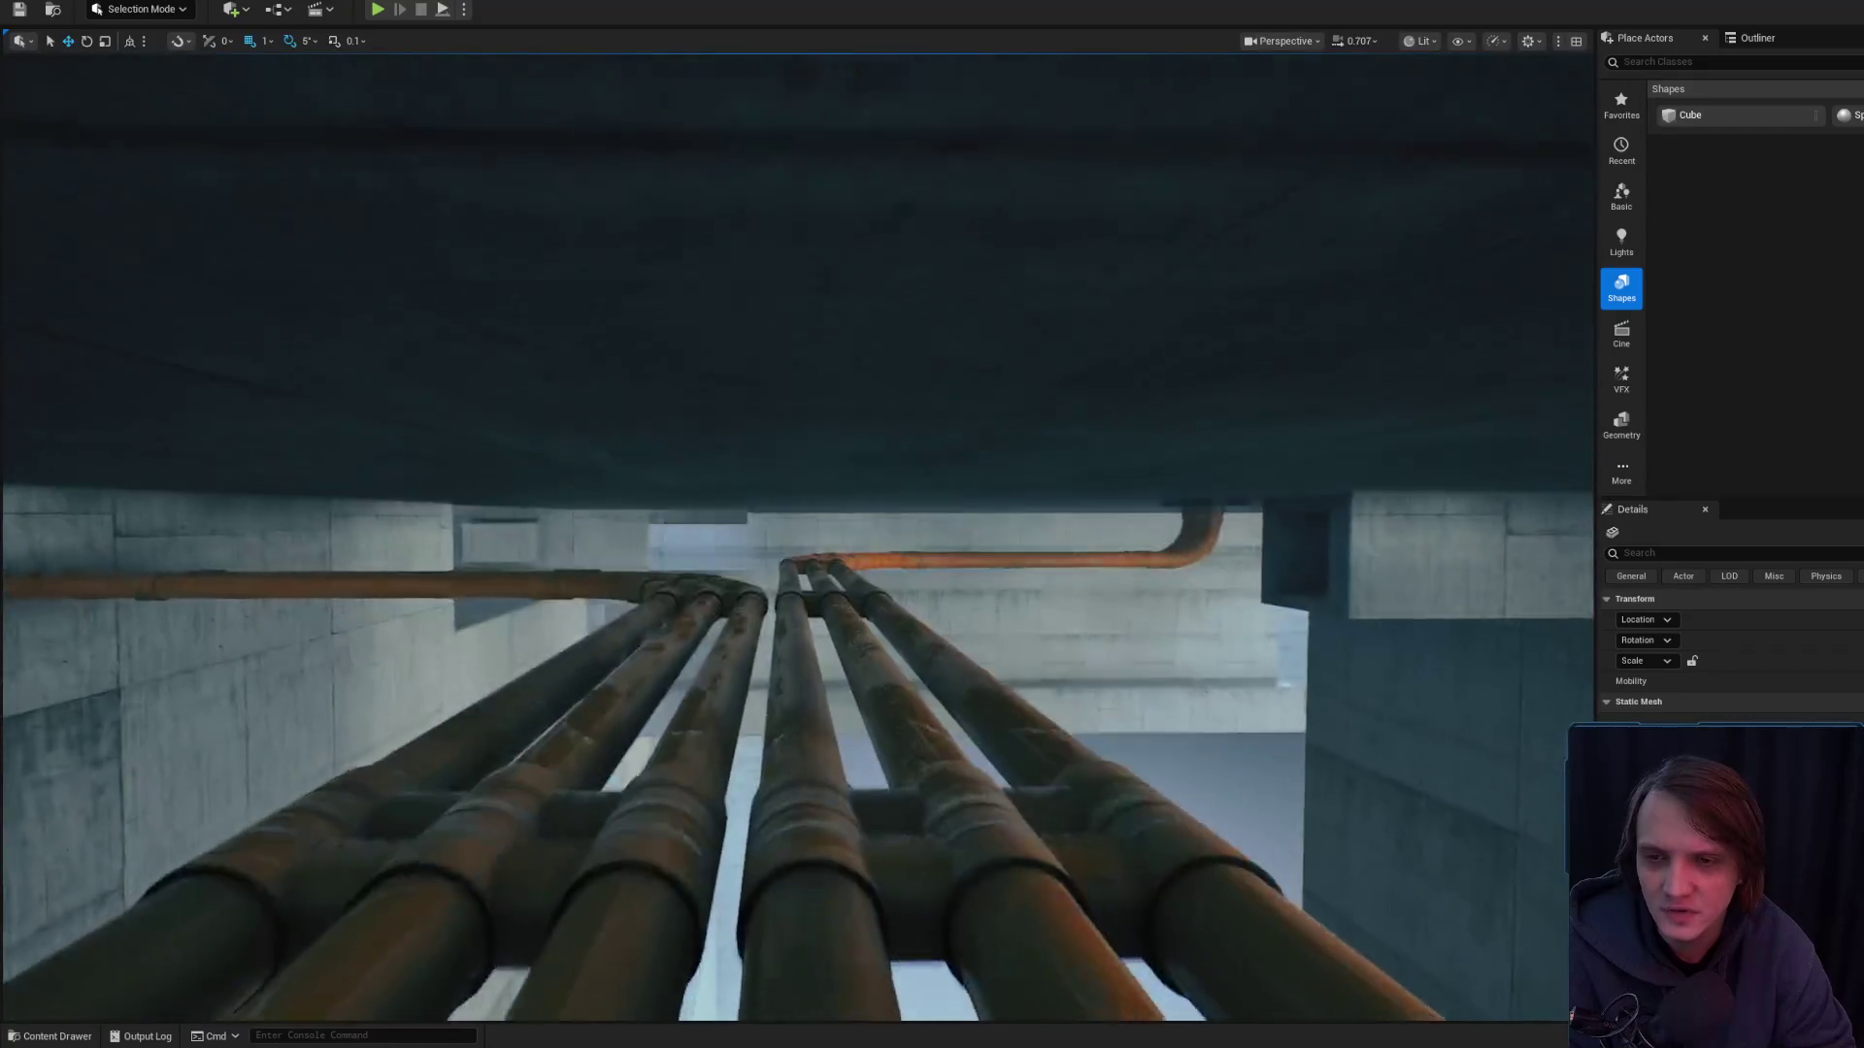
pyautogui.press('w')
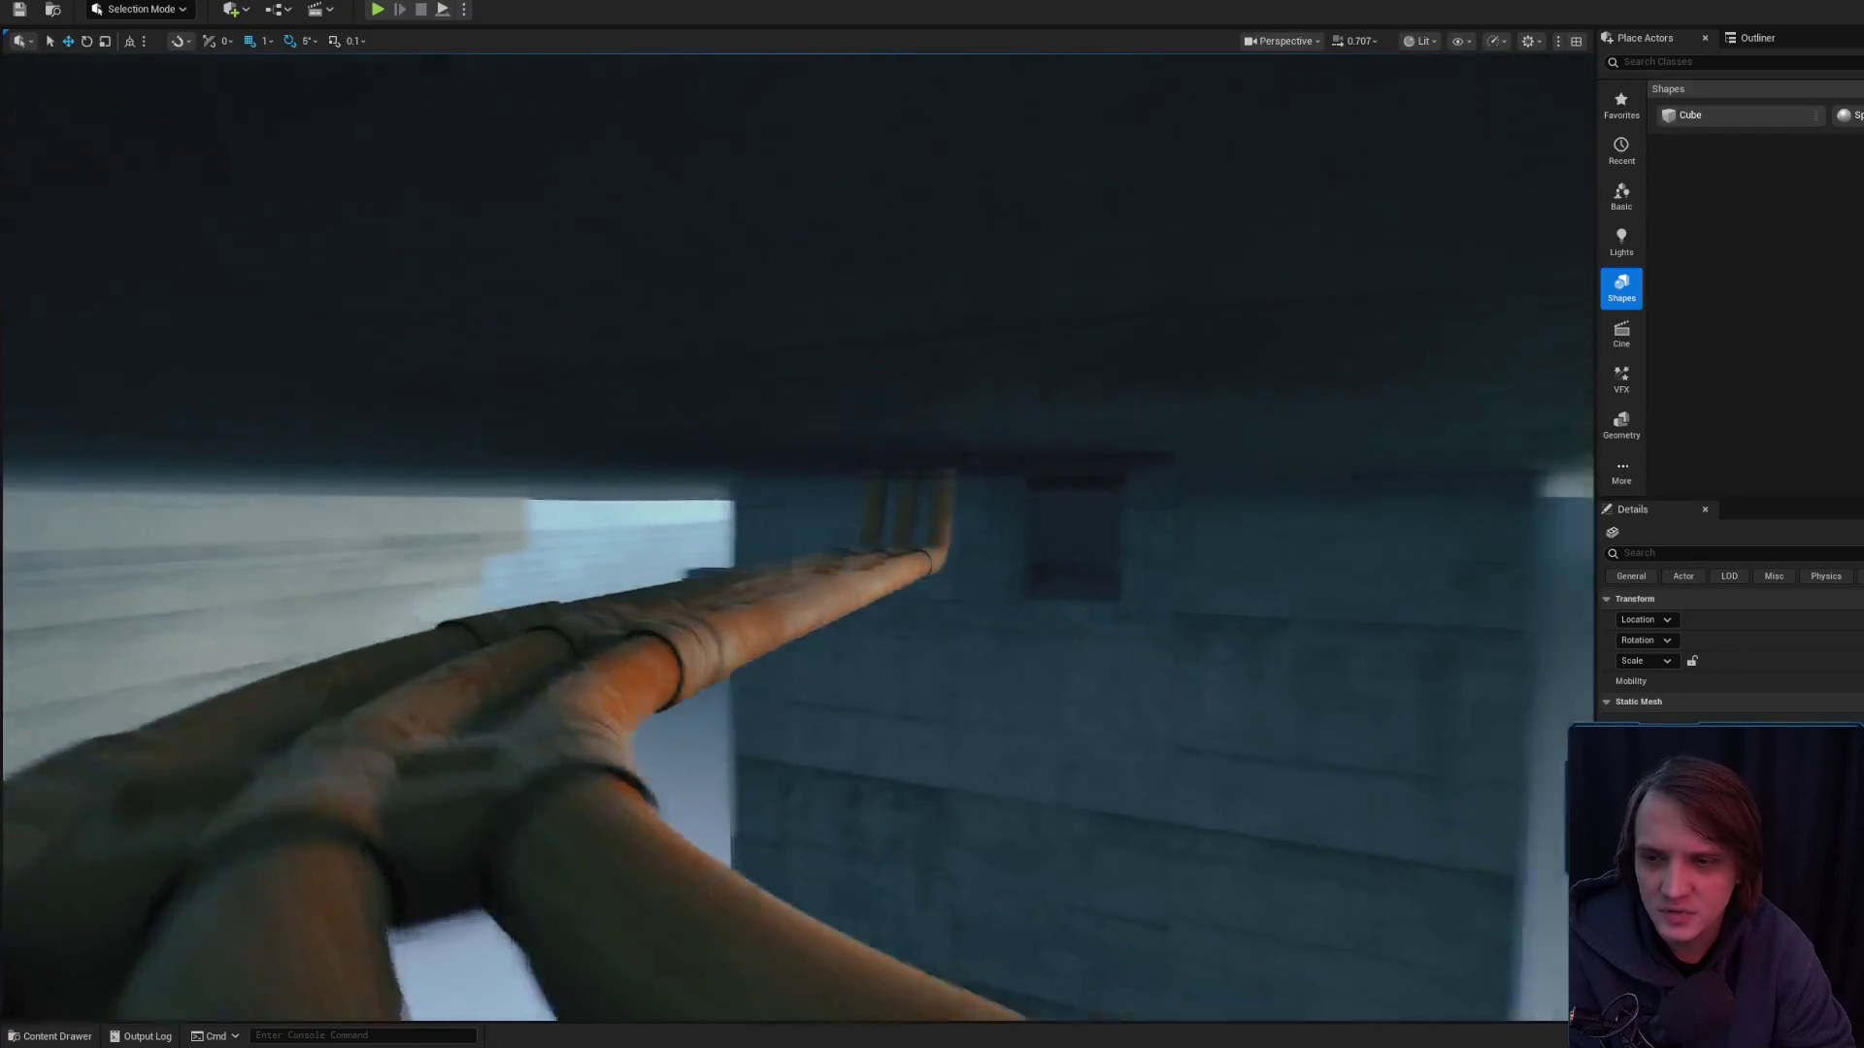
pyautogui.scroll(1, 796, 534)
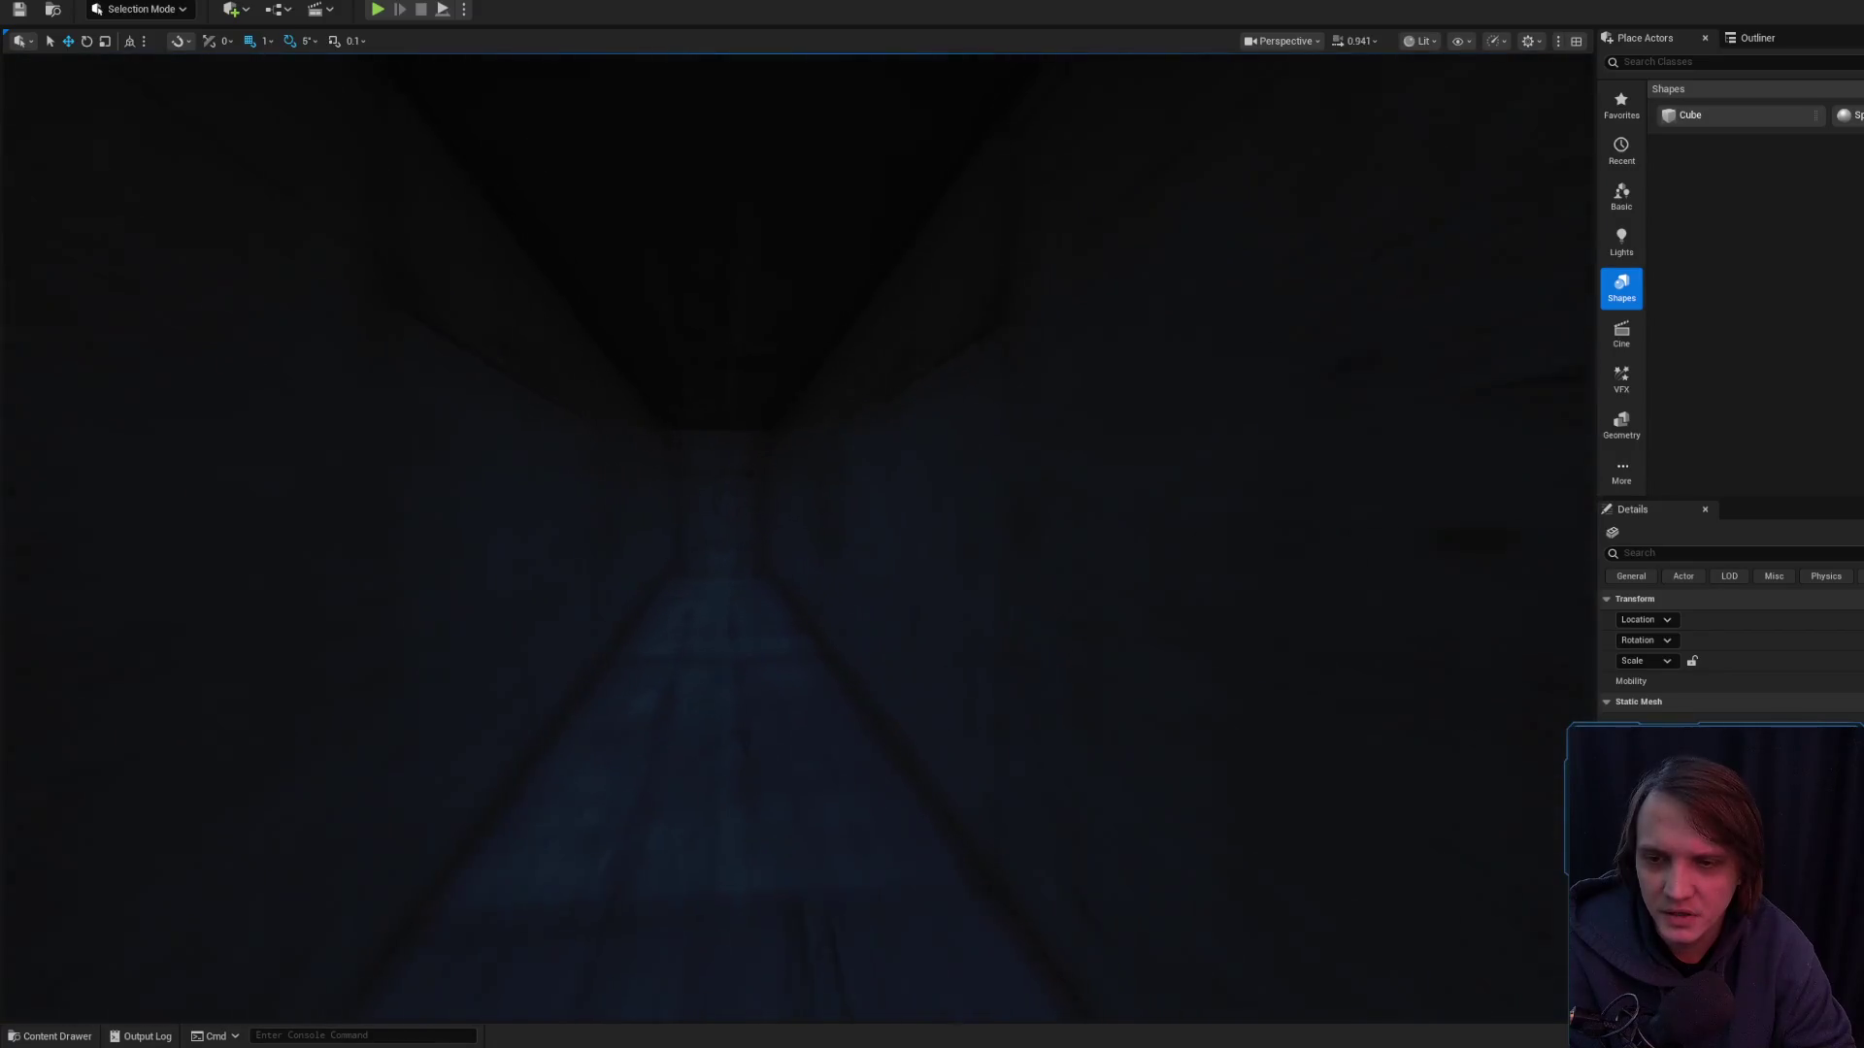
# - Enlarge the content drawer to list the project's levels and load Level_2_Game's red-lit hall
pyautogui.press('w')
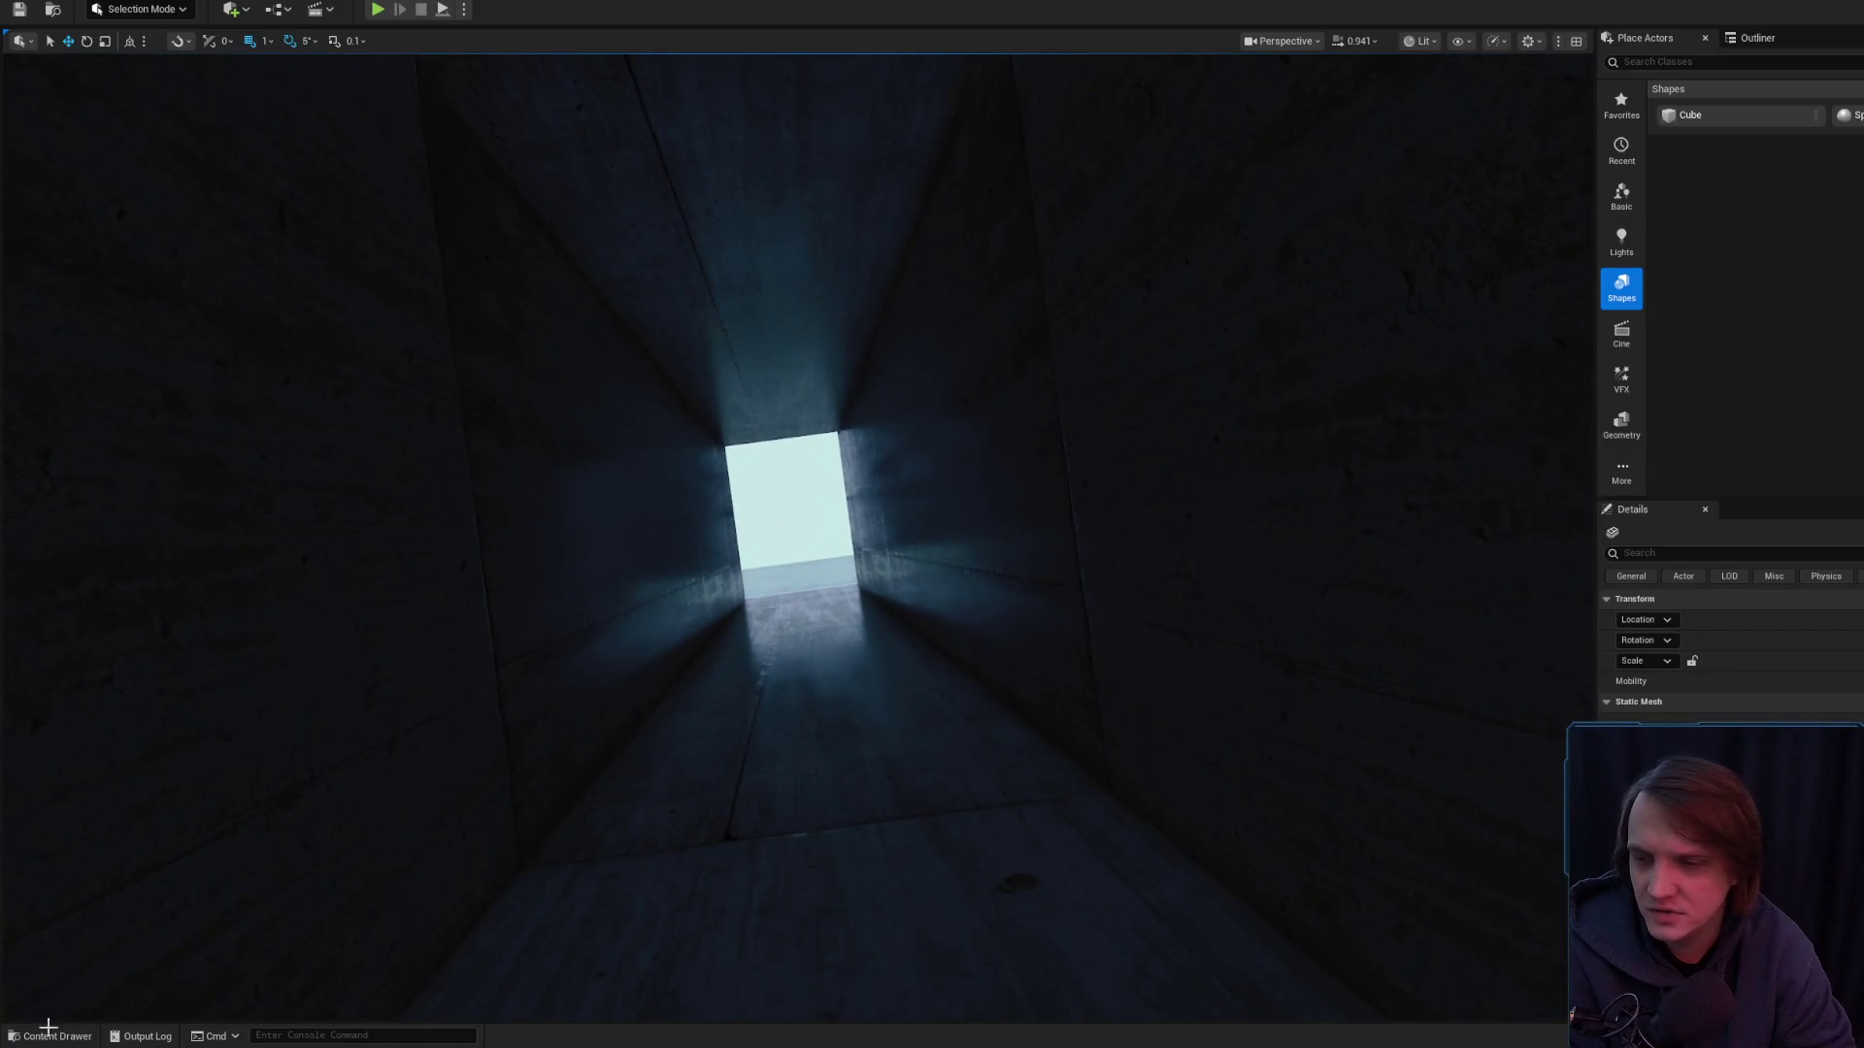
pyautogui.click(53, 1036)
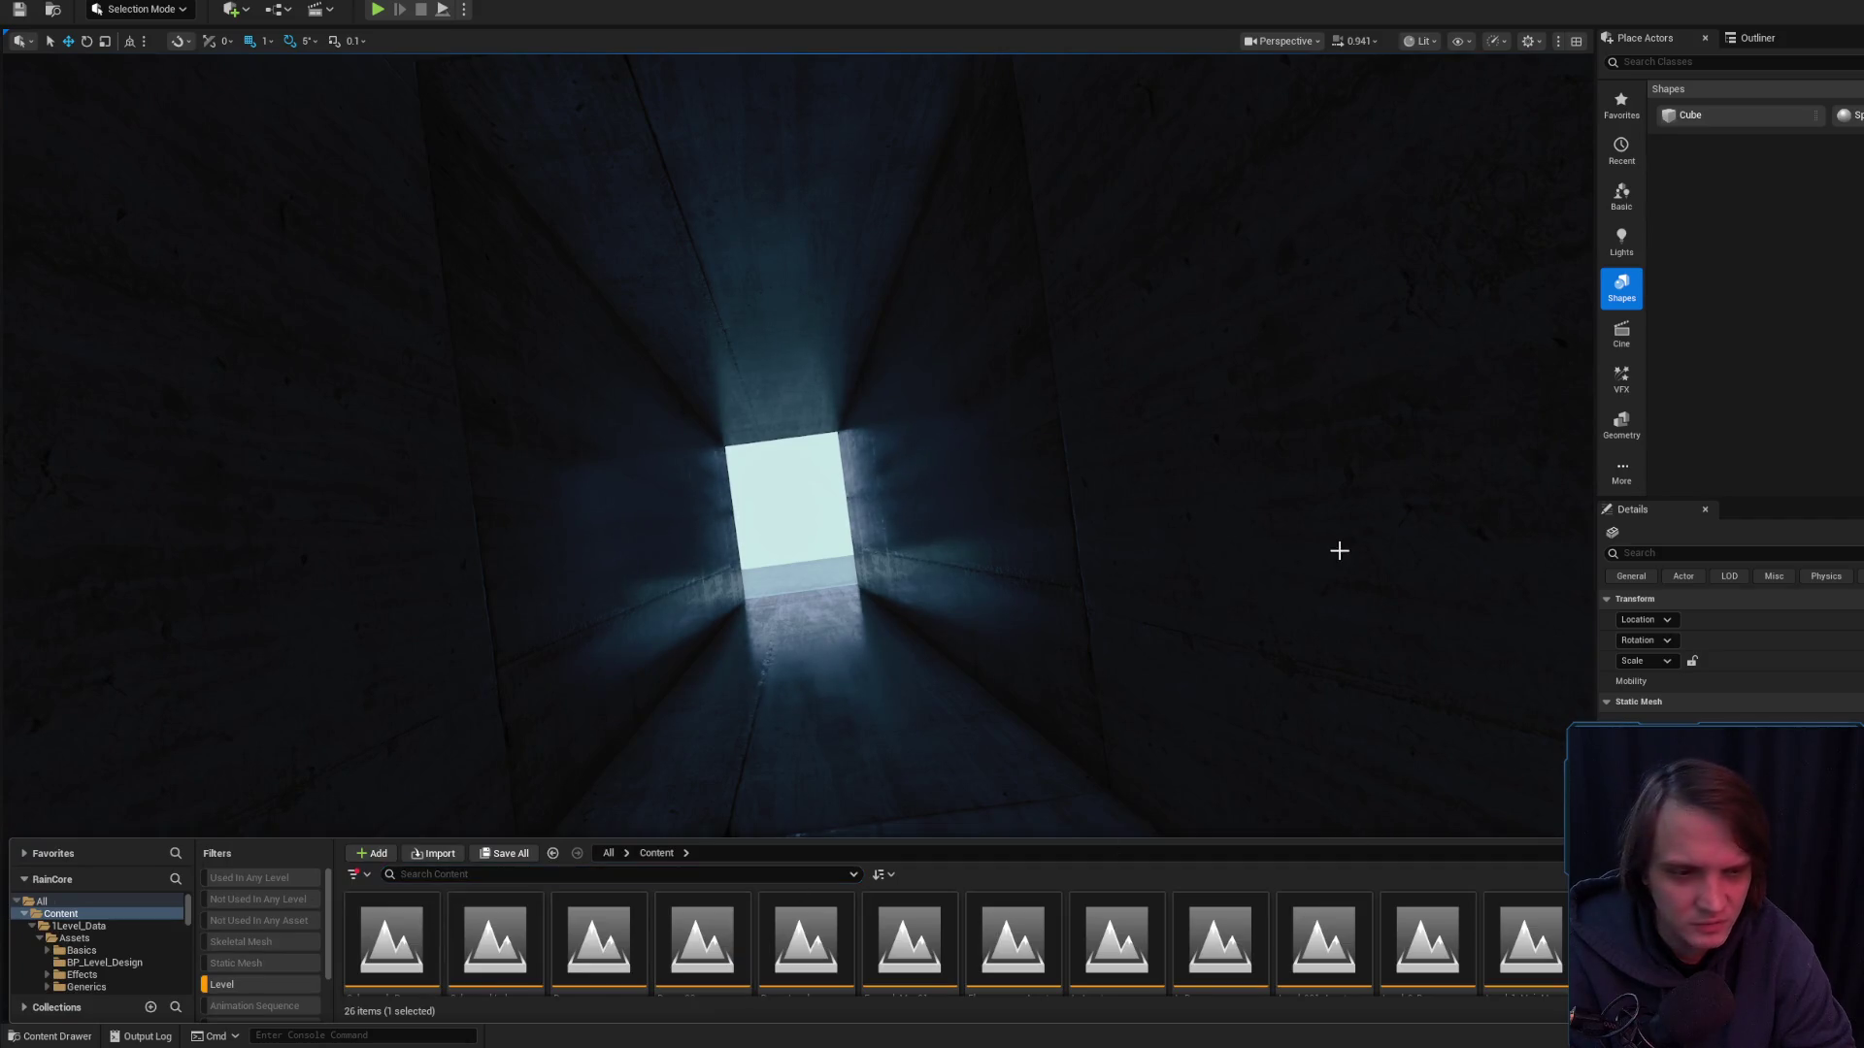
pyautogui.moveTo(1426, 841); pyautogui.dragTo(1423, 622)
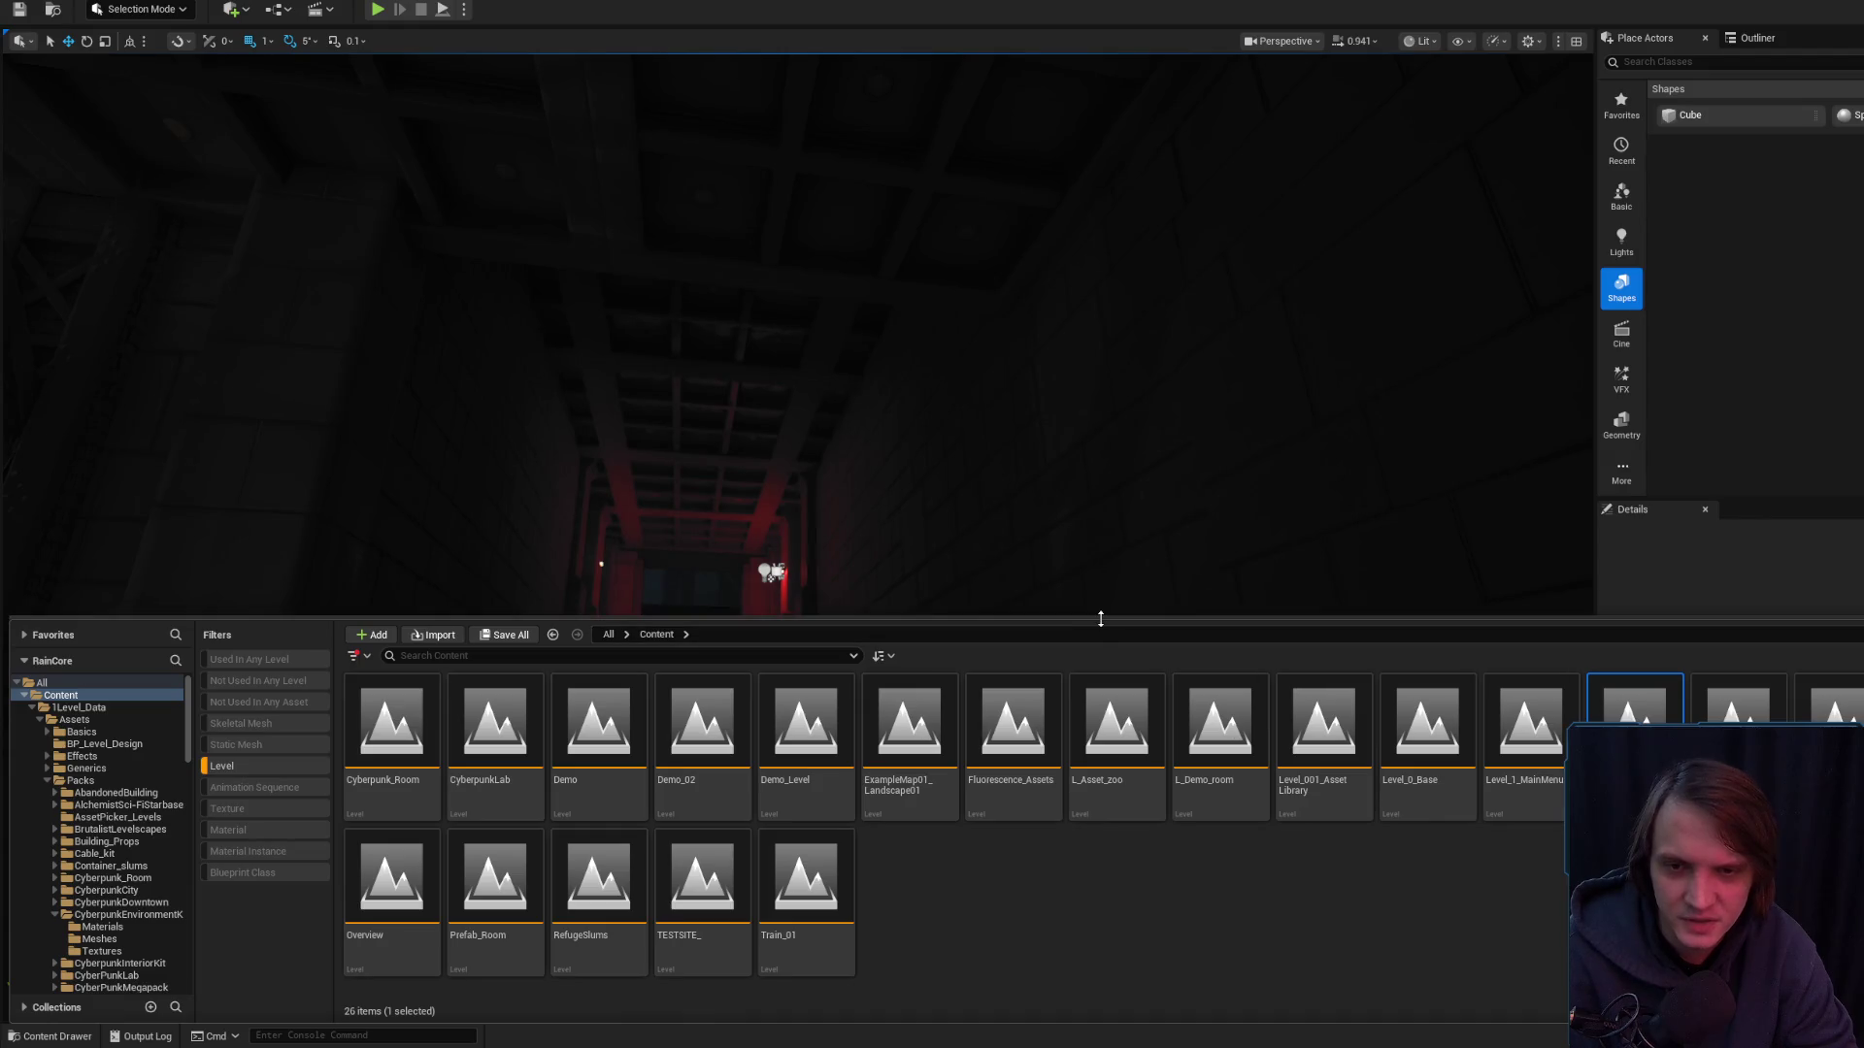
pyautogui.click(1056, 561)
pyautogui.scroll(10, 1060, 569)
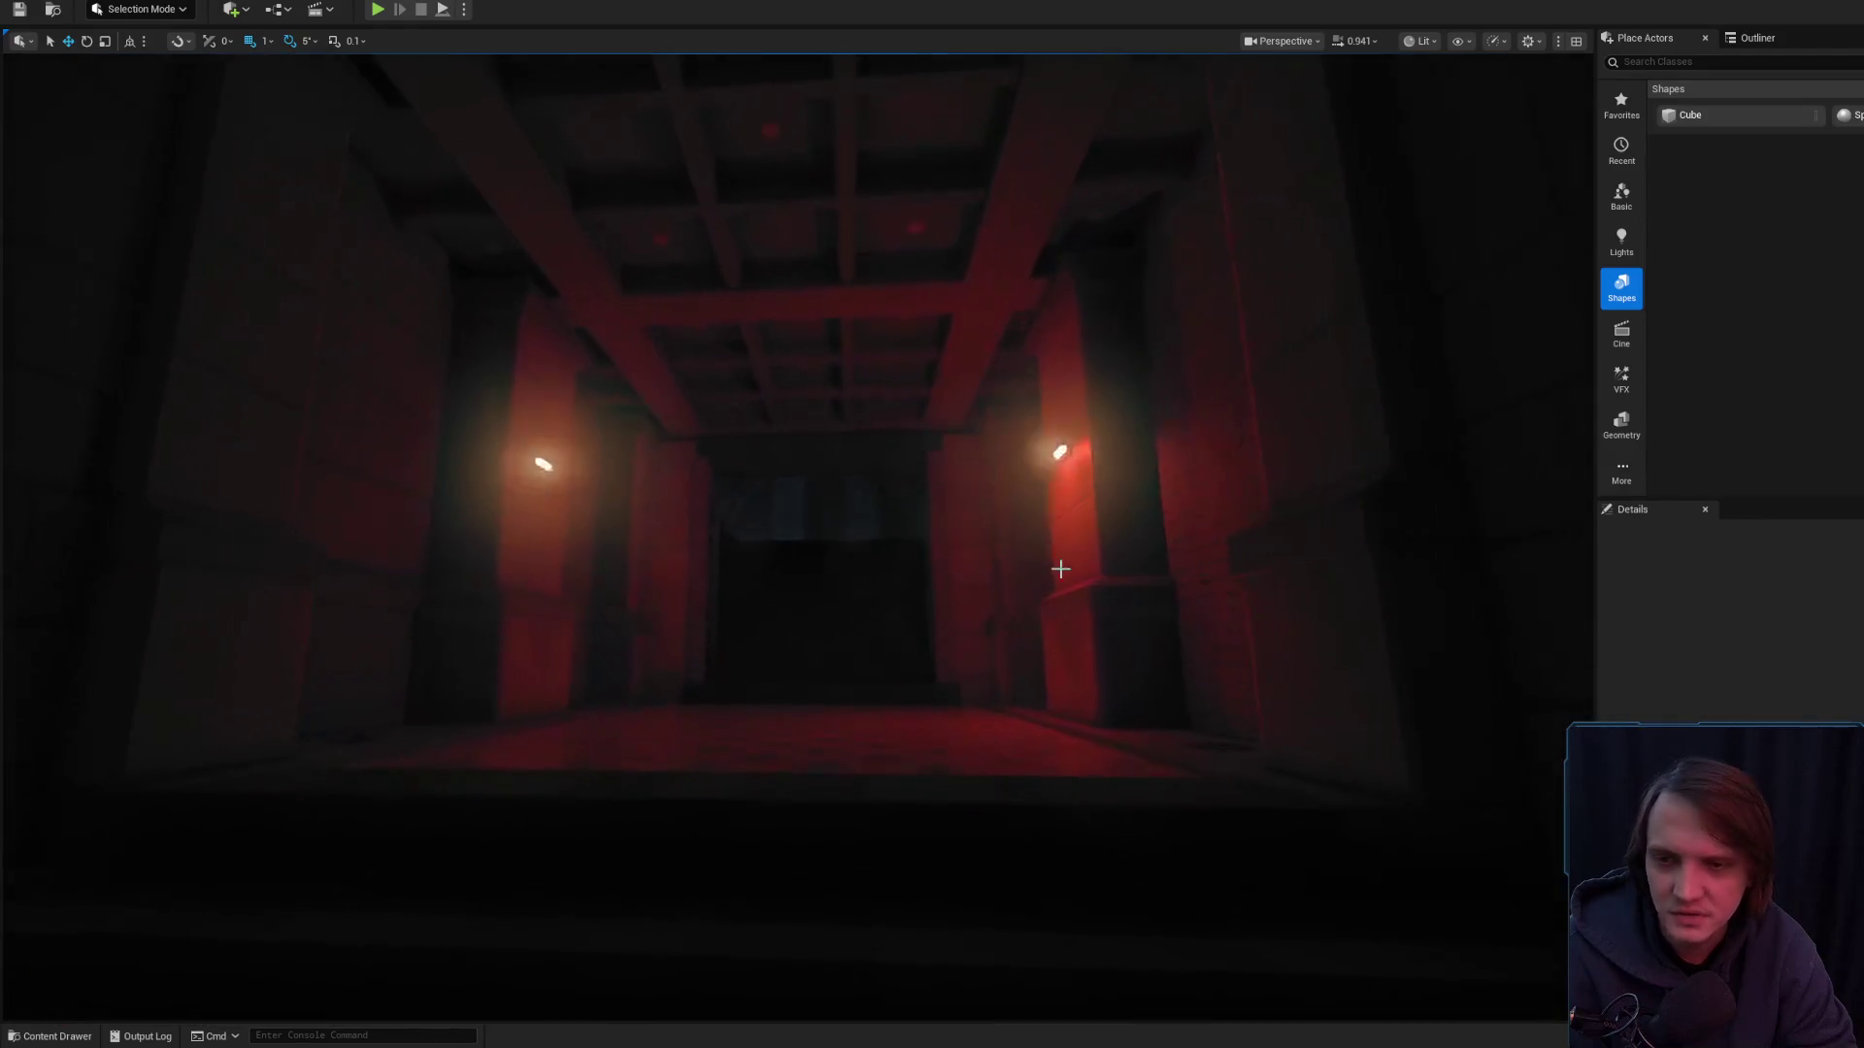
# - Fly from the bench hall through the arched corridor into the wide arched hall
pyautogui.scroll(15, 1060, 569)
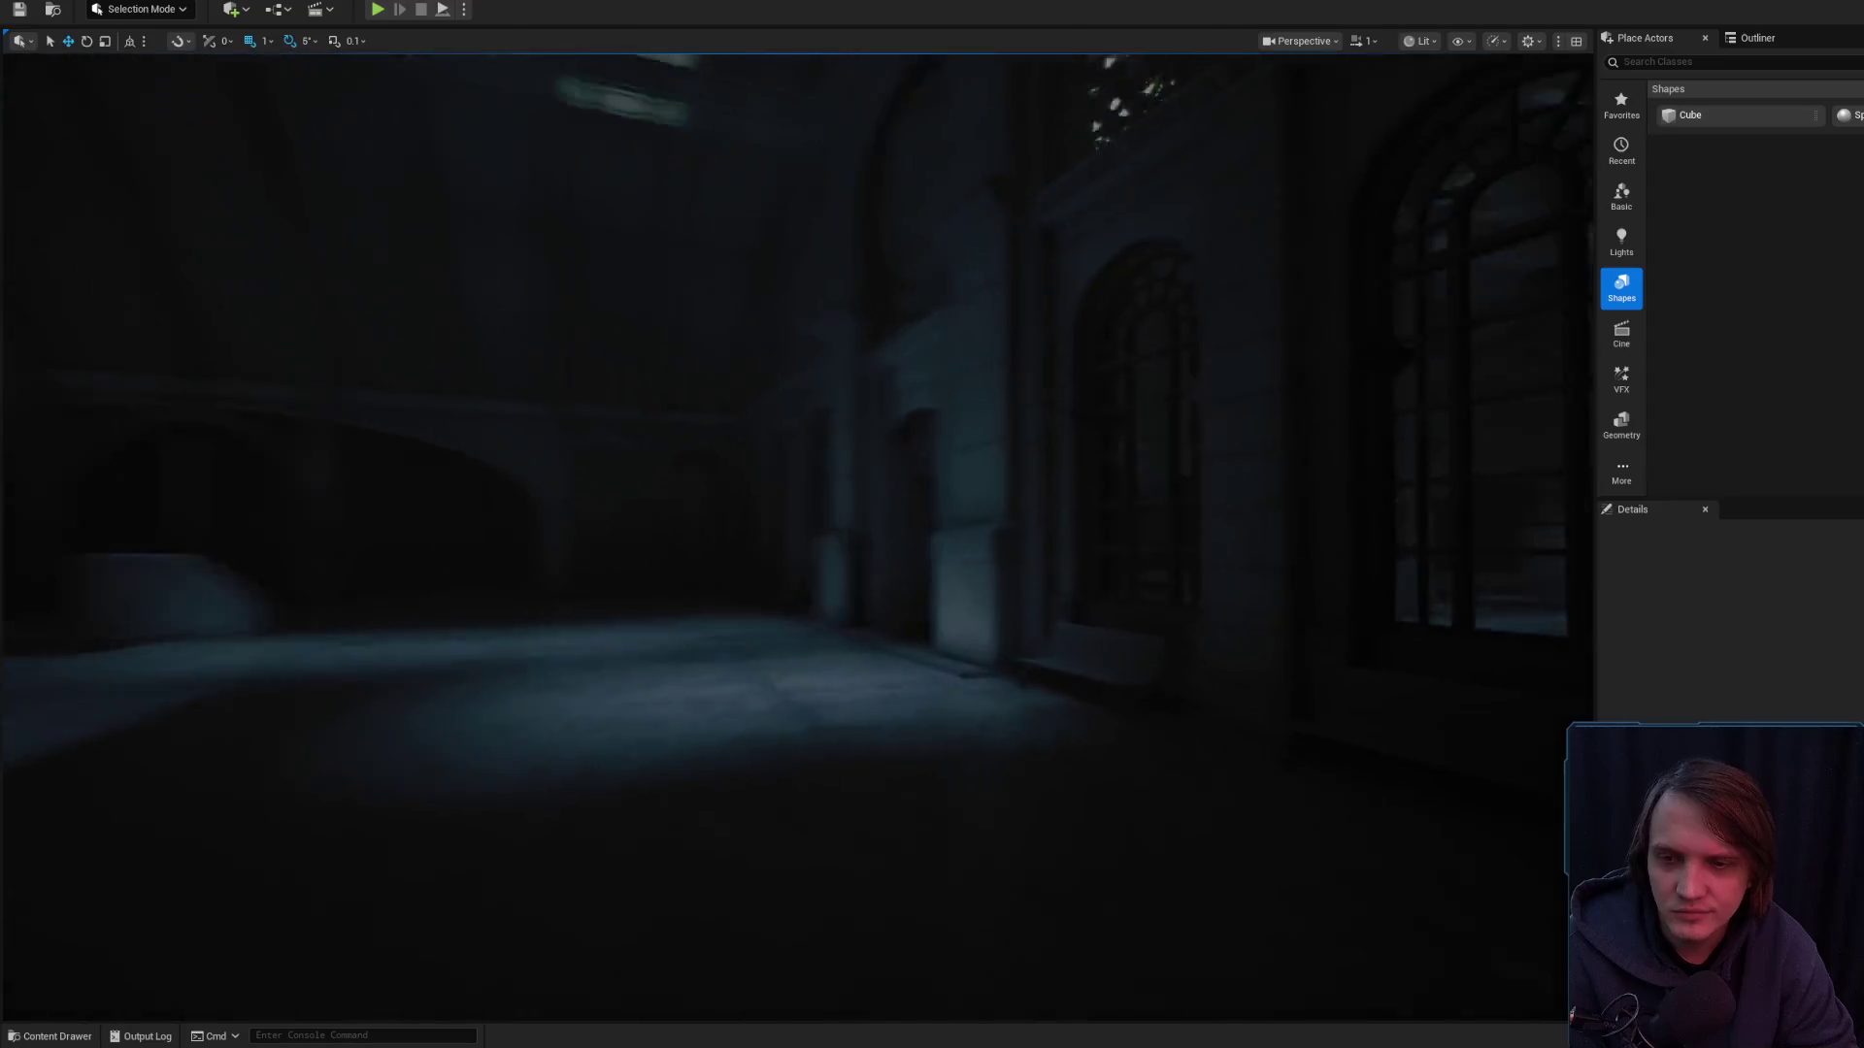
pyautogui.scroll(5, 796, 534)
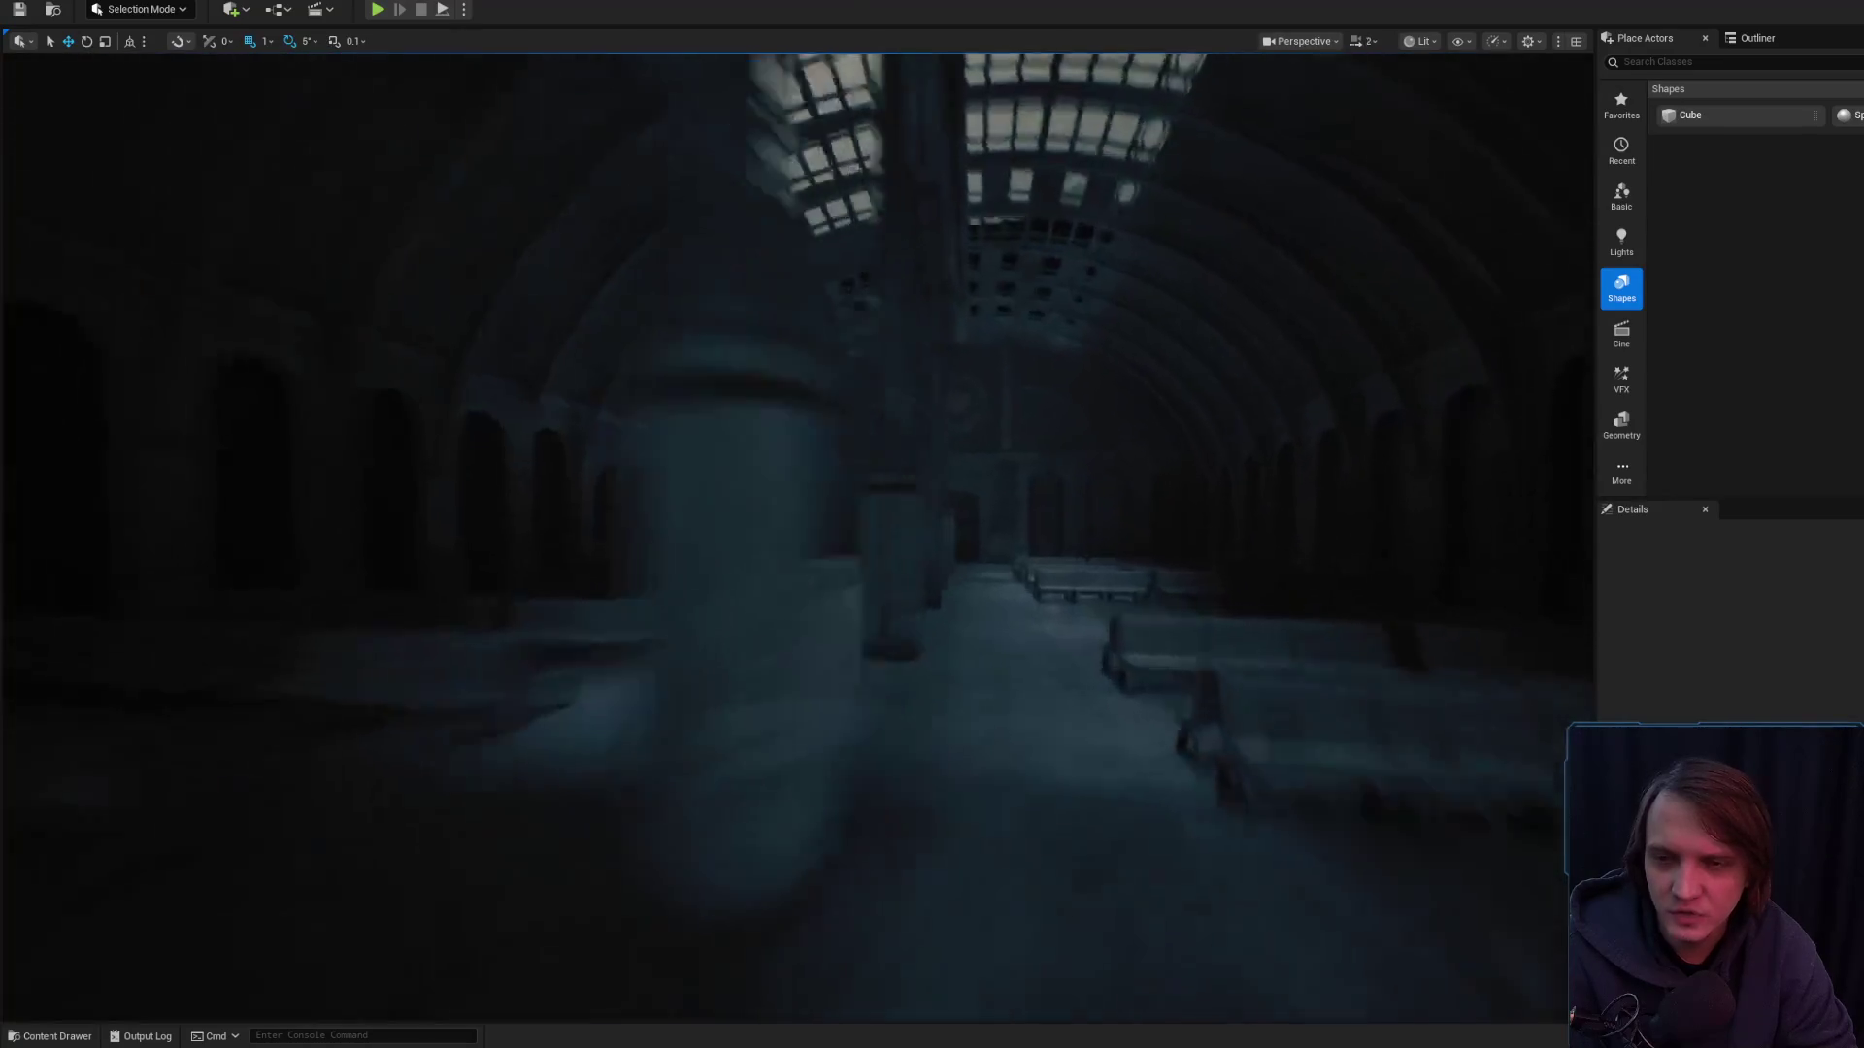
pyautogui.scroll(2, 796, 534)
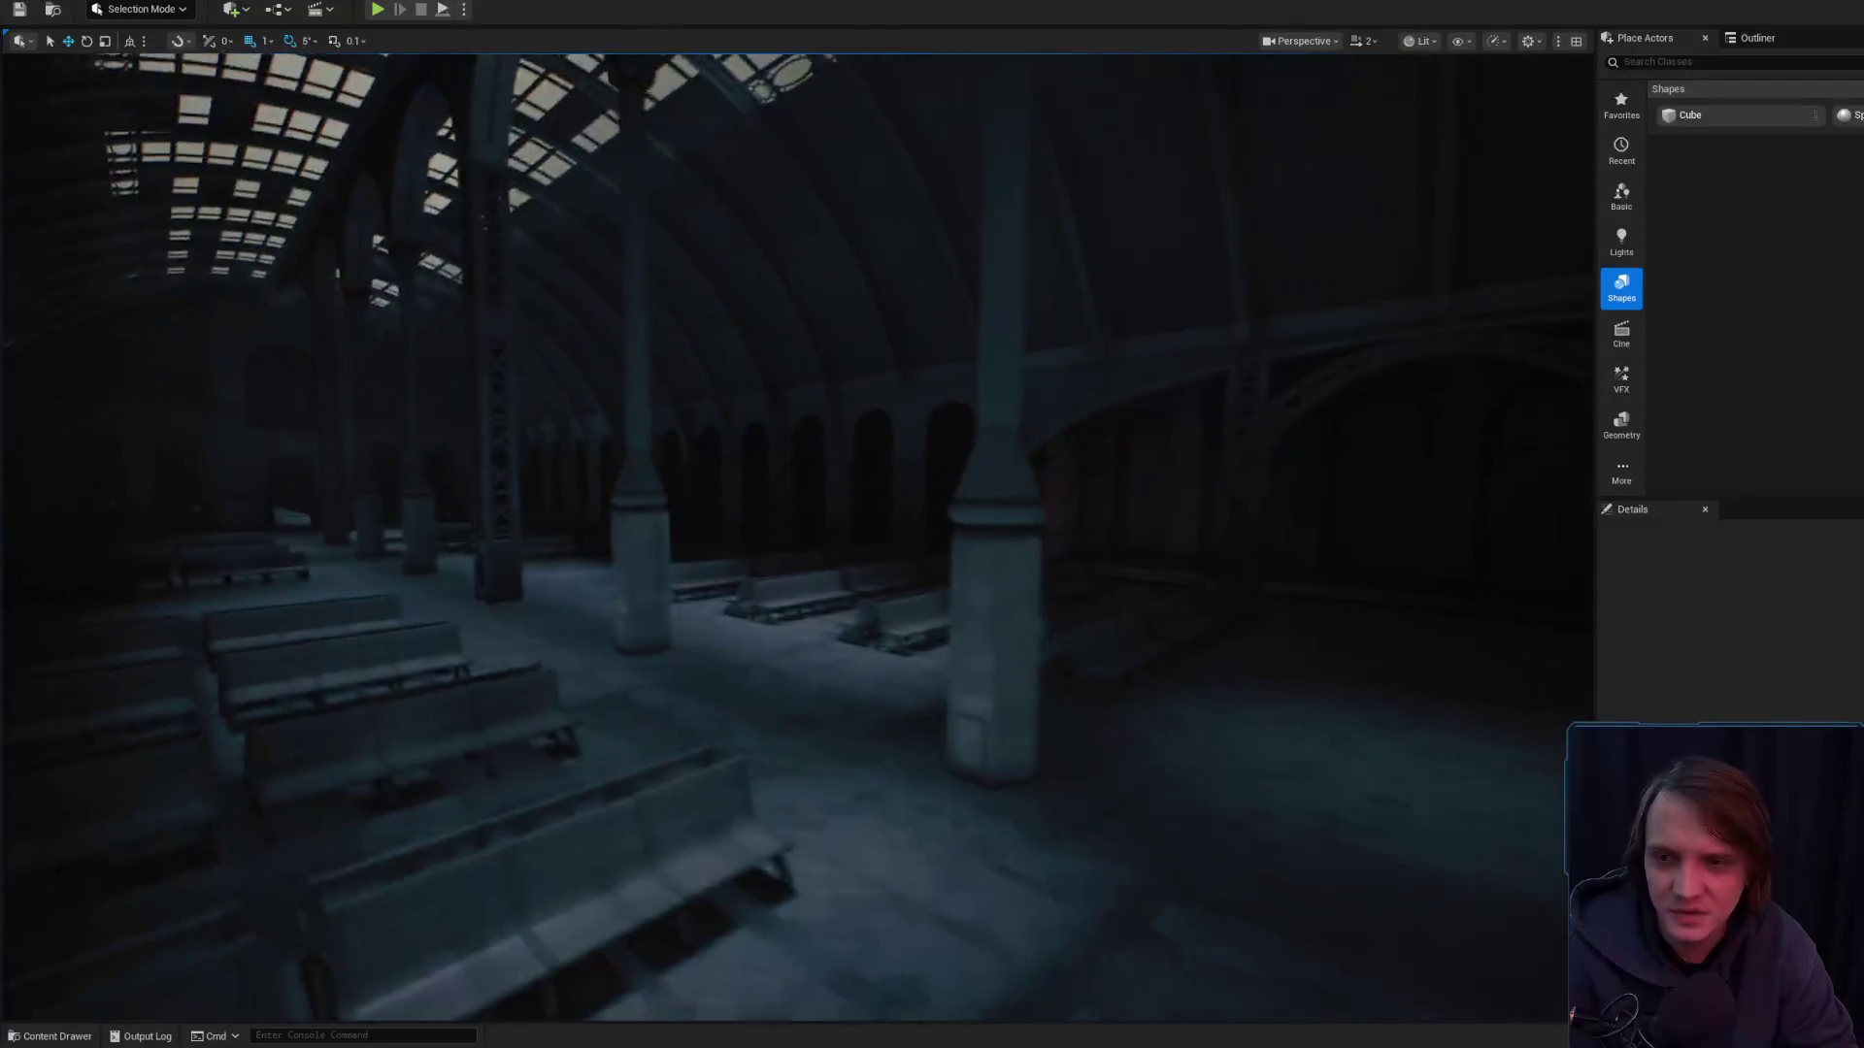
pyautogui.press('w')
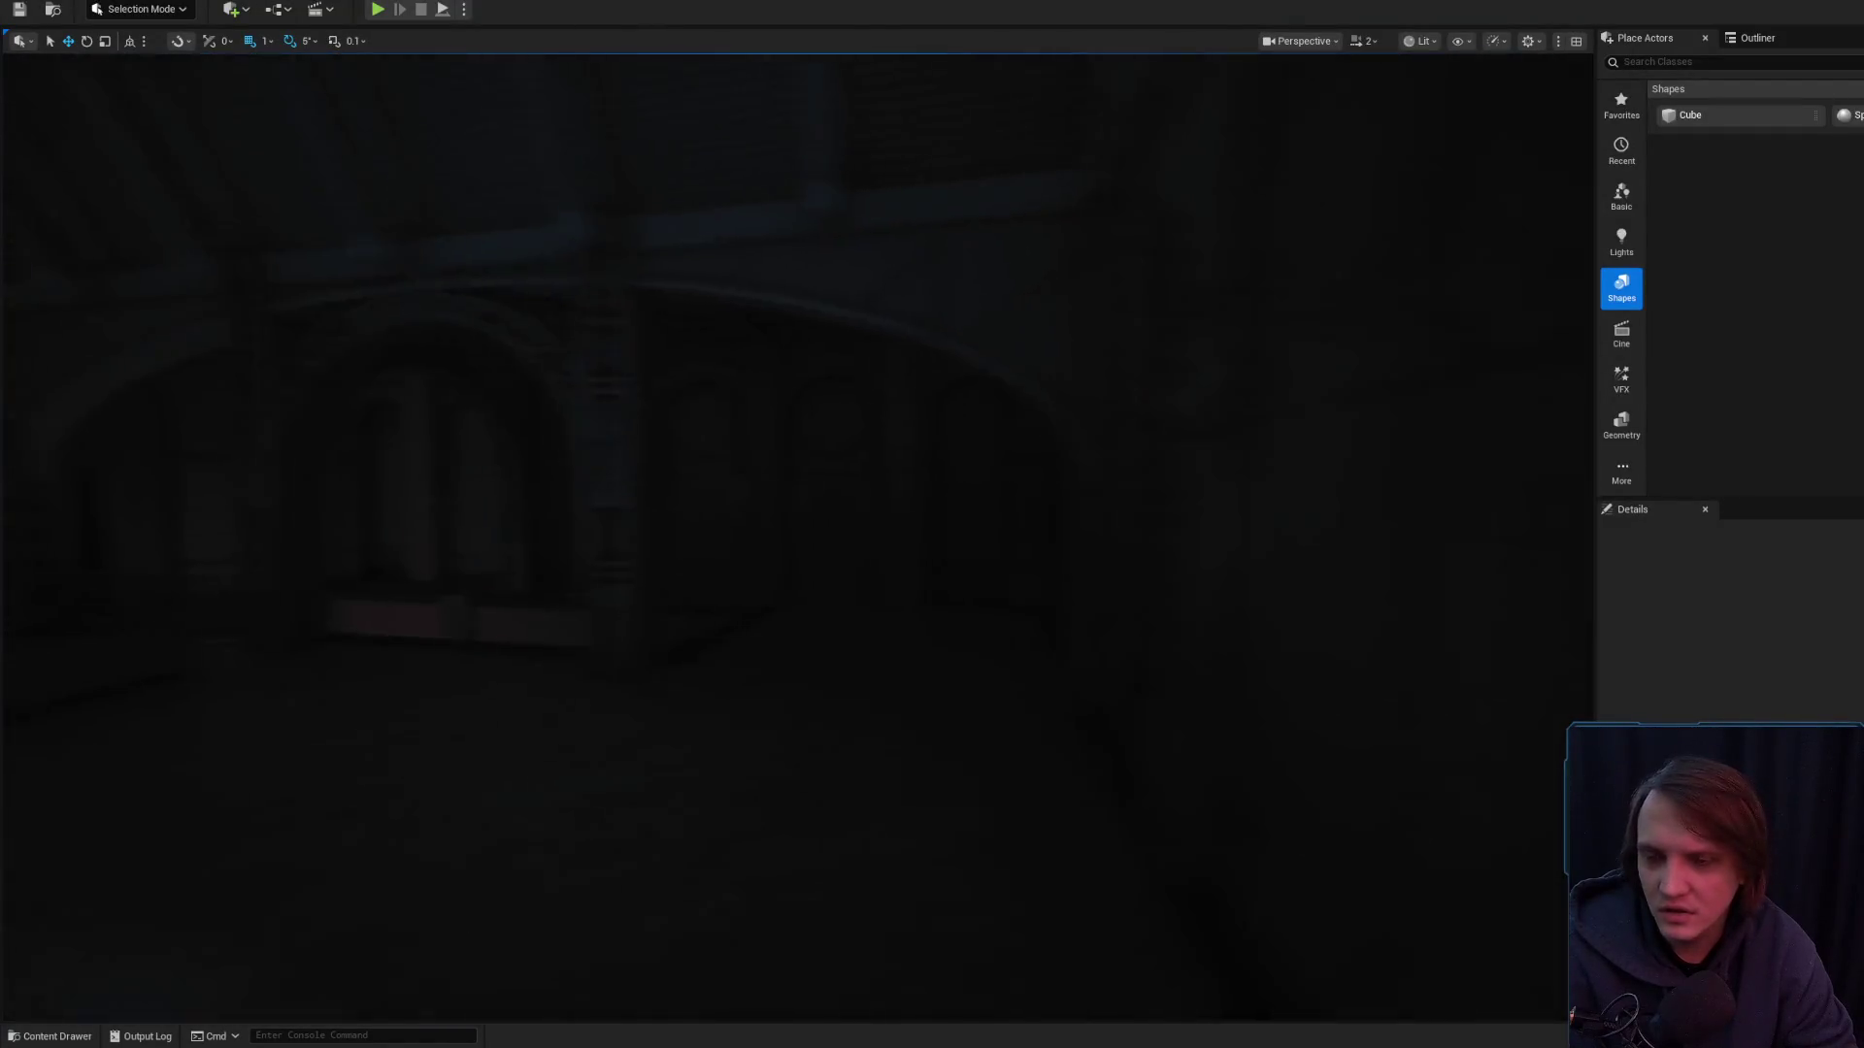
pyautogui.press('w')
pyautogui.press('w')
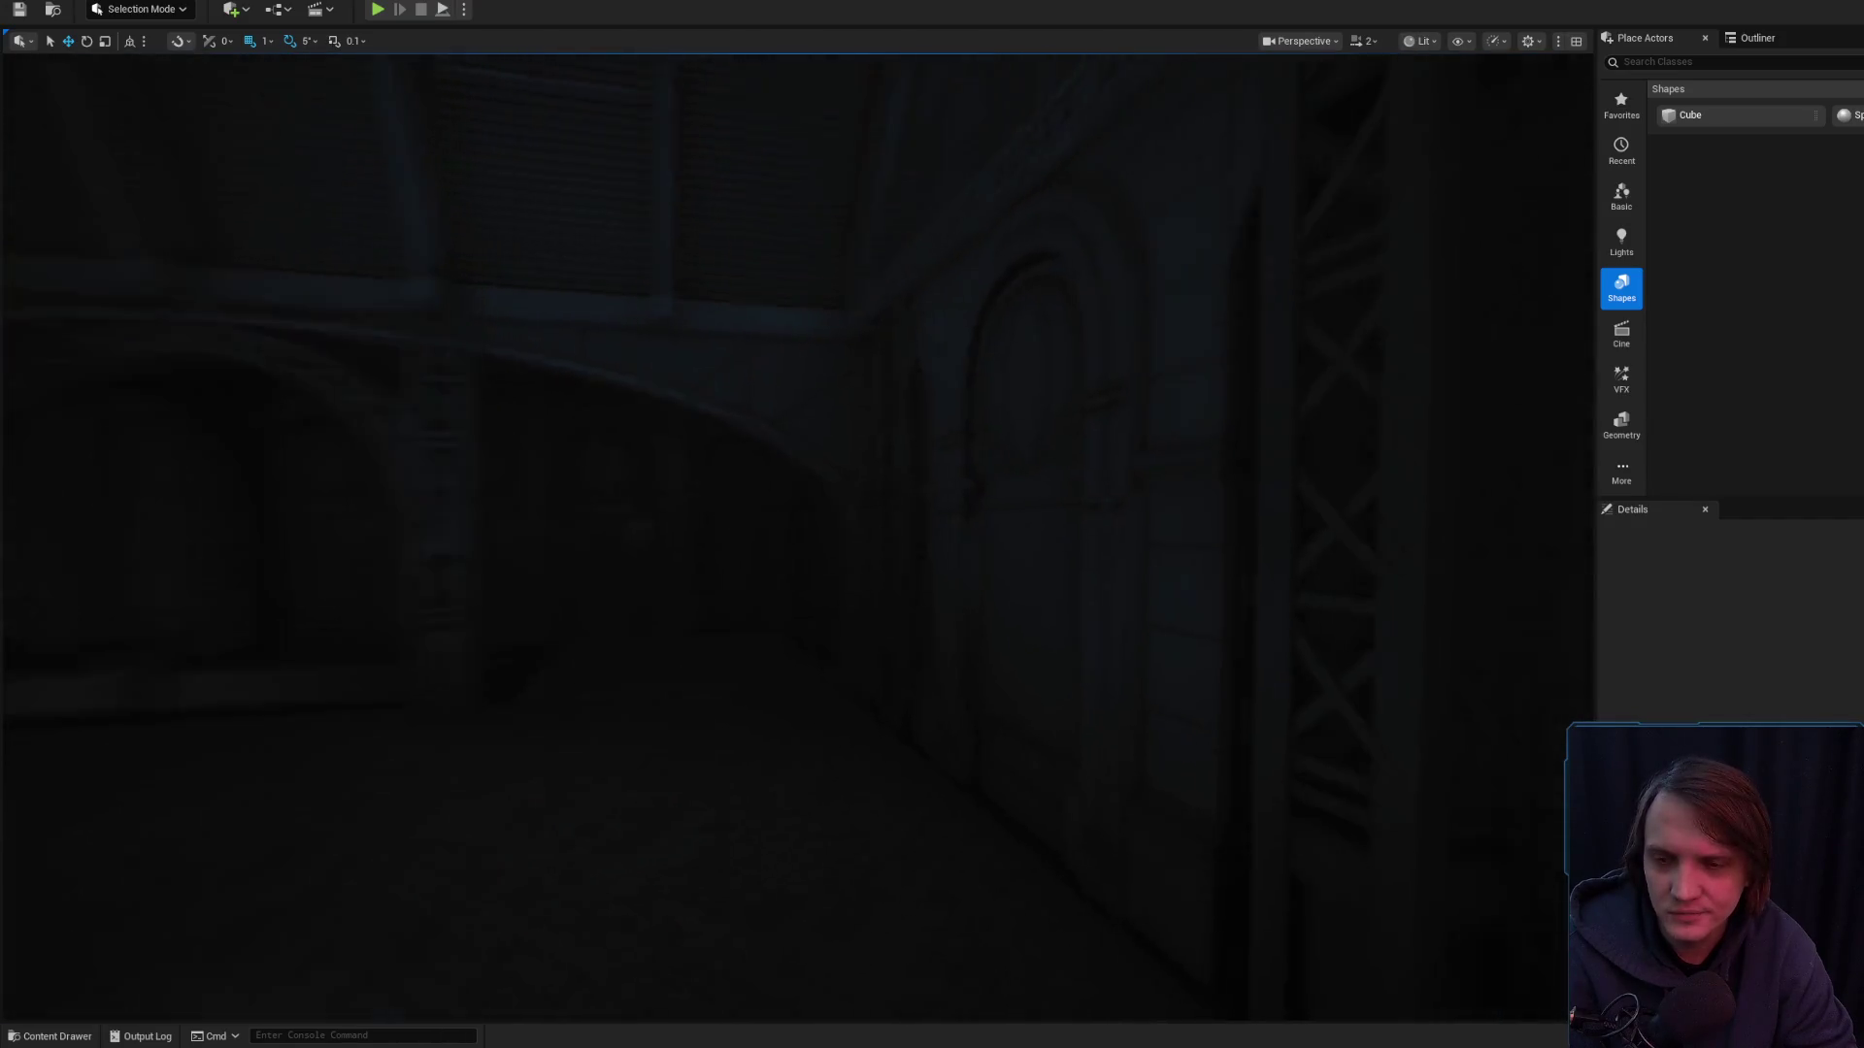
pyautogui.press('w')
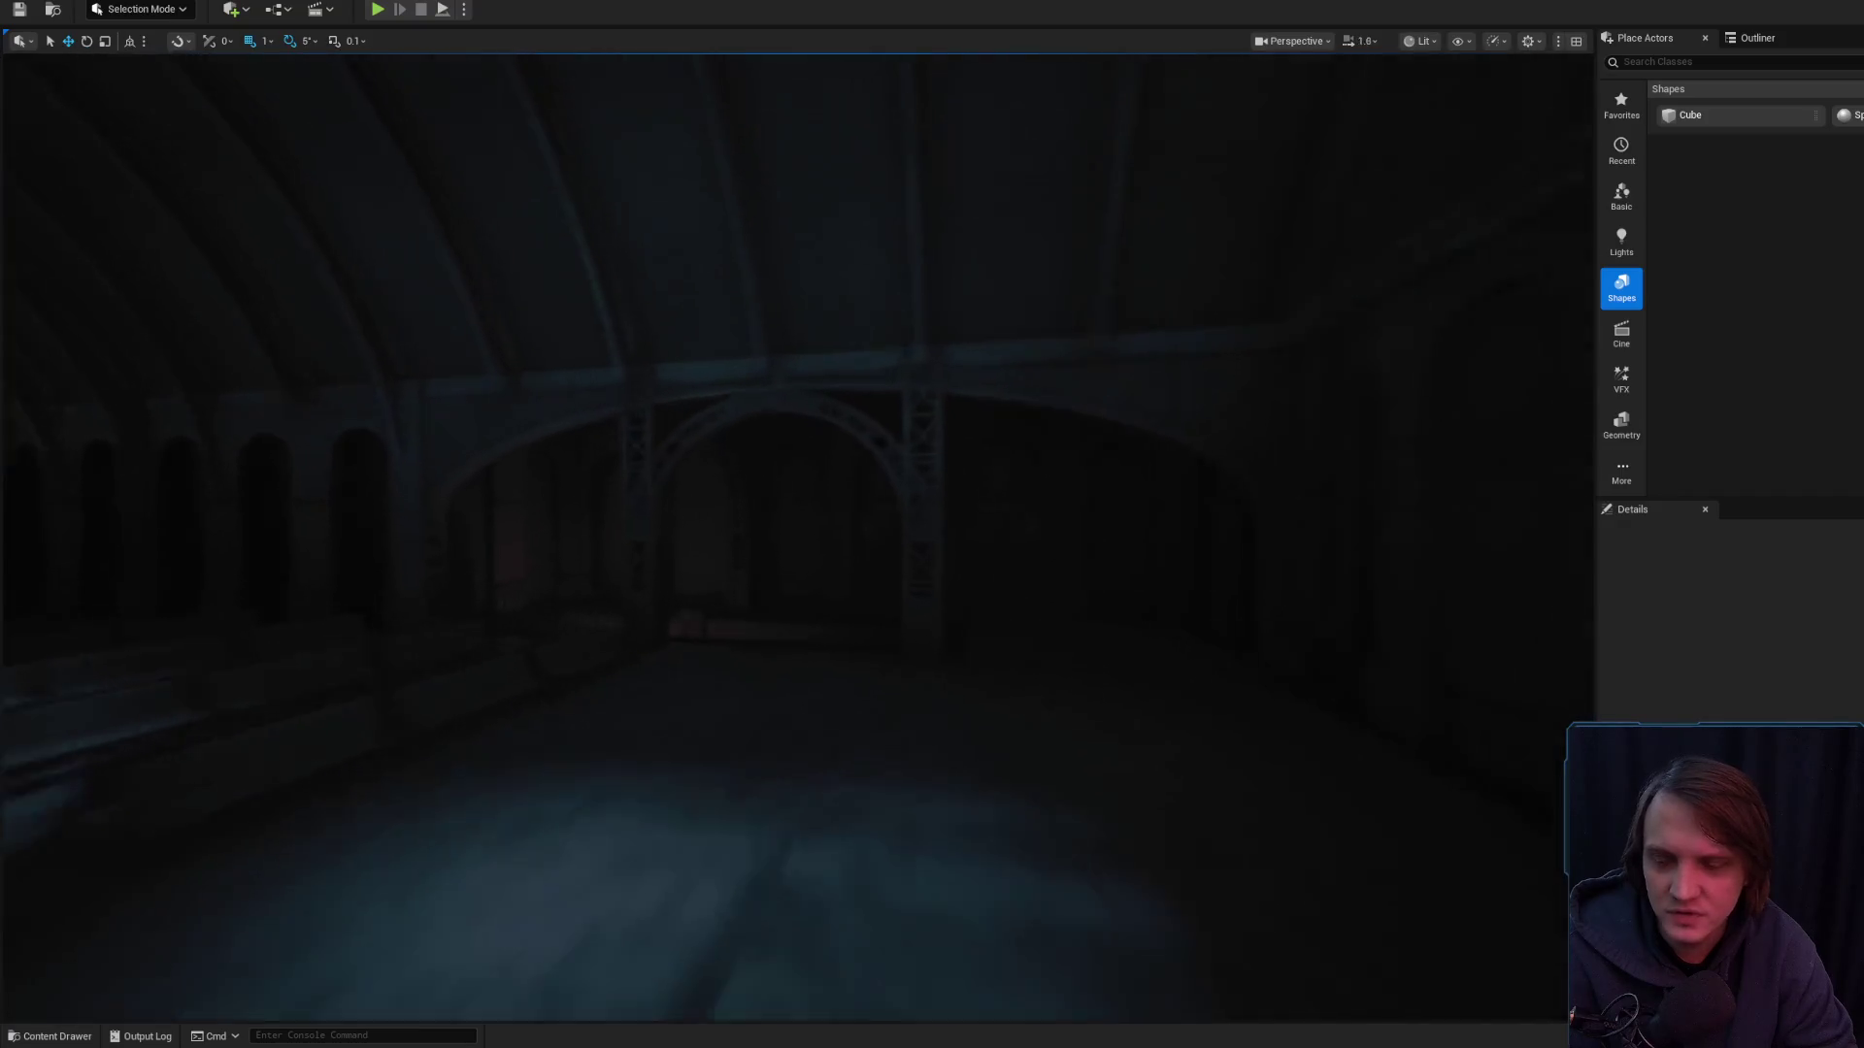
# - Fly through the dark room and red-lit corridor, then play the level from this spot
pyautogui.scroll(-1, 796, 534)
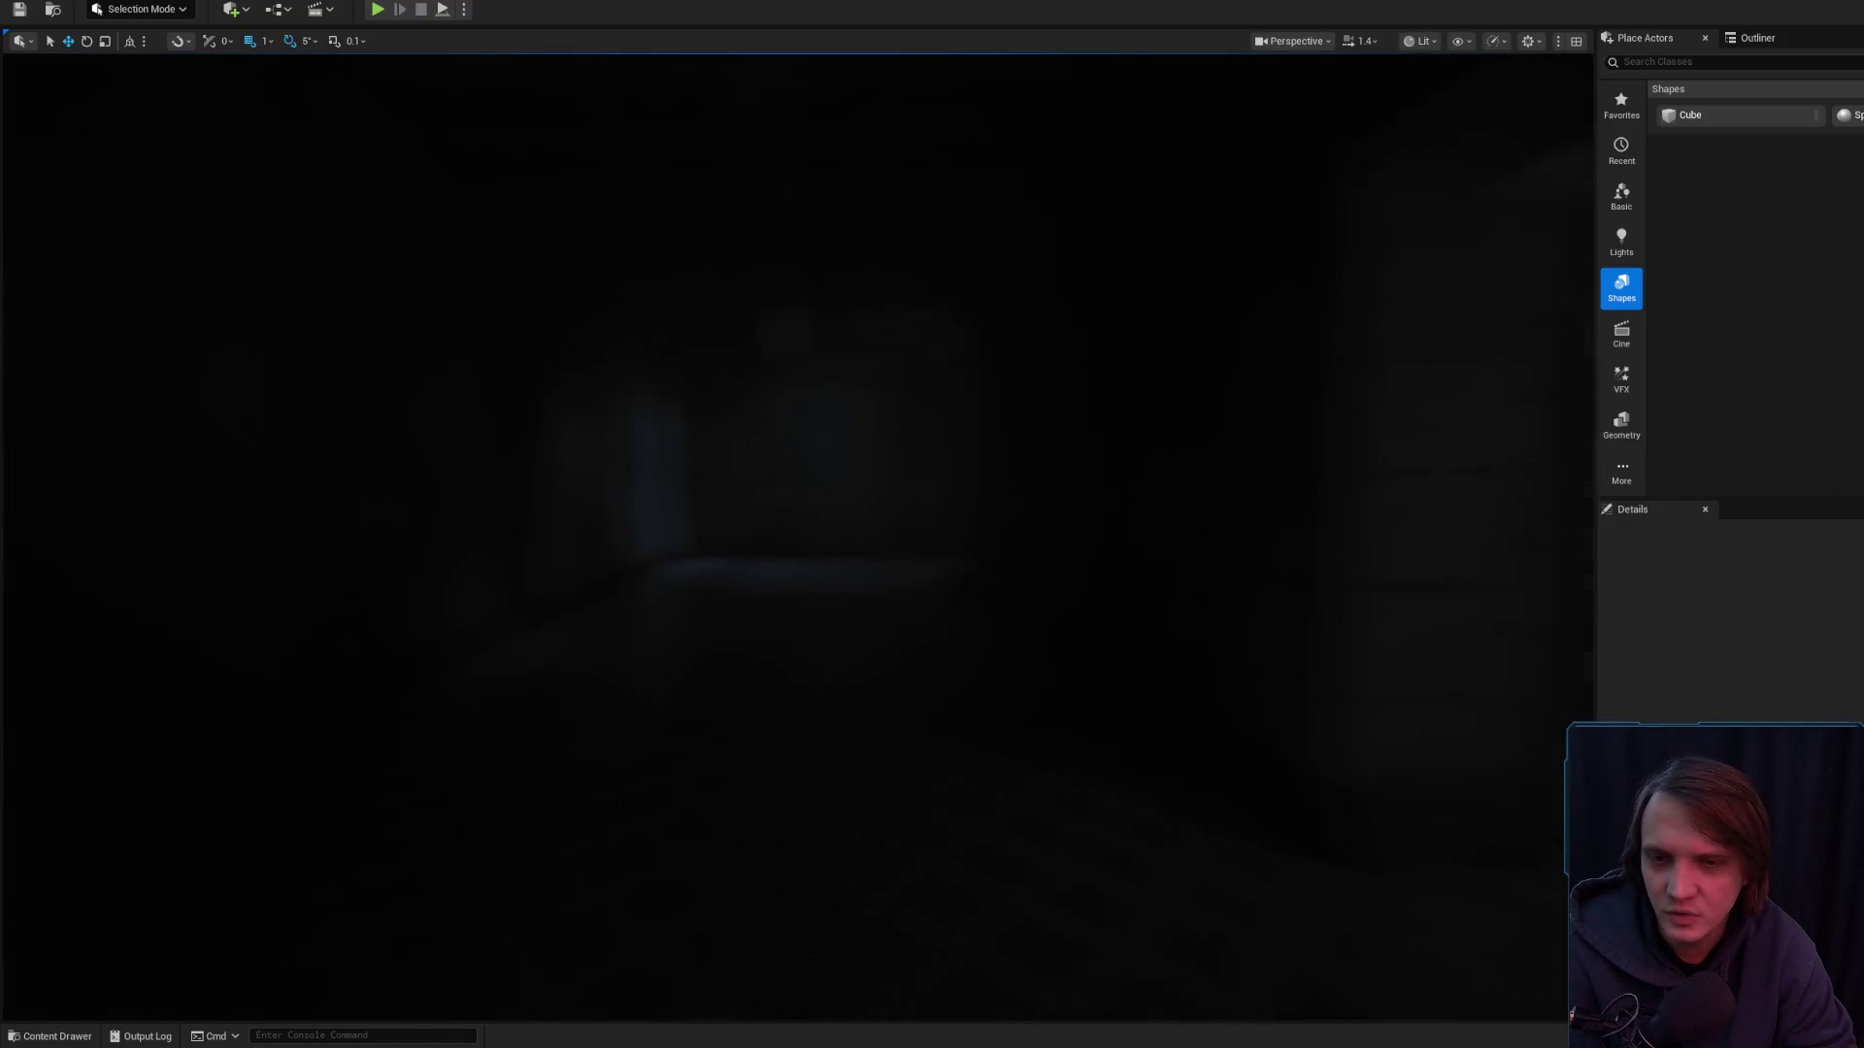
pyautogui.press('w')
pyautogui.scroll(-1, 796, 534)
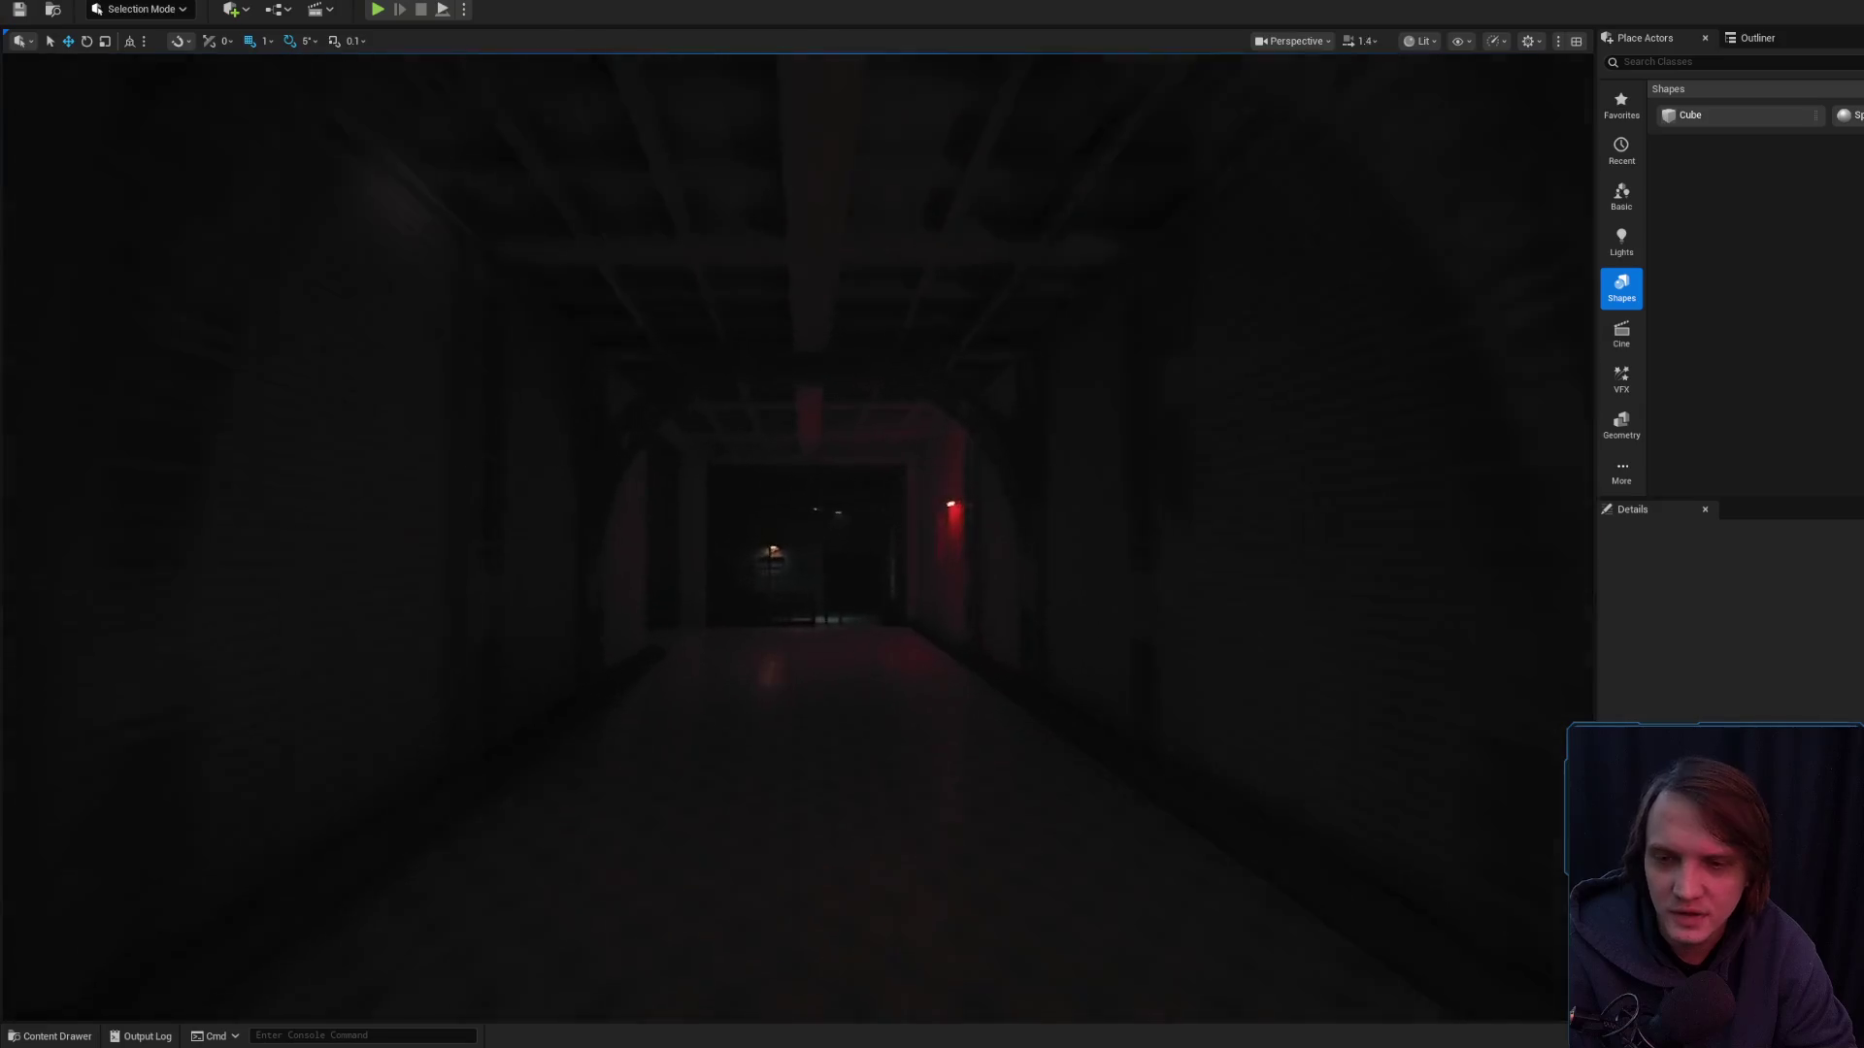
pyautogui.press('w')
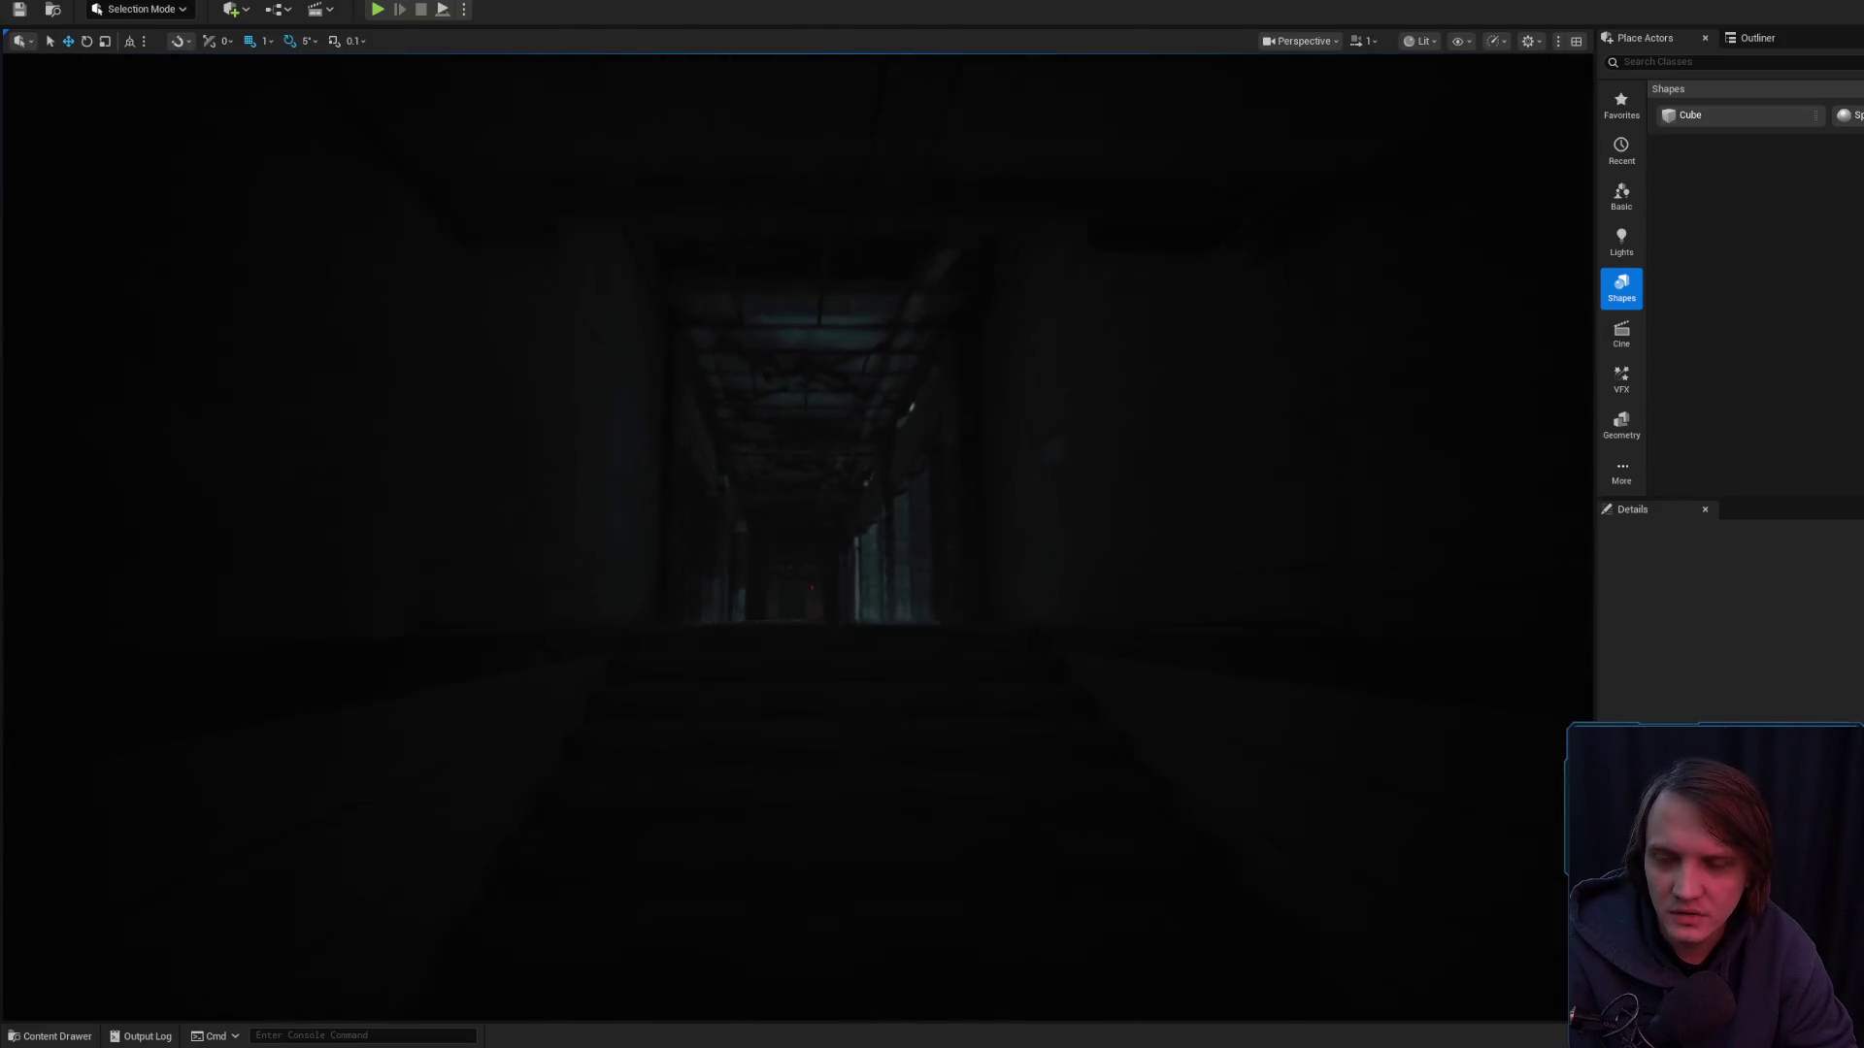
pyautogui.press('w')
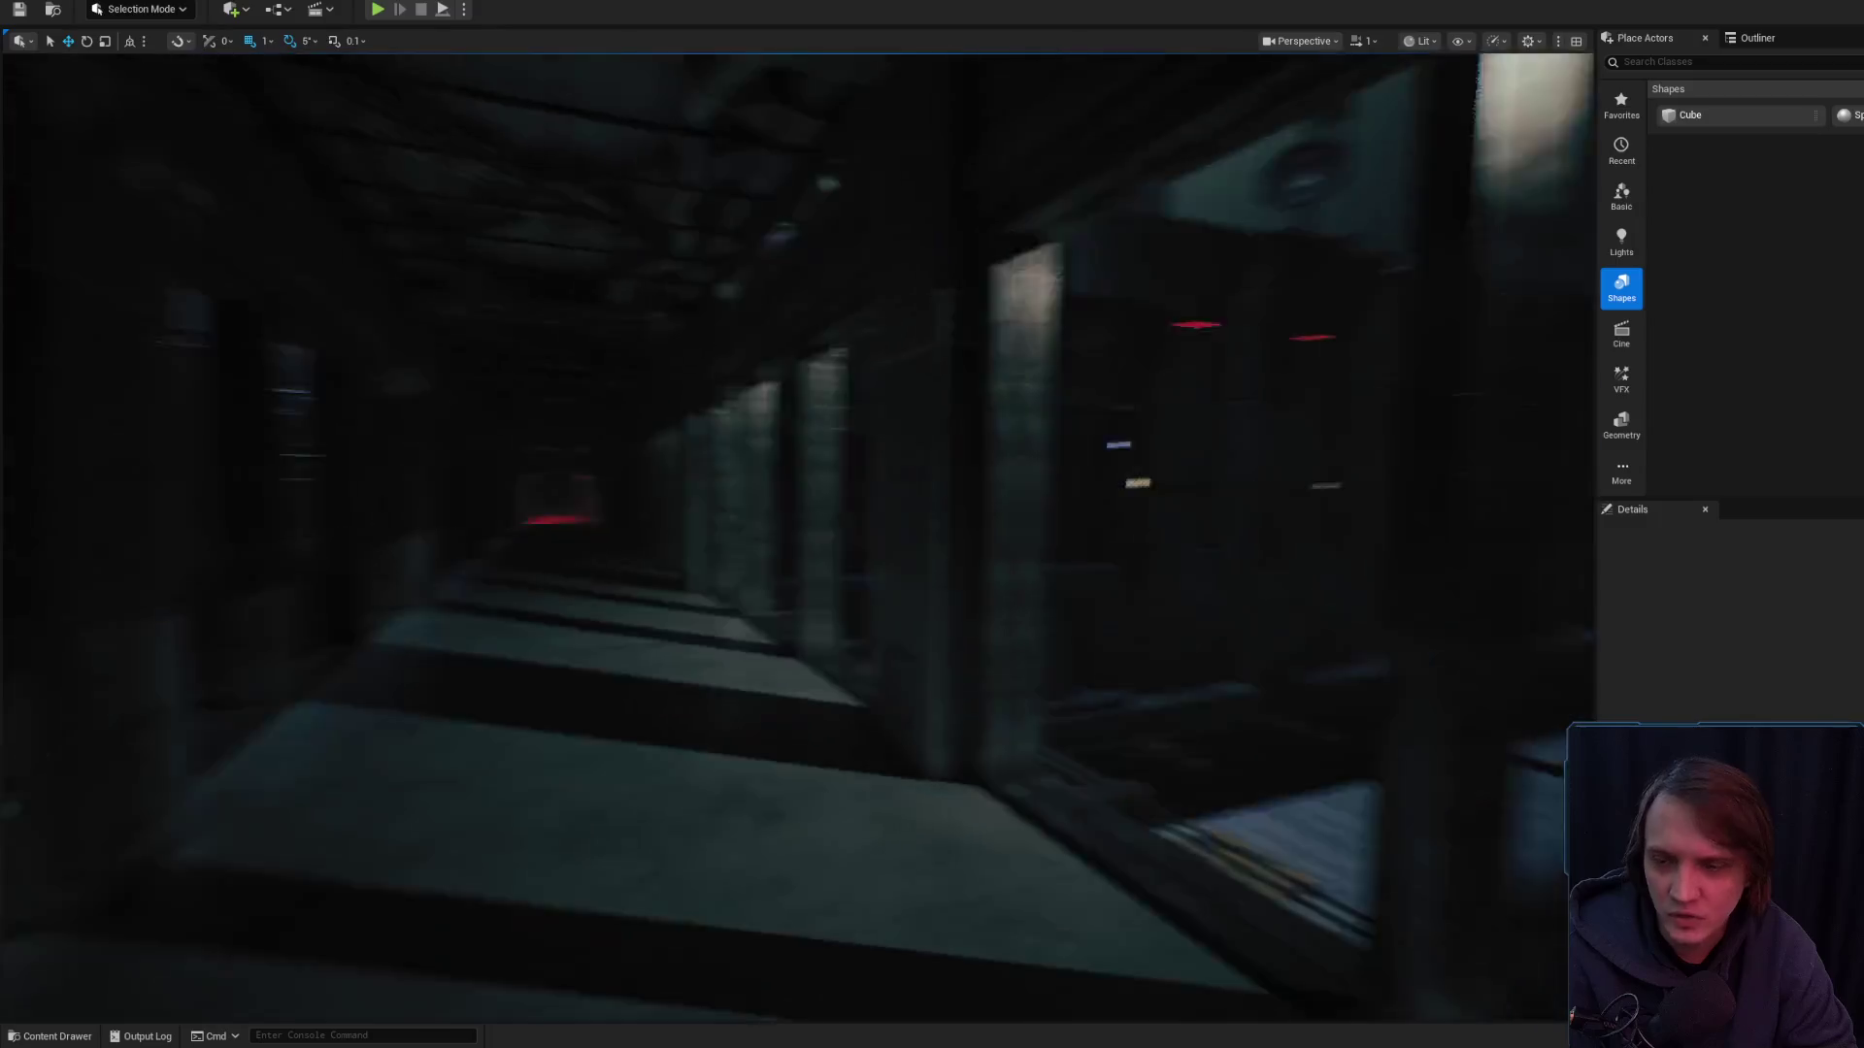
pyautogui.rightClick(826, 899)
pyautogui.click(882, 884)
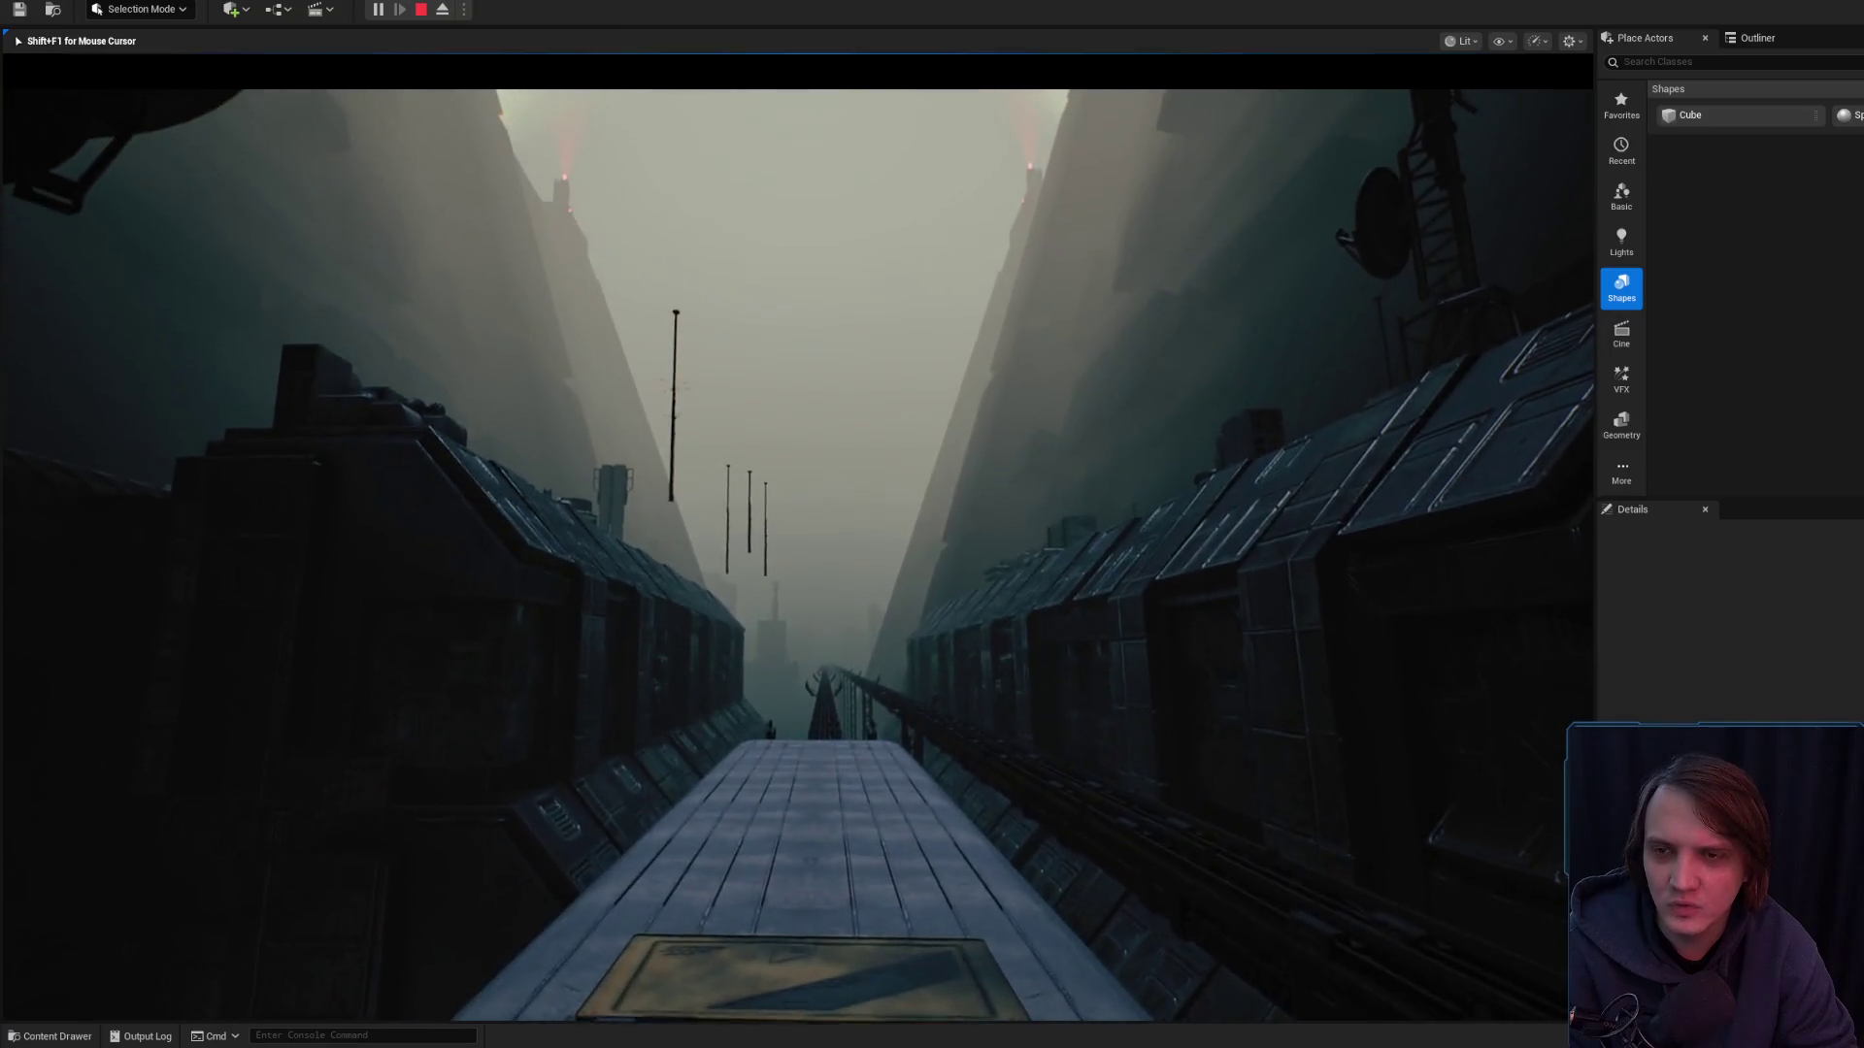
# - End the play session and select the thin pole standing in the canyon
pyautogui.press('Escape')
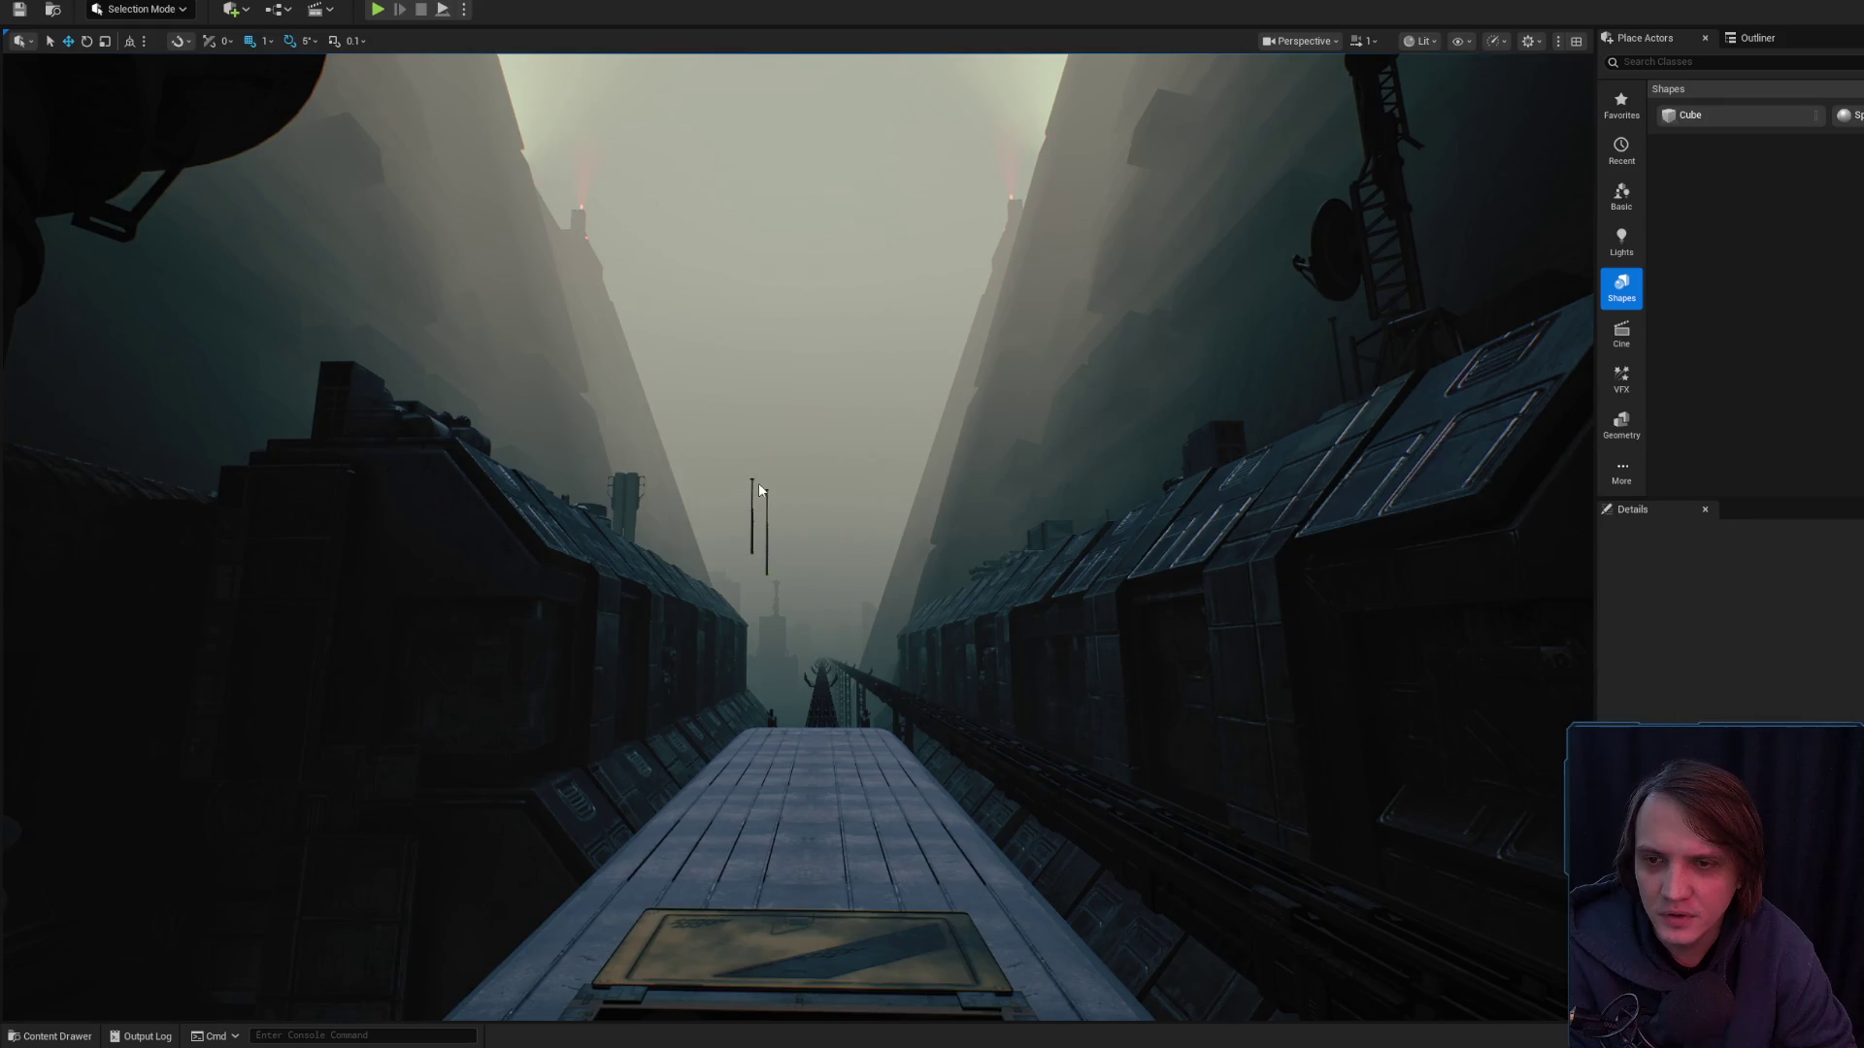
pyautogui.click(767, 532)
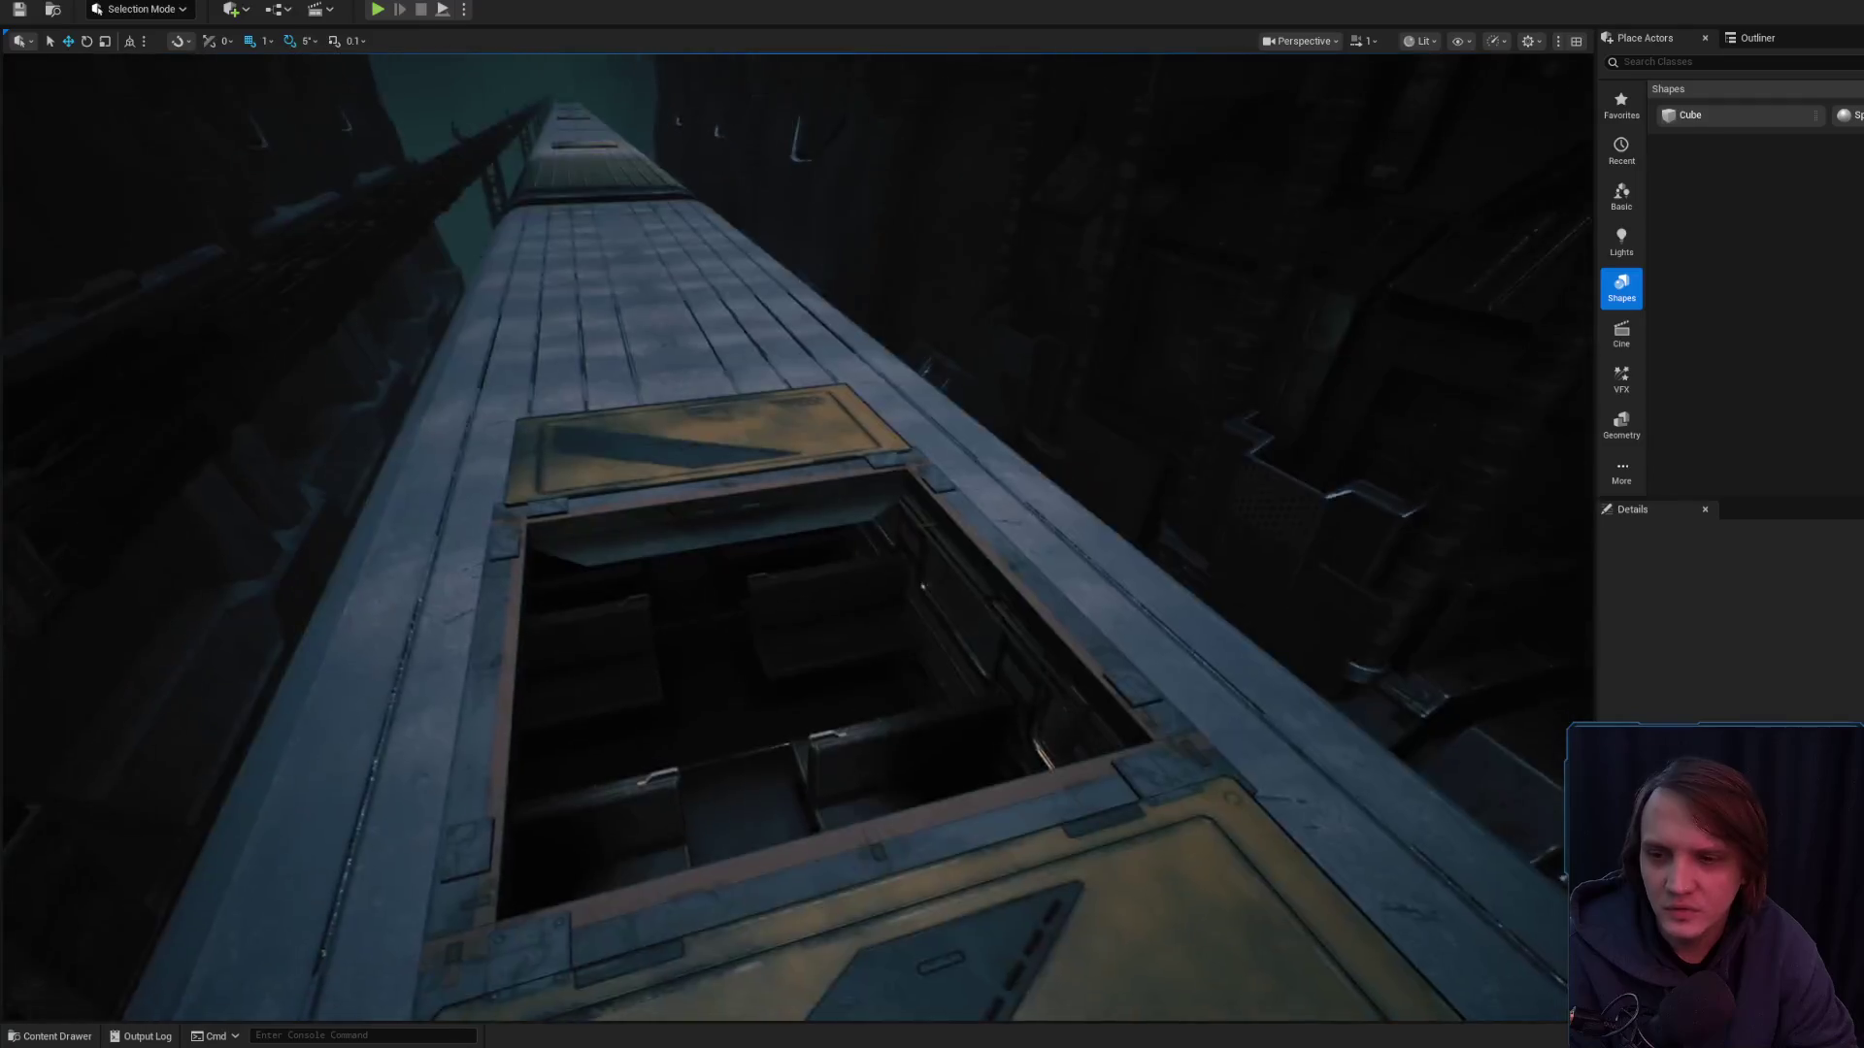
pyautogui.scroll(3, 796, 534)
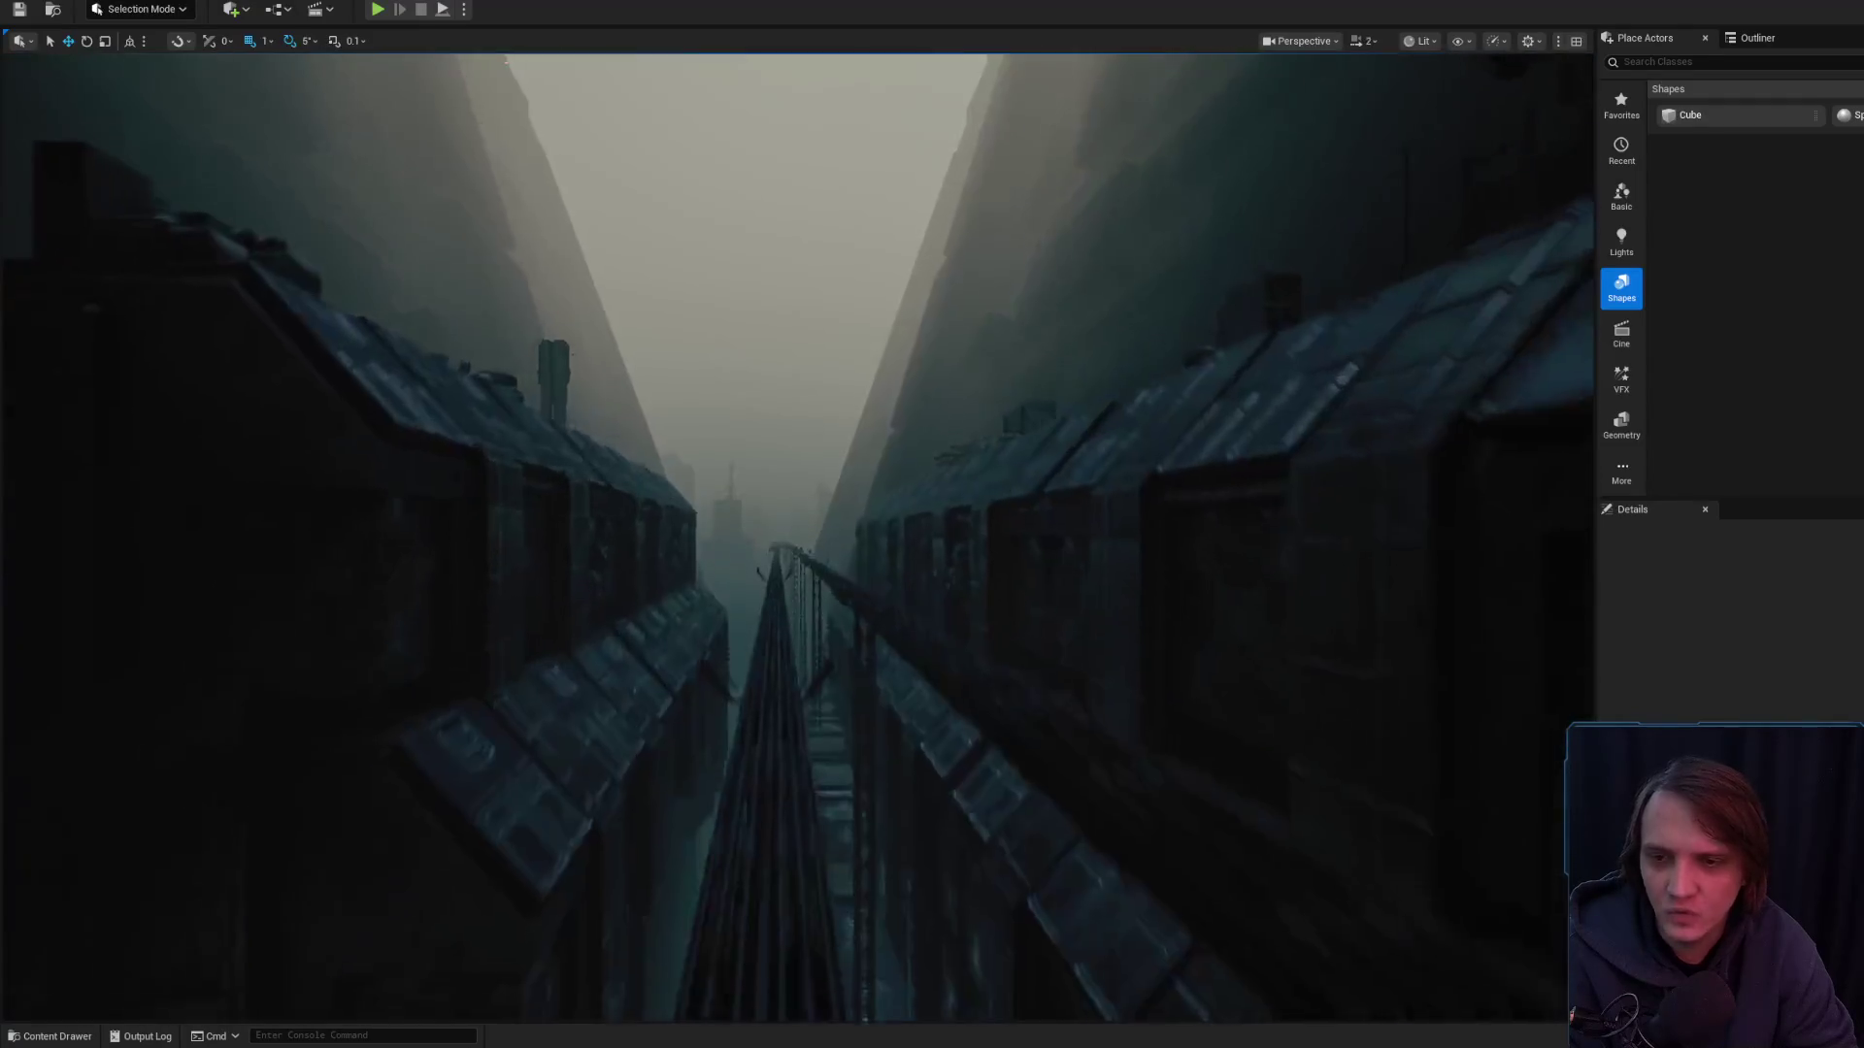
pyautogui.scroll(2, 769, 496)
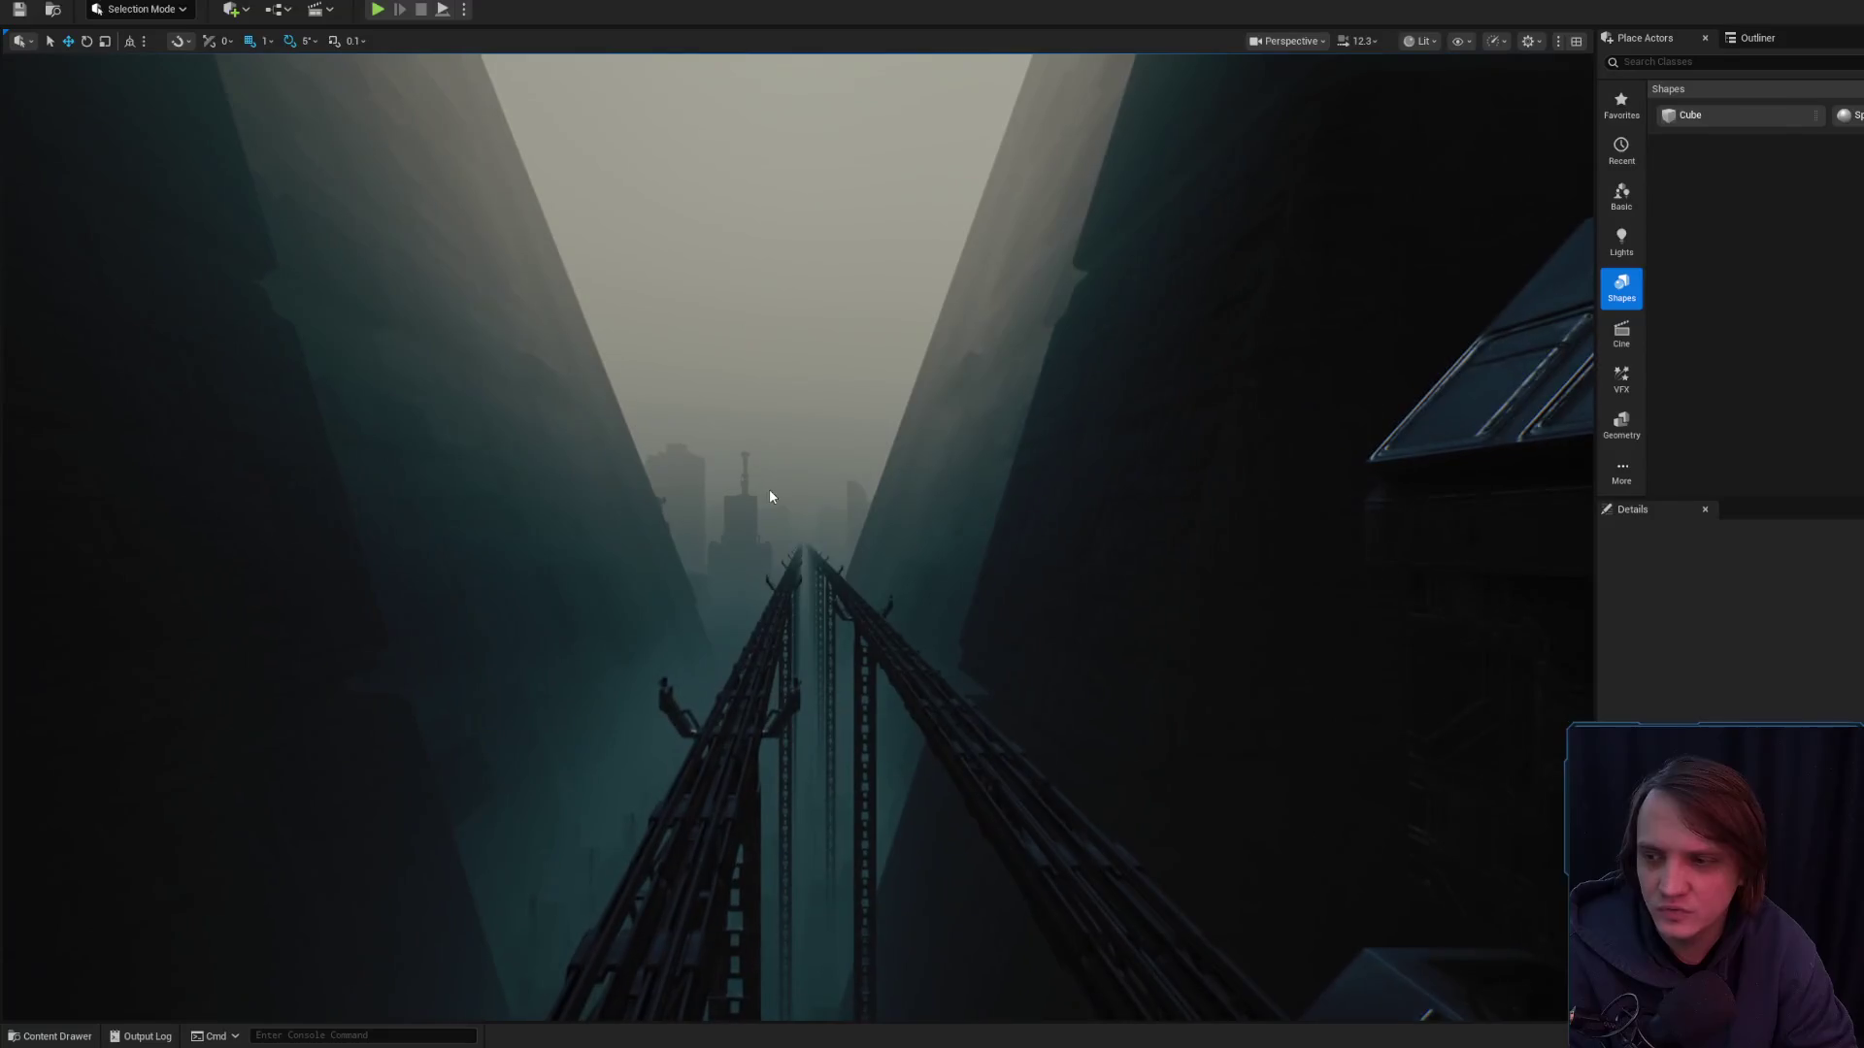
pyautogui.scroll(2, 760, 501)
# - Play the canyon level in the editor, riding the rail line toward the foggy city
pyautogui.hotkey('alt', 'p')
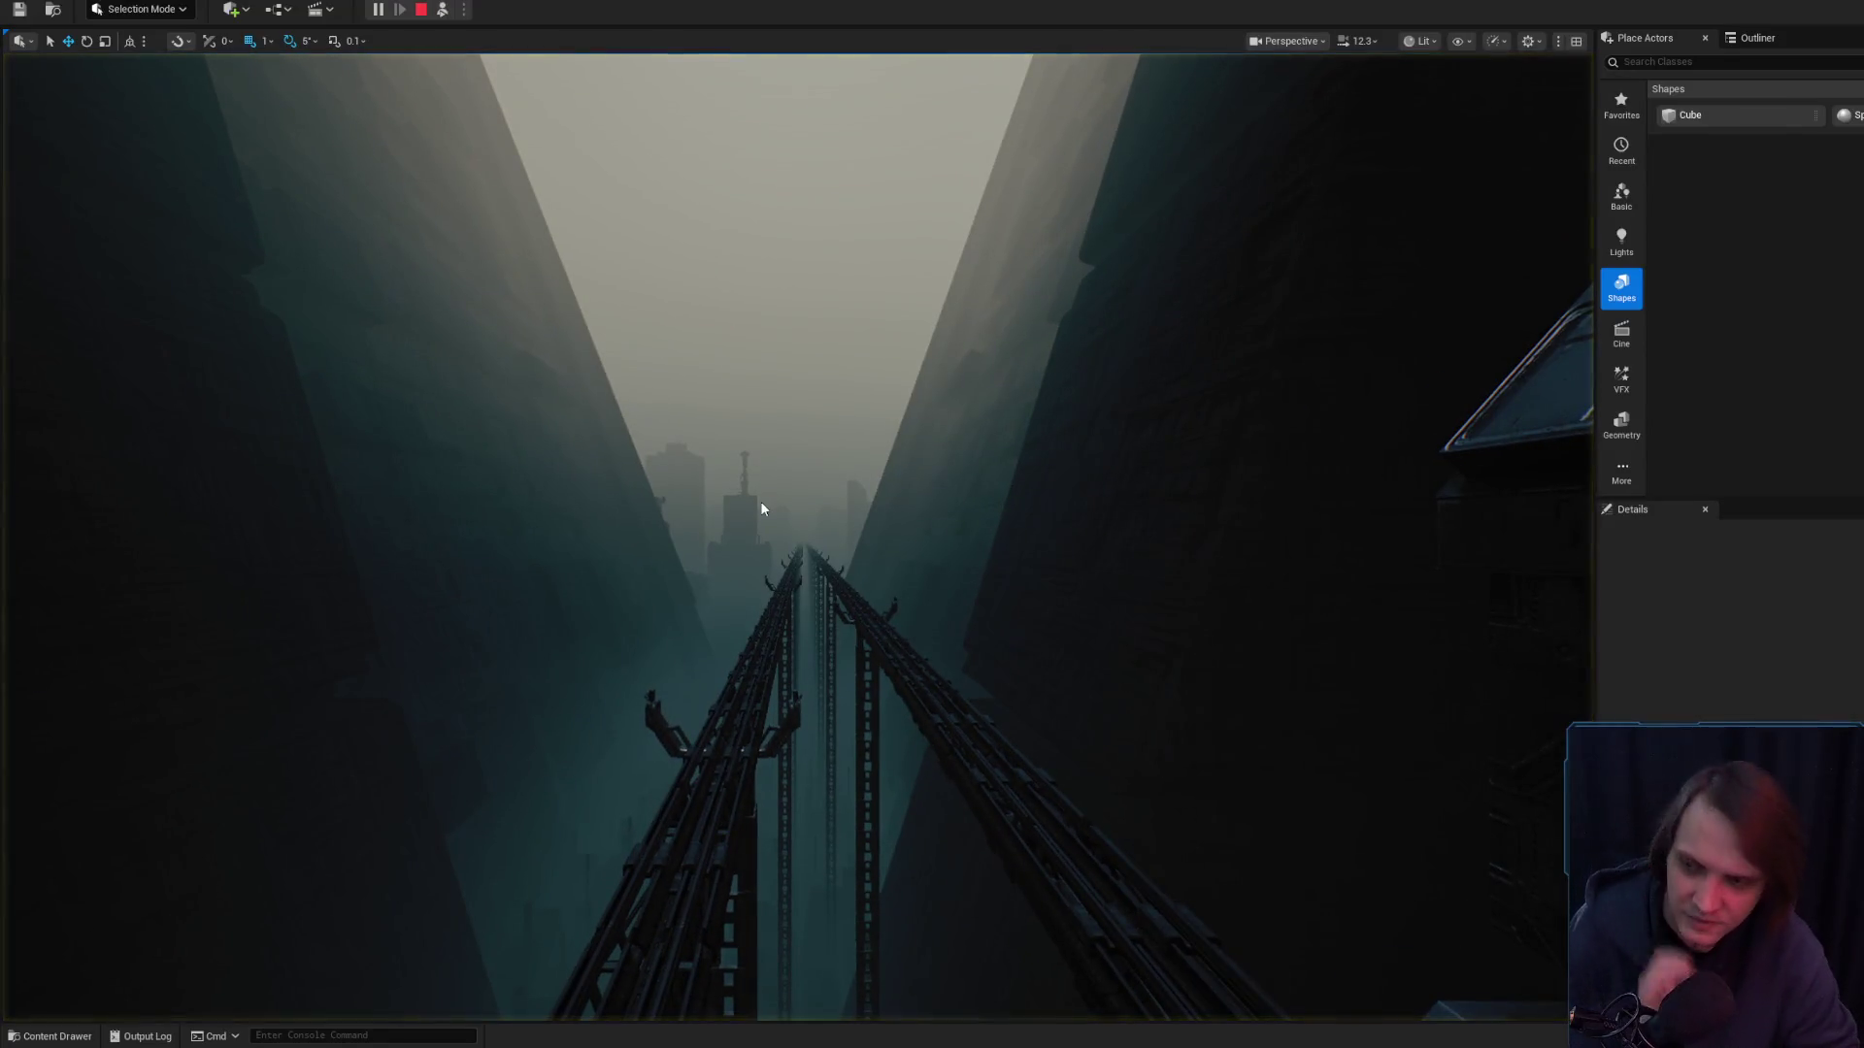
pyautogui.scroll(1, 796, 534)
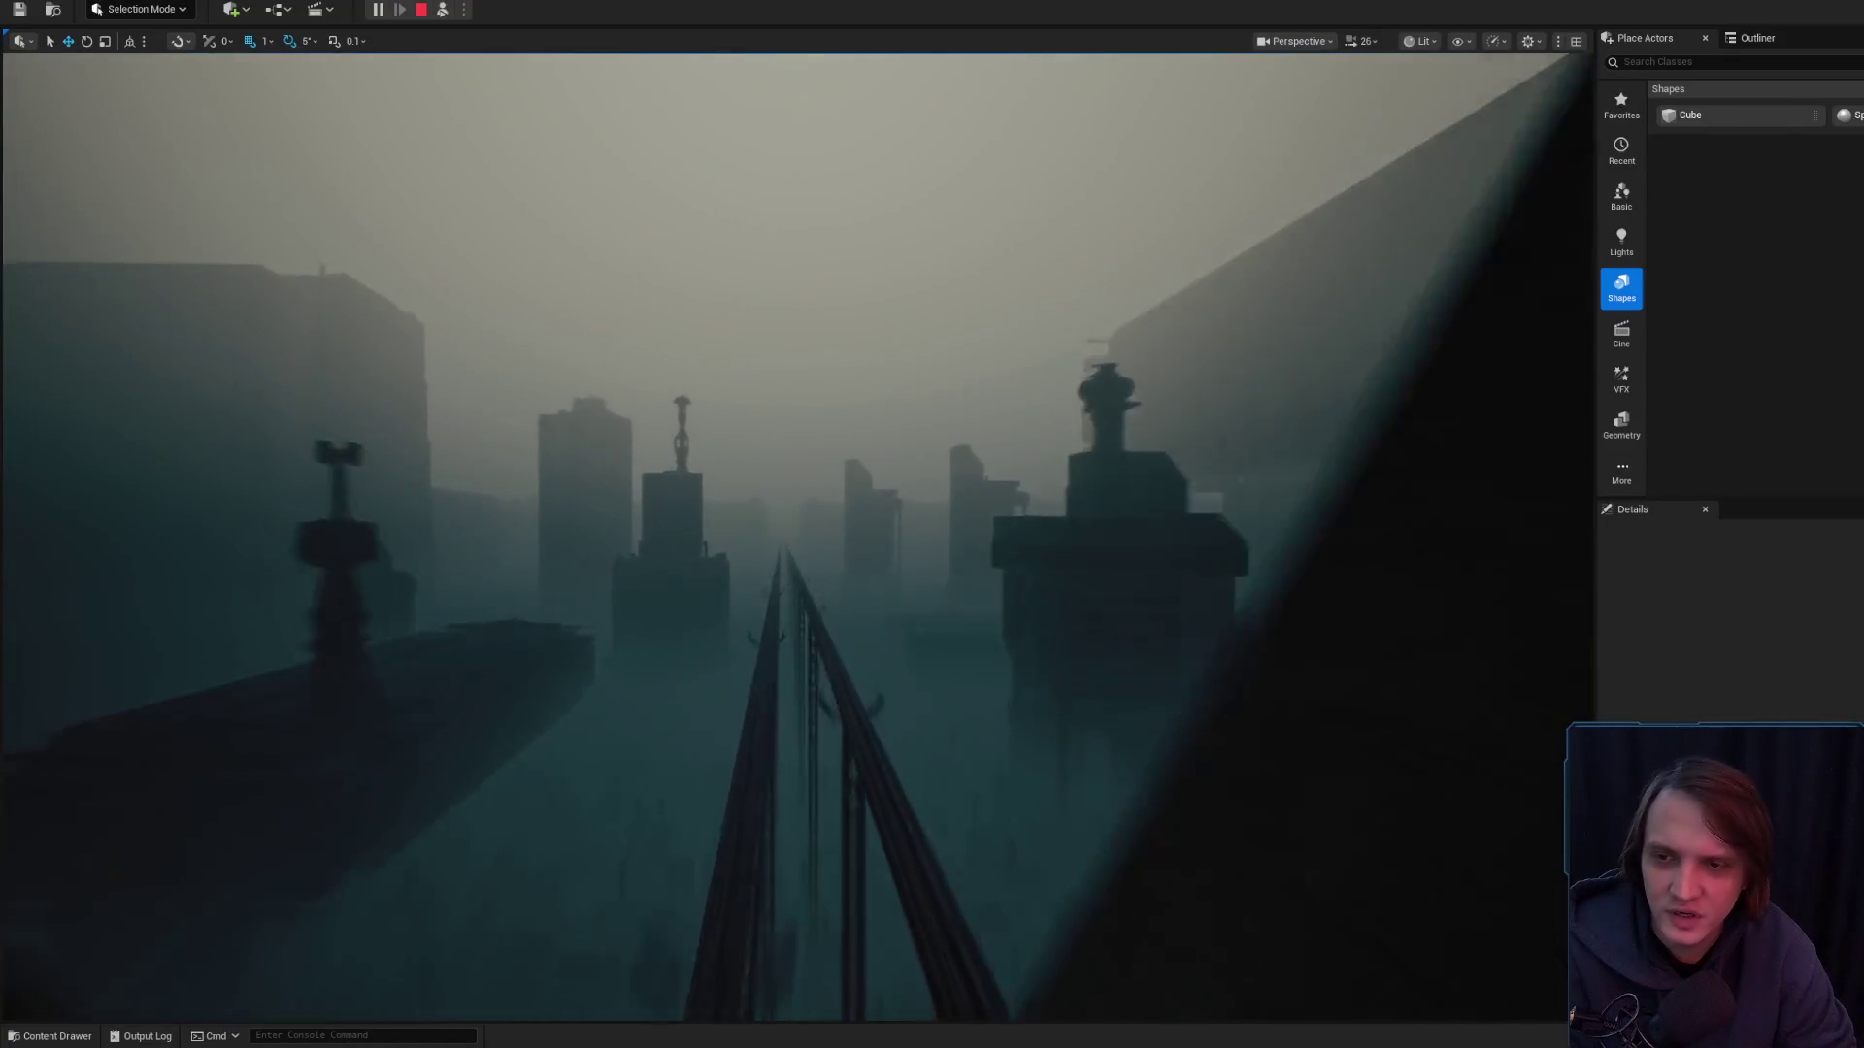
pyautogui.scroll(-1, 796, 534)
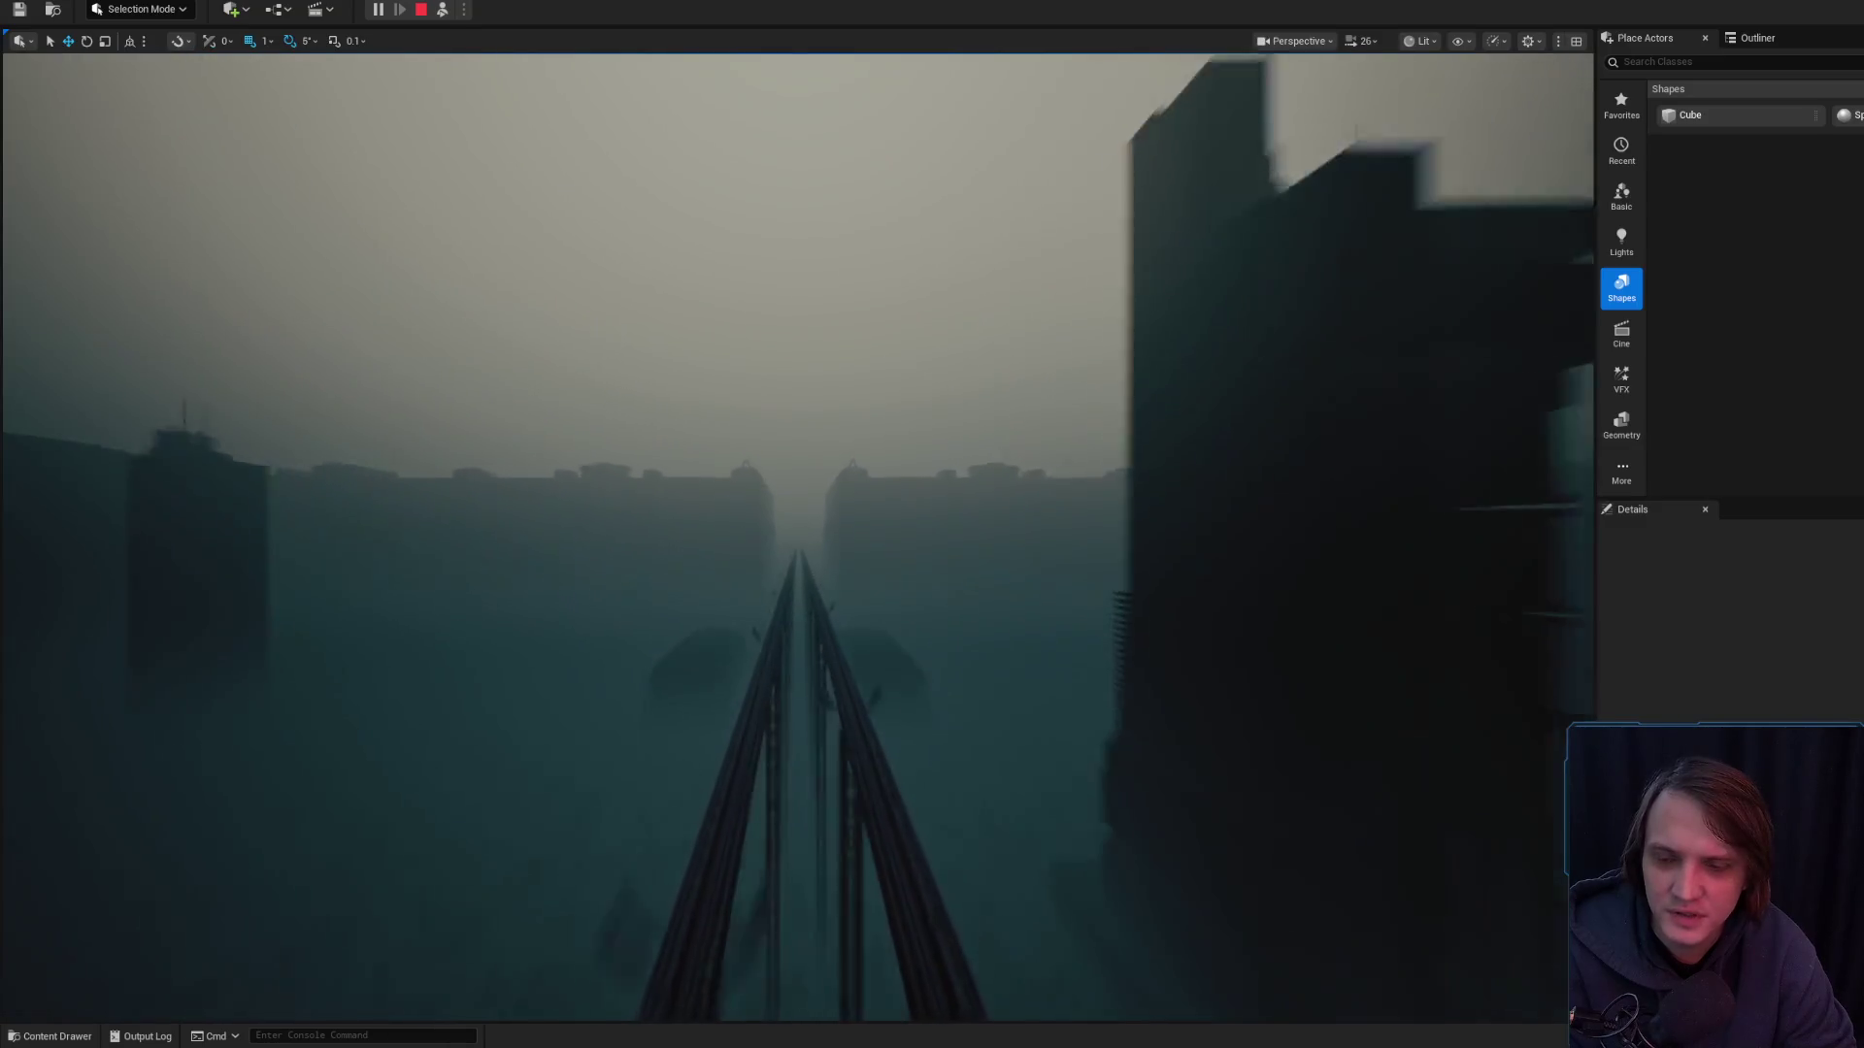
pyautogui.scroll(-1, 796, 534)
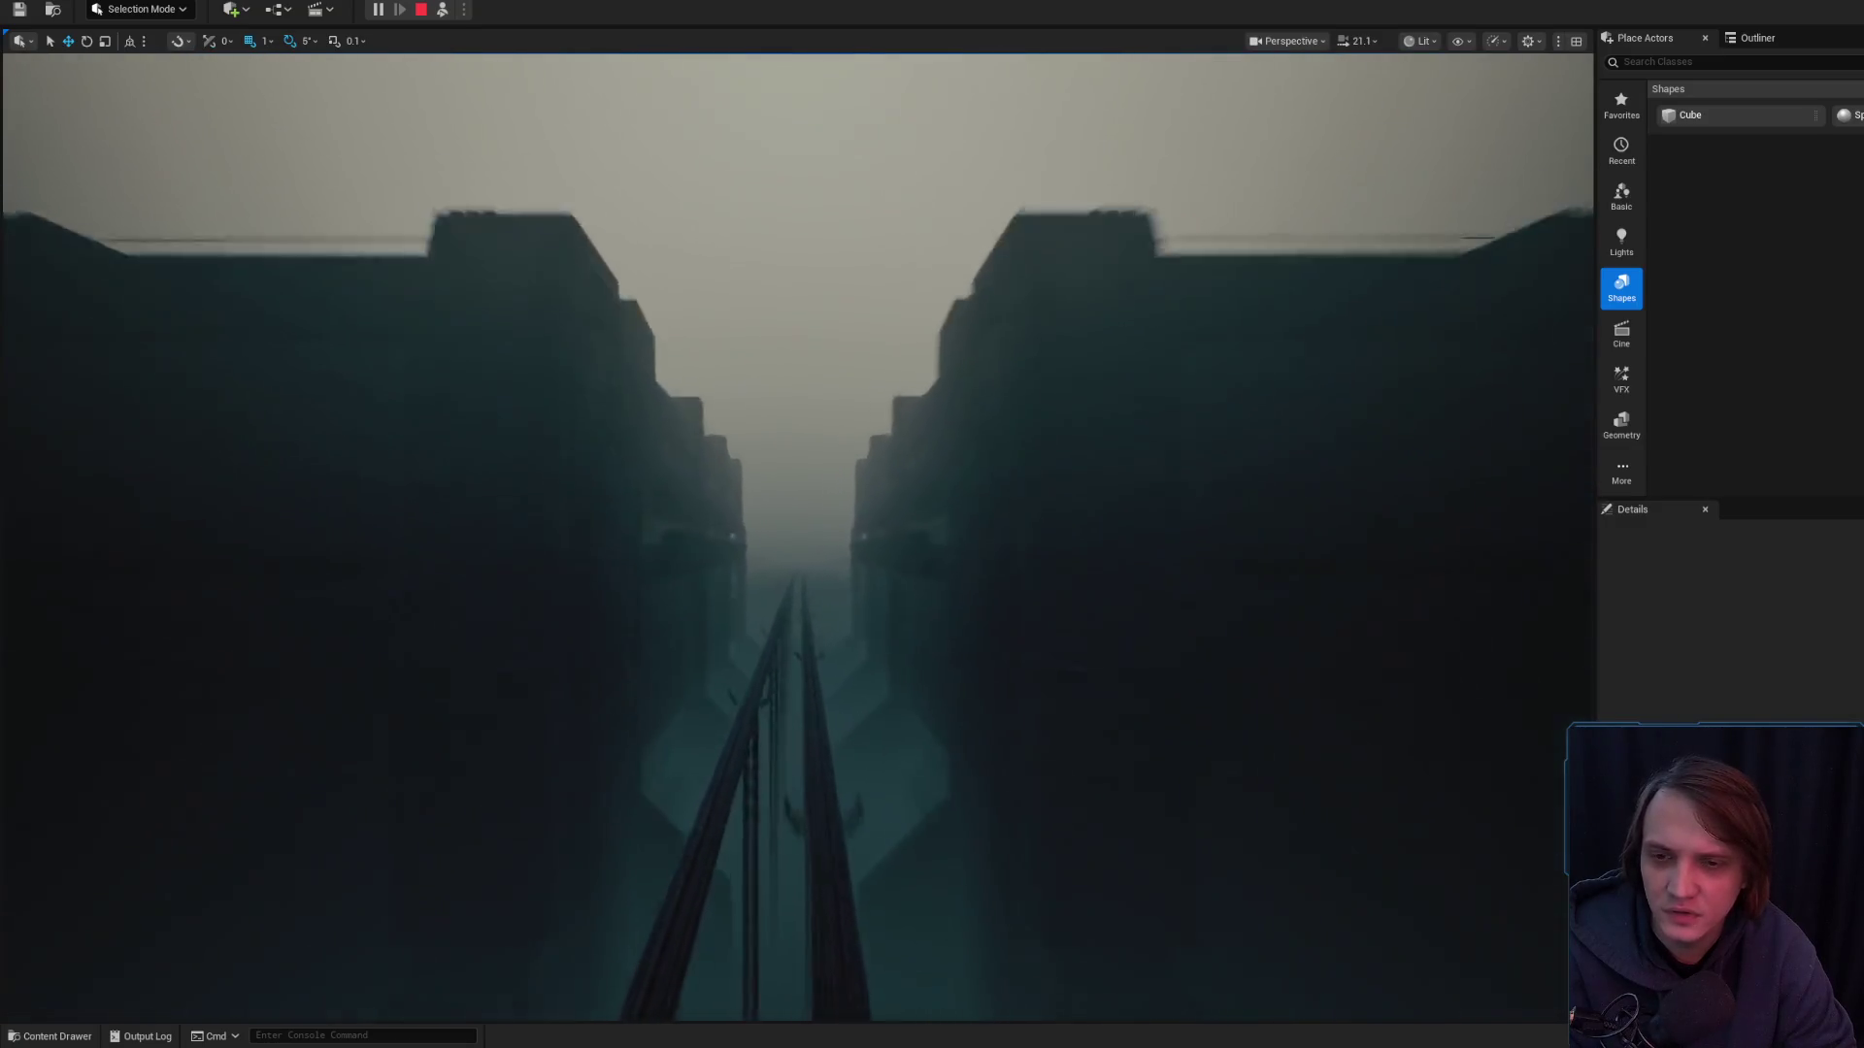
pyautogui.scroll(-1, 796, 534)
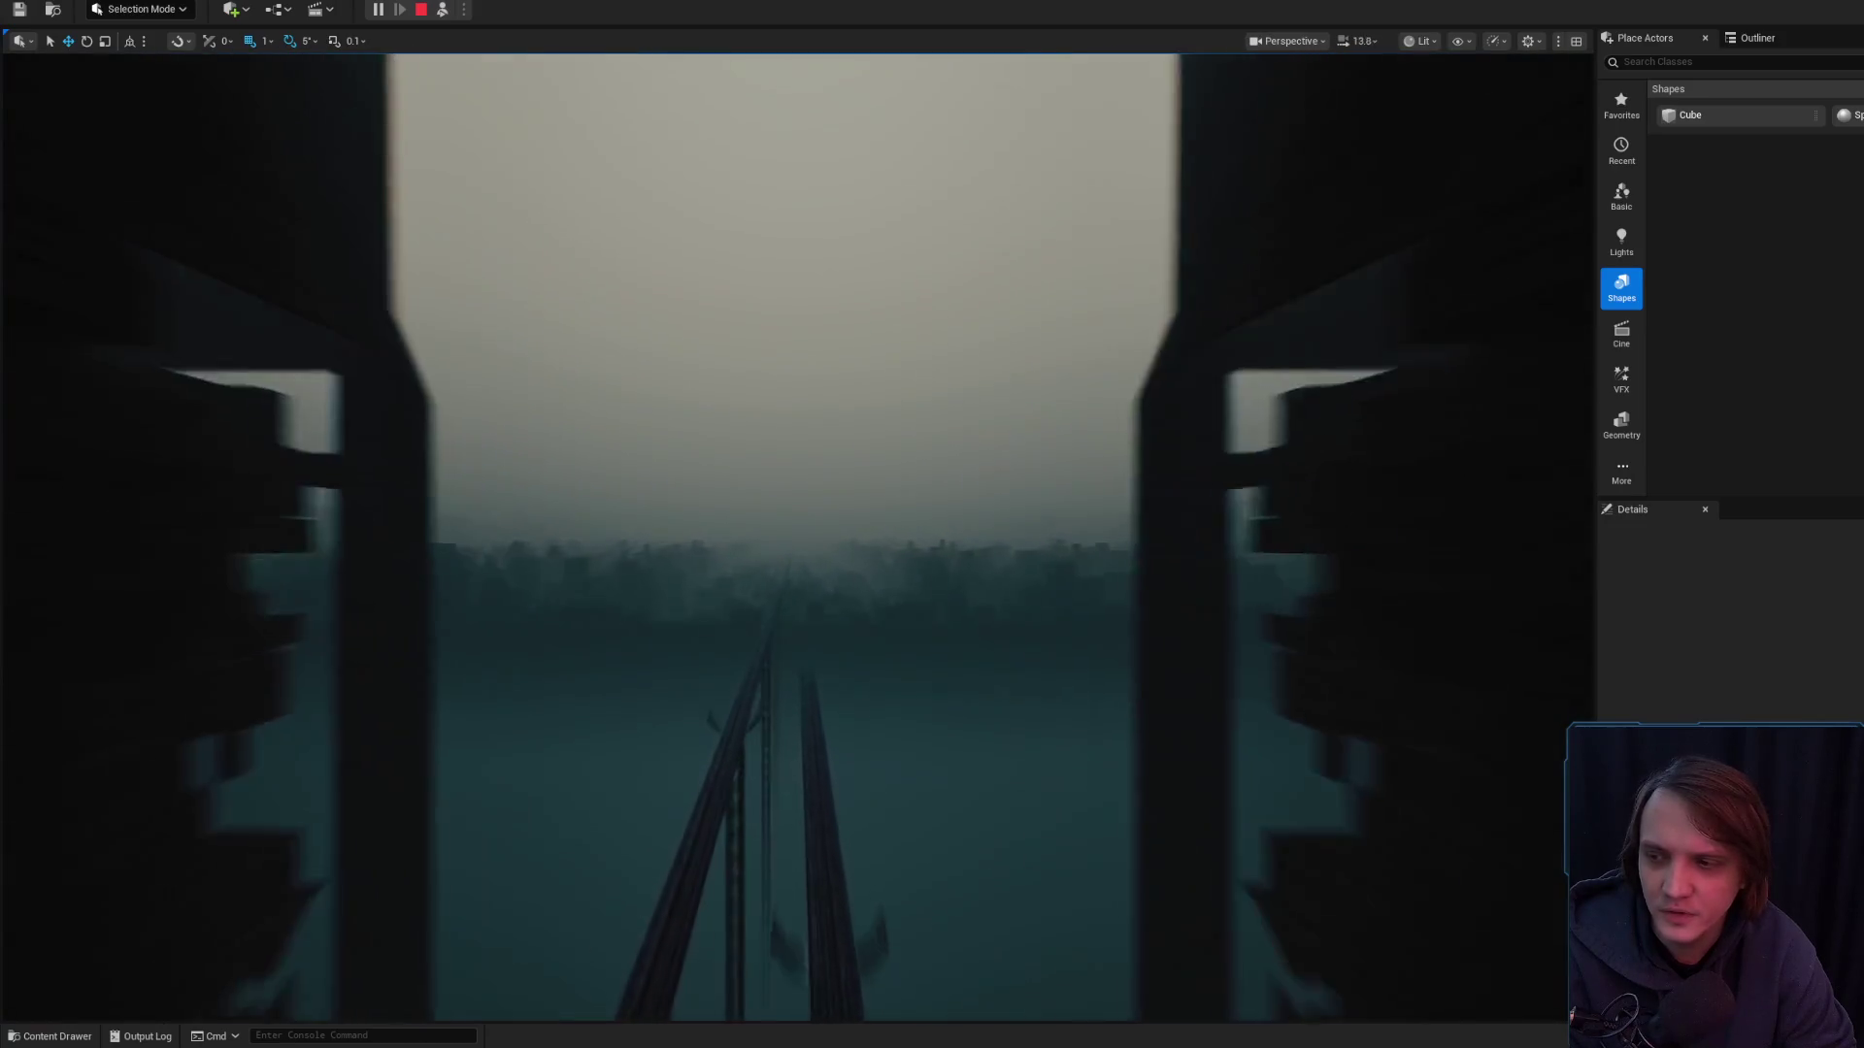
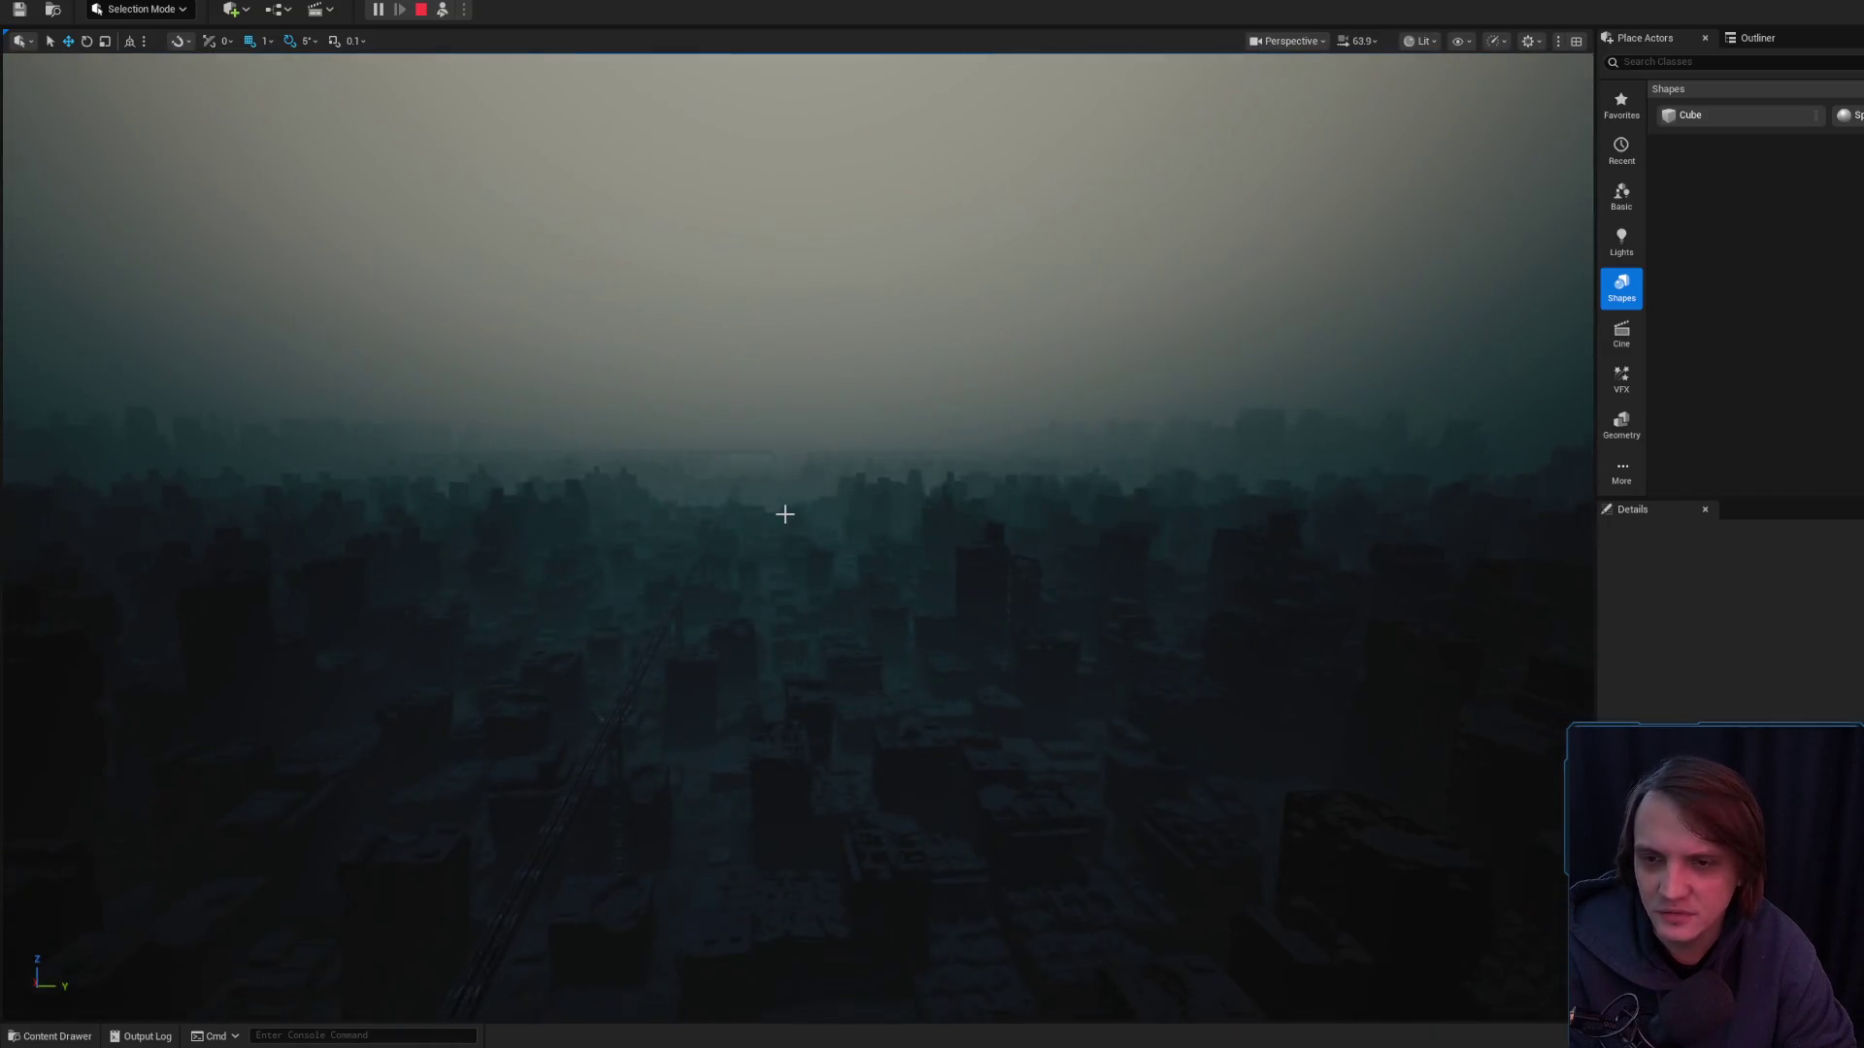
# - Select the BP_Meshes0 city actor and switch the viewport to Unlit rendering
pyautogui.click(811, 555)
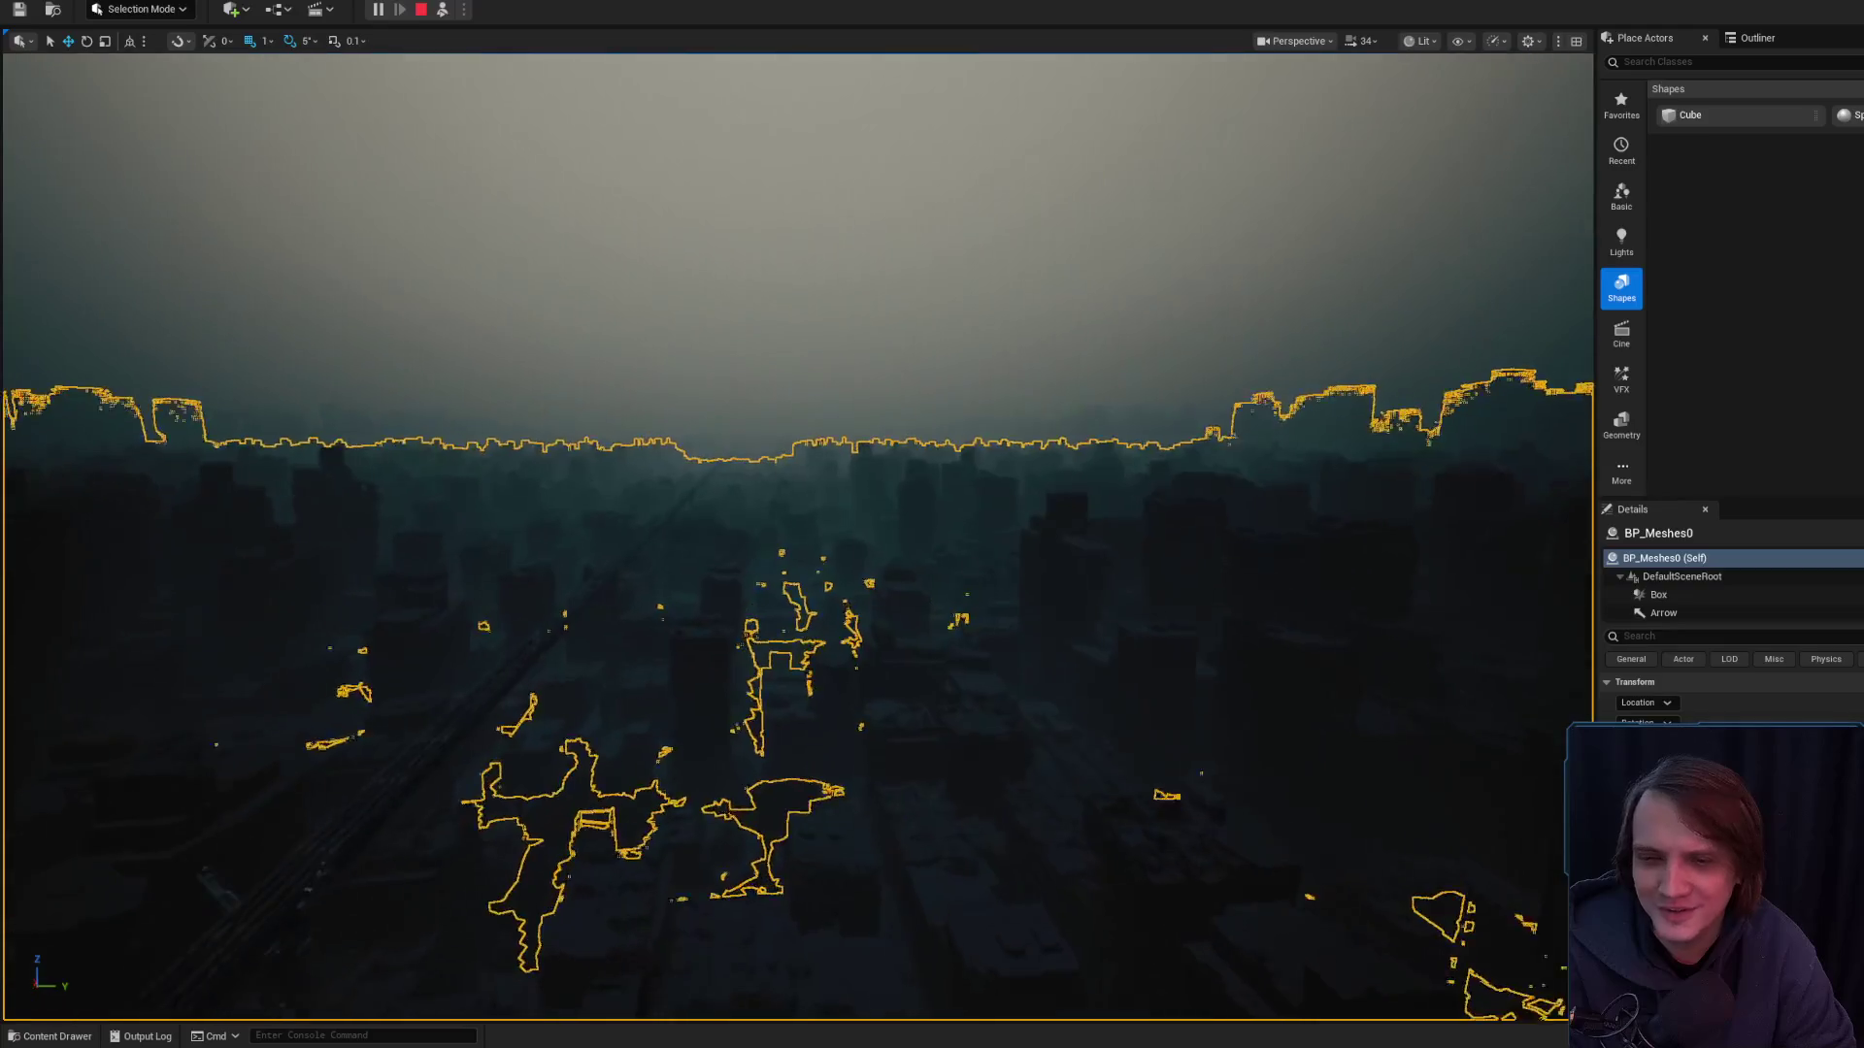
pyautogui.click(1420, 41)
pyautogui.click(1456, 131)
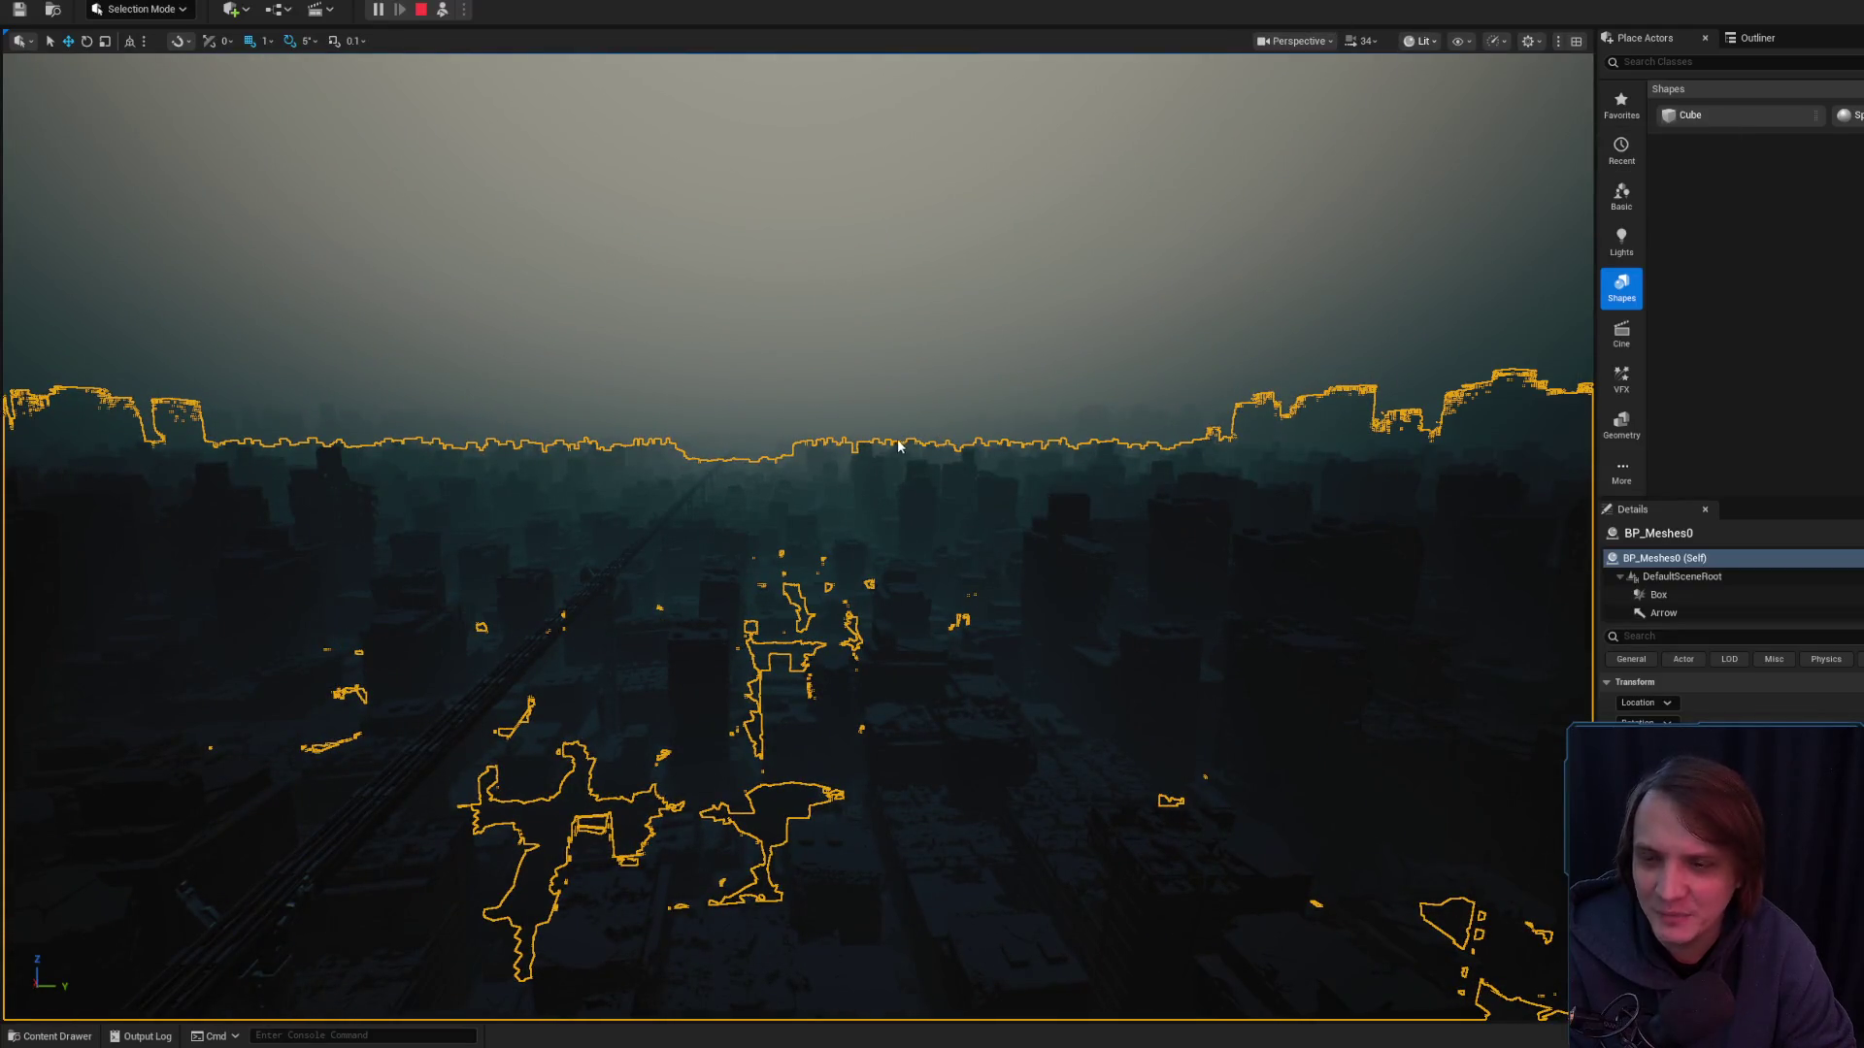
pyautogui.hotkey('alt', '3')
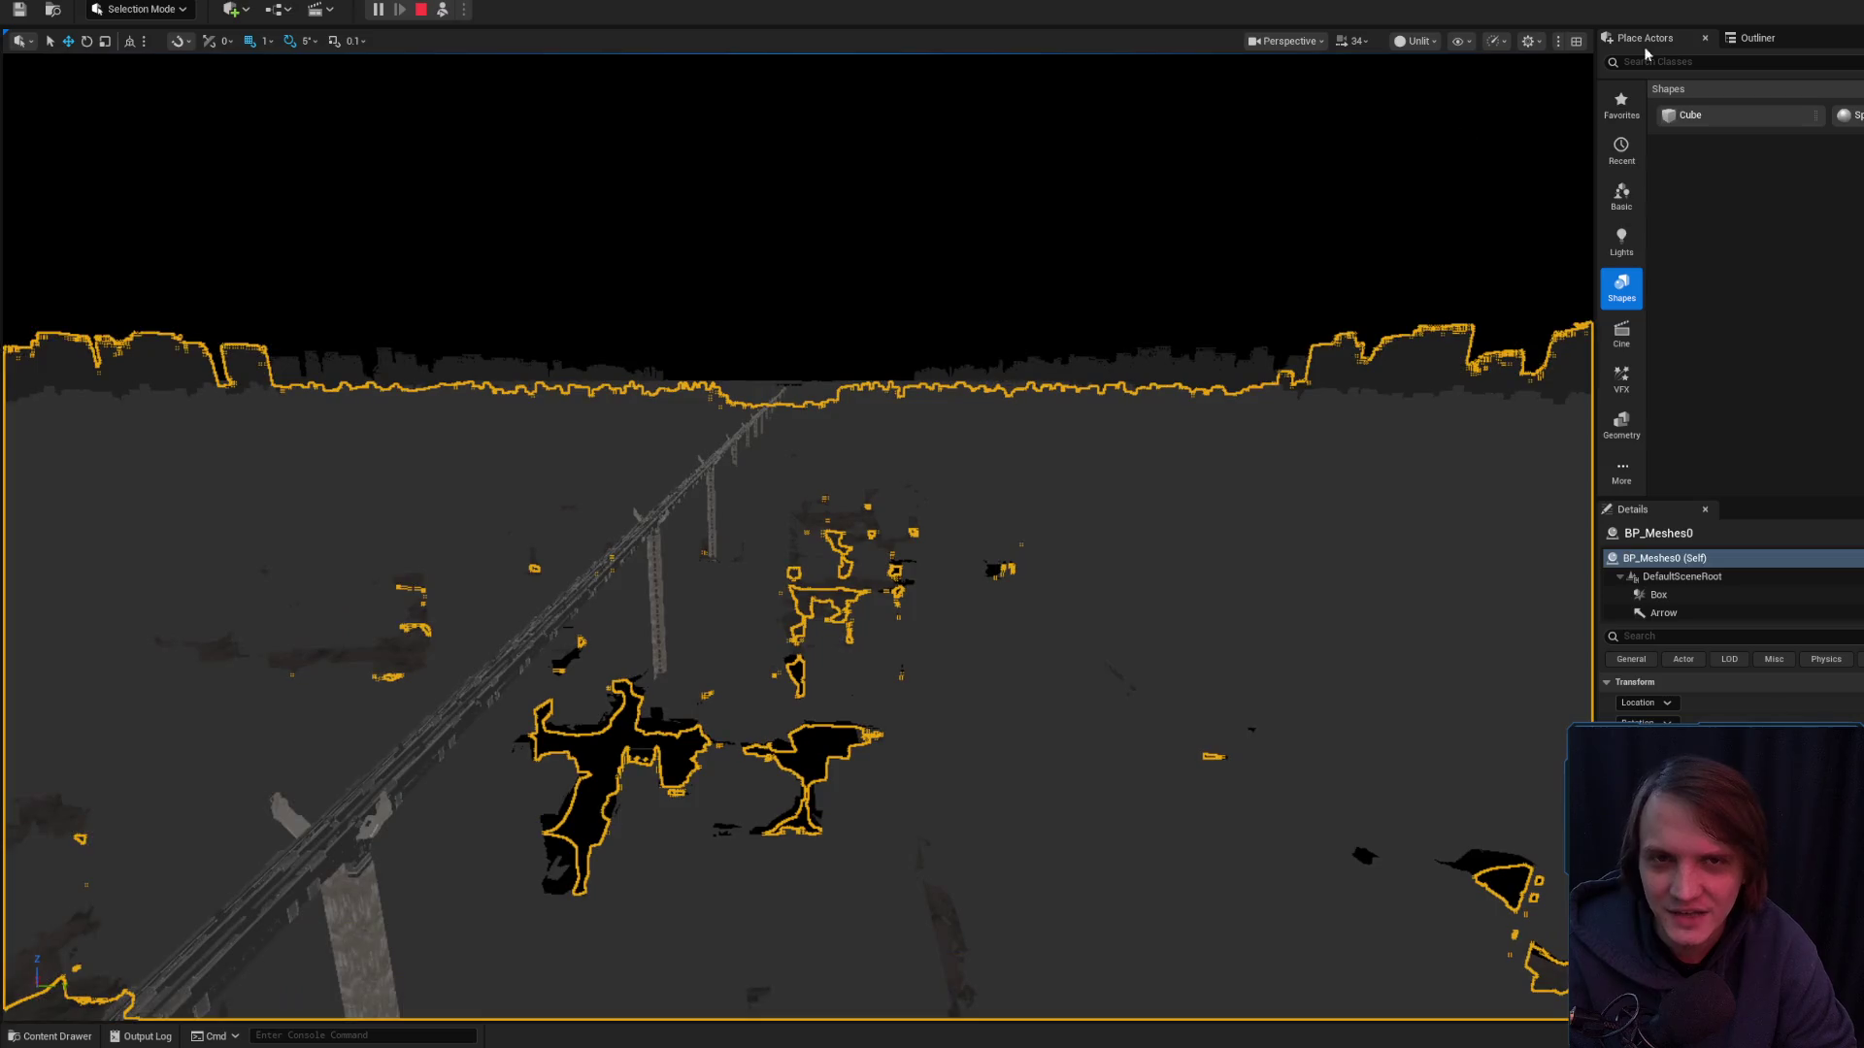
# - Return the viewport to Lit mode and stop the running simulation
pyautogui.click(1420, 40)
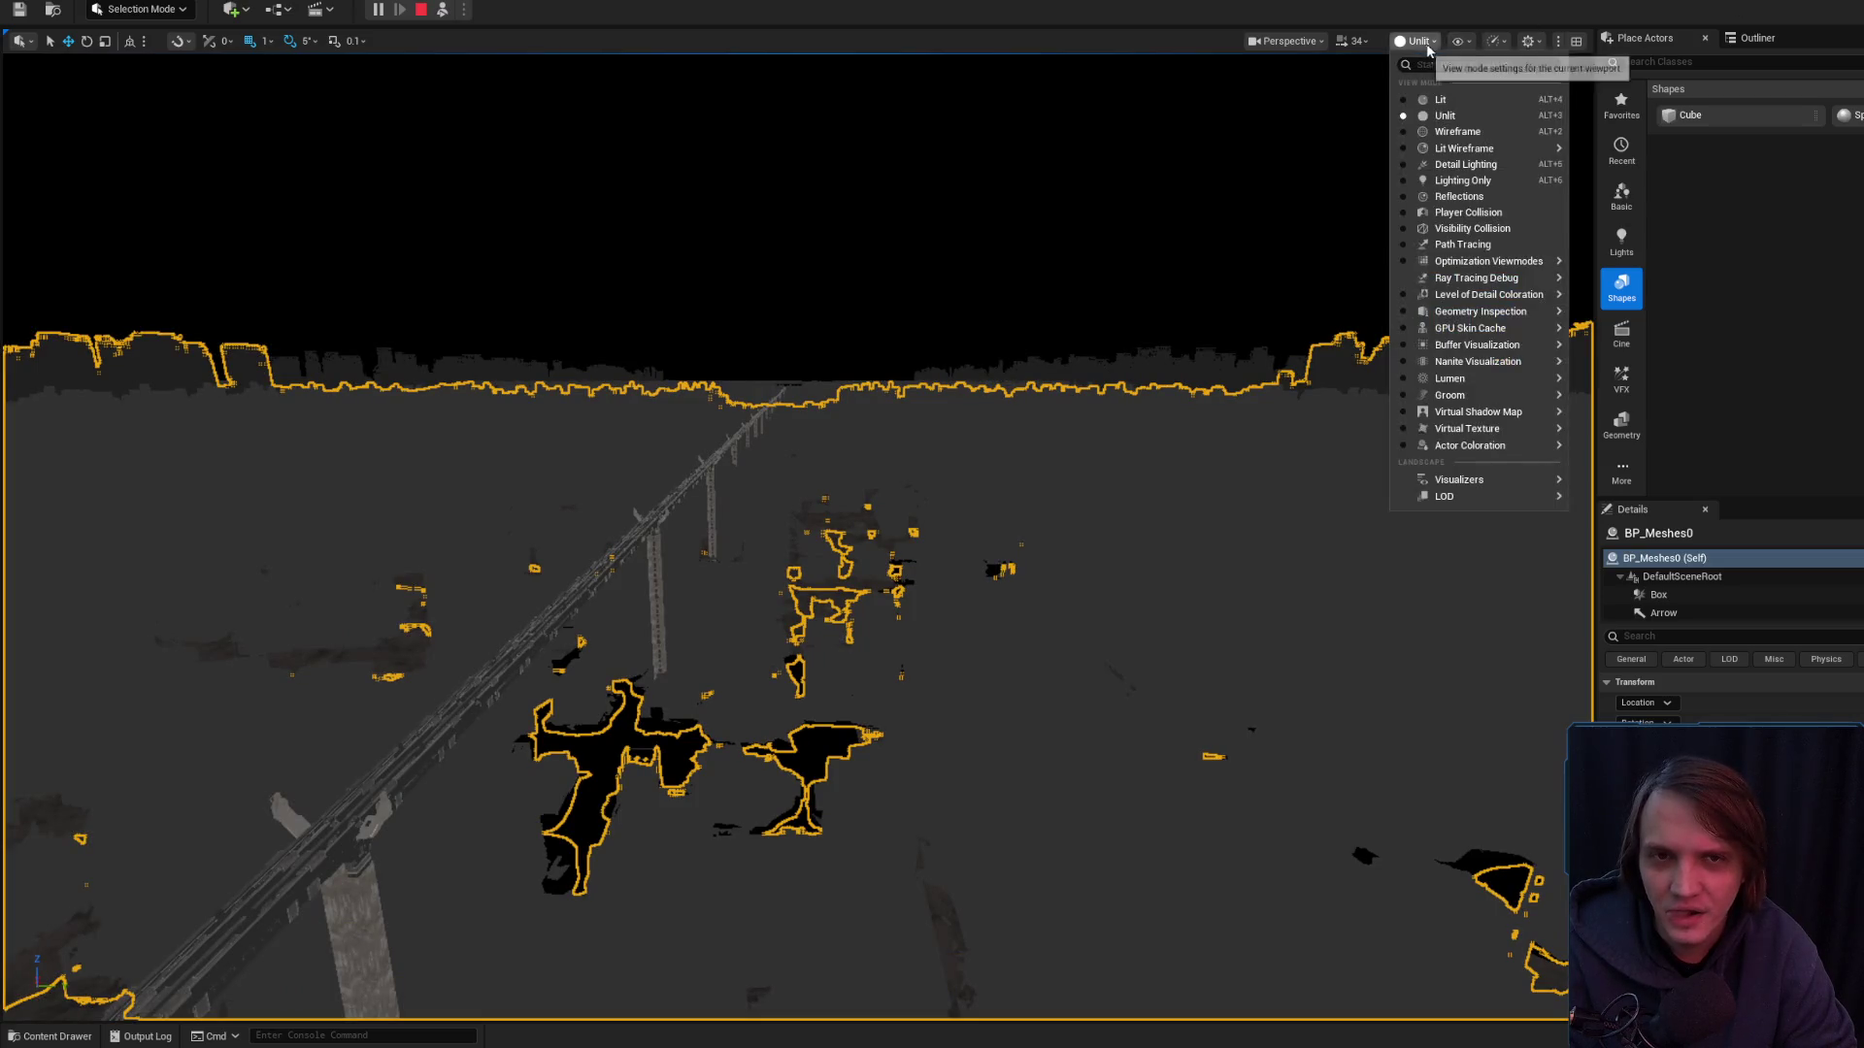
pyautogui.click(1446, 100)
pyautogui.press('Escape')
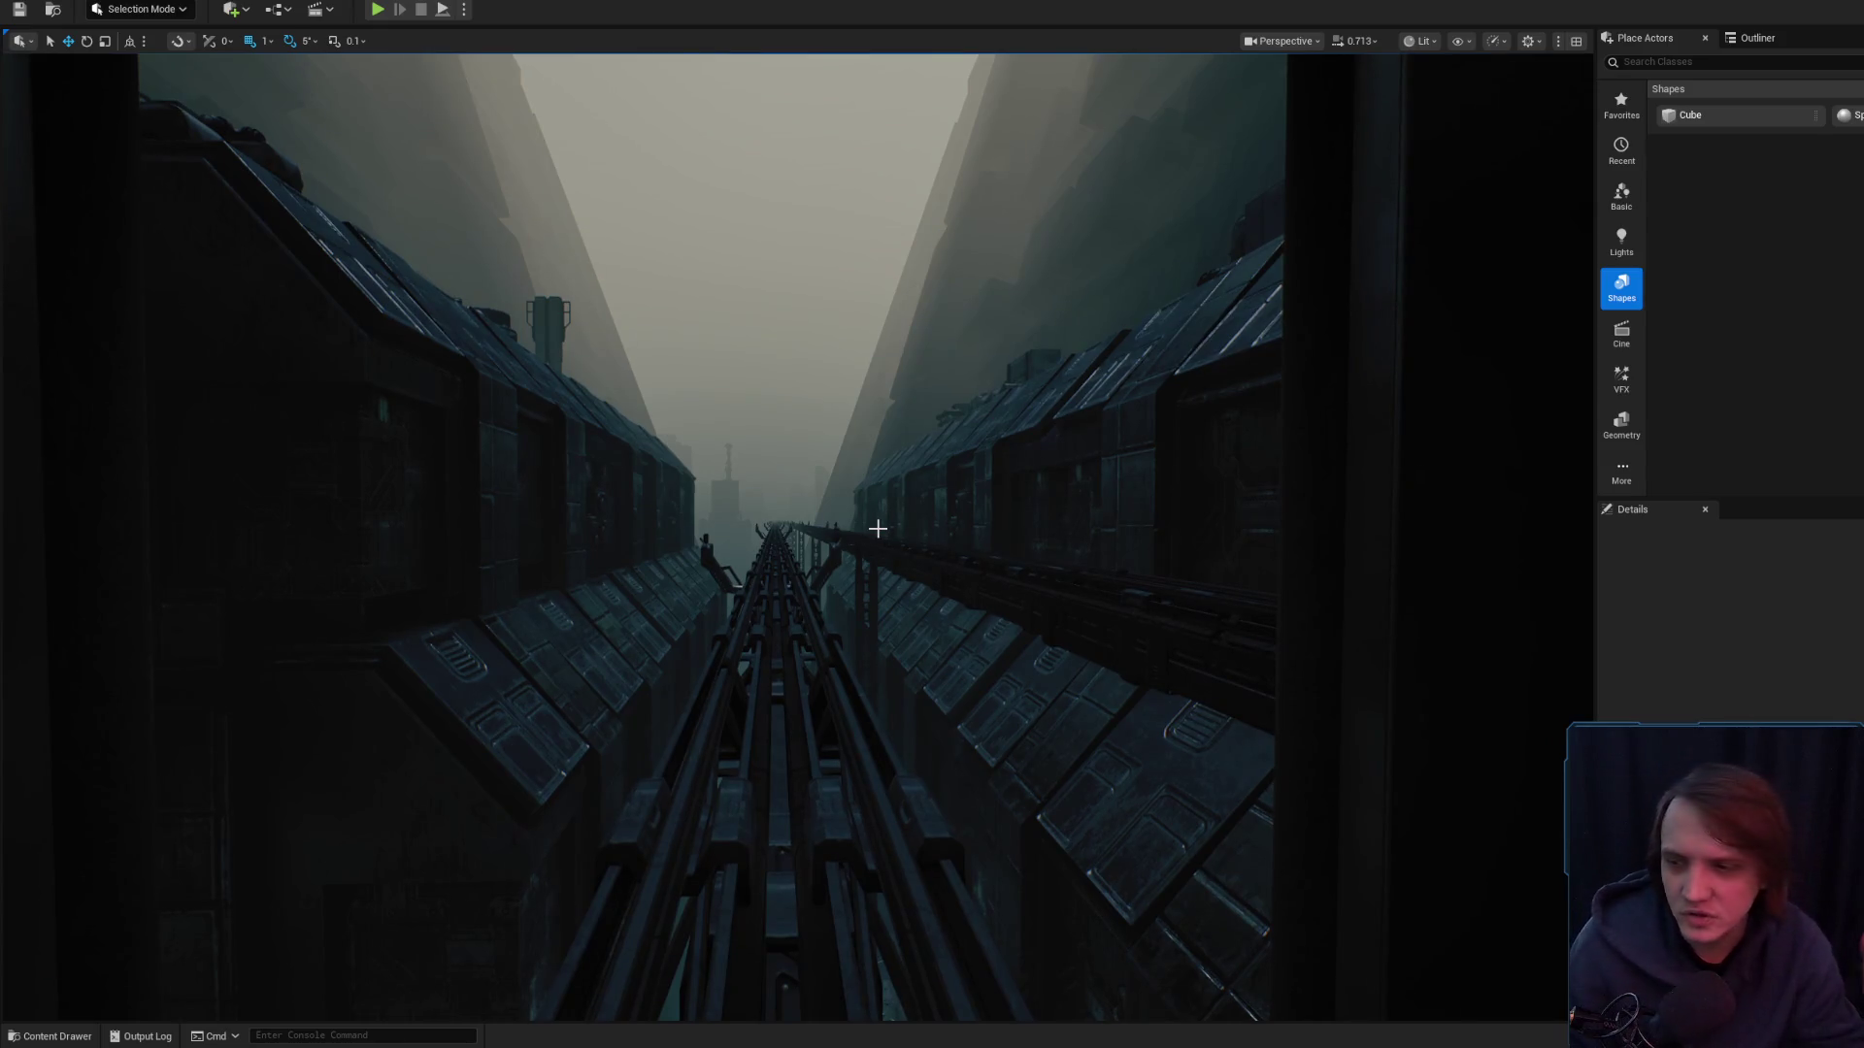
# - Run a Play-in-Editor session of the foggy city, stop it, and open the Content Drawer
pyautogui.scroll(-1, 877, 528)
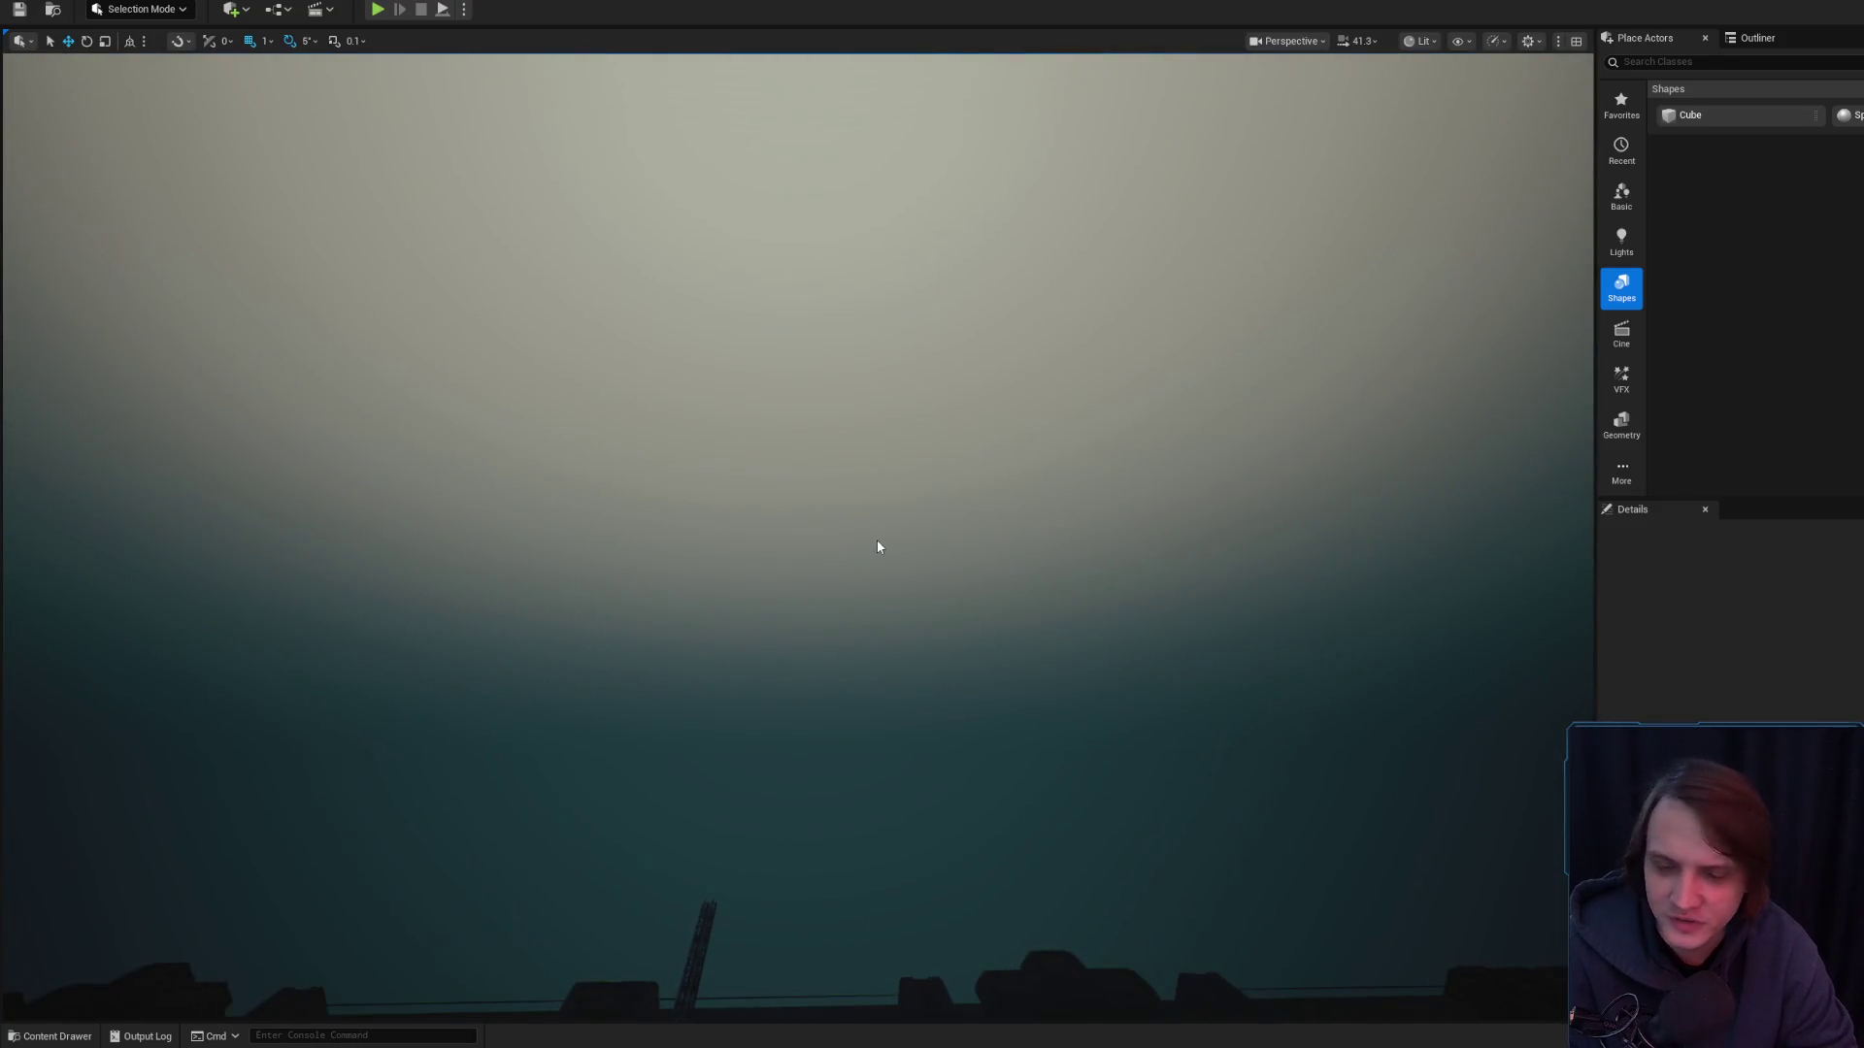
pyautogui.hotkey('alt', 'p')
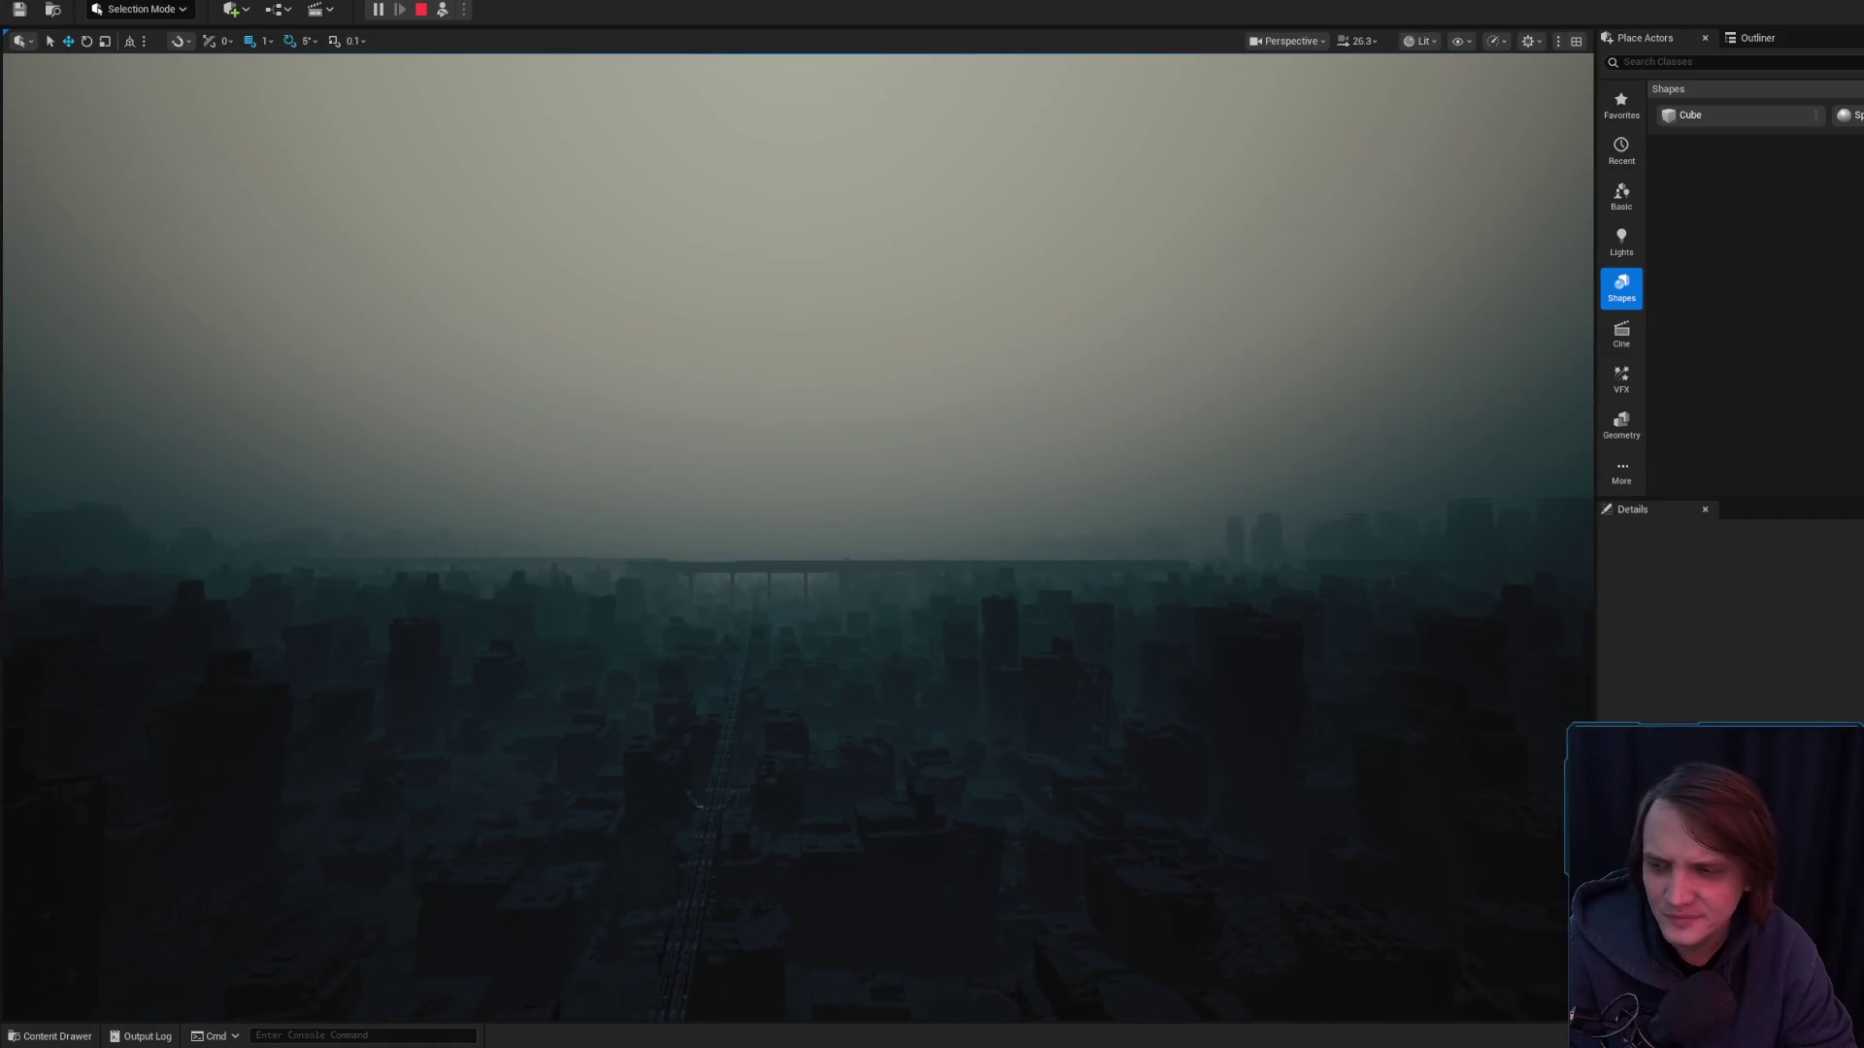
pyautogui.press('Escape')
pyautogui.click(52, 1036)
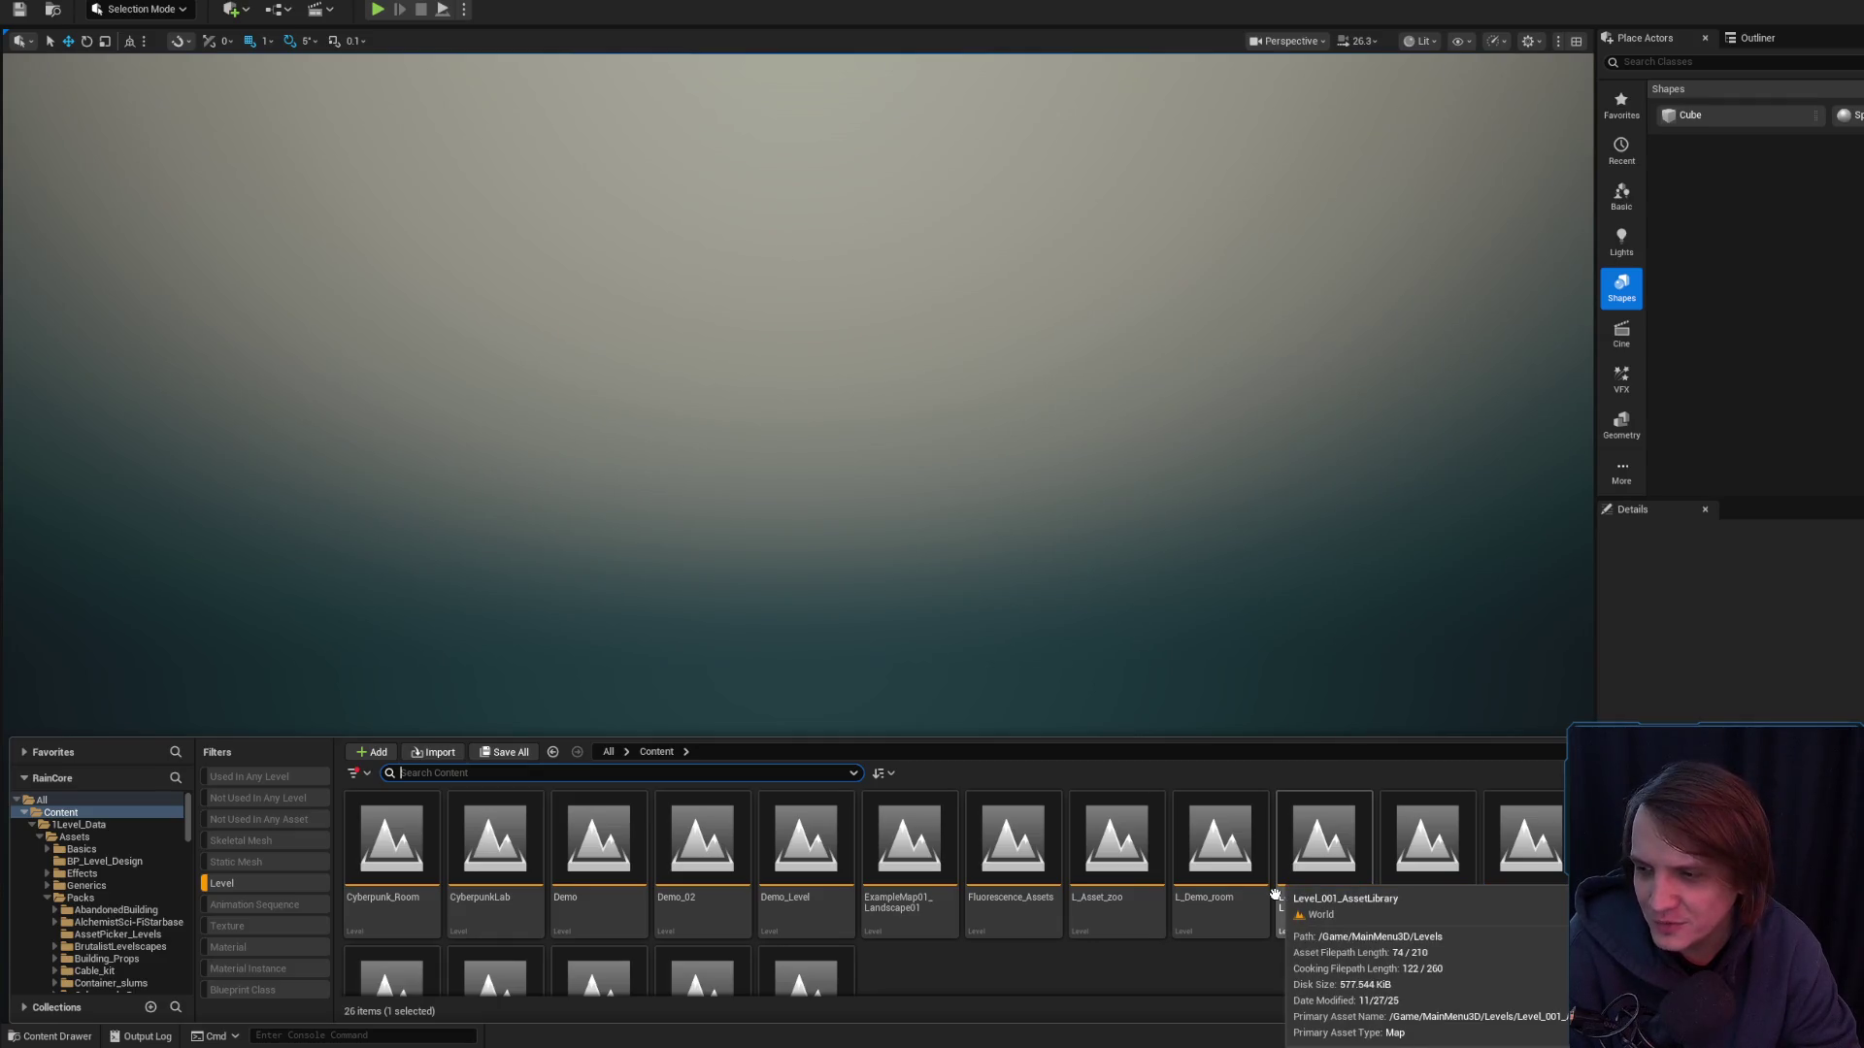
# - Save the Level_2_Game map from its asset context menu
pyautogui.rightClick(1650, 844)
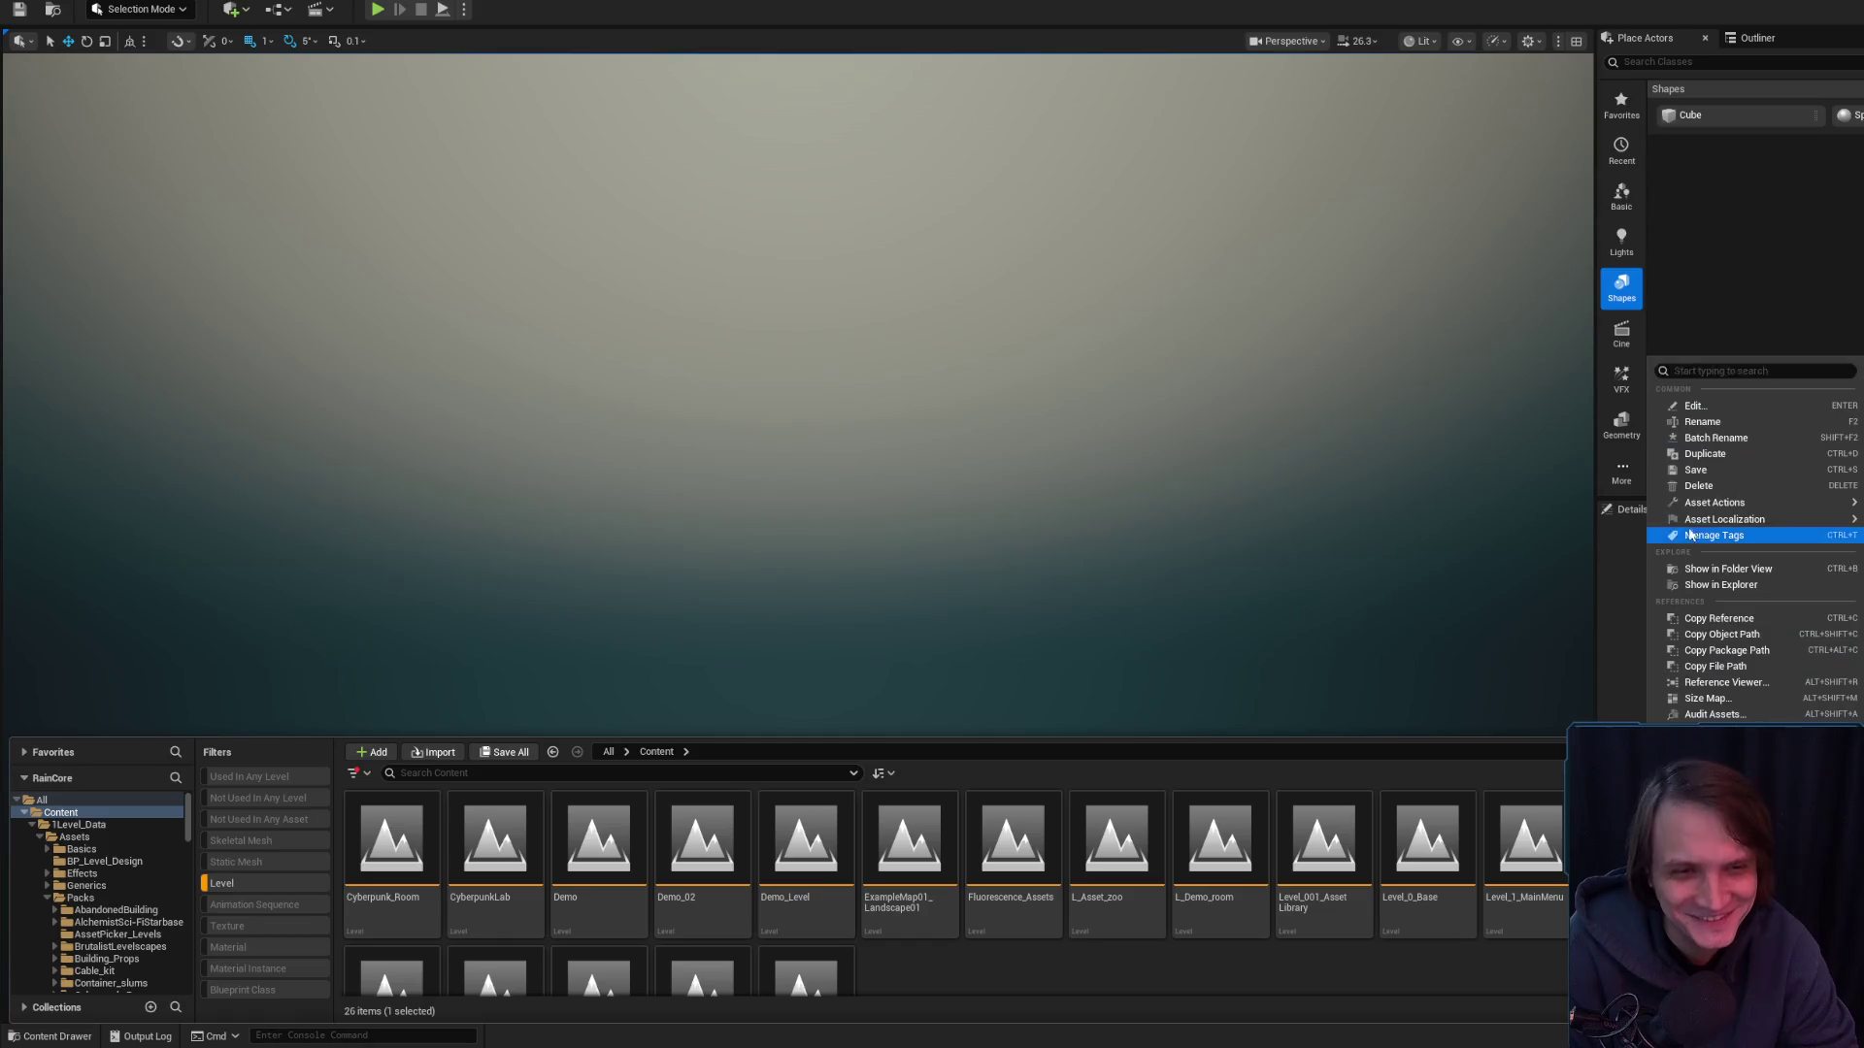
pyautogui.click(1705, 471)
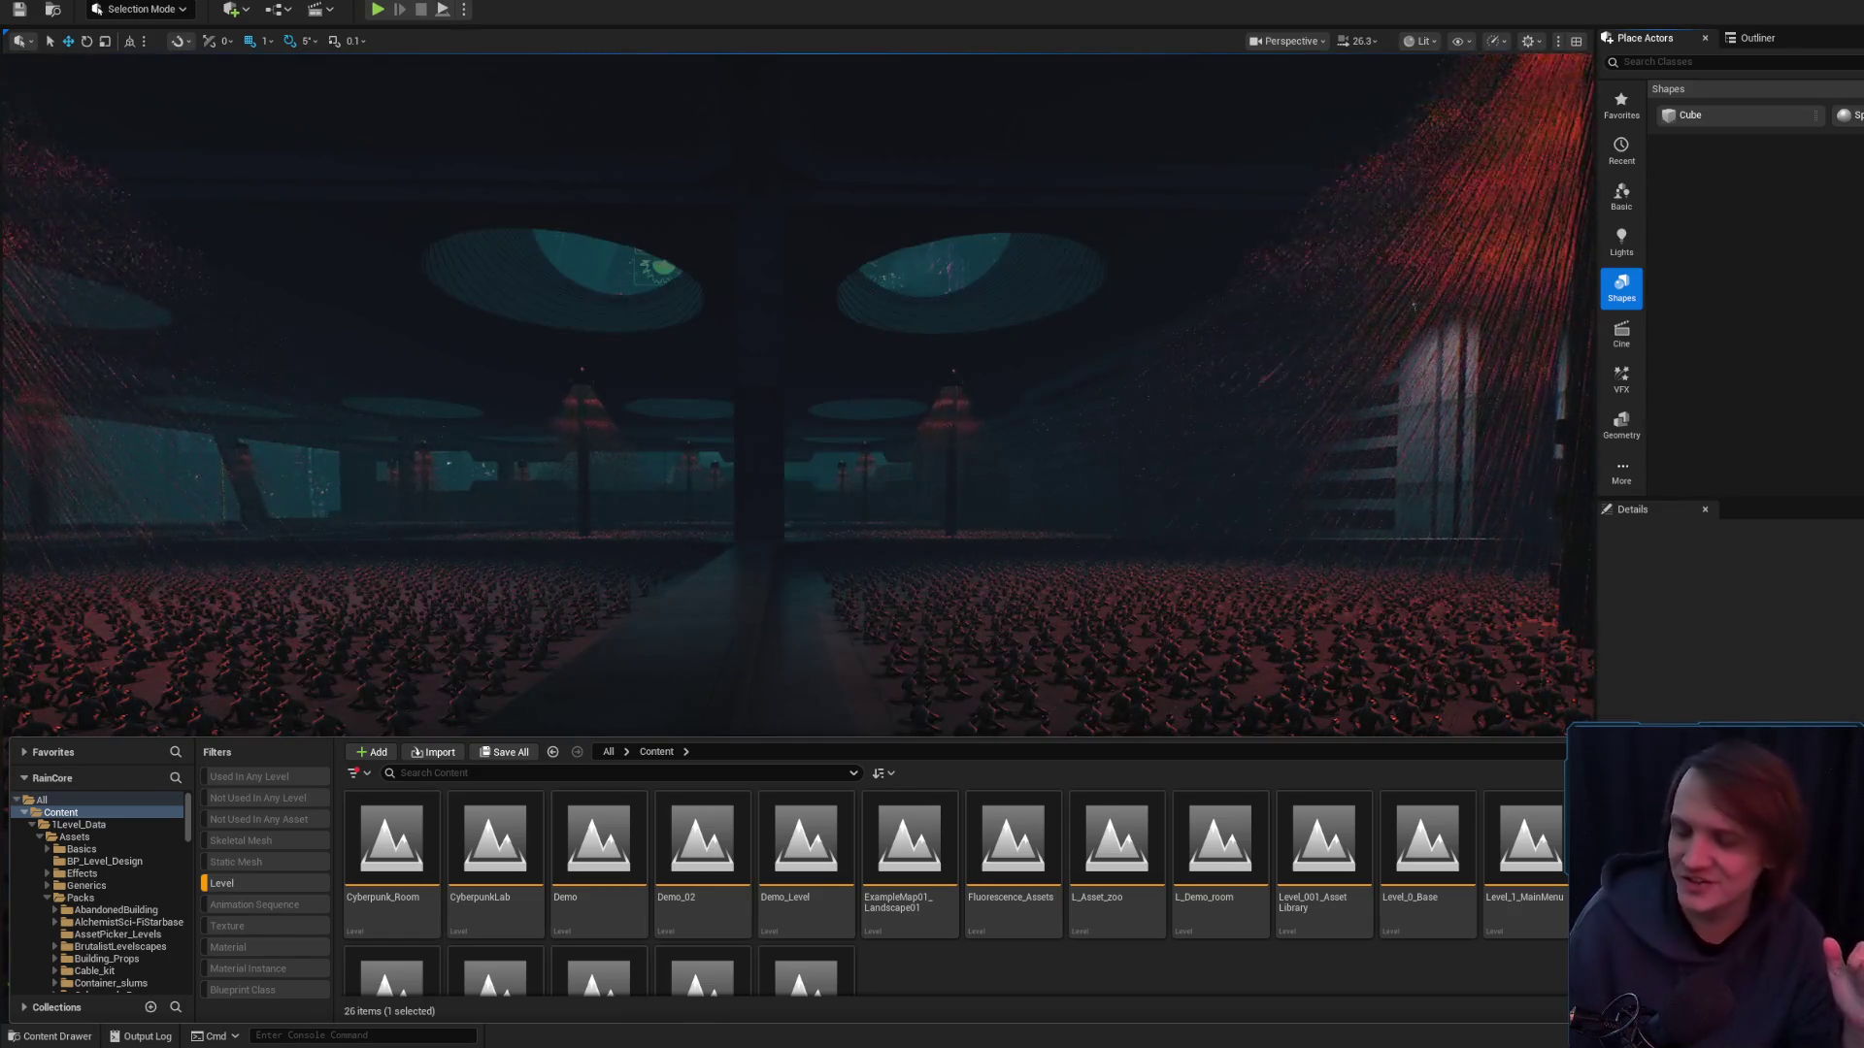
# - Turn toward the red-lit column and fly to the wall with the red lamp and grated panel
pyautogui.moveTo(855, 582)
pyautogui.mouseDown()
pyautogui.moveTo(957, 588)
pyautogui.moveTo(934, 606)
pyautogui.moveTo(960, 593)
pyautogui.mouseUp()
pyautogui.scroll(-2, 948, 587)
pyautogui.scroll(-1, 935, 606)
pyautogui.scroll(-2, 959, 593)
pyautogui.scroll(-2, 959, 593)
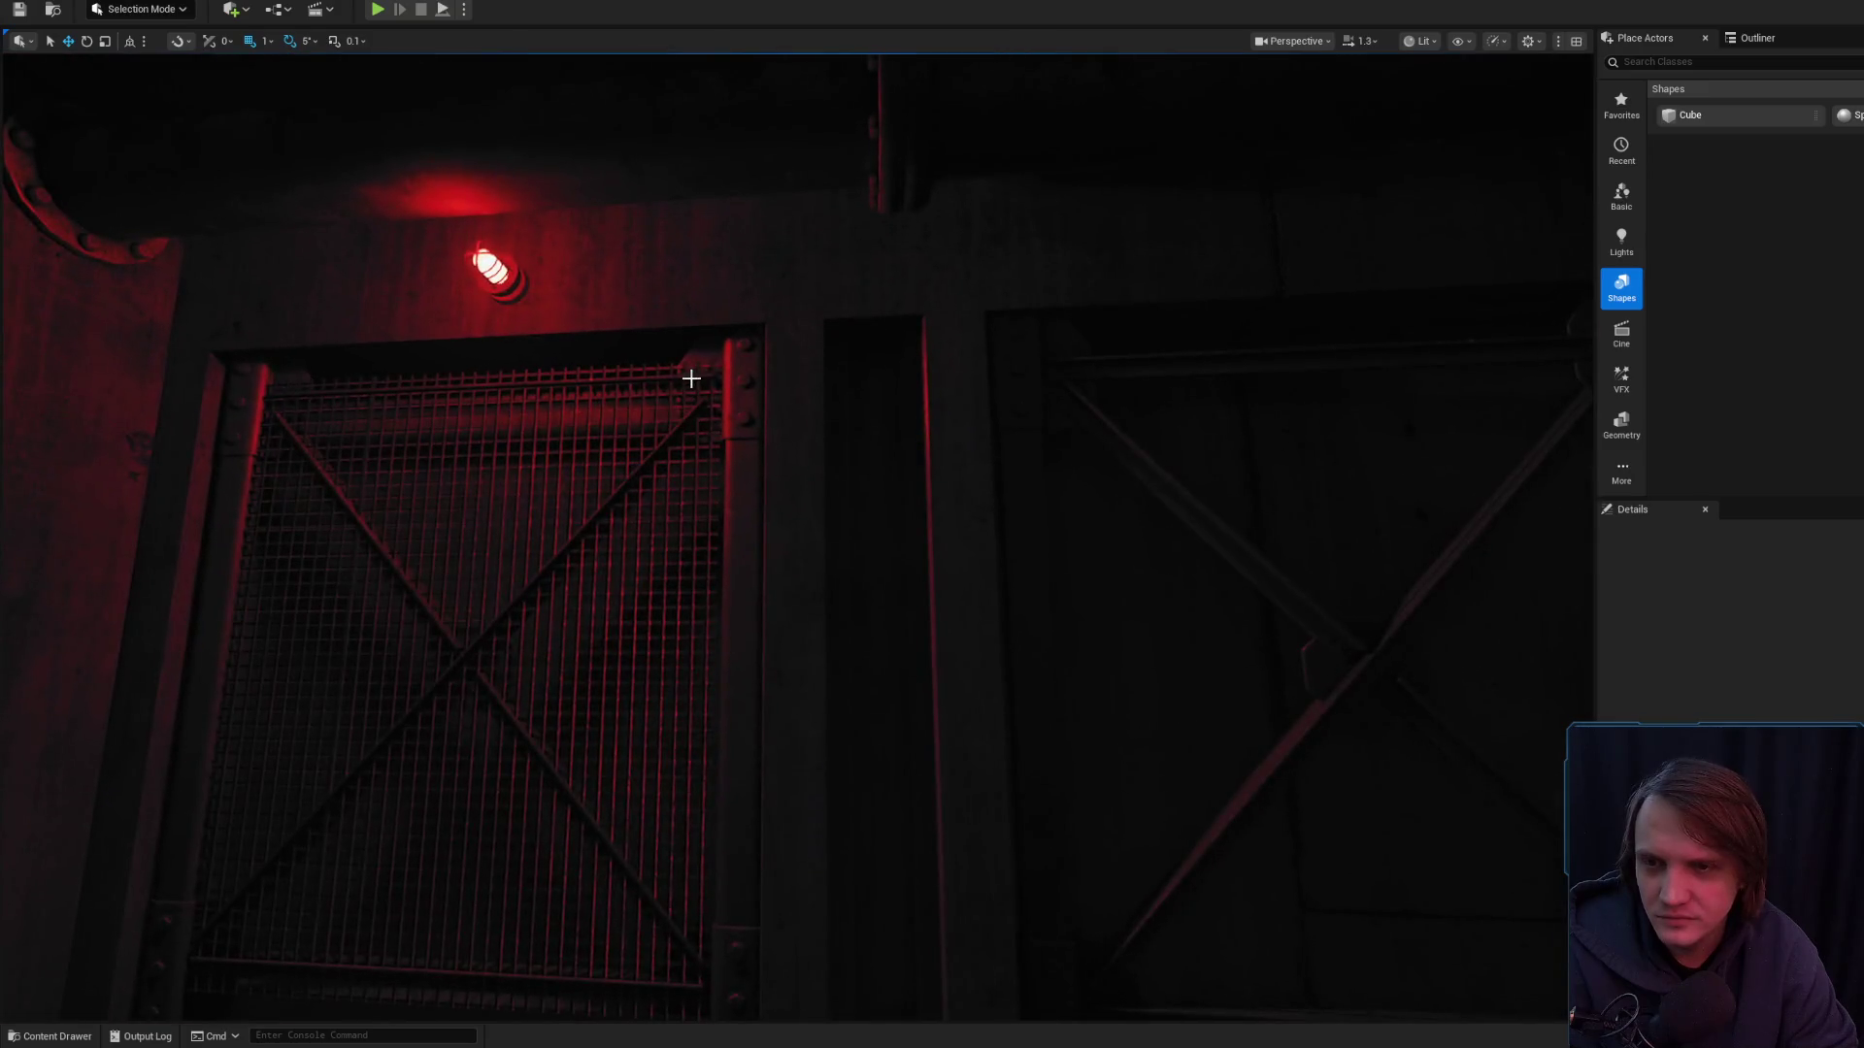
# - Frame the catwalk grate and Alt-drag it to create the copy floor_grate_a_119
pyautogui.press('f')
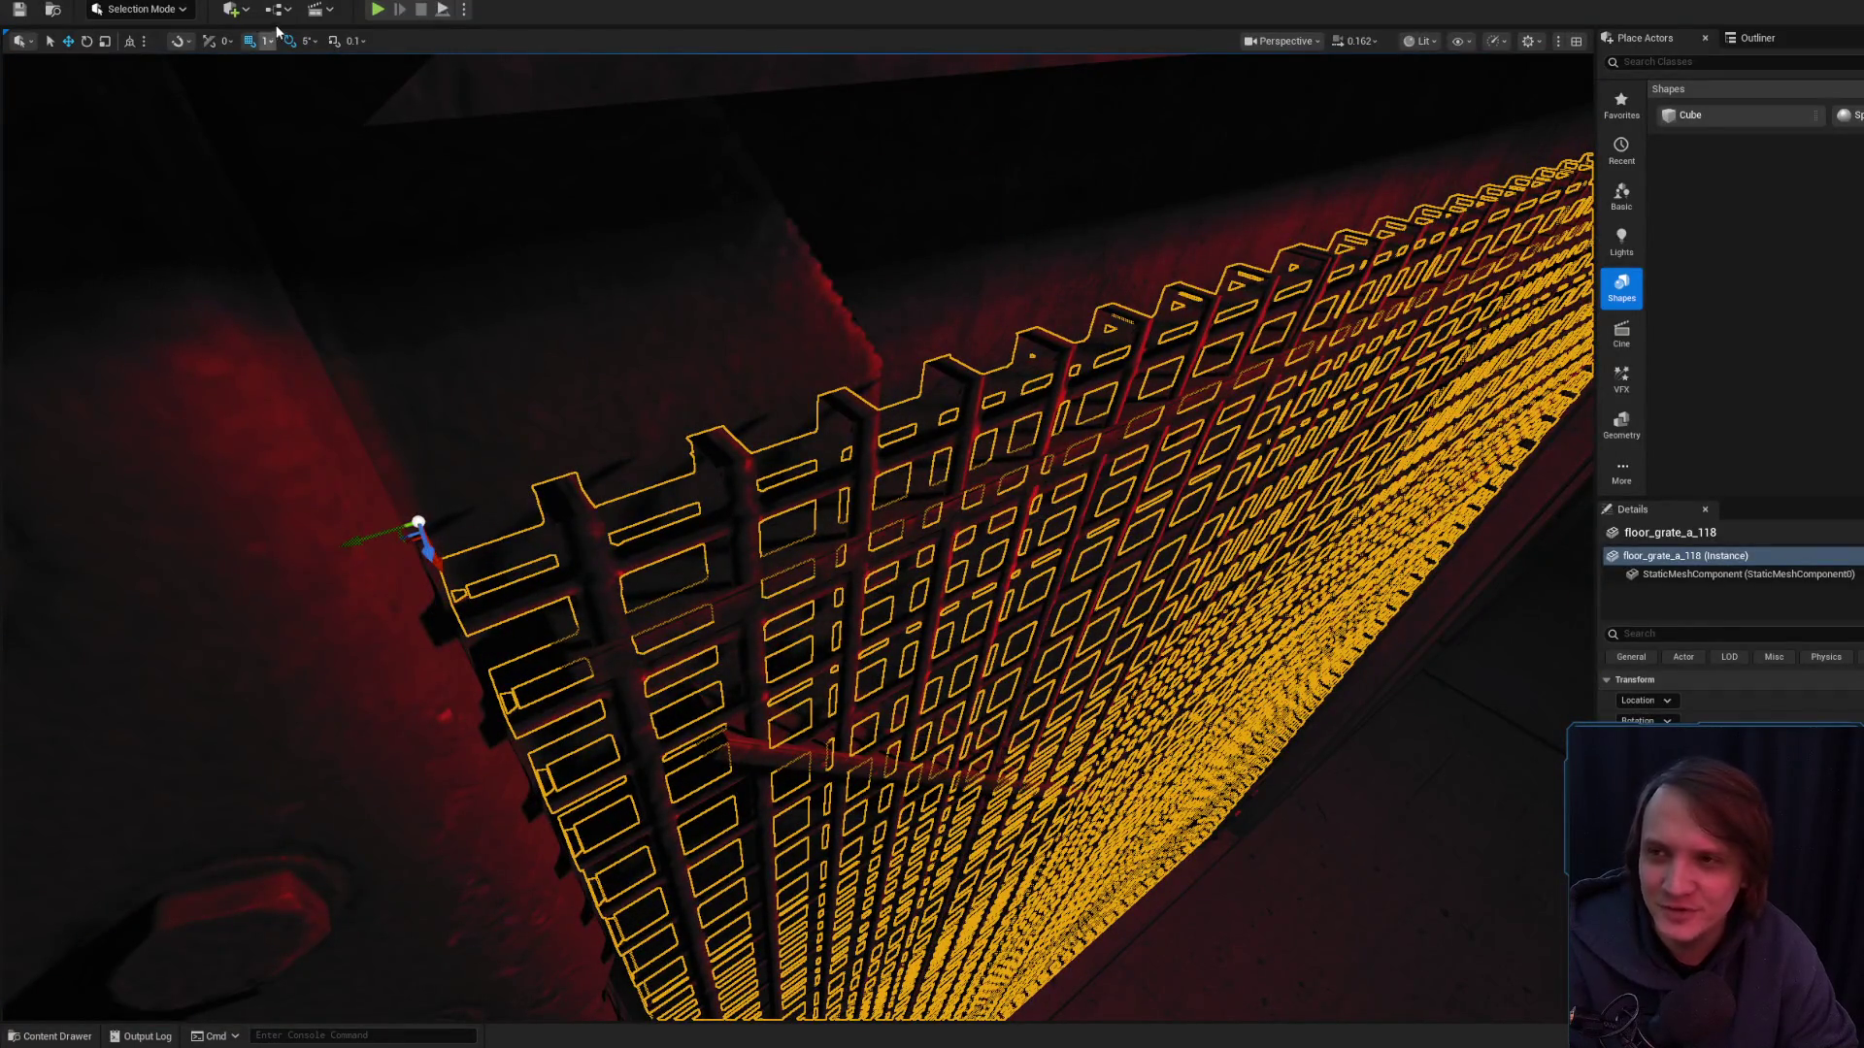
pyautogui.scroll(3, 796, 534)
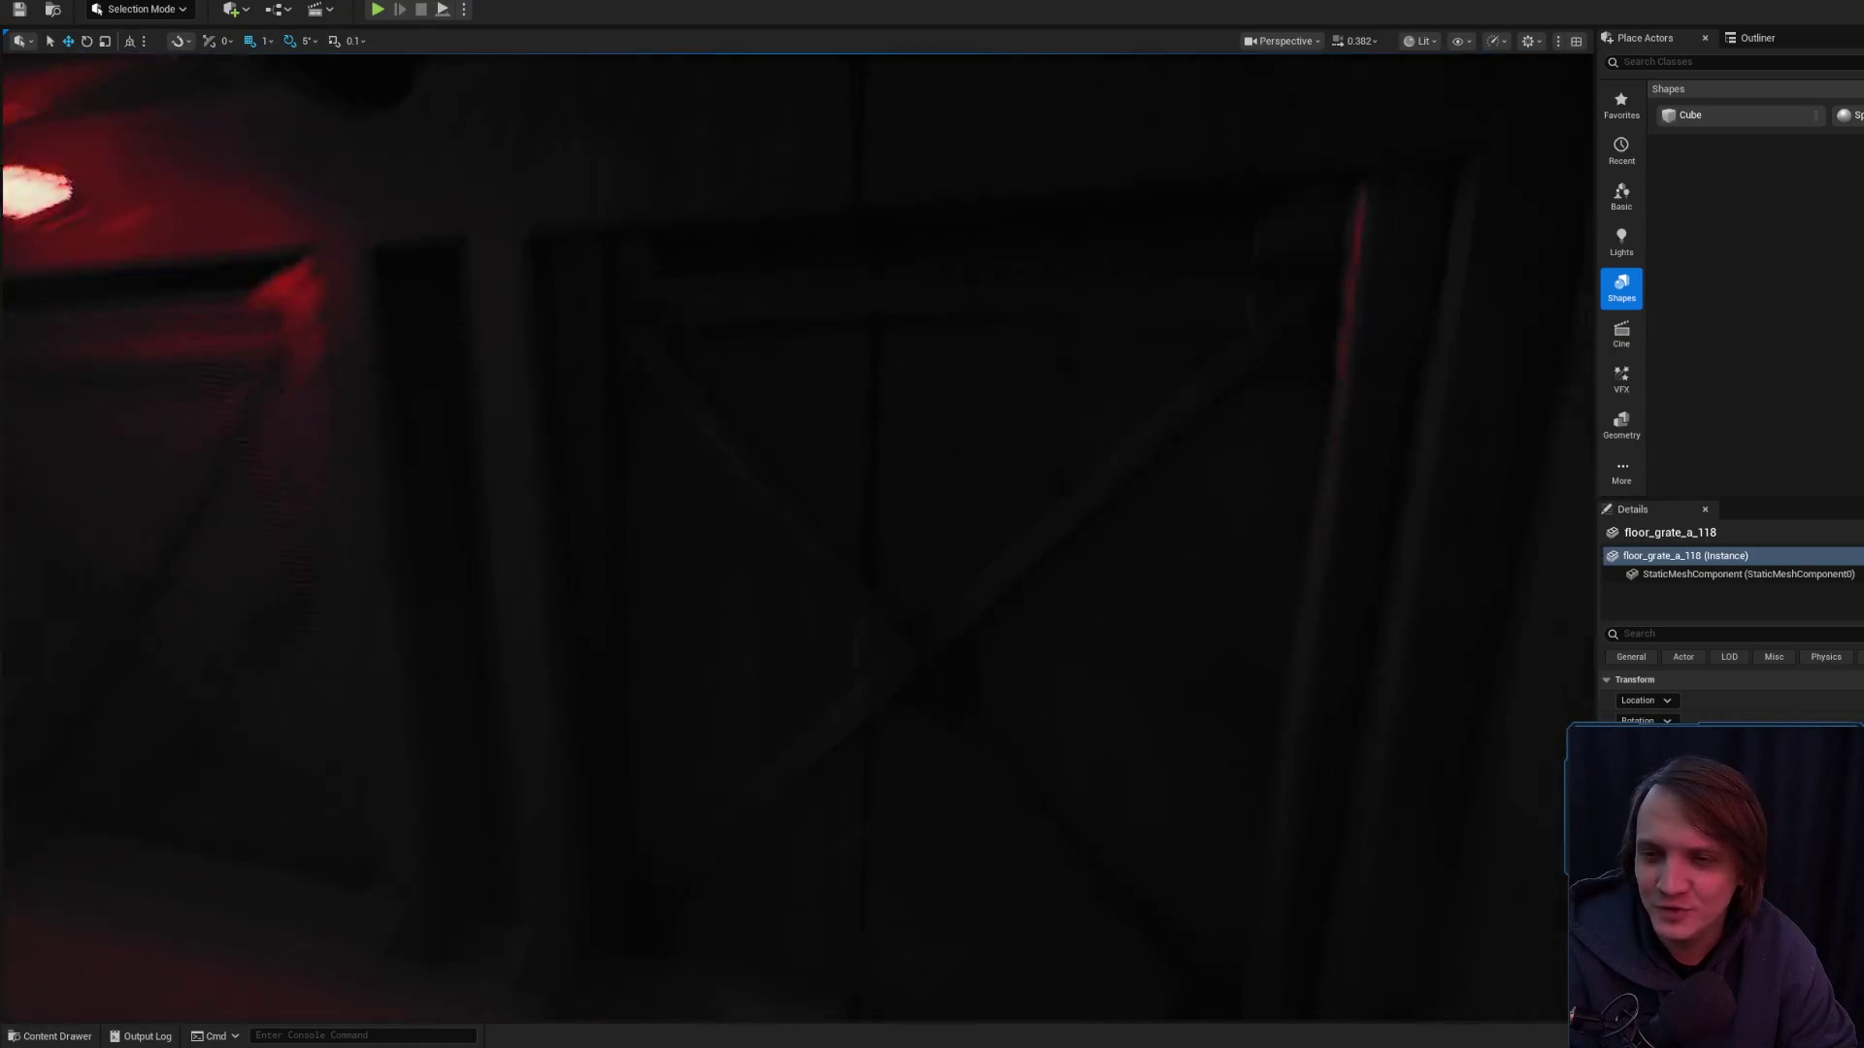
pyautogui.moveTo(42, 260)
pyautogui.mouseDown()
pyautogui.moveTo(145, 238)
pyautogui.moveTo(566, 233)
pyautogui.moveTo(529, 449)
pyautogui.moveTo(612, 384)
pyautogui.moveTo(520, 274)
pyautogui.moveTo(243, 282)
pyautogui.mouseUp()
# - Reselect and frame the original grate floor_grate_a_118 from close up
pyautogui.scroll(-5, 431, 265)
pyautogui.moveTo(537, 377)
pyautogui.mouseDown()
pyautogui.moveTo(543, 407)
pyautogui.moveTo(537, 376)
pyautogui.mouseUp()
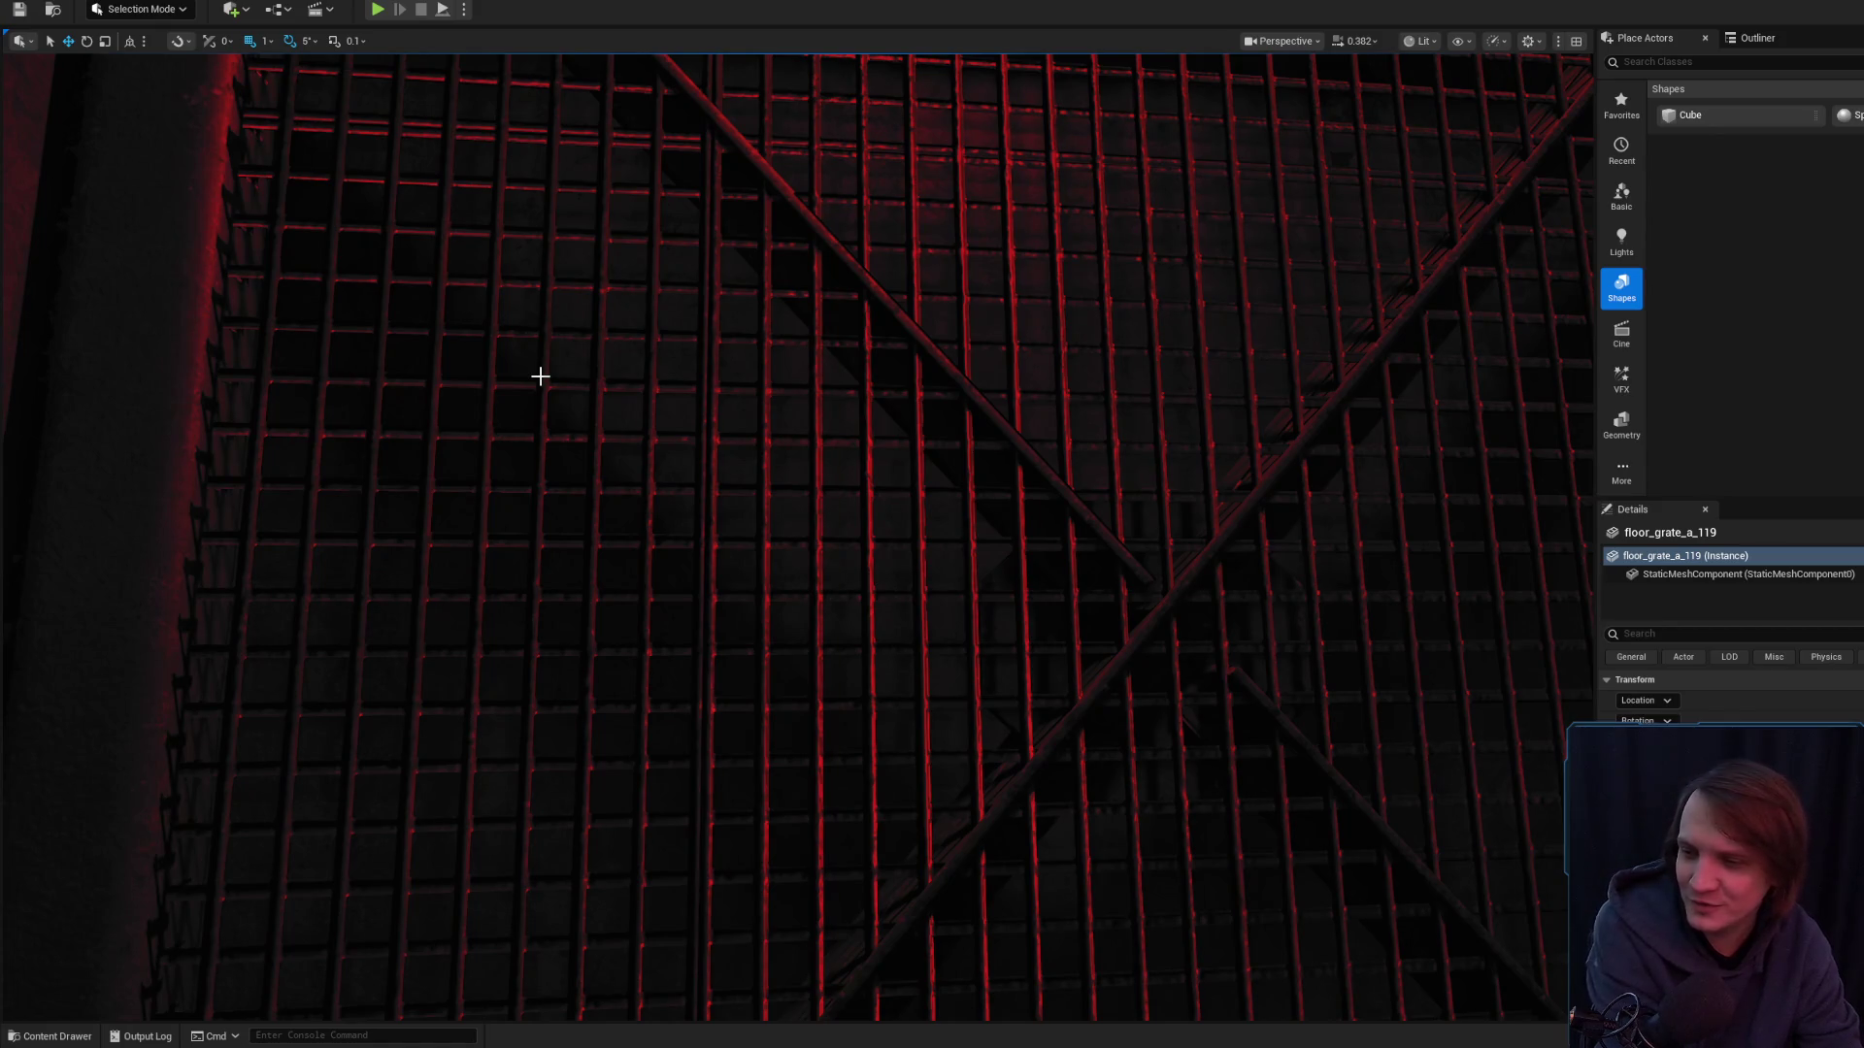
pyautogui.moveTo(931, 543); pyautogui.dragTo(933, 541)
pyautogui.press('f')
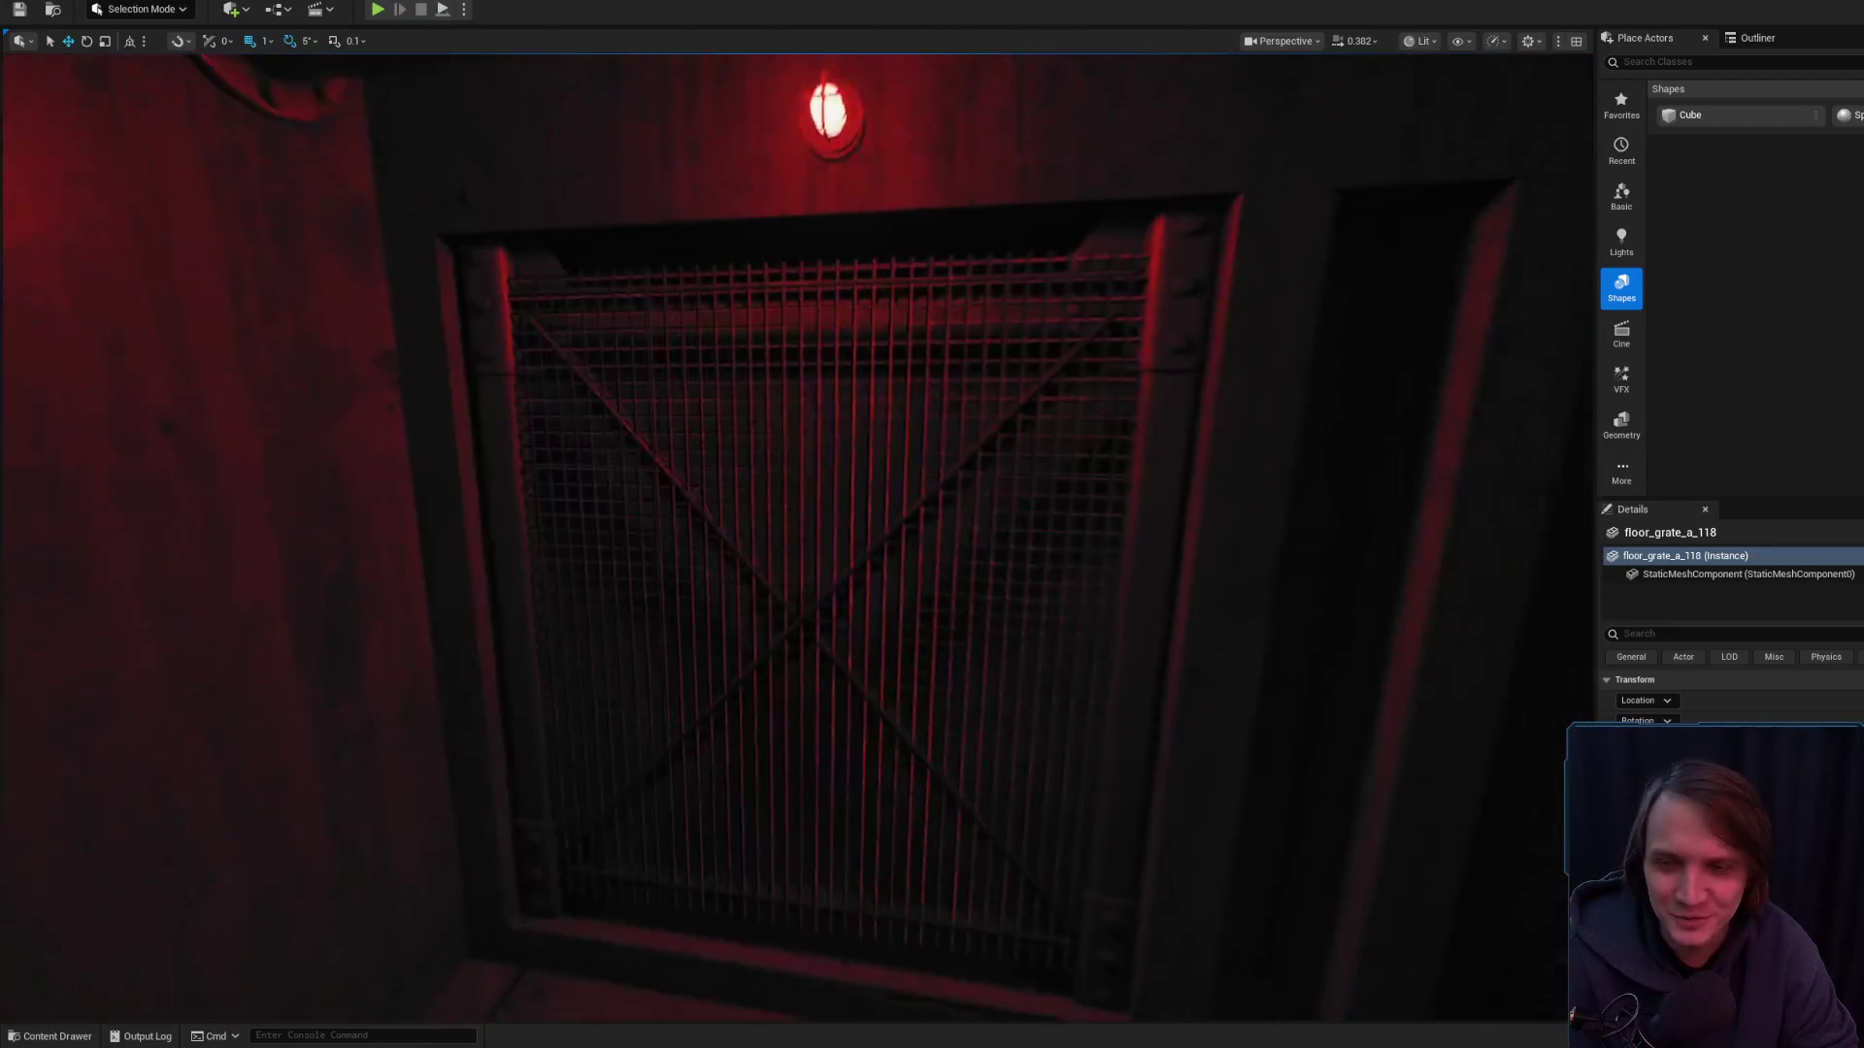
pyautogui.click(851, 588)
pyautogui.moveTo(851, 587)
pyautogui.mouseDown()
pyautogui.moveTo(451, 178)
pyautogui.moveTo(524, 301)
pyautogui.moveTo(582, 243)
pyautogui.mouseUp()
pyautogui.moveTo(654, 418)
pyautogui.mouseDown()
pyautogui.moveTo(641, 407)
pyautogui.moveTo(965, 441)
pyautogui.mouseUp()
# - Delete the duplicate grate floor_grate_a_119
pyautogui.click(1207, 394)
pyautogui.click(1204, 384)
pyautogui.press('Delete')
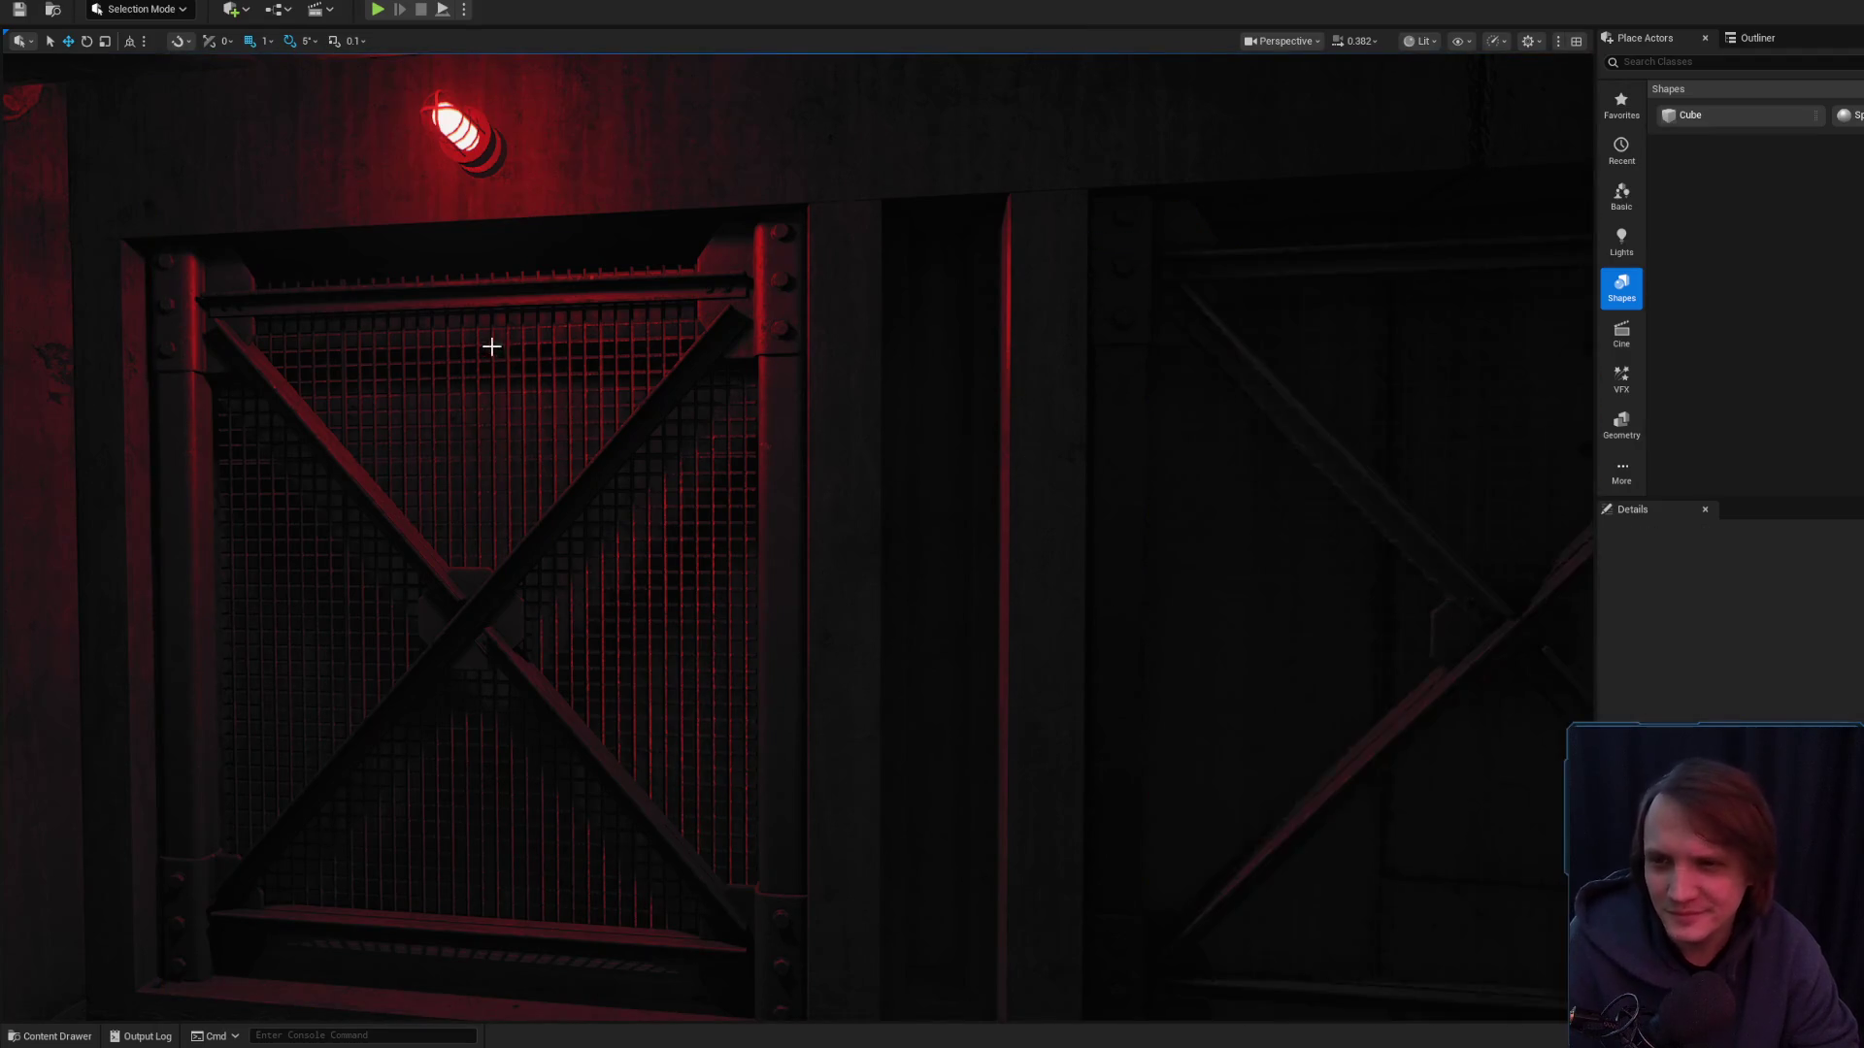
# - Frame the original grate floor_grate_a_118 and switch the viewport to Detail Lighting
pyautogui.click(466, 583)
pyautogui.press('f')
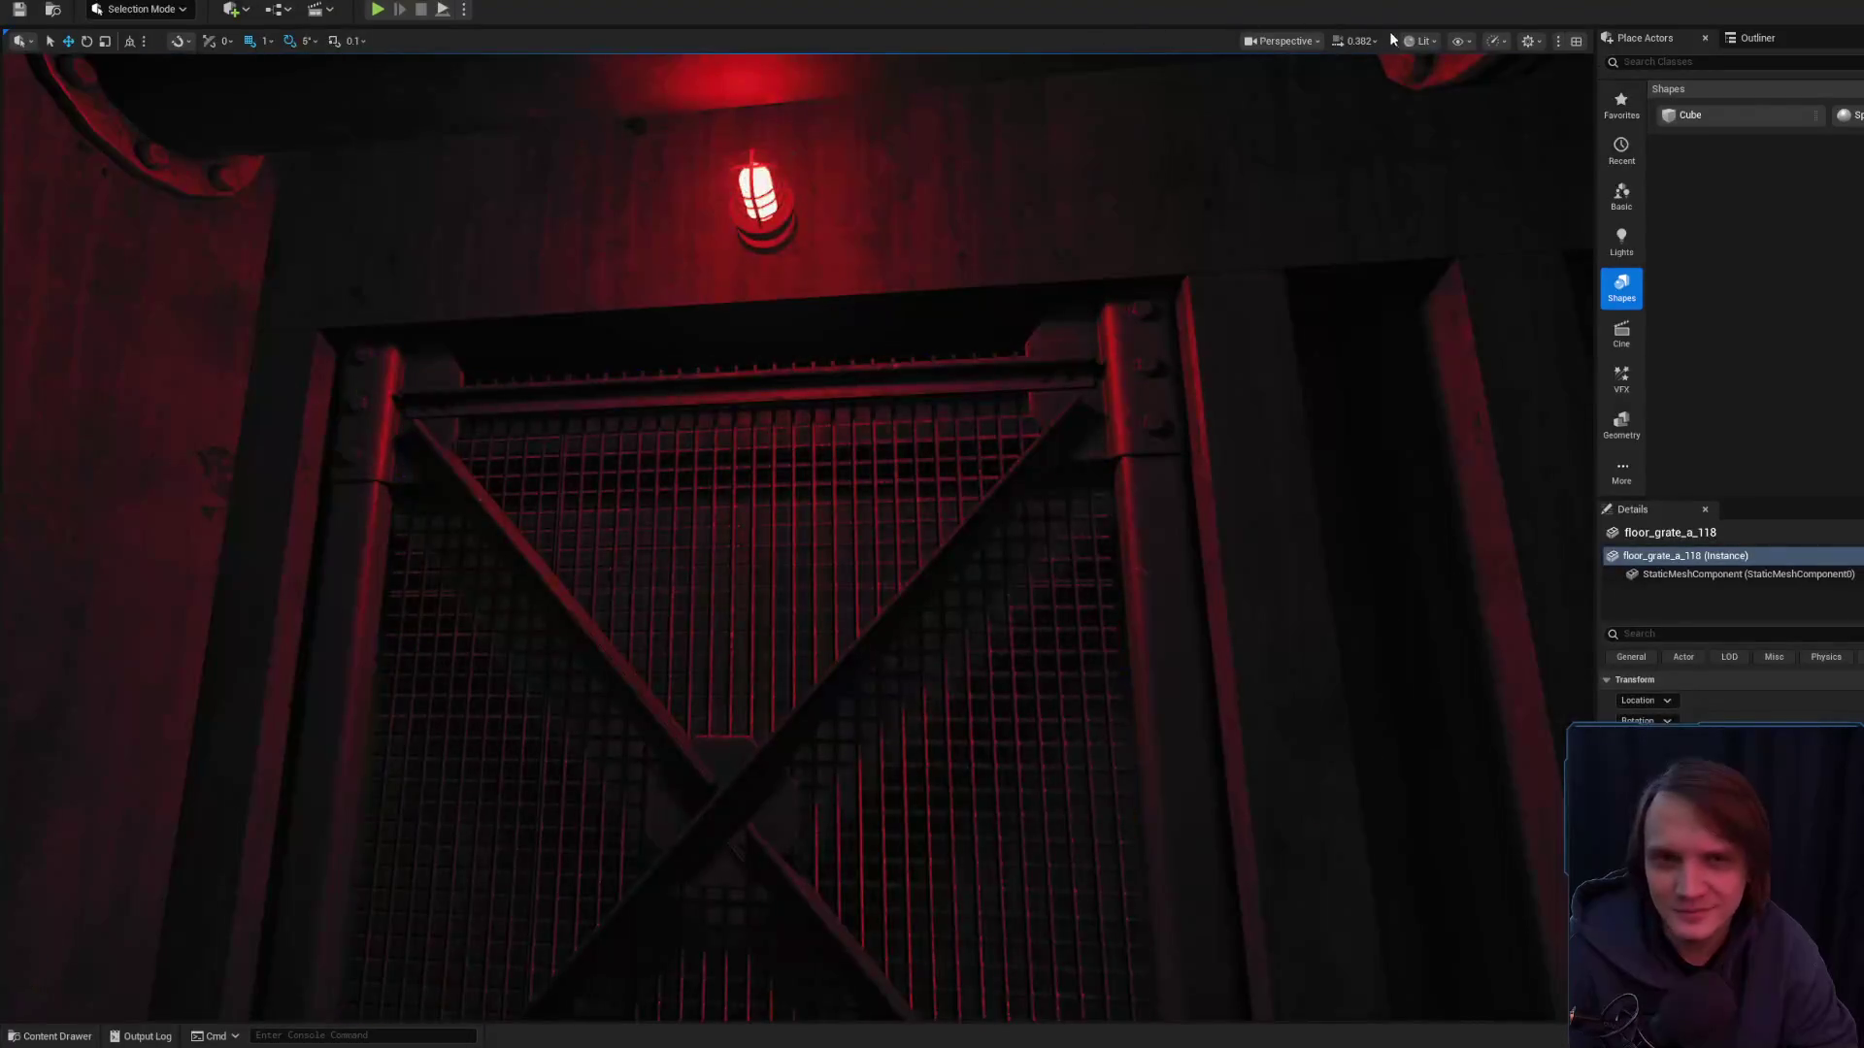
pyautogui.click(1420, 41)
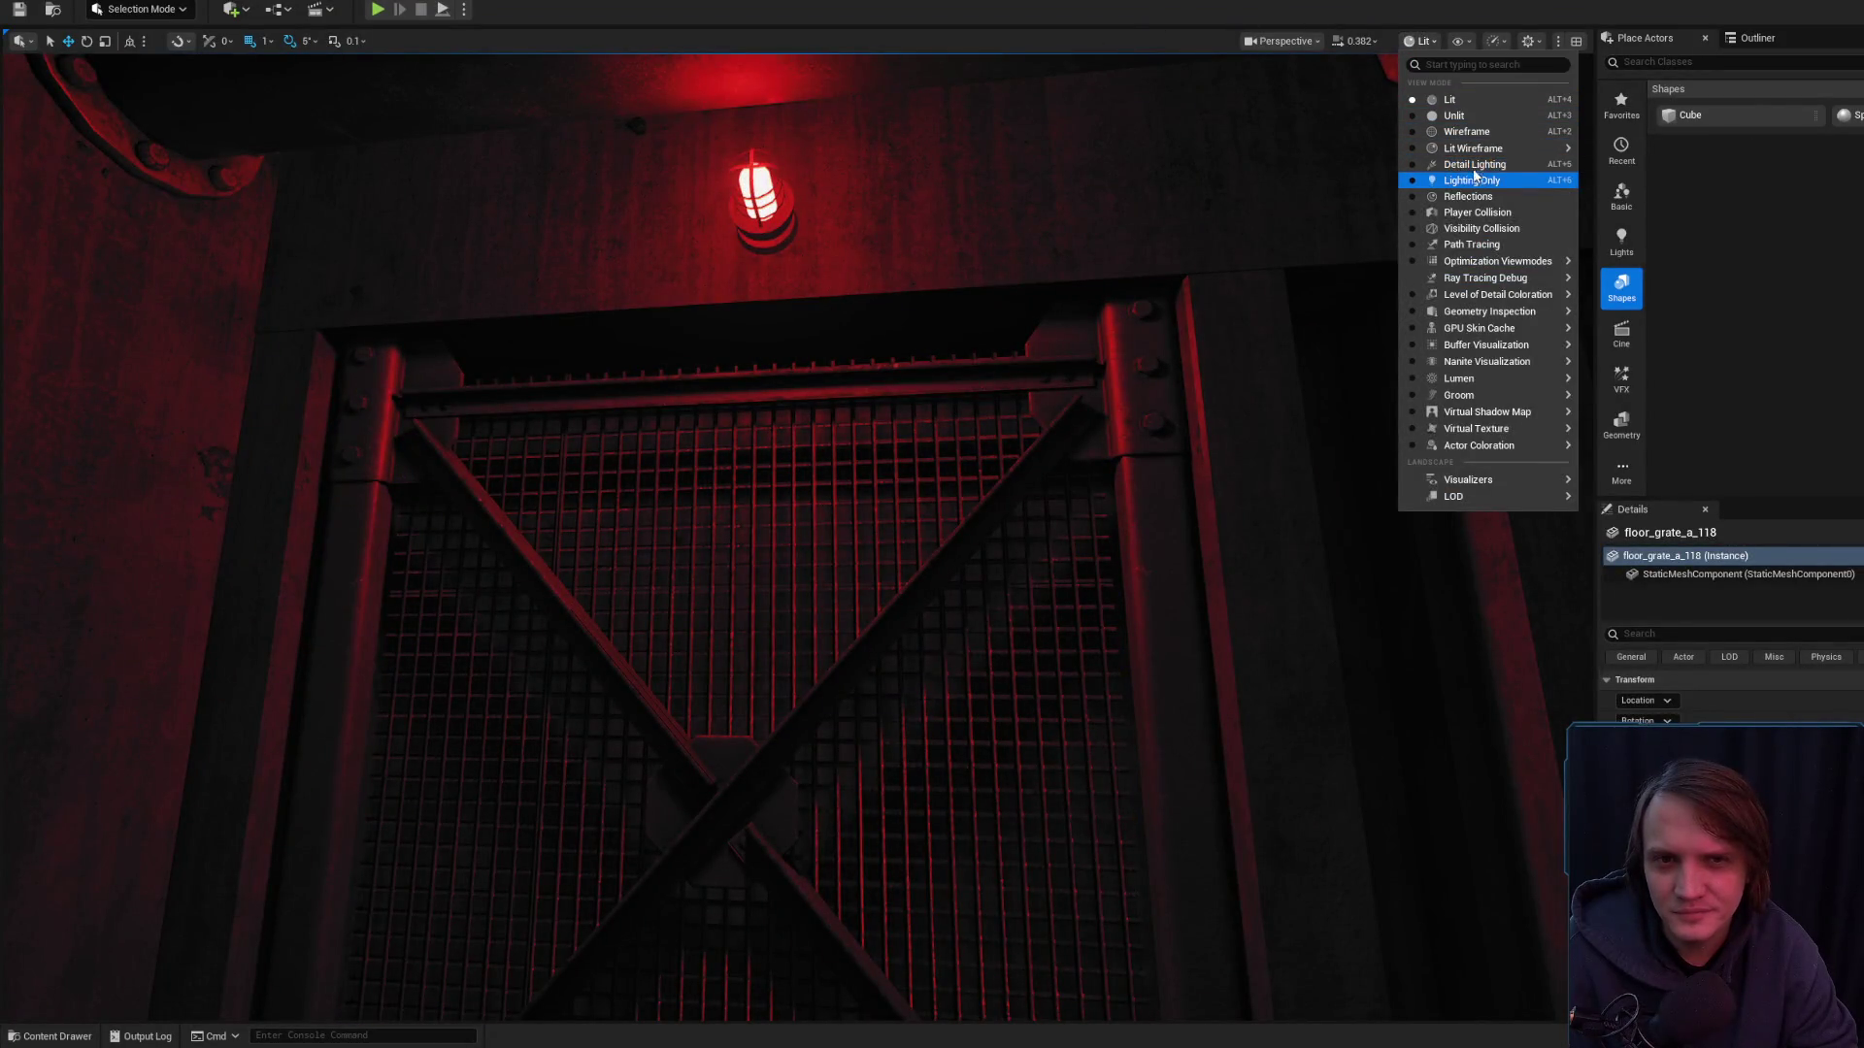
pyautogui.click(1474, 165)
# - Alt-drag the grate behind the left X-brace to duplicate it into the right gate frame
pyautogui.moveTo(876, 434)
pyautogui.mouseDown()
pyautogui.moveTo(776, 372)
pyautogui.moveTo(525, 423)
pyautogui.moveTo(544, 416)
pyautogui.moveTo(524, 421)
pyautogui.moveTo(524, 391)
pyautogui.mouseUp()
pyautogui.scroll(-2, 524, 402)
pyautogui.moveTo(873, 553); pyautogui.dragTo(873, 554)
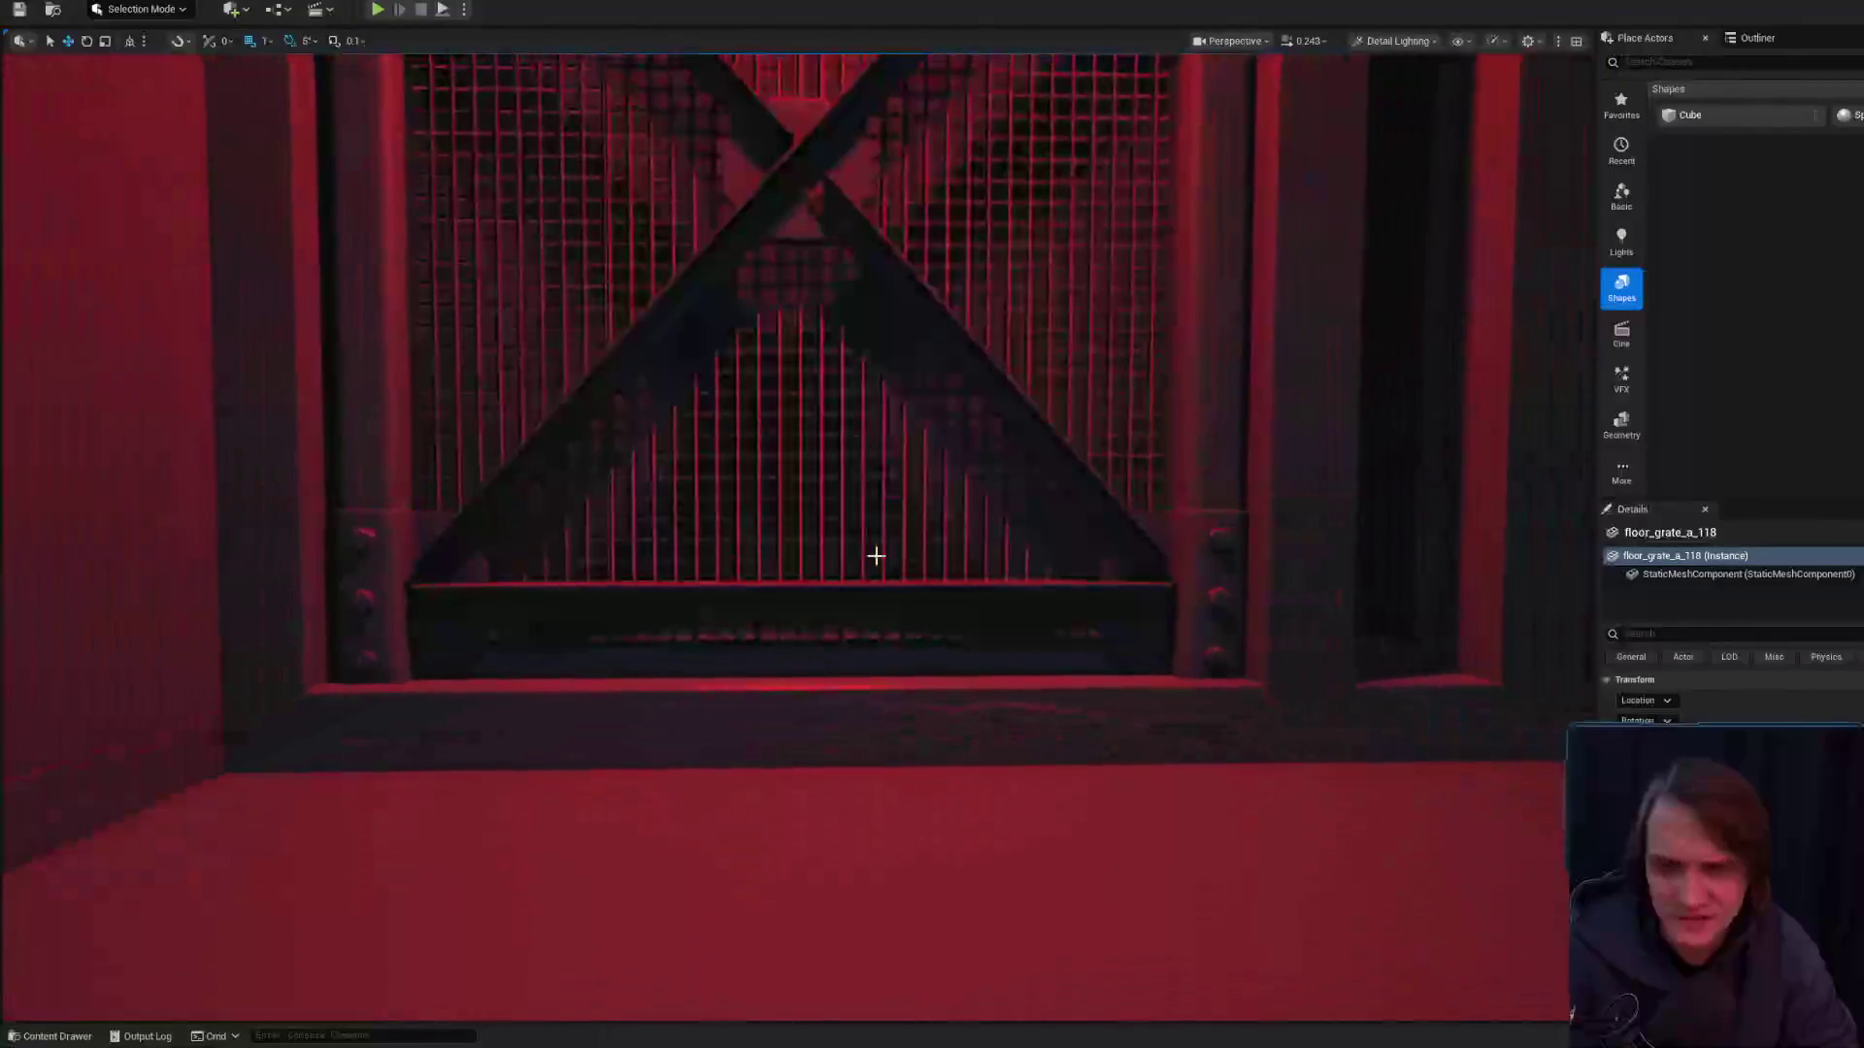
pyautogui.moveTo(1090, 619)
pyautogui.mouseDown()
pyautogui.moveTo(1090, 553)
pyautogui.moveTo(1090, 675)
pyautogui.mouseUp()
pyautogui.scroll(2, 1090, 582)
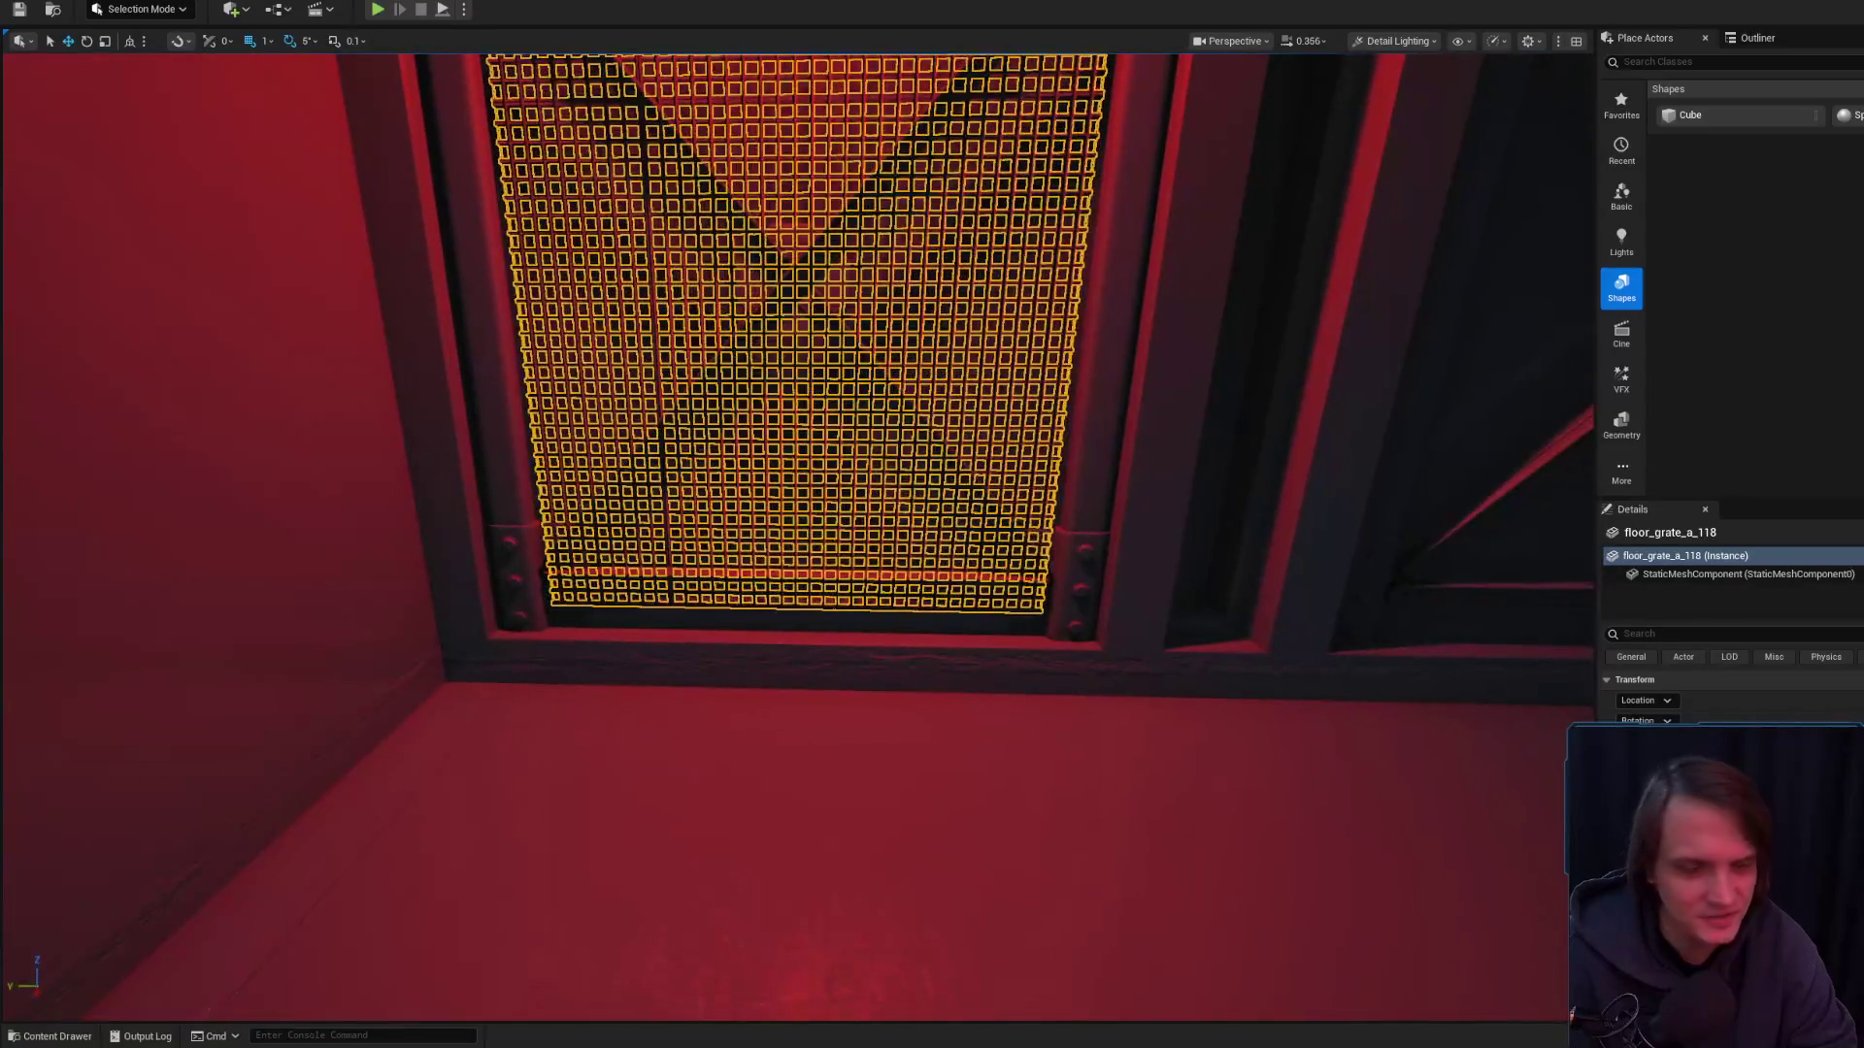
pyautogui.moveTo(964, 656); pyautogui.dragTo(964, 656)
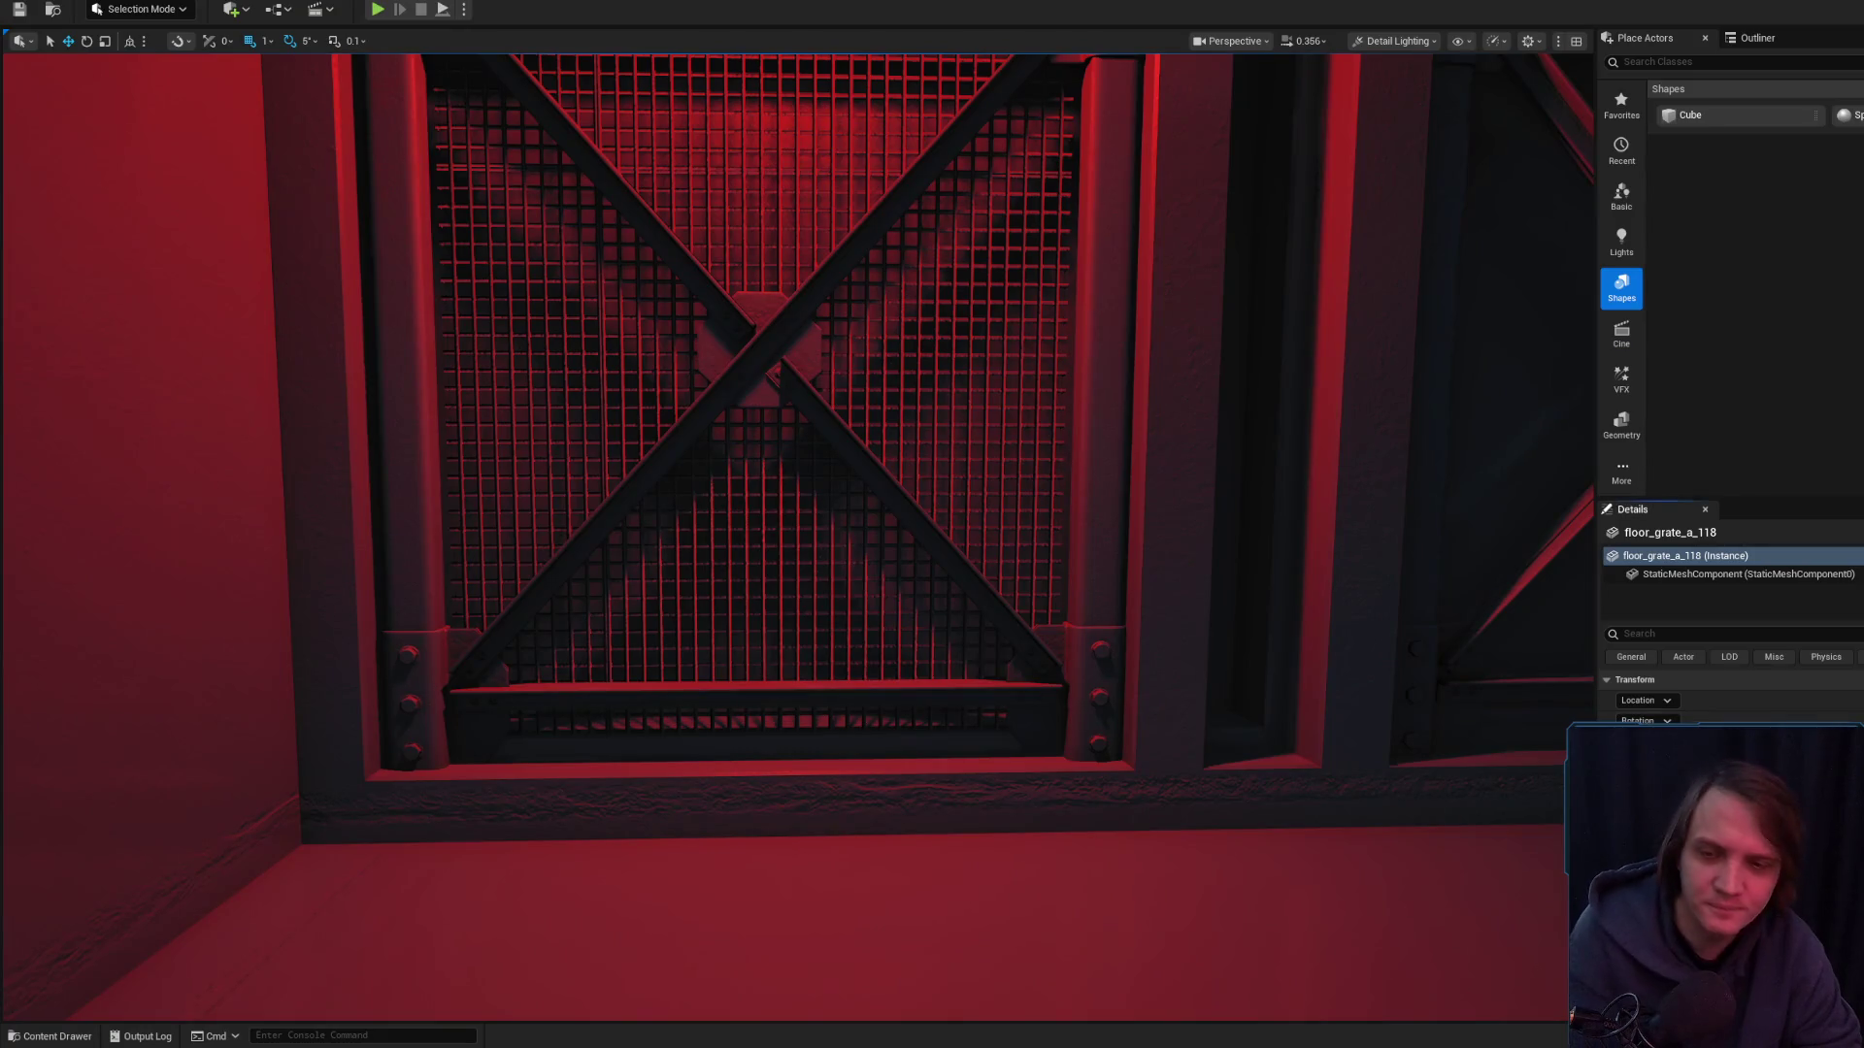
pyautogui.moveTo(845, 640); pyautogui.dragTo(790, 645)
pyautogui.scroll(2, 844, 640)
pyautogui.click(392, 499)
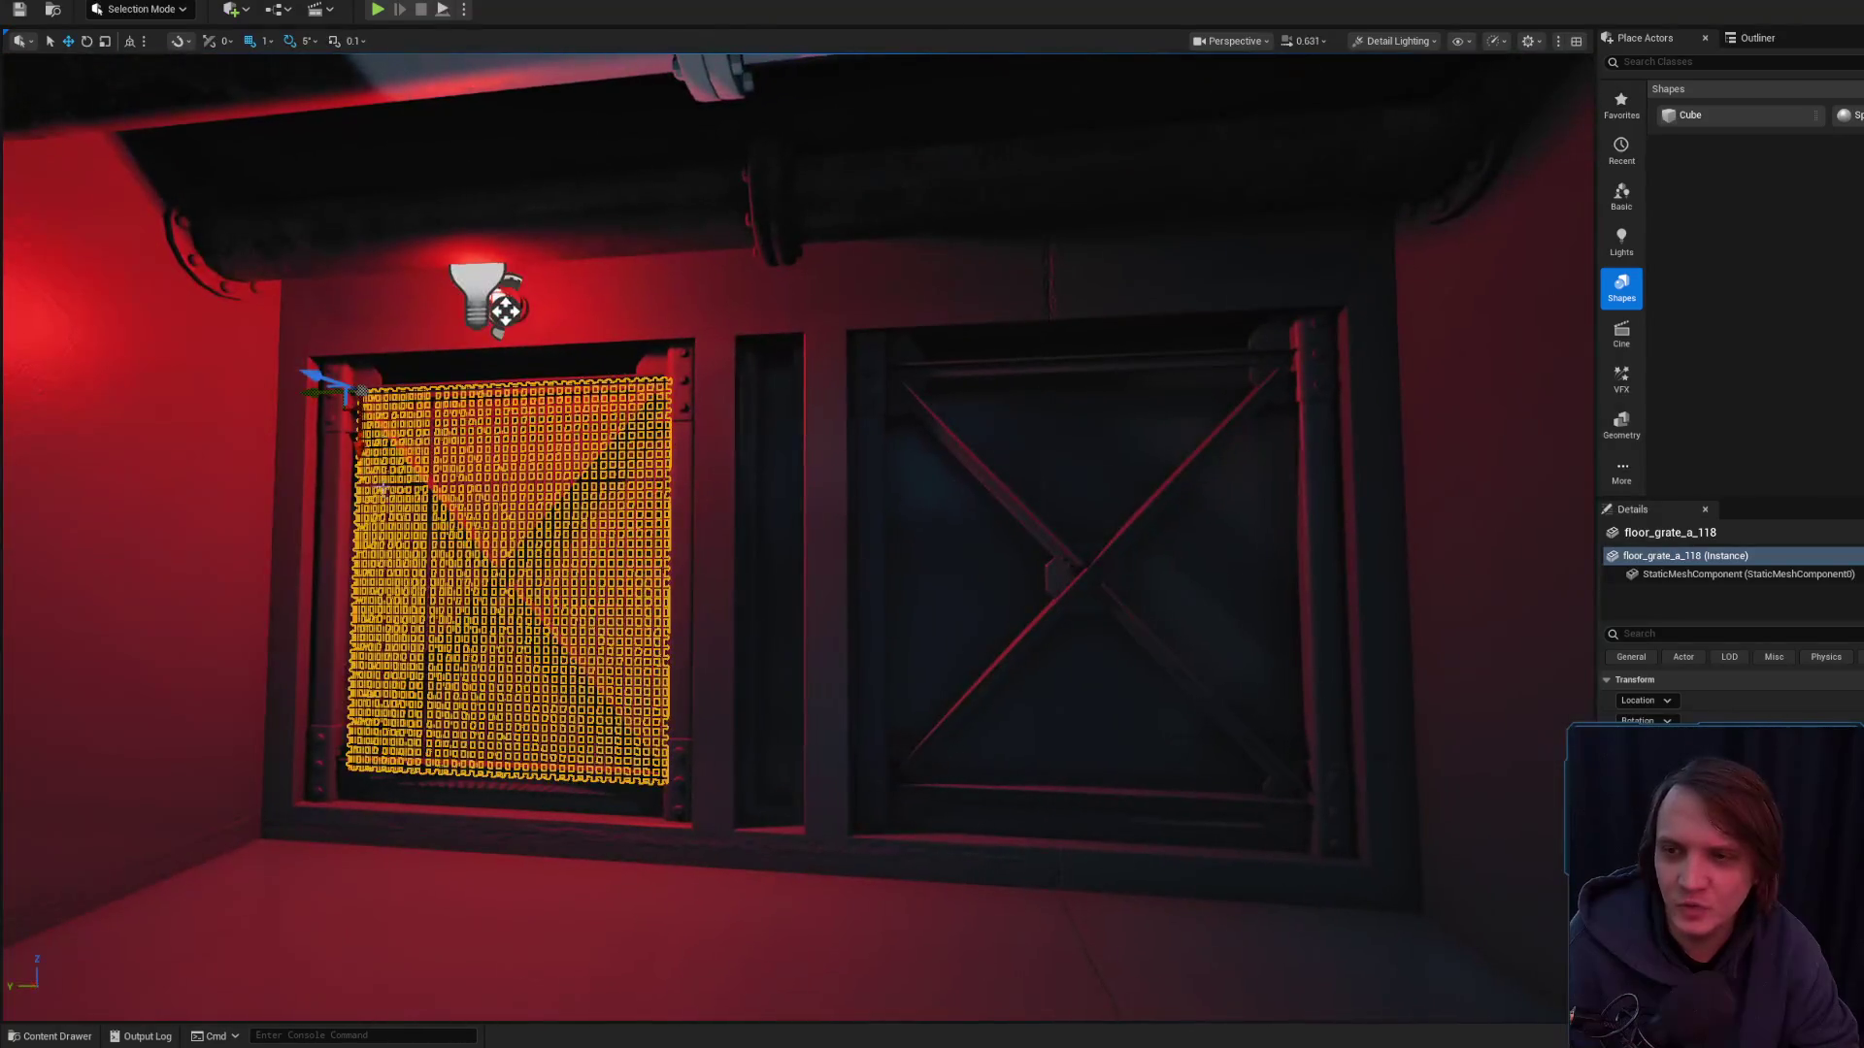
pyautogui.moveTo(316, 395)
pyautogui.mouseDown()
pyautogui.moveTo(827, 437)
pyautogui.moveTo(816, 484)
pyautogui.mouseUp()
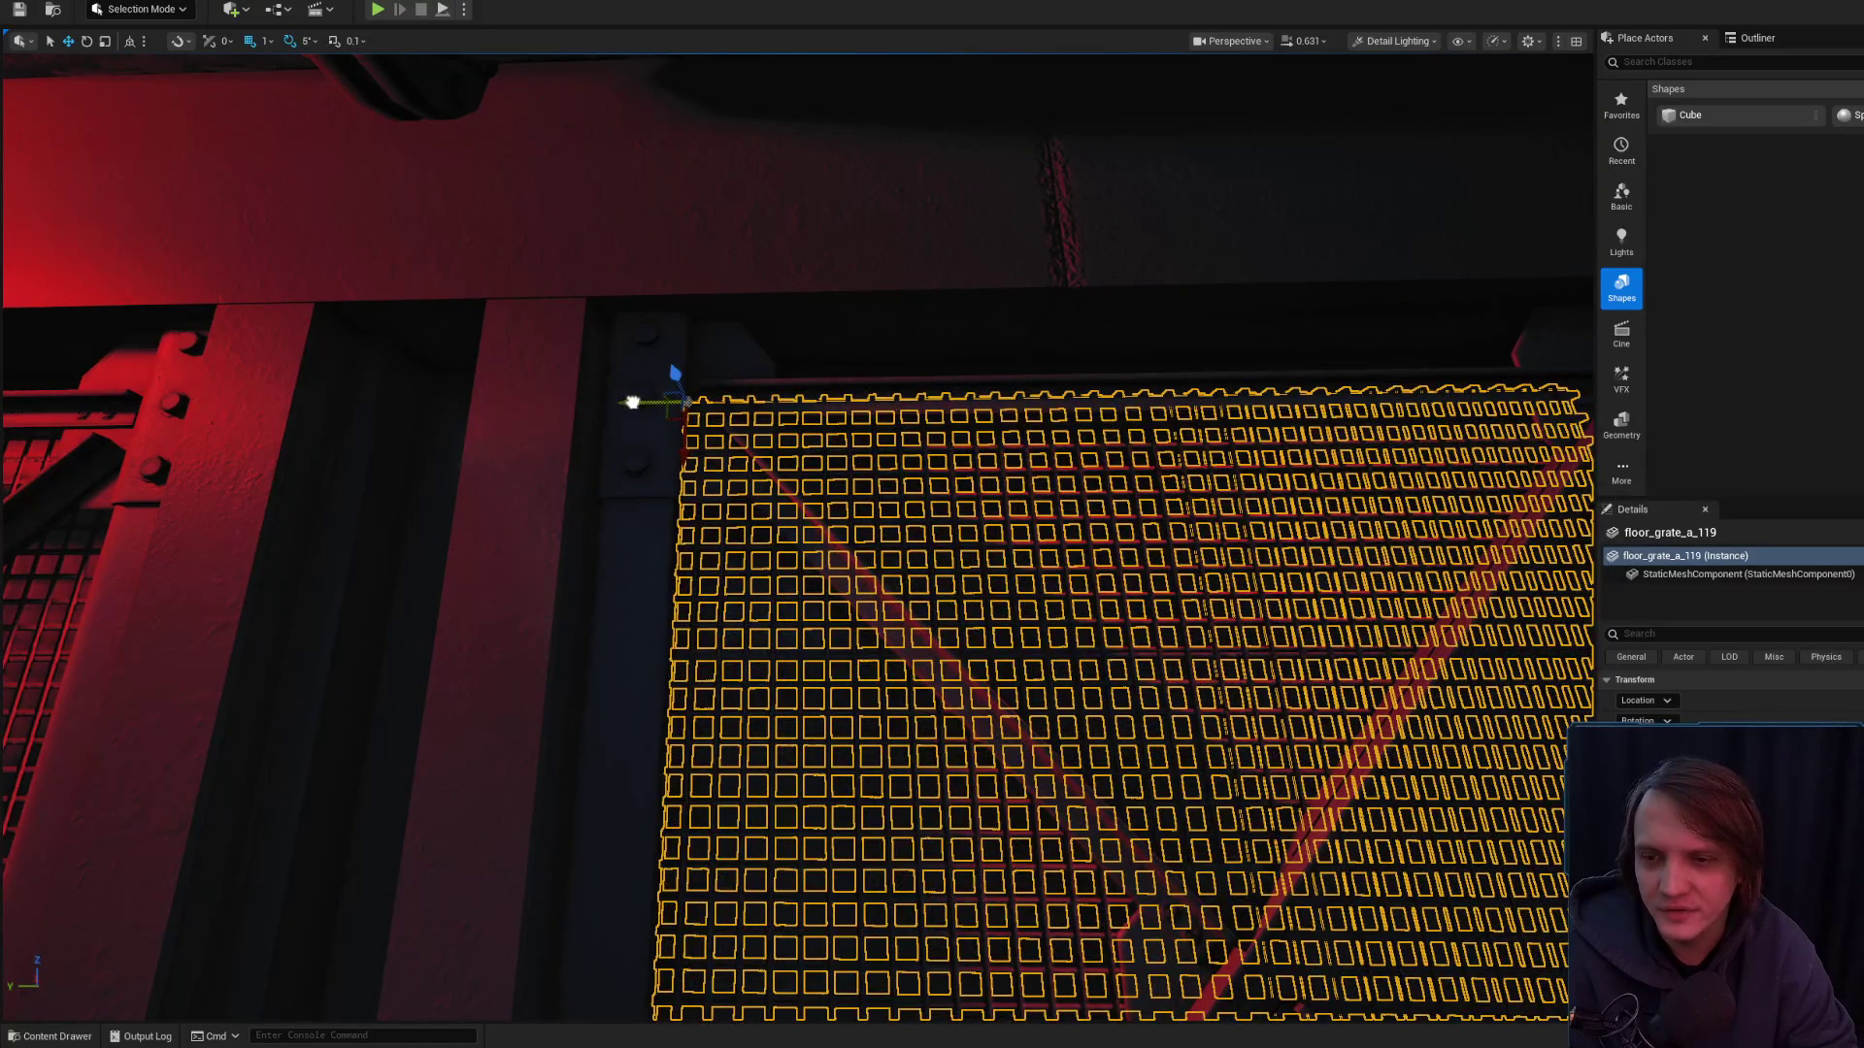
pyautogui.scroll(-6, 635, 403)
pyautogui.moveTo(628, 402); pyautogui.dragTo(676, 367)
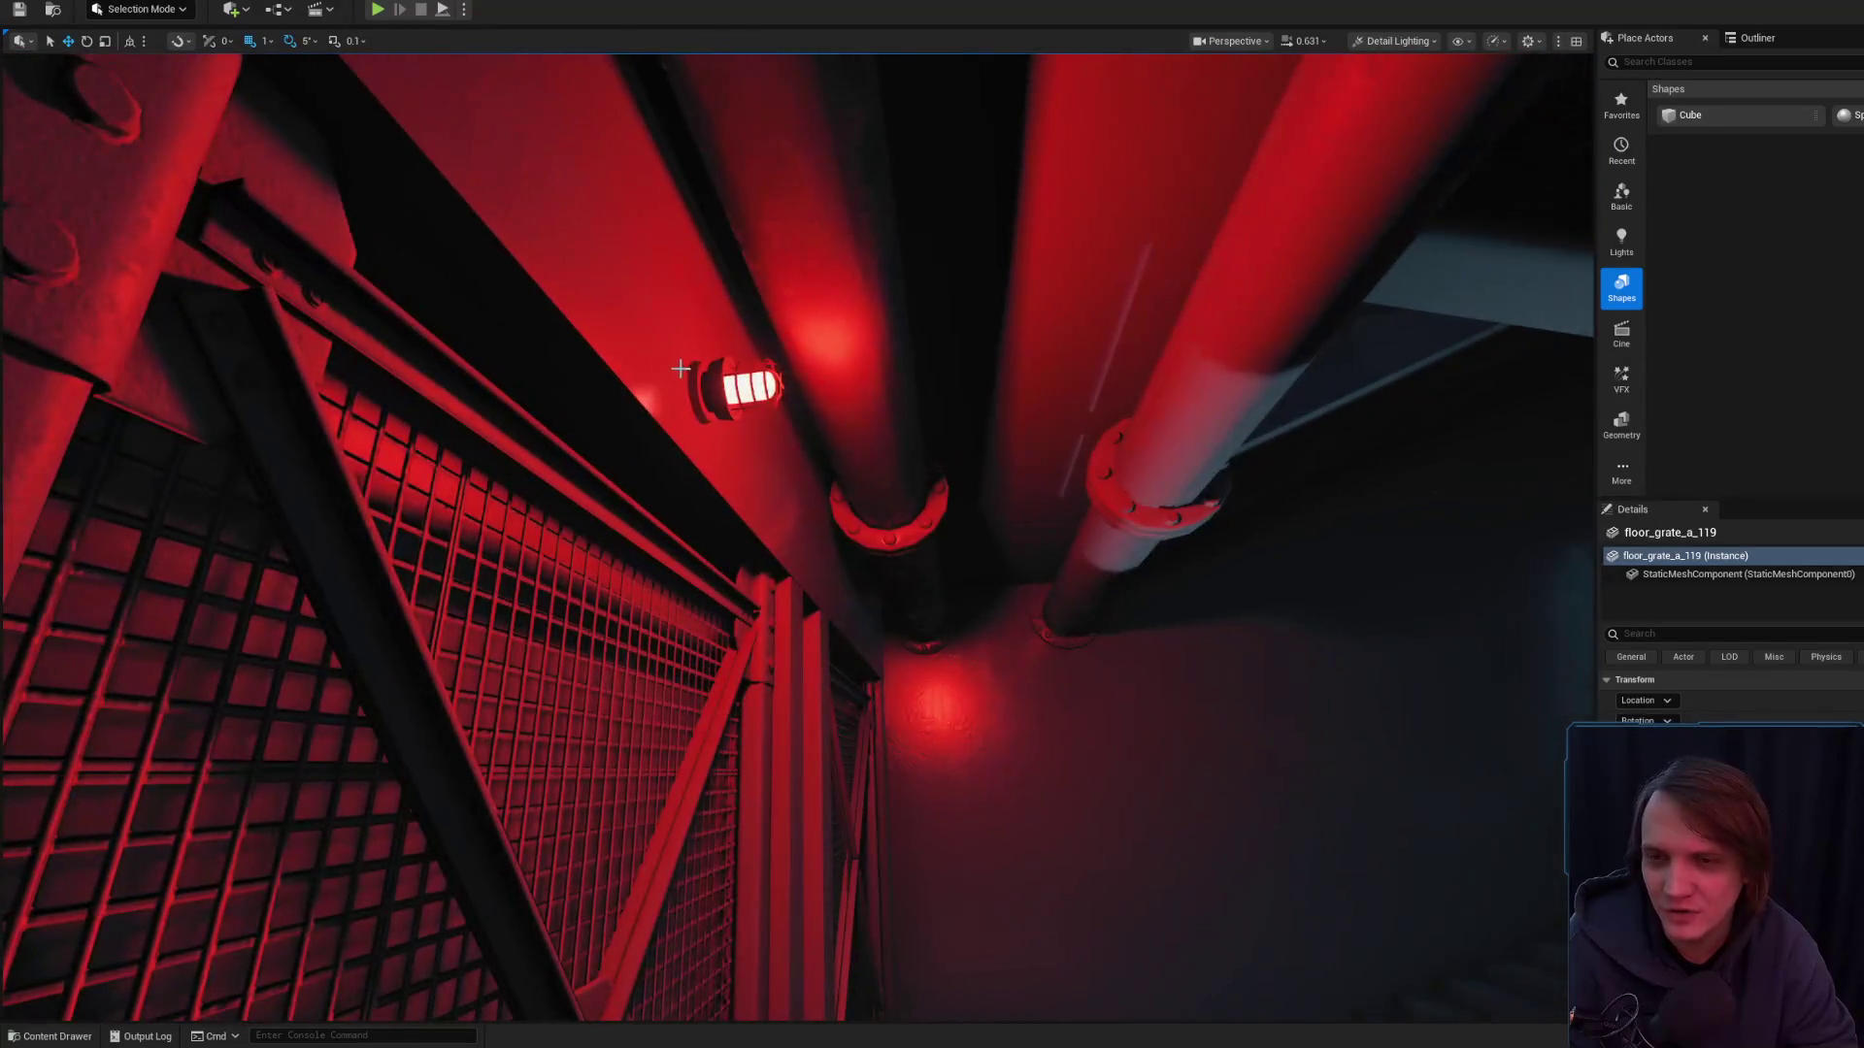
# - Select and frame wall lamp BP_LightWall_B_111 facing the two grated panels
pyautogui.click(715, 379)
pyautogui.press('f')
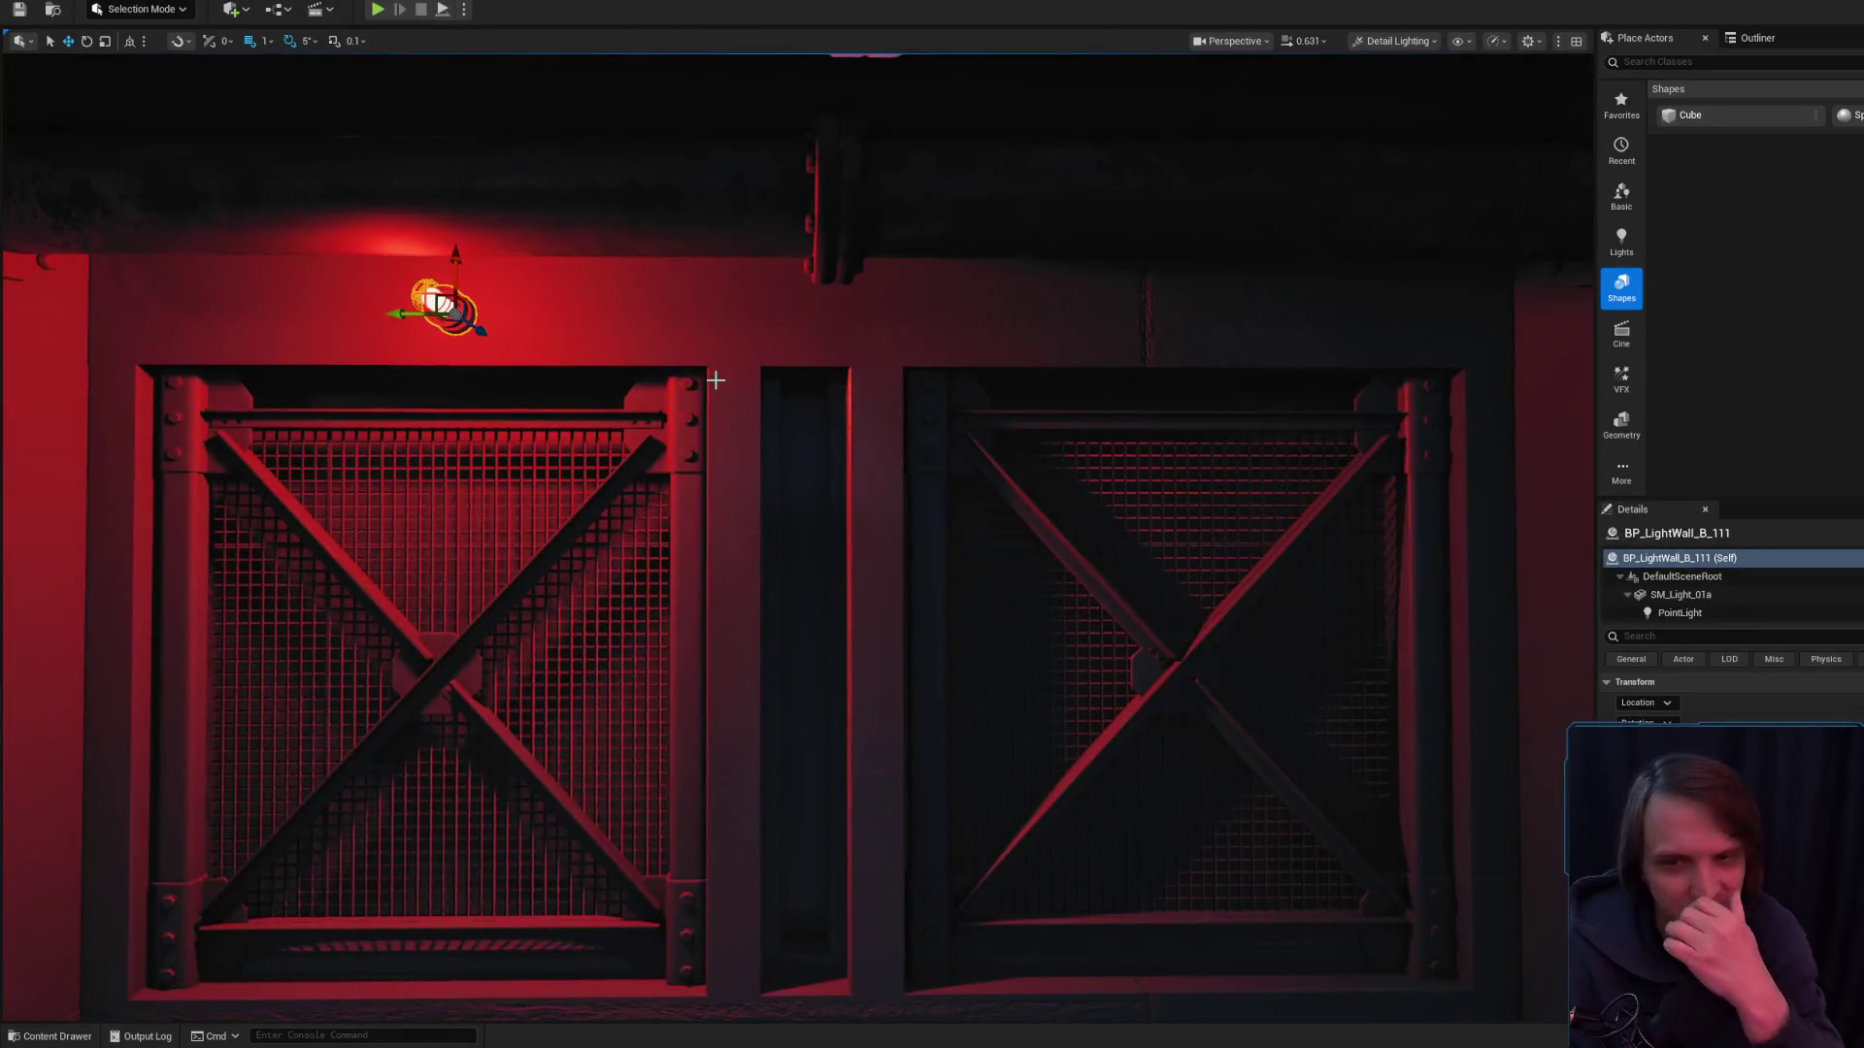
pyautogui.moveTo(715, 379); pyautogui.dragTo(708, 382)
pyautogui.moveTo(835, 445); pyautogui.dragTo(835, 446)
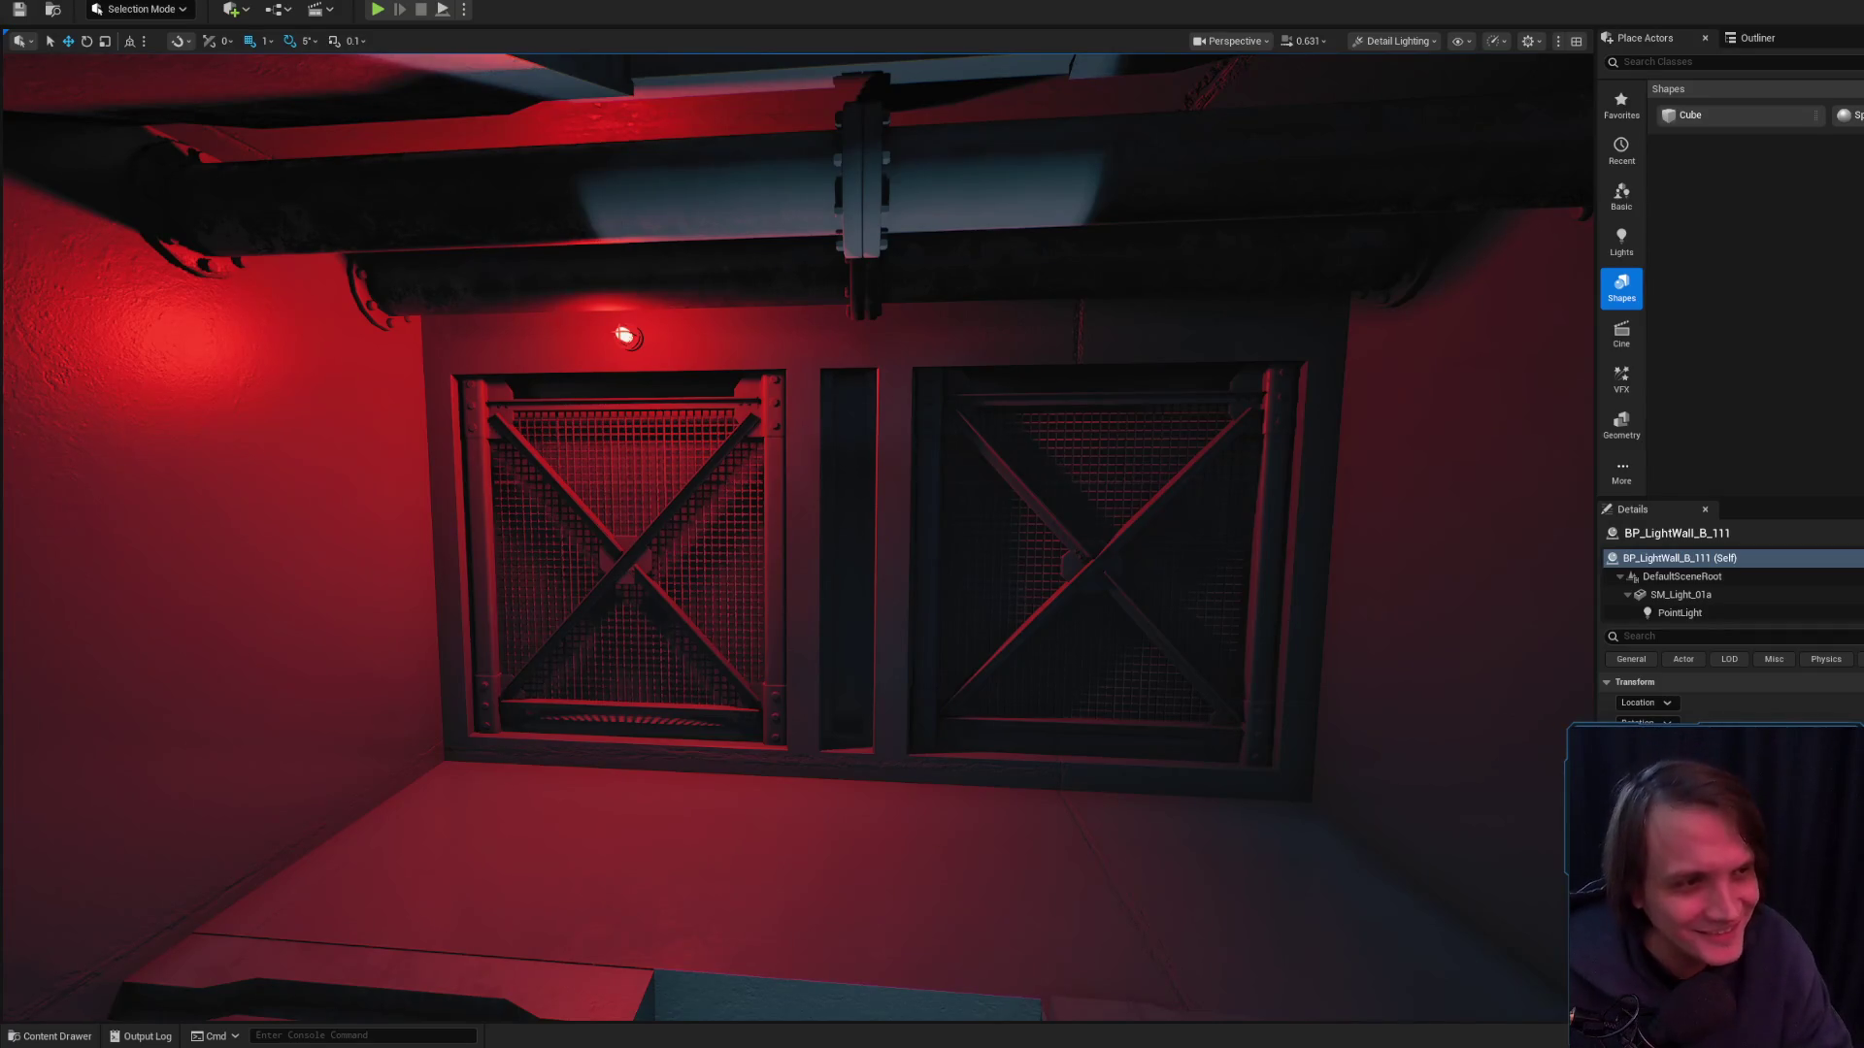
pyautogui.hotkey('alt', 'Tab')
# - Search Google Images for 'Шарарам'
pyautogui.click(1470, 76)
pyautogui.click(1410, 74)
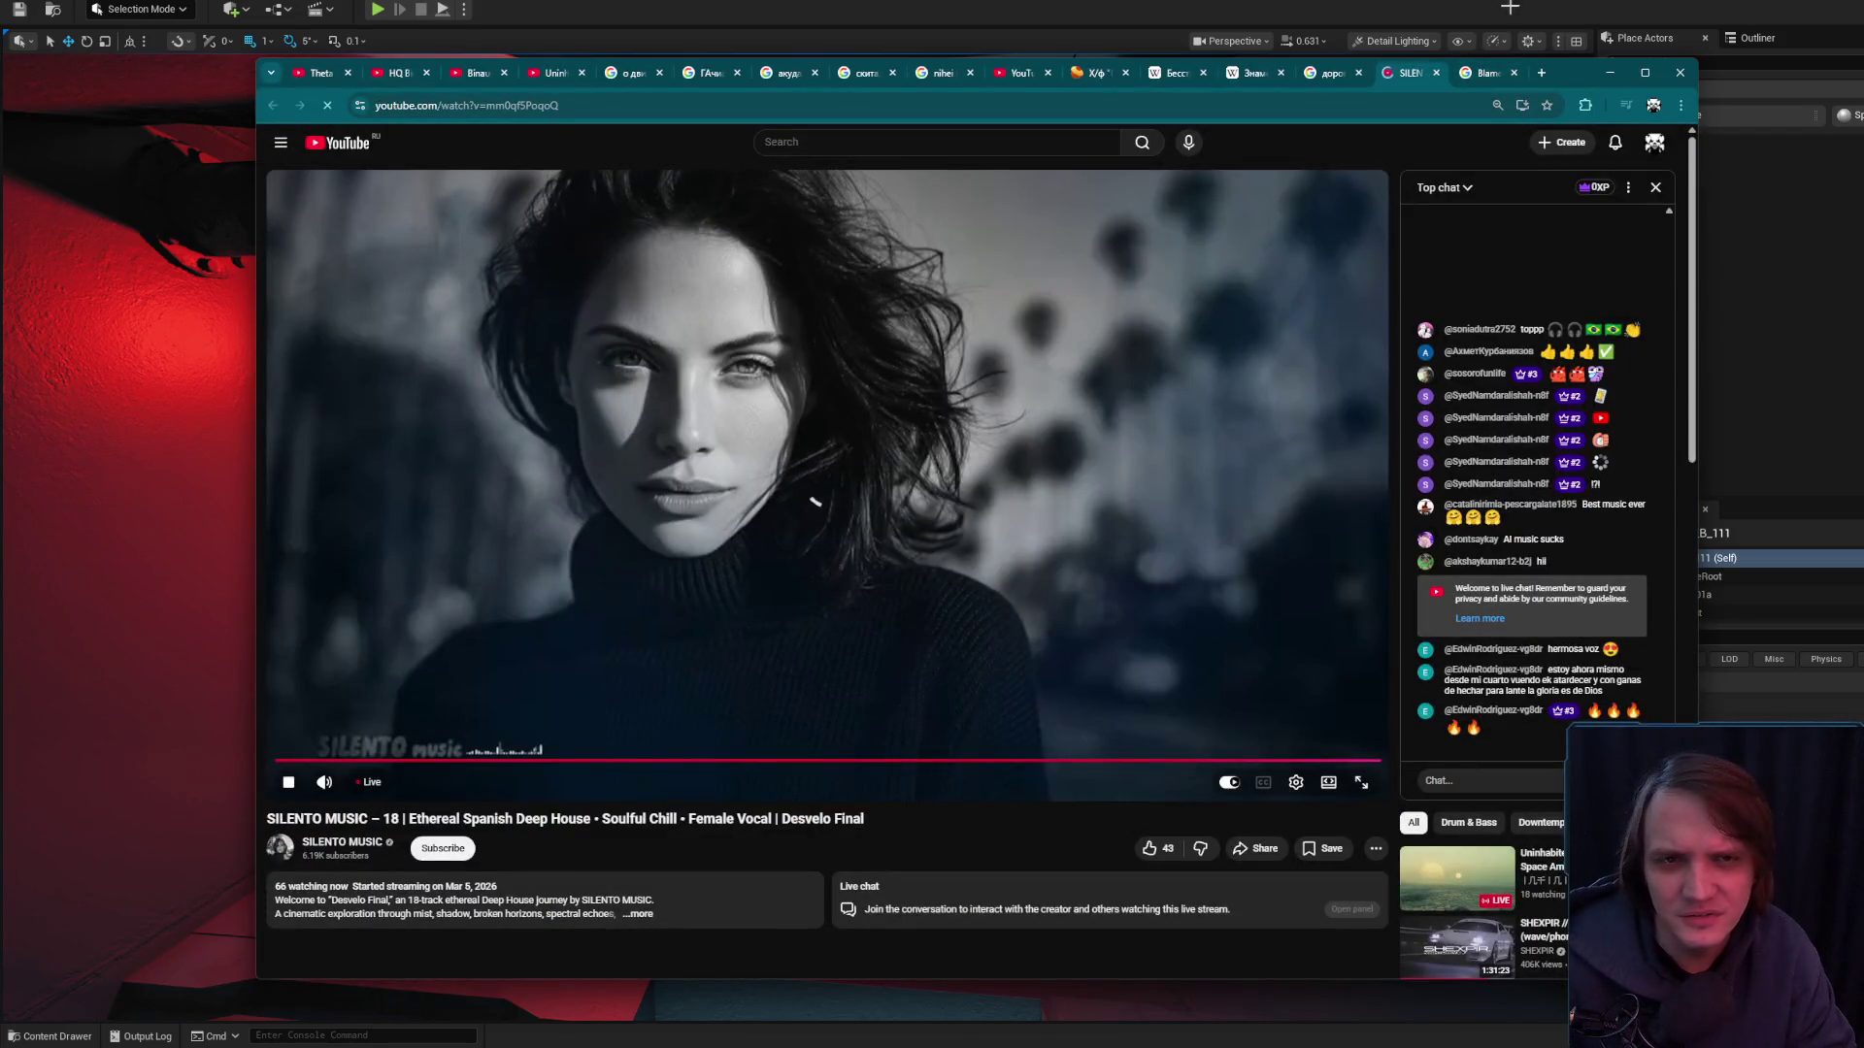
pyautogui.click(1495, 75)
pyautogui.click(1087, 157)
pyautogui.write('h')
pyautogui.press('BackSpace')
pyautogui.write('Шарарам')
pyautogui.press('Return')
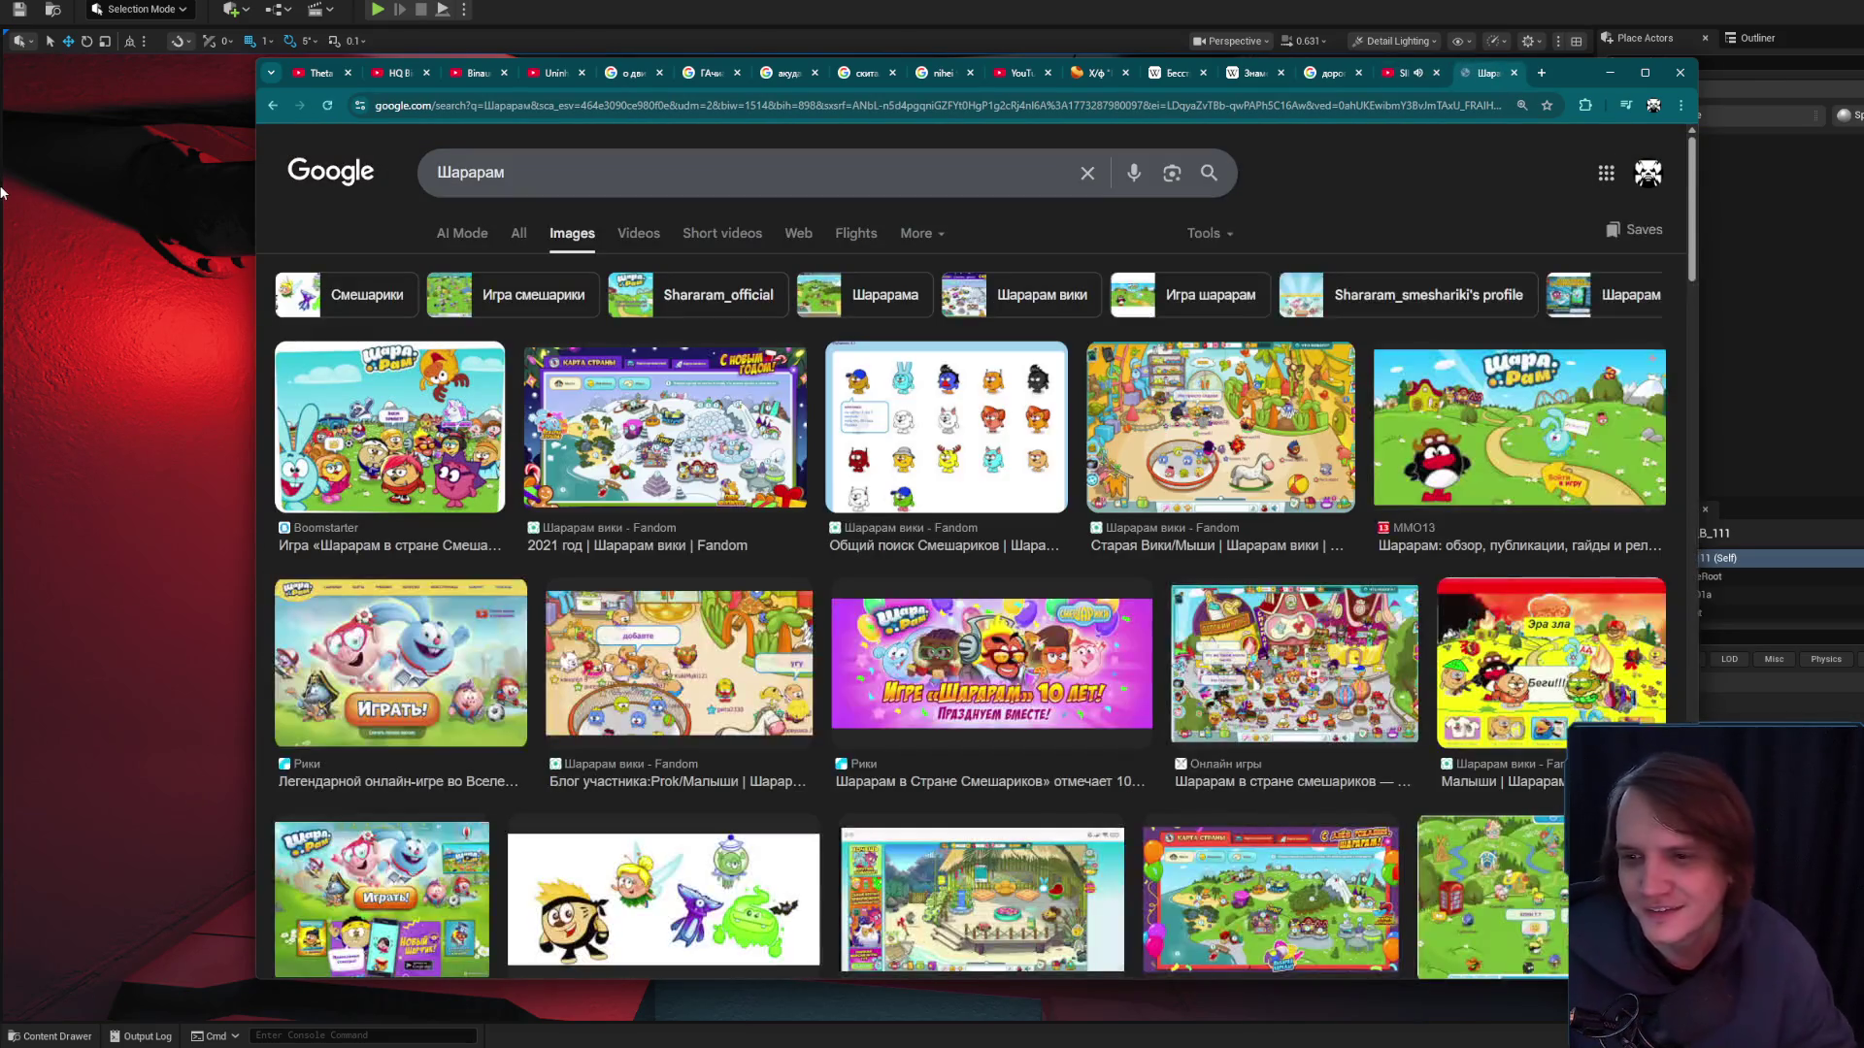
# - Preview several Шарарам image results, ending on the Boomstarter image
pyautogui.click(384, 394)
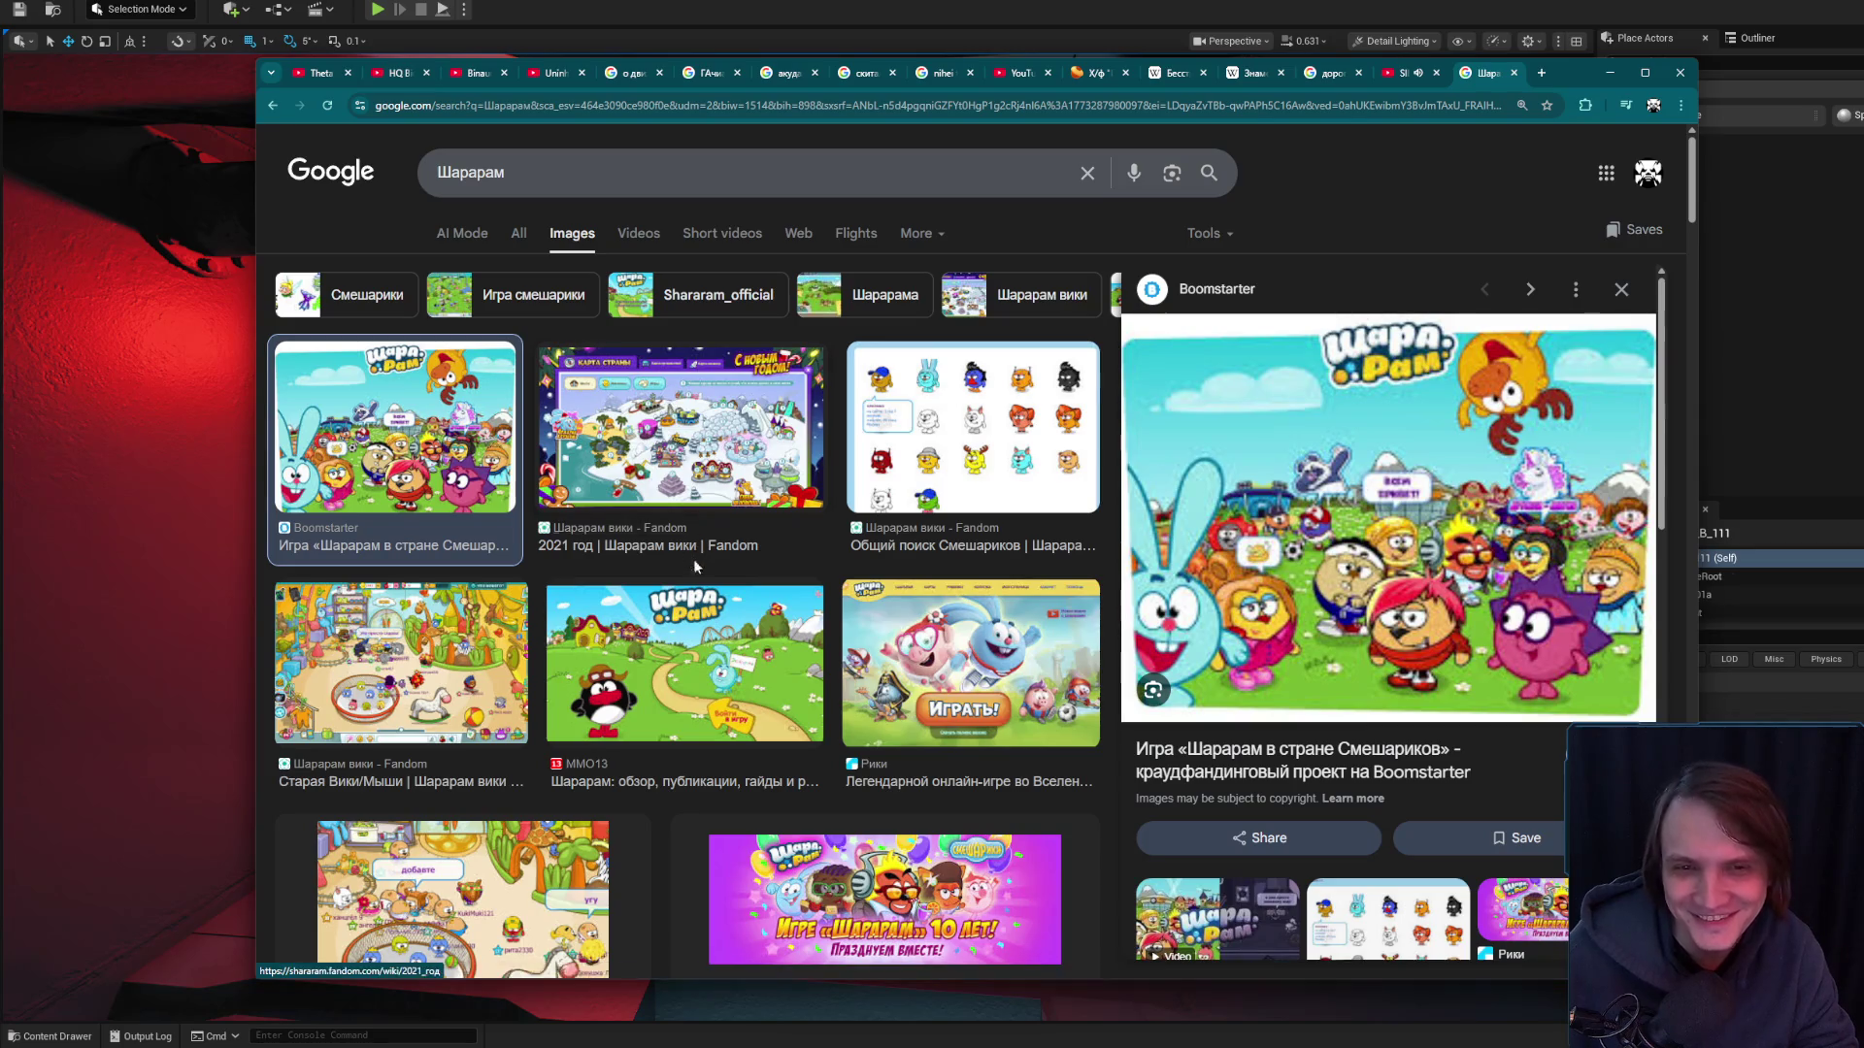
pyautogui.click(387, 680)
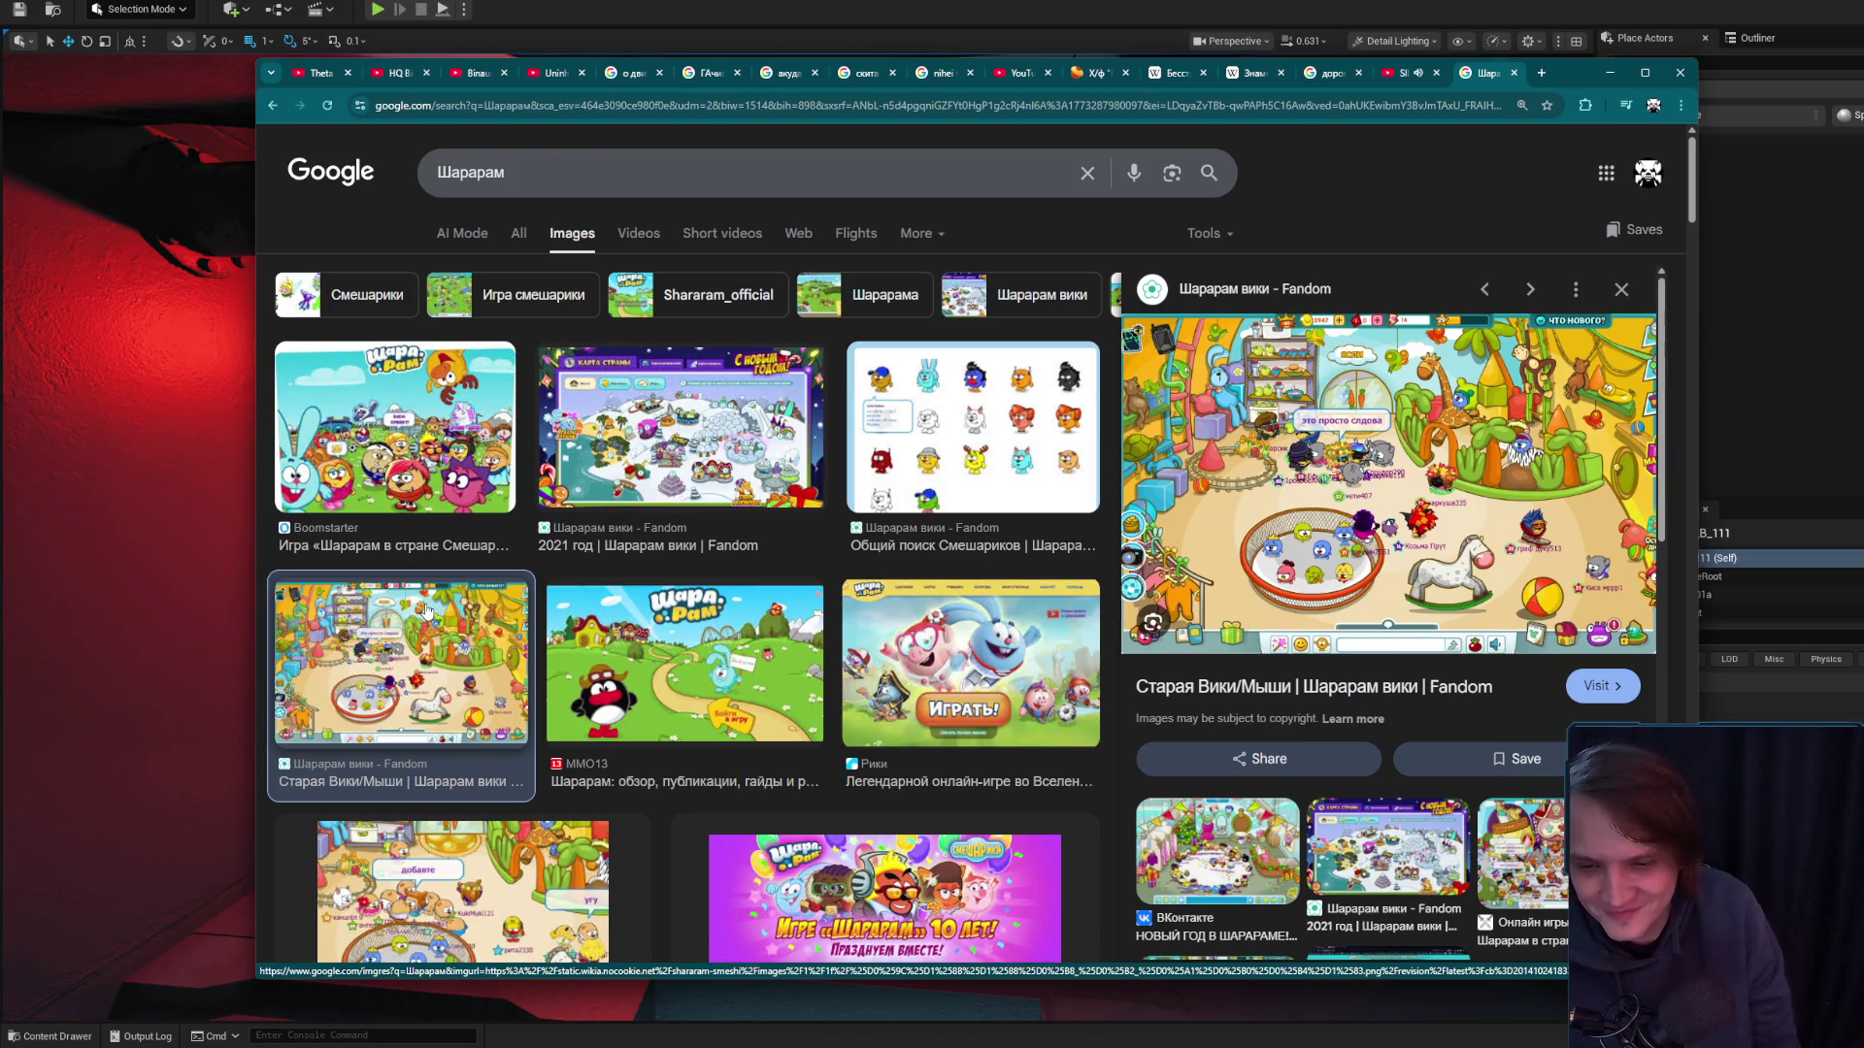
pyautogui.click(1001, 671)
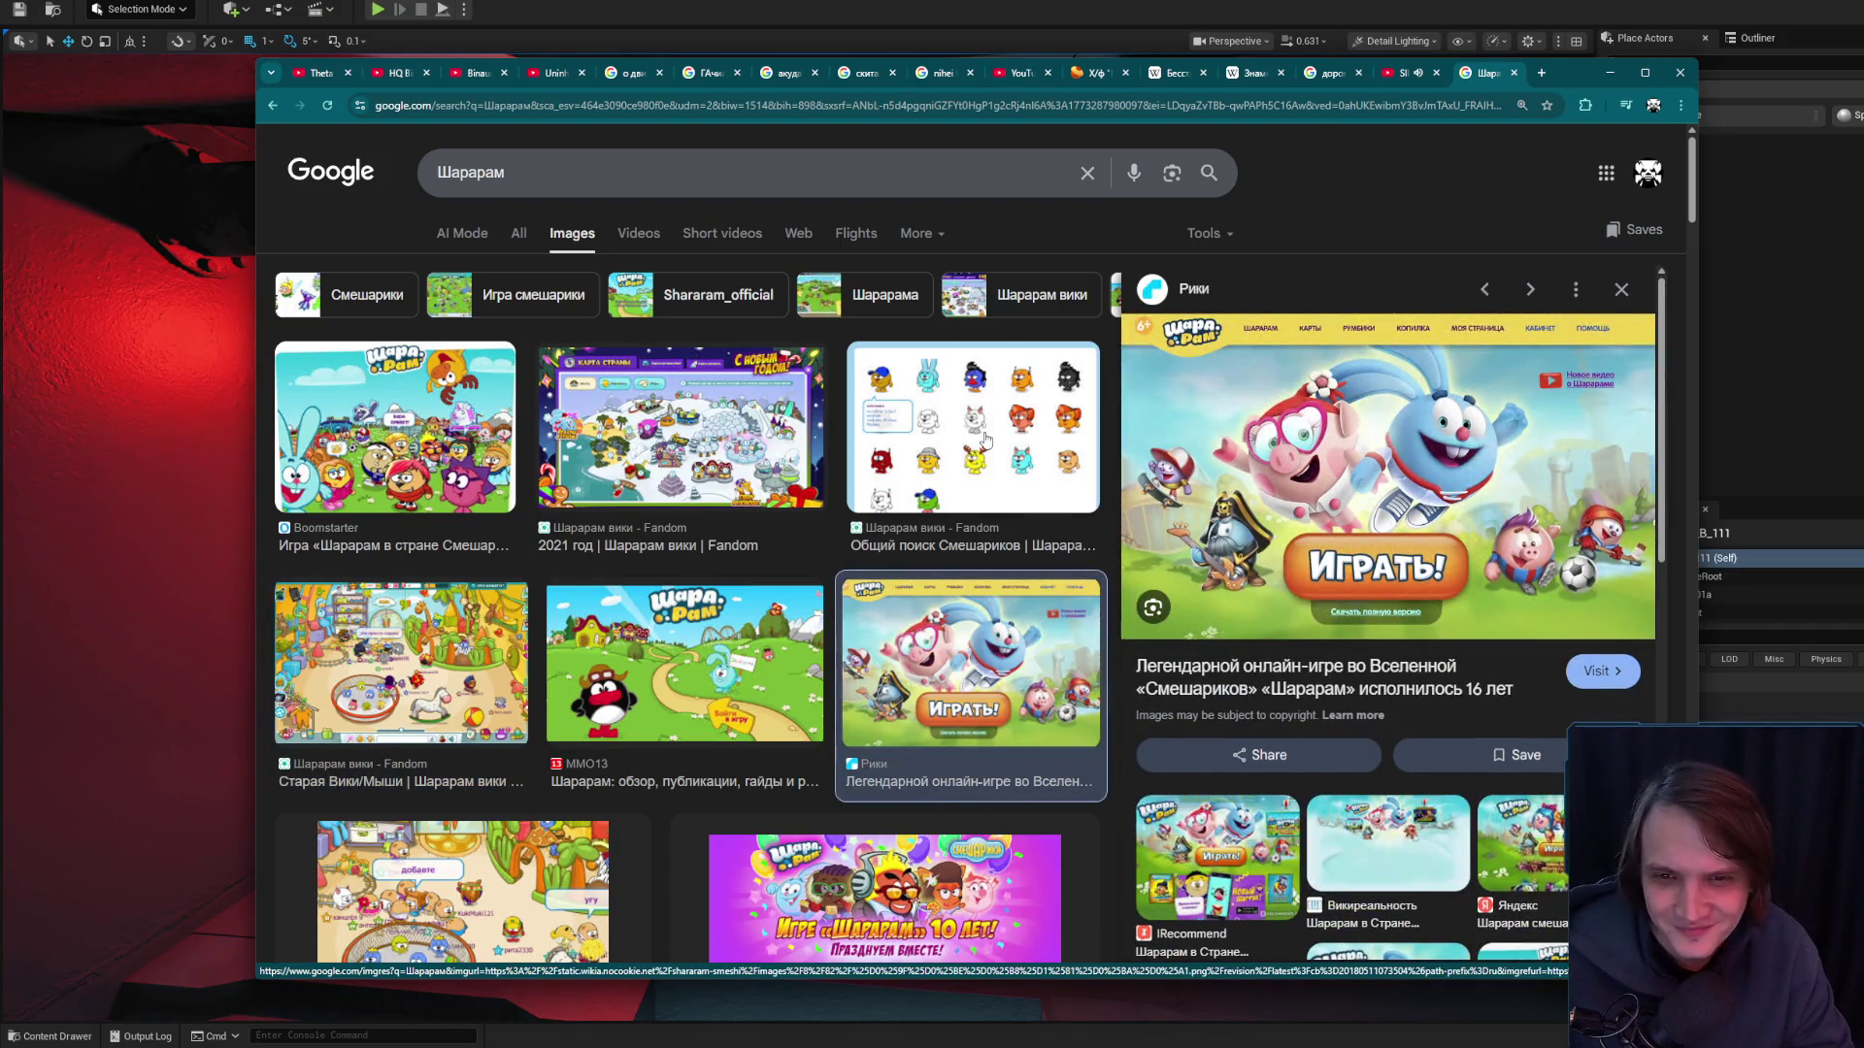
pyautogui.click(989, 465)
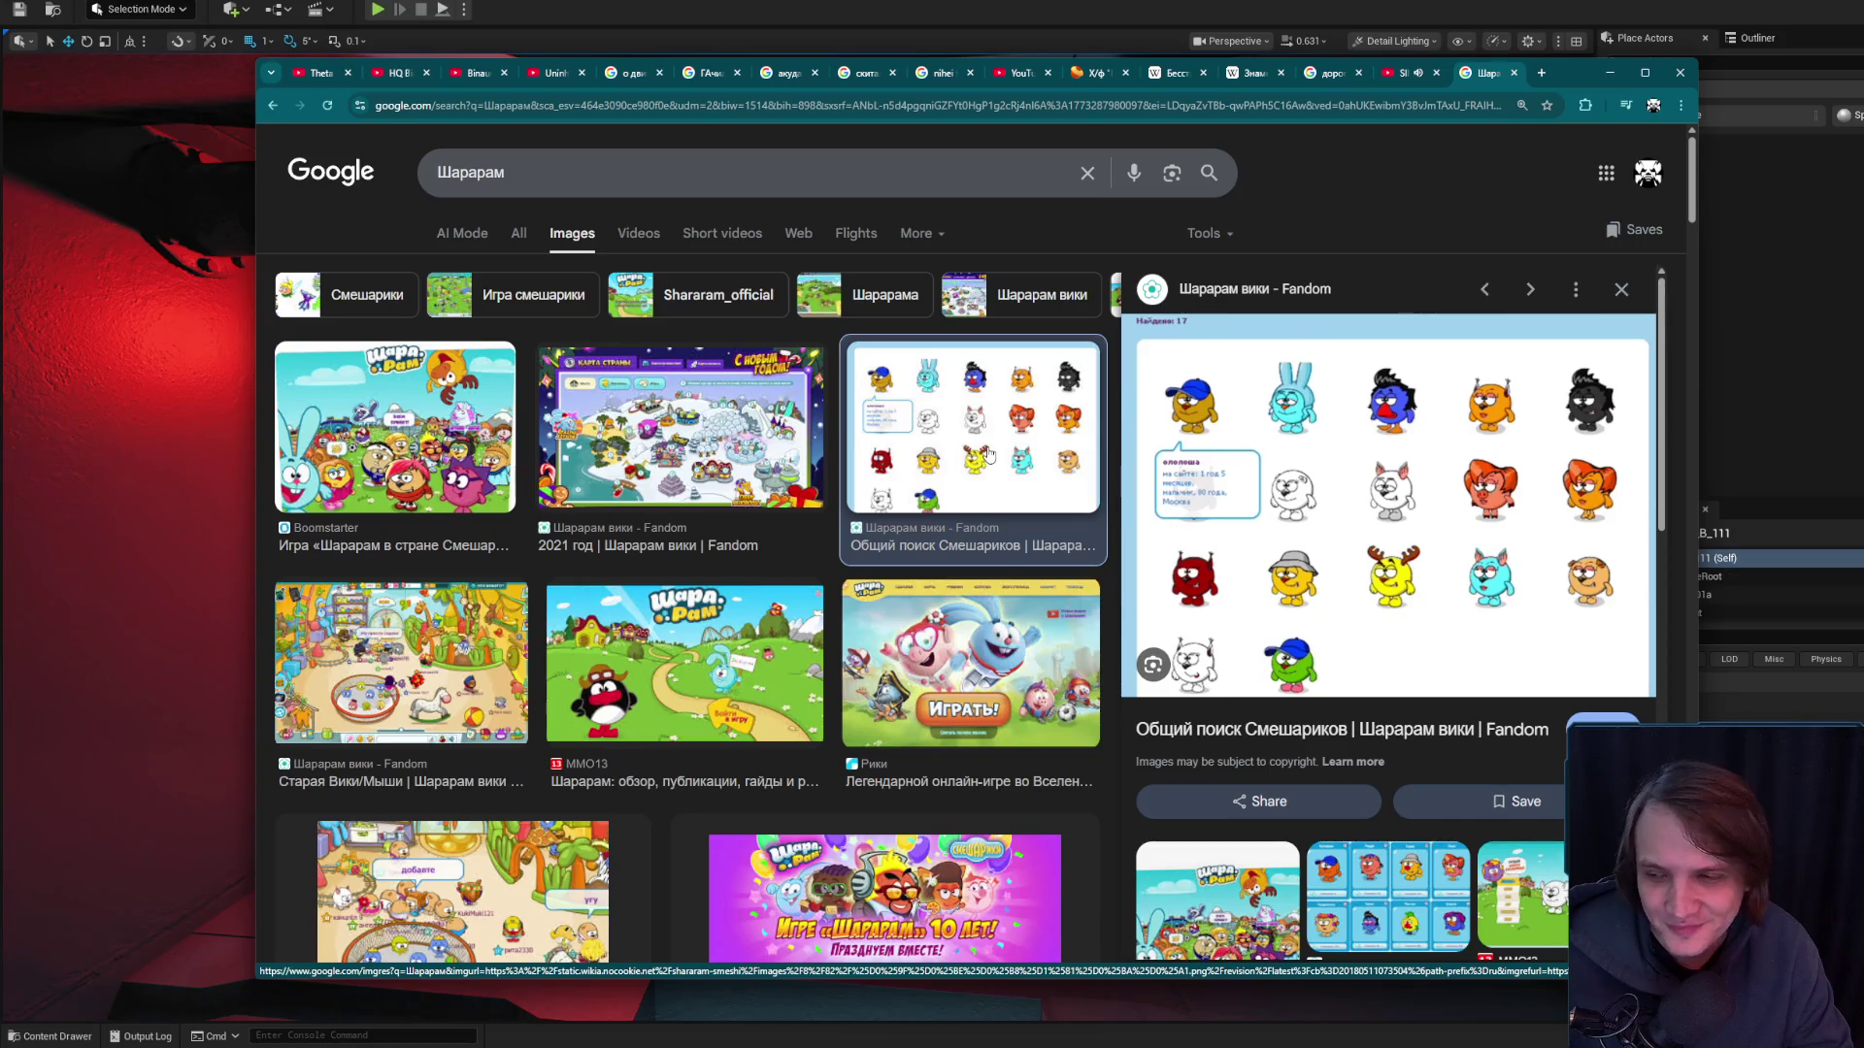
pyautogui.click(444, 419)
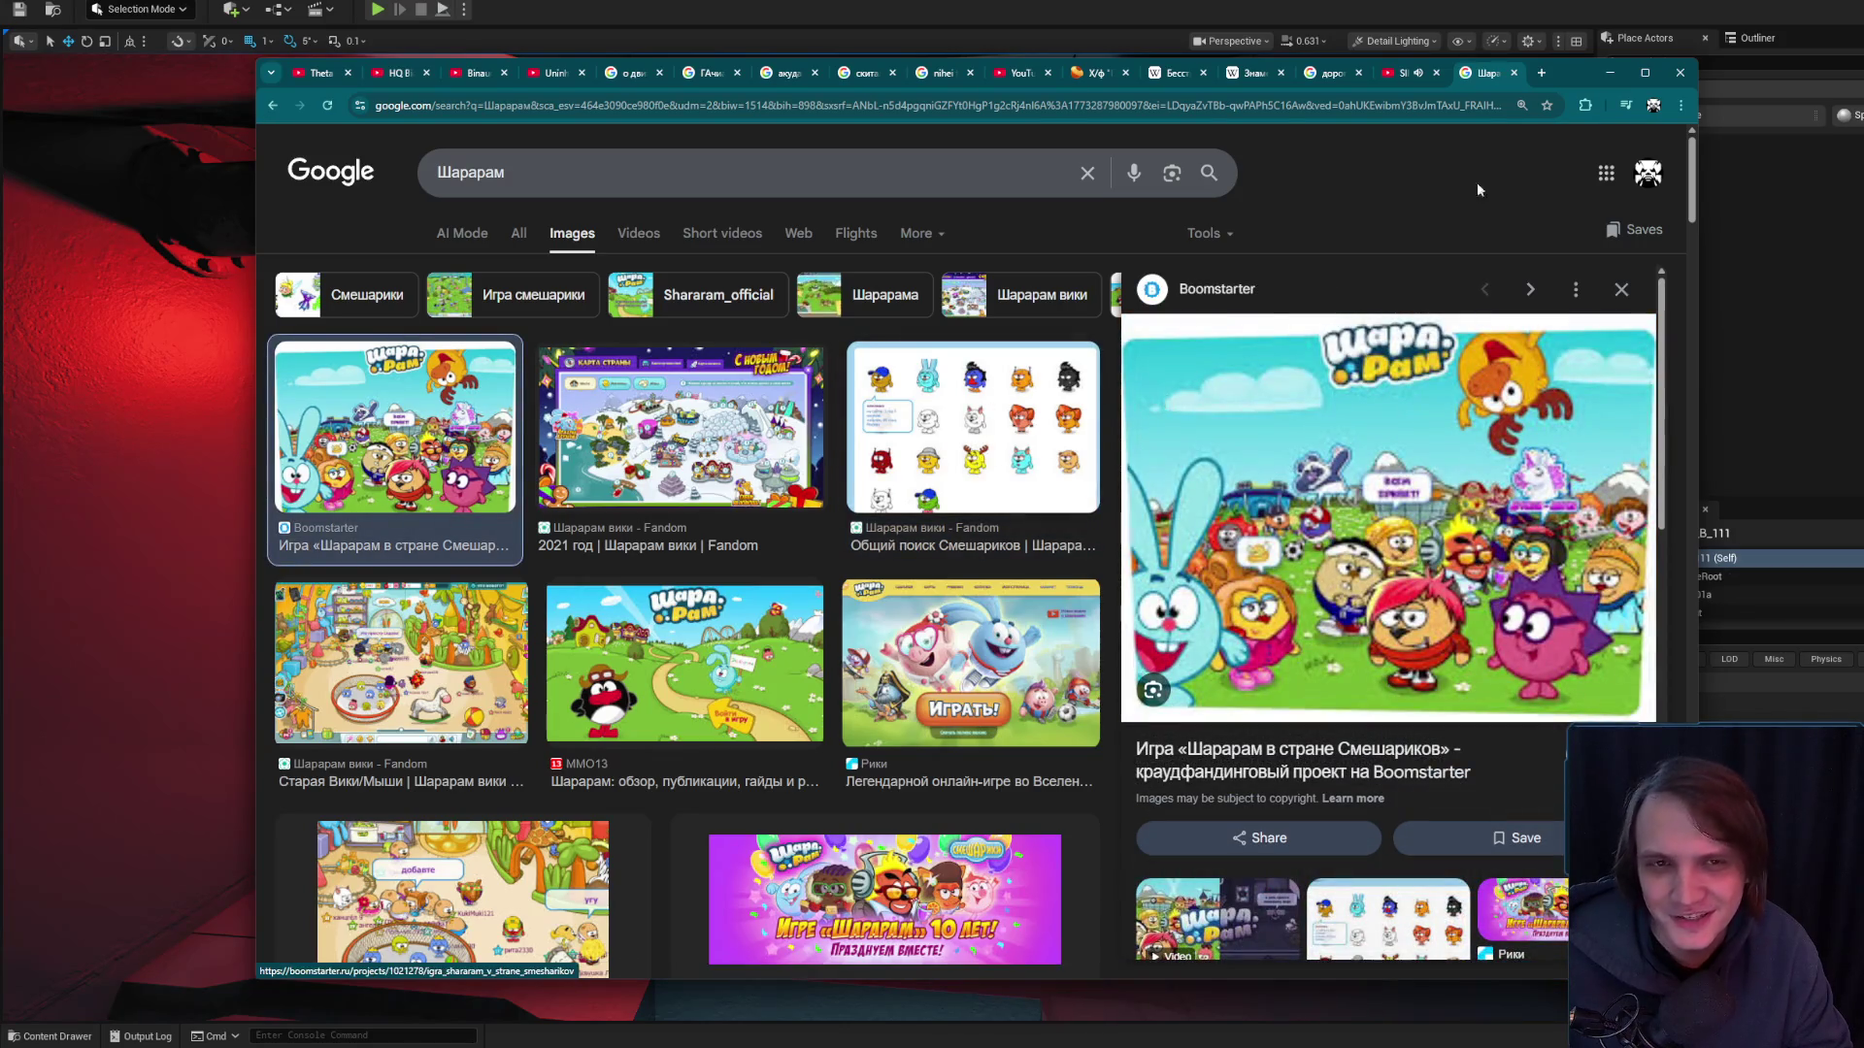
pyautogui.hotkey('alt', 'Tab')
# - Rotate the wall lamp about 90° against the side wall
pyautogui.moveTo(985, 430); pyautogui.dragTo(985, 430)
pyautogui.moveTo(865, 433); pyautogui.dragTo(807, 424)
pyautogui.moveTo(522, 387); pyautogui.dragTo(522, 387)
pyautogui.press('e')
pyautogui.moveTo(589, 278)
pyautogui.mouseDown()
pyautogui.moveTo(533, 328)
pyautogui.moveTo(527, 299)
pyautogui.moveTo(402, 308)
pyautogui.mouseUp()
pyautogui.press('w')
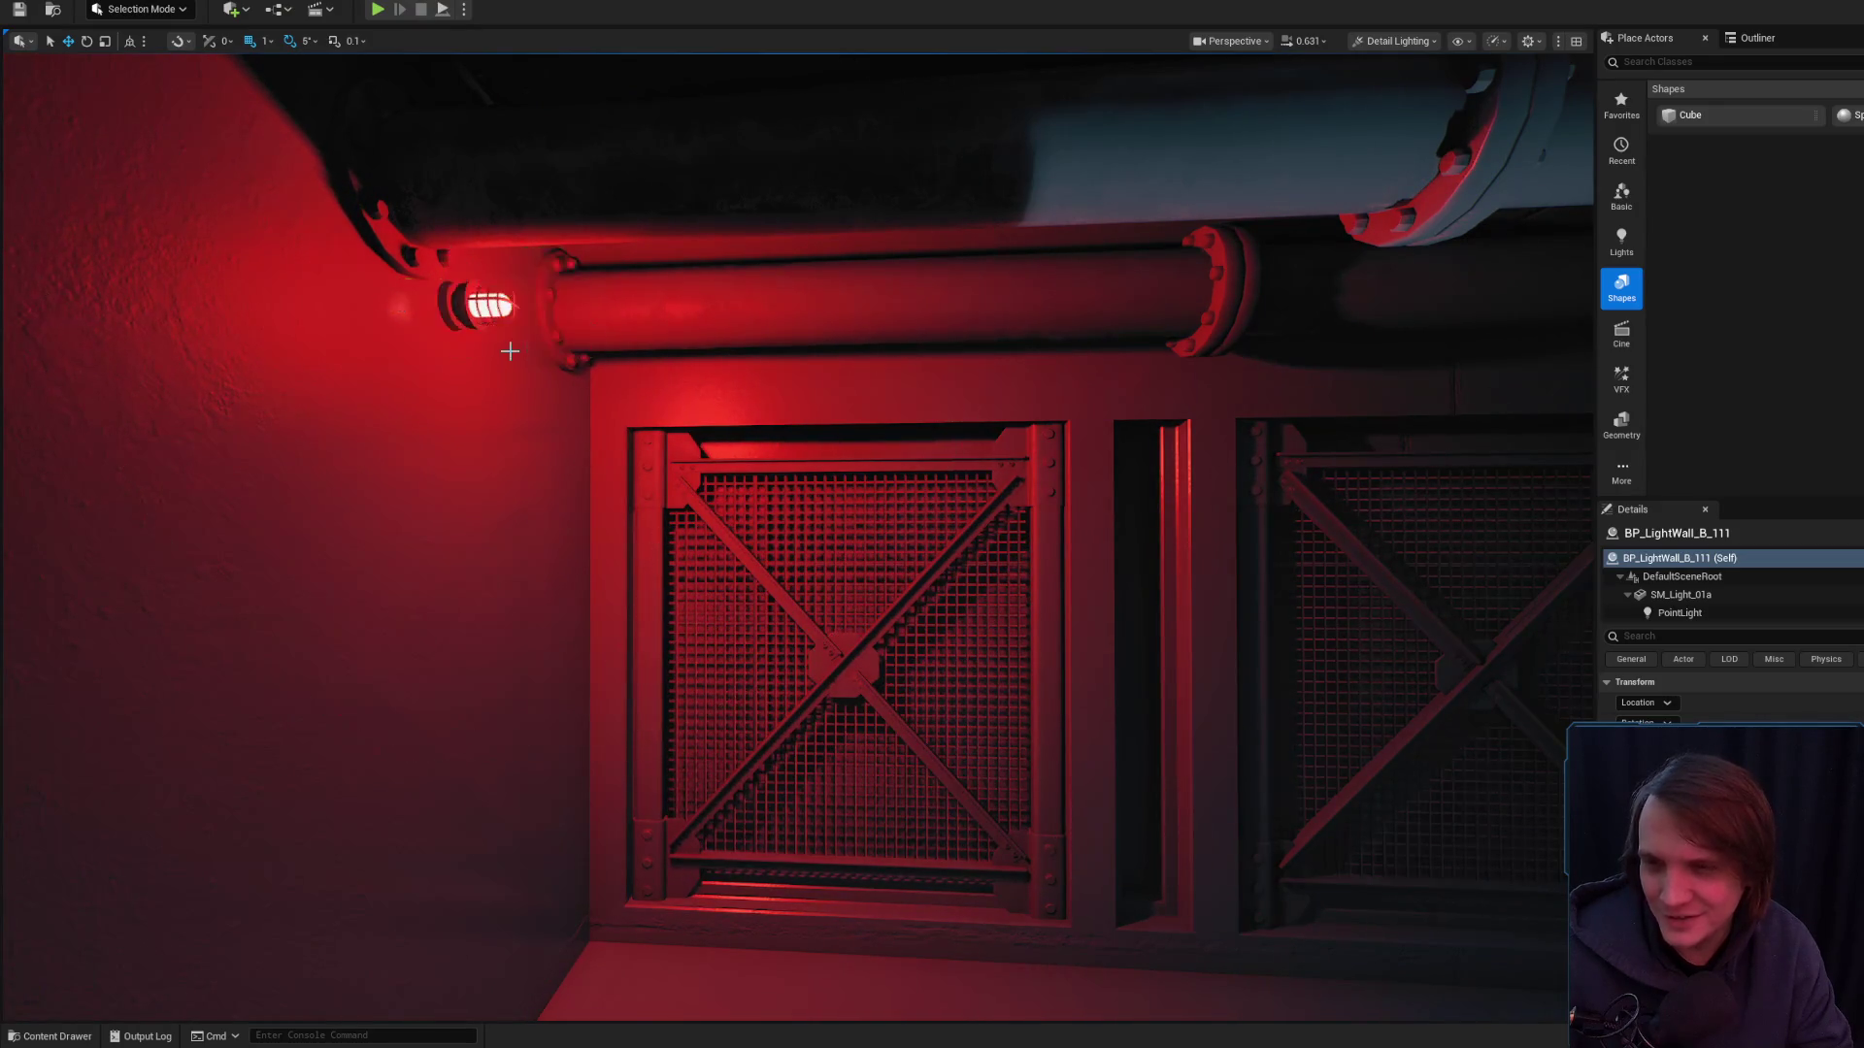
# - Switch the viewport to Lit and fly along the corridor to the gate wall
pyautogui.scroll(-5, 513, 347)
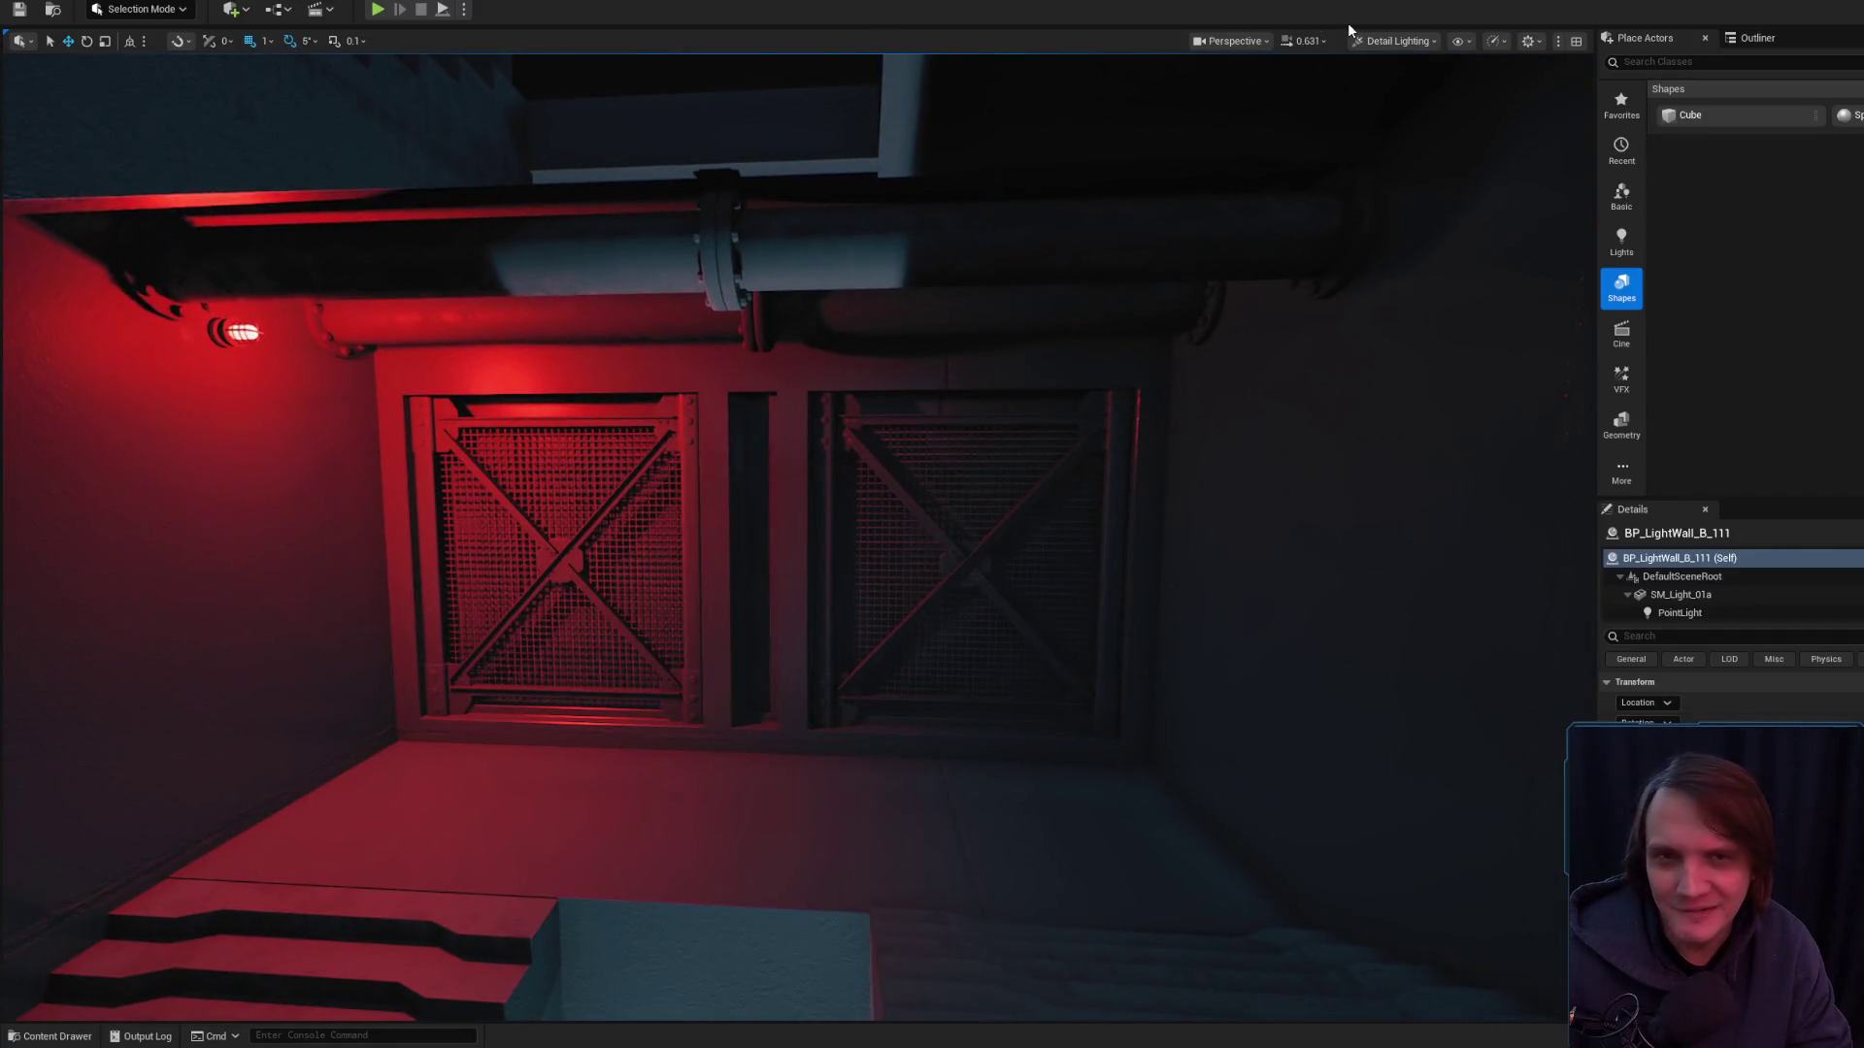
pyautogui.click(1394, 41)
pyautogui.click(1412, 98)
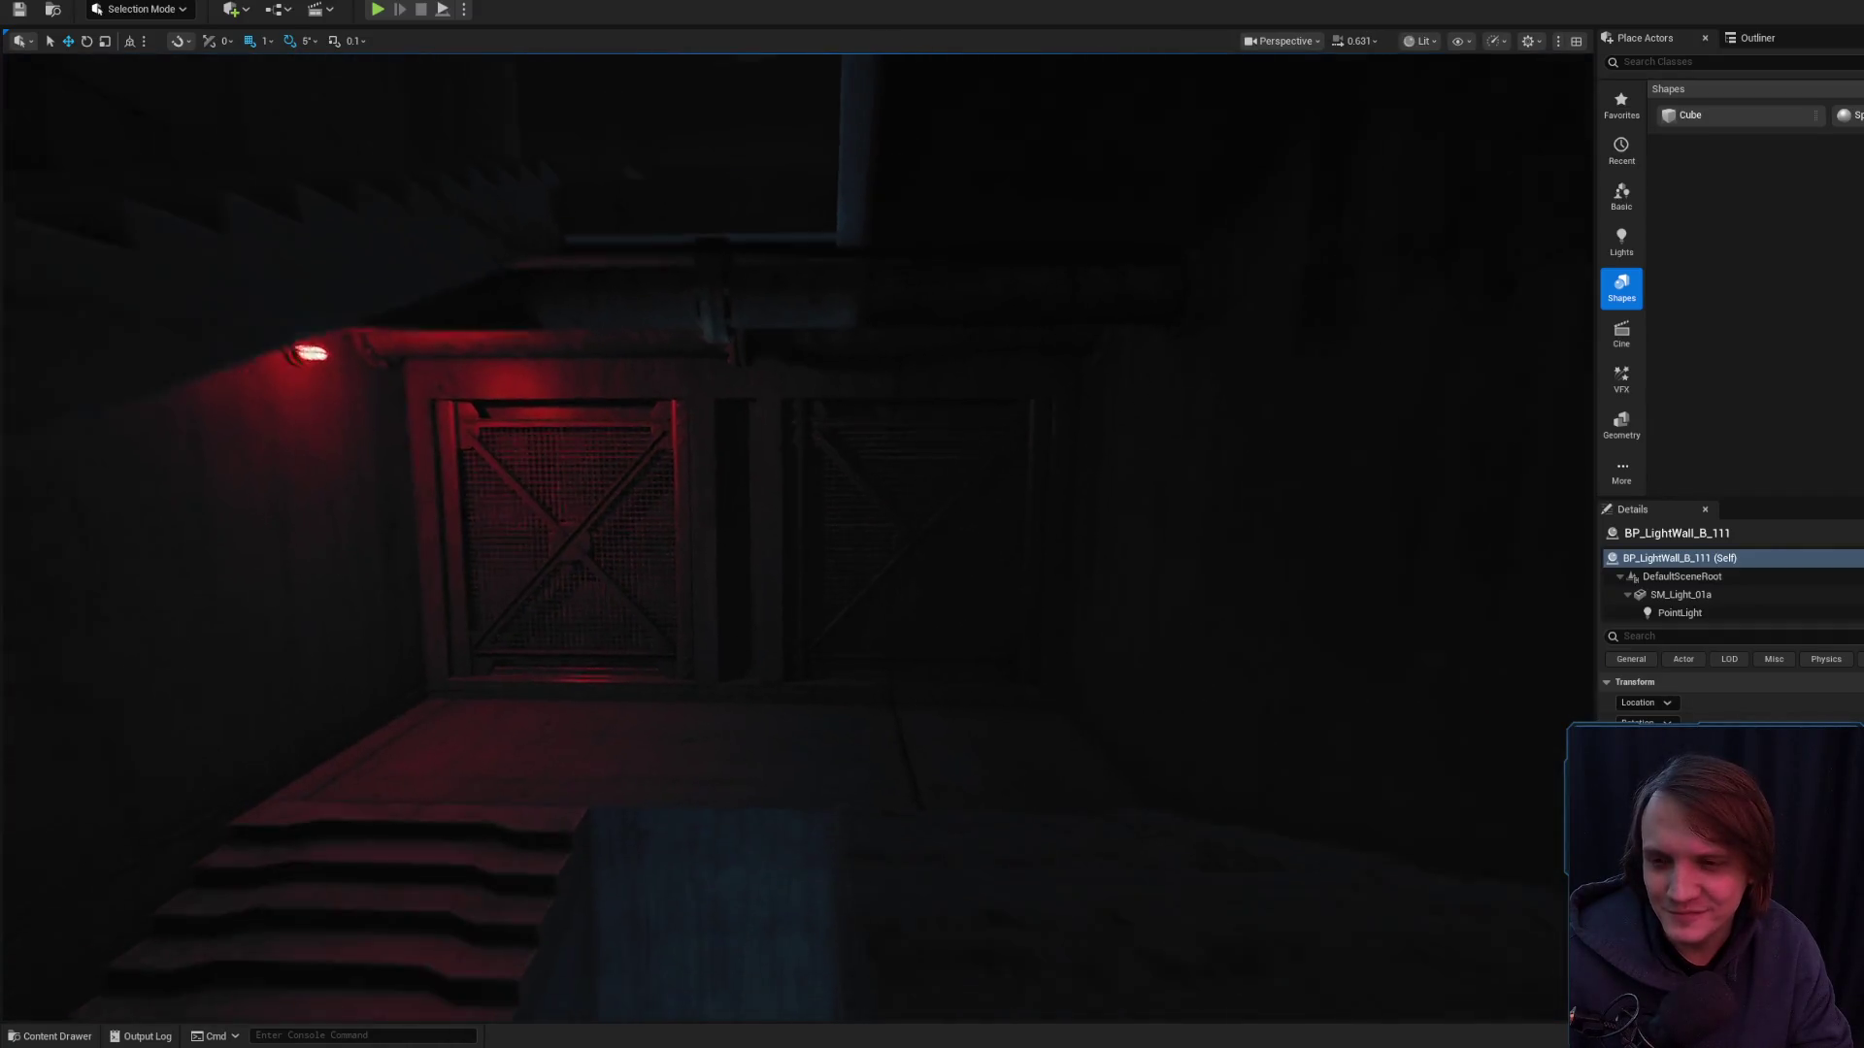
pyautogui.press('w')
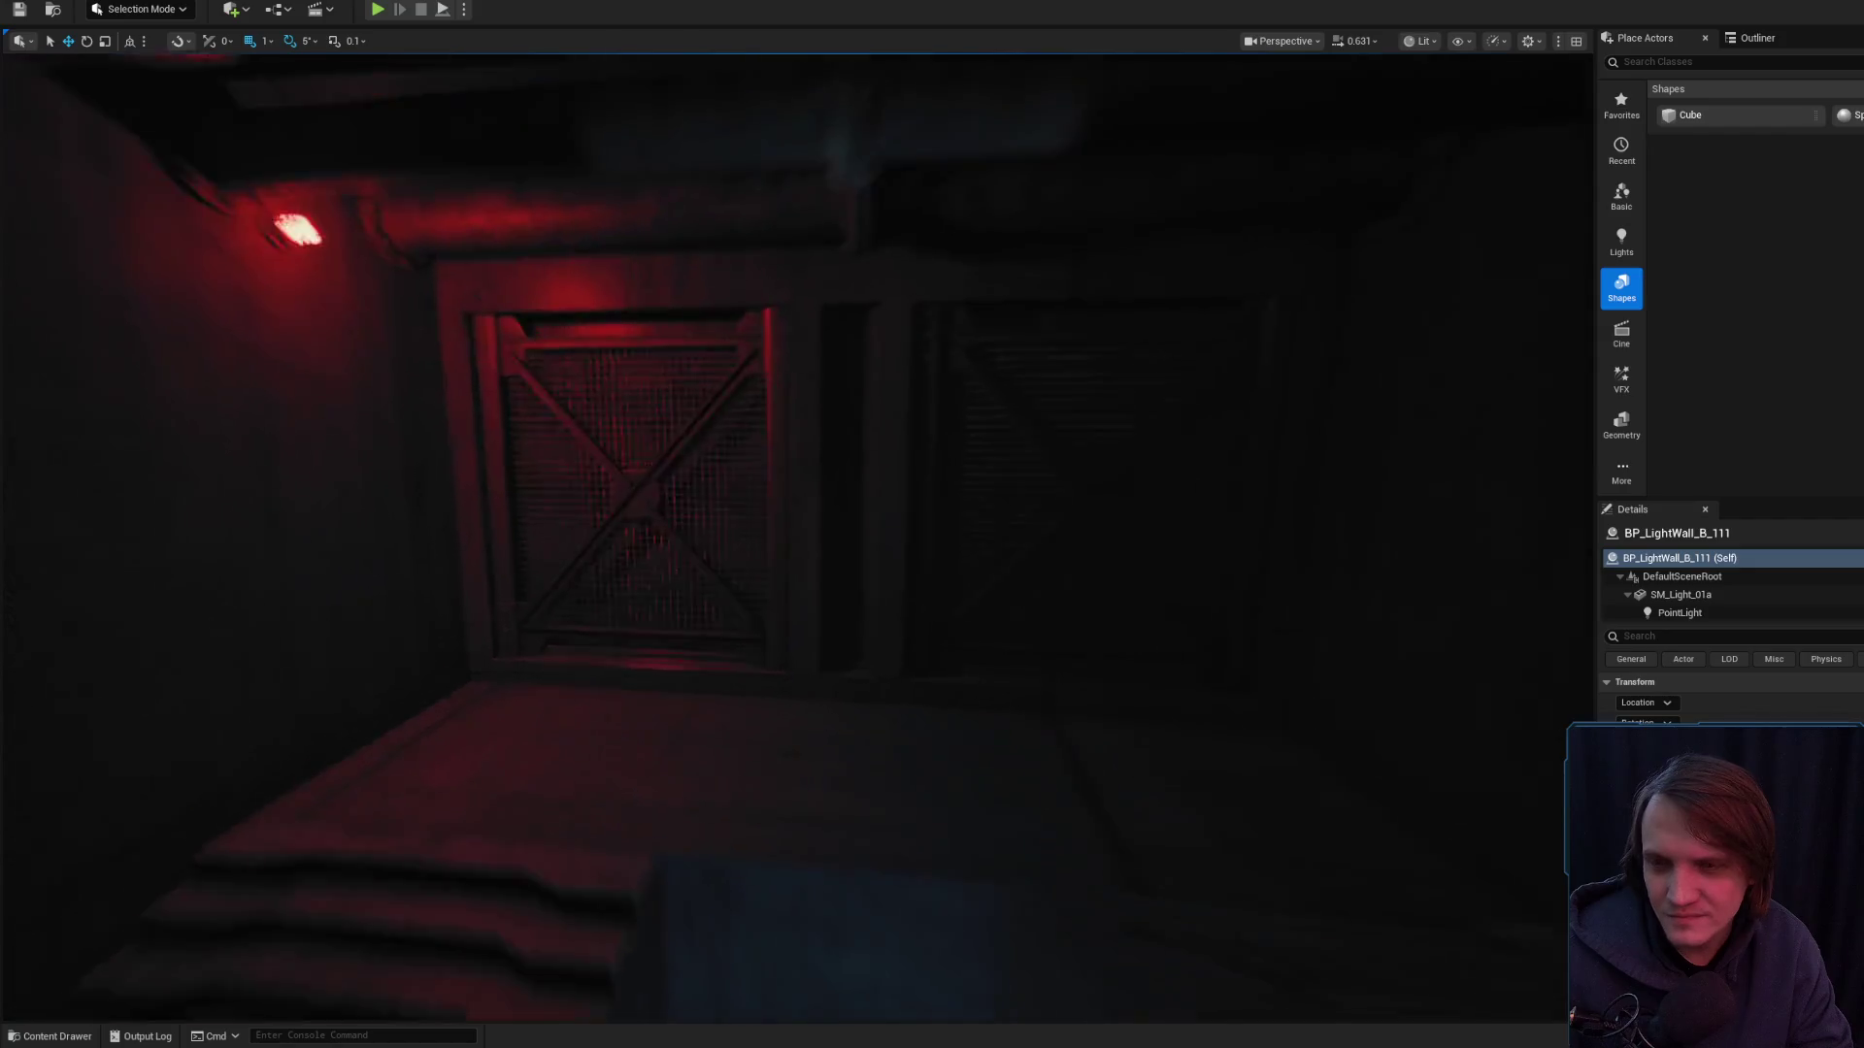
pyautogui.press('w')
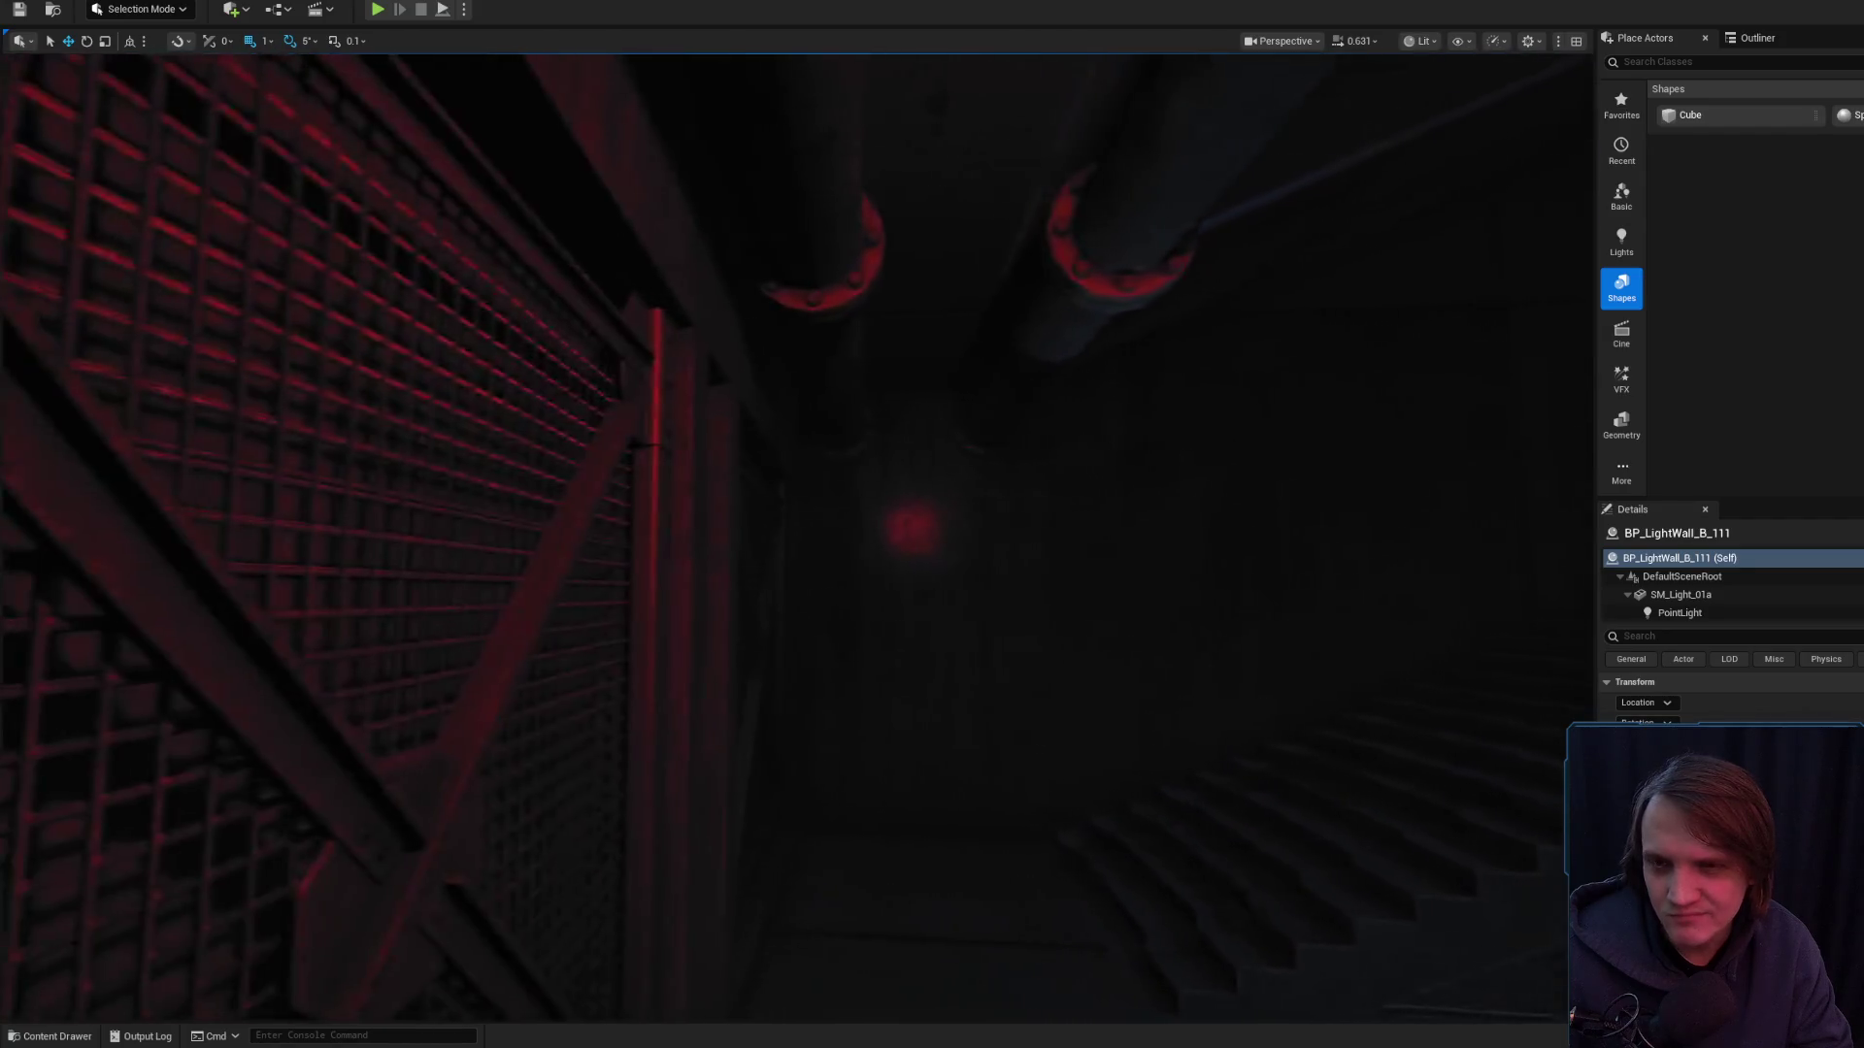
pyautogui.press('s')
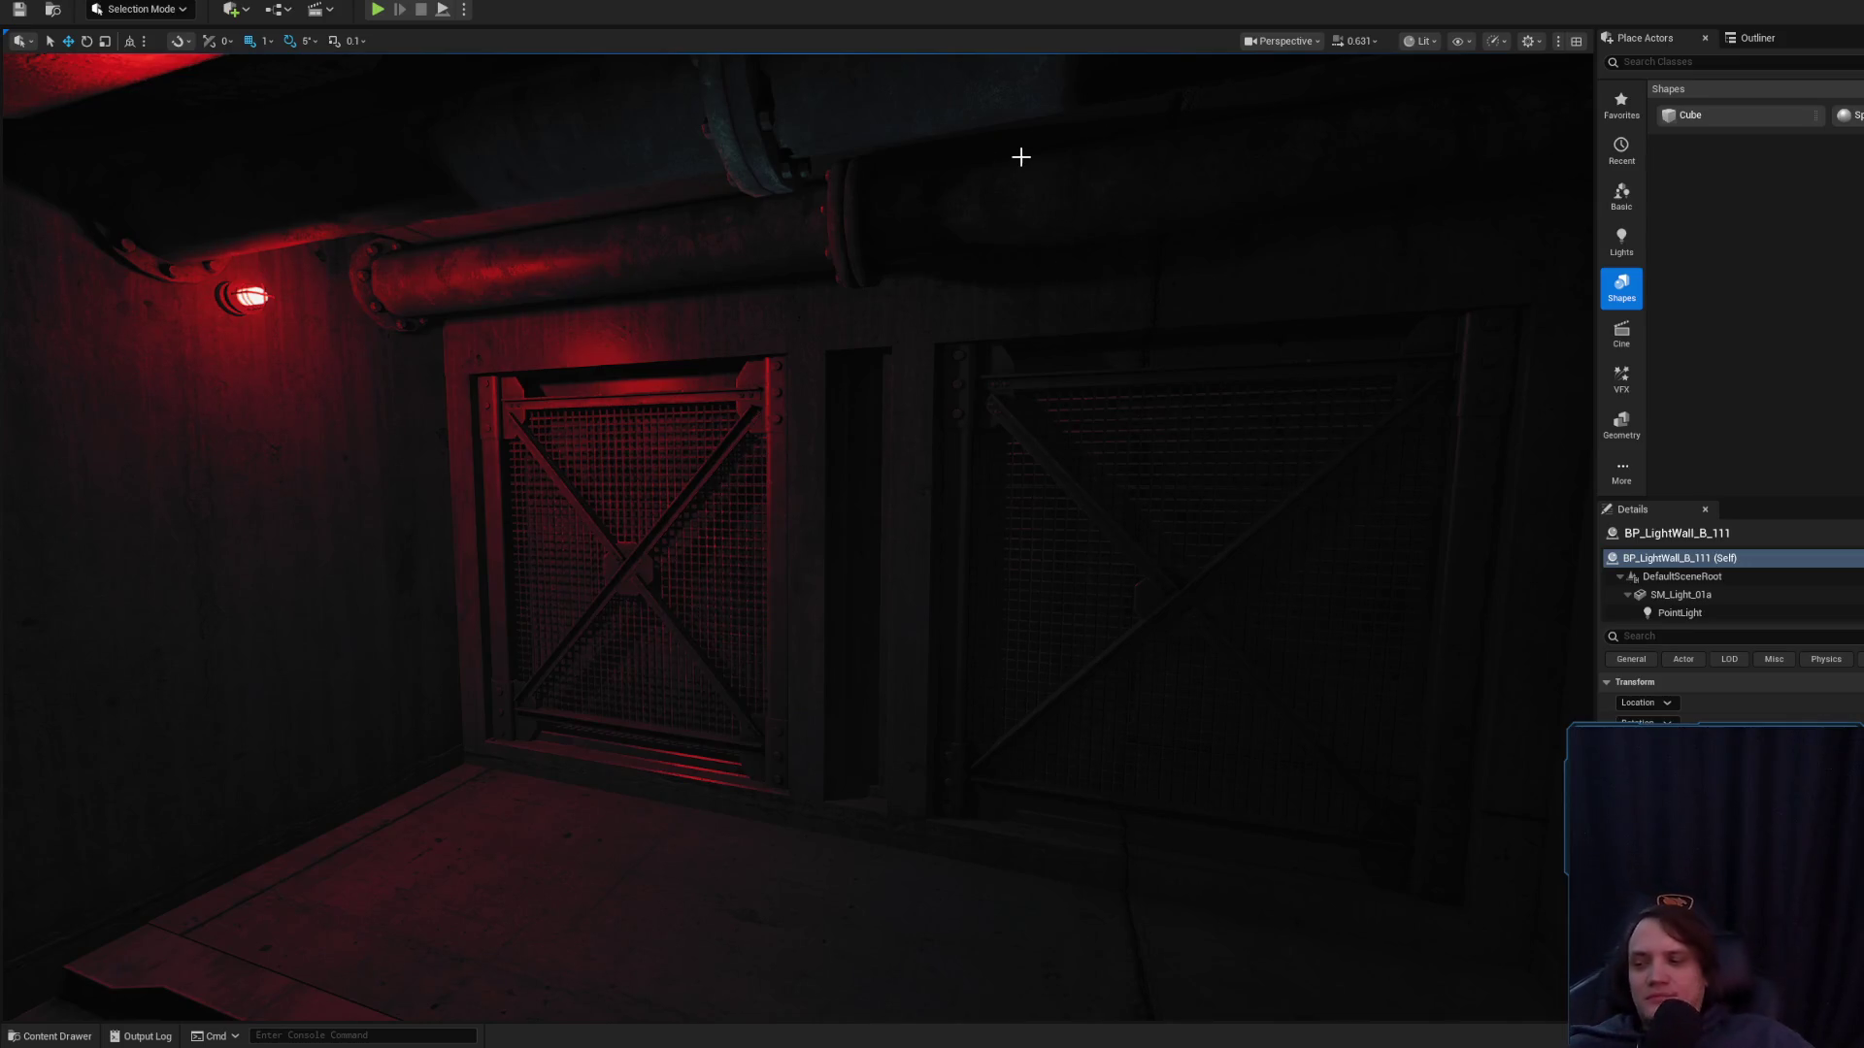
# - Fly back to the red wall lamp, reselect it, then select the lower pipe above the door
pyautogui.press('f')
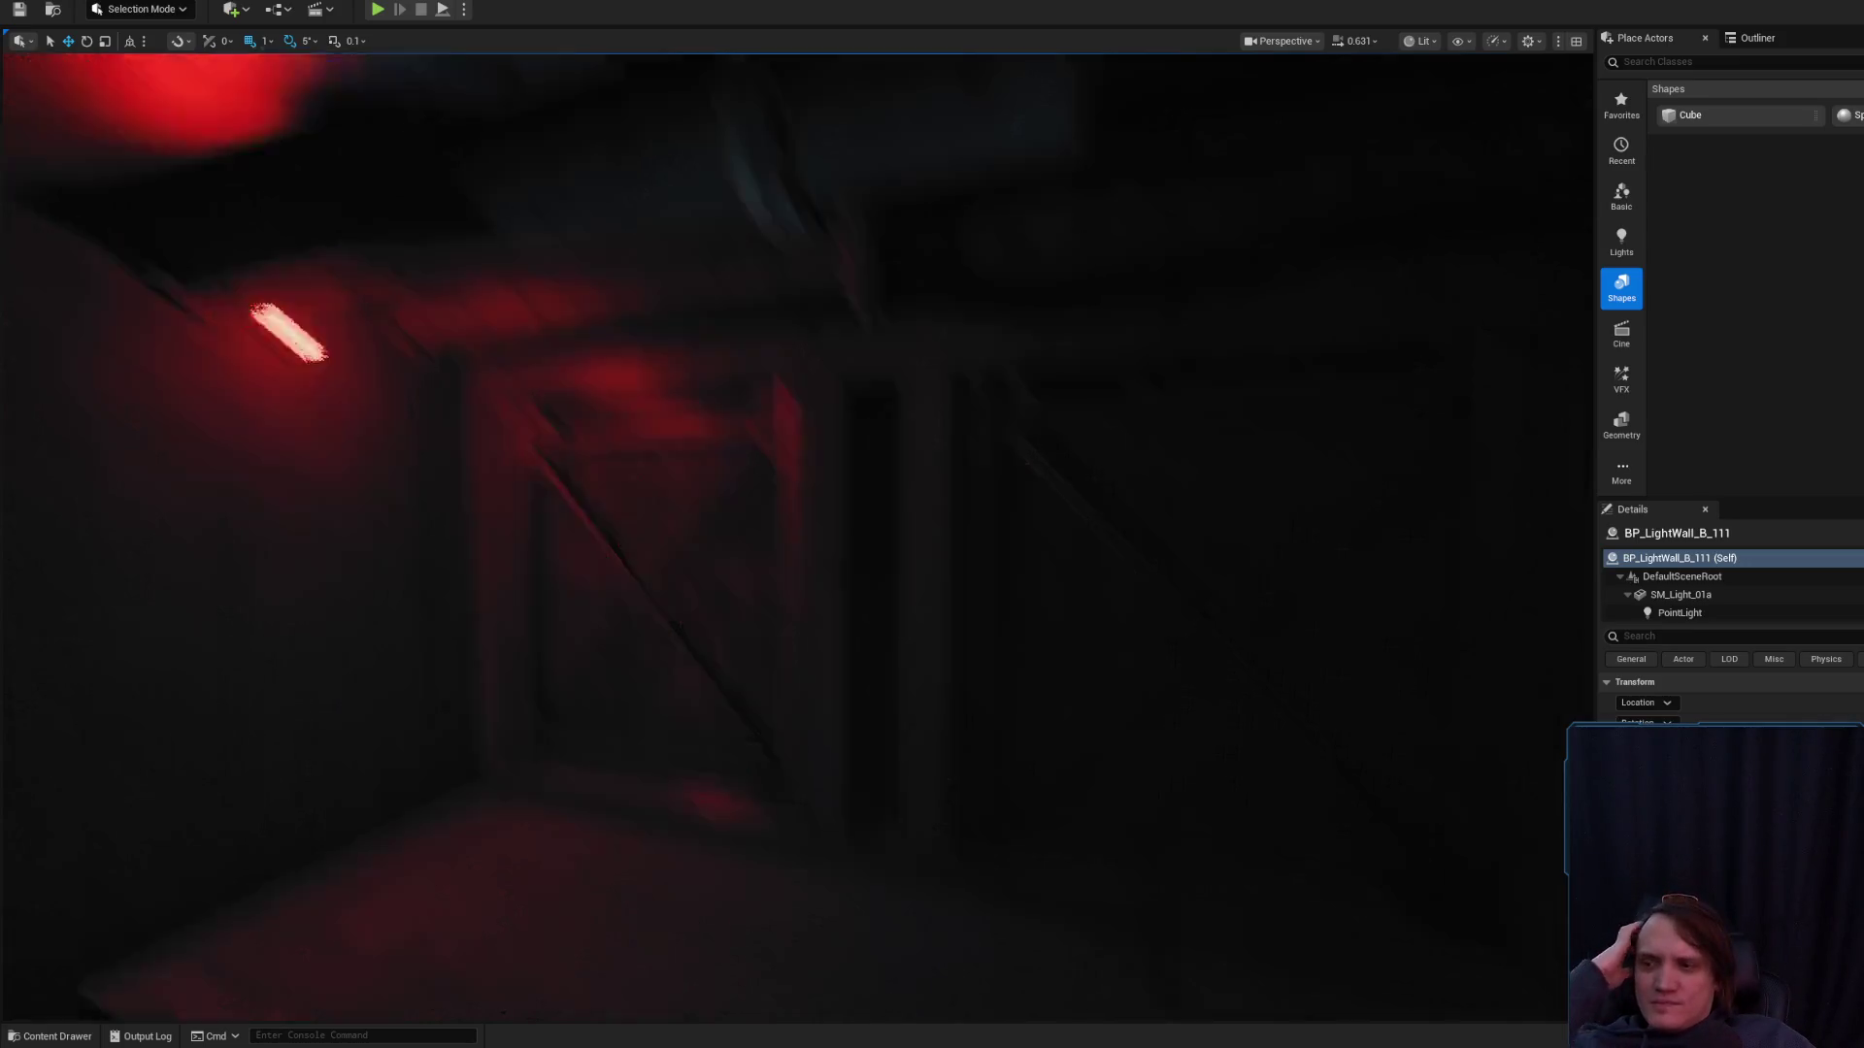
pyautogui.moveTo(891, 352); pyautogui.dragTo(891, 291)
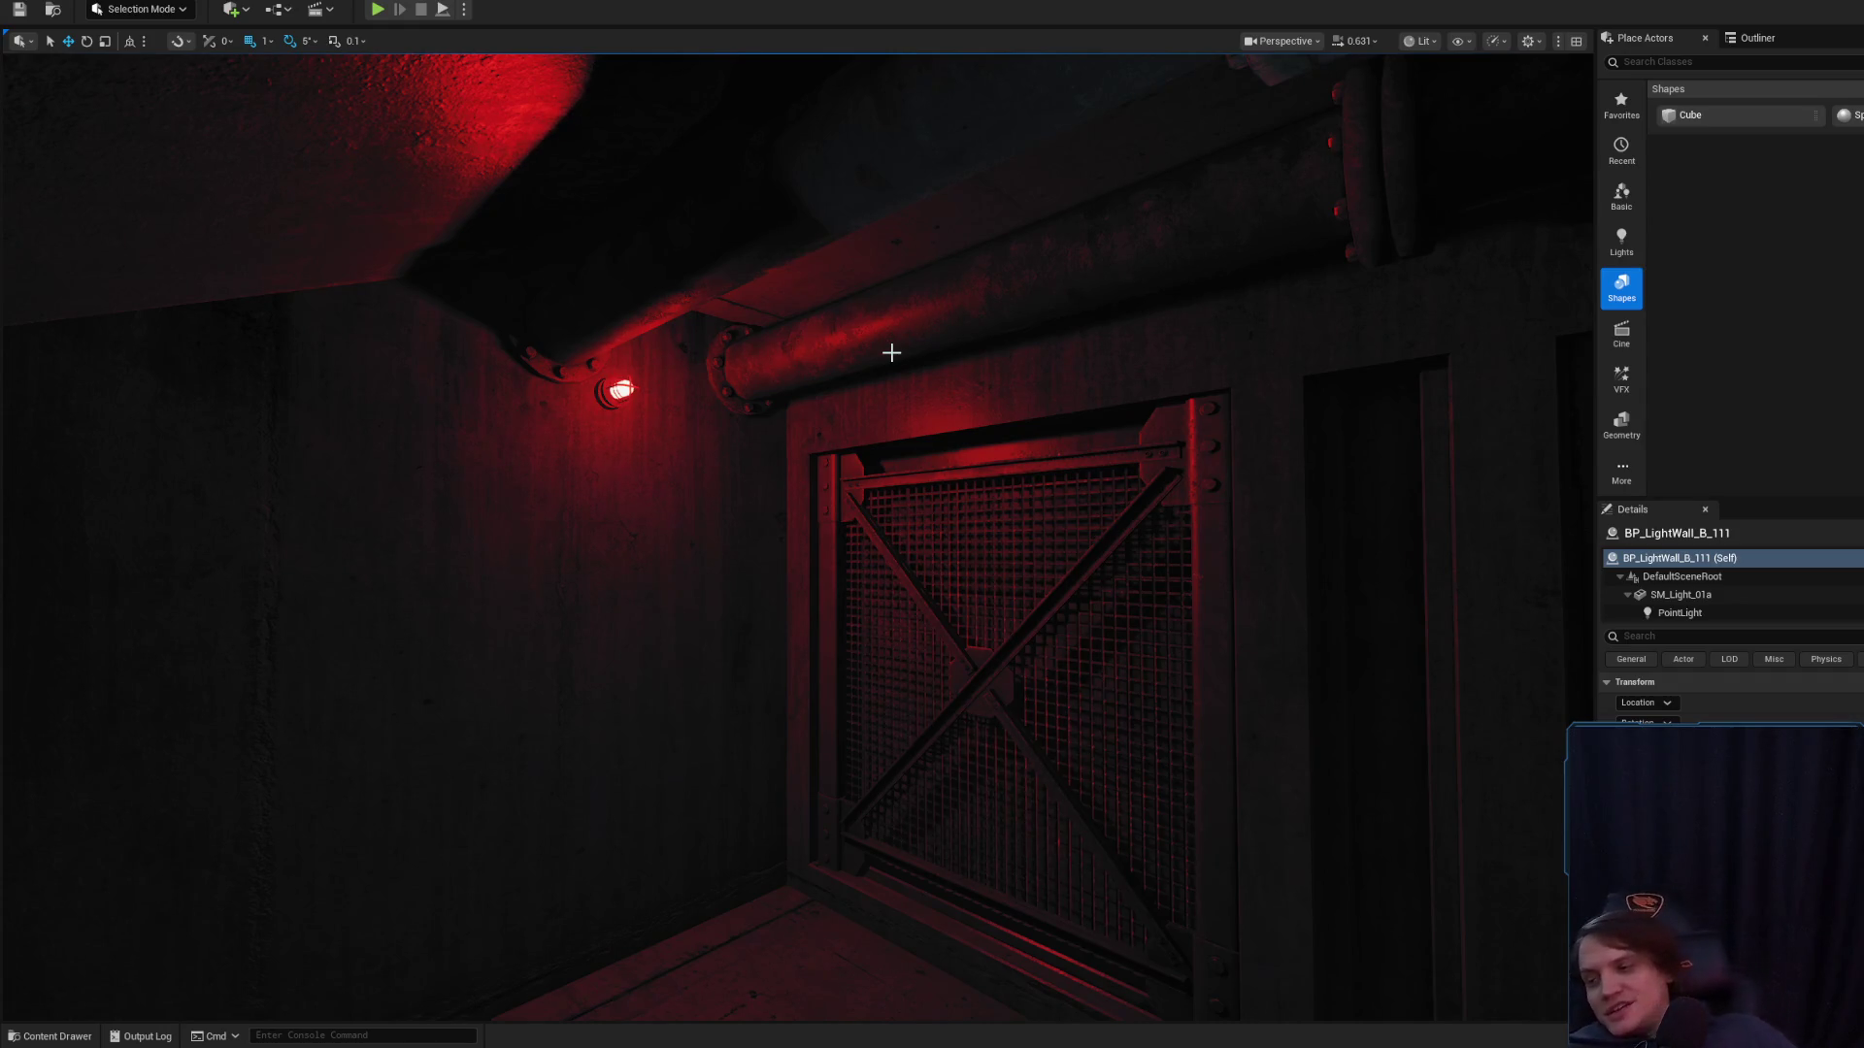
pyautogui.moveTo(1070, 420)
pyautogui.mouseDown()
pyautogui.moveTo(776, 497)
pyautogui.moveTo(718, 330)
pyautogui.moveTo(652, 529)
pyautogui.moveTo(350, 435)
pyautogui.moveTo(394, 455)
pyautogui.moveTo(413, 538)
pyautogui.mouseUp()
pyautogui.click(776, 498)
pyautogui.press('Escape')
pyautogui.click(350, 435)
pyautogui.moveTo(678, 506)
pyautogui.mouseDown()
pyautogui.moveTo(677, 471)
pyautogui.moveTo(678, 506)
pyautogui.mouseUp()
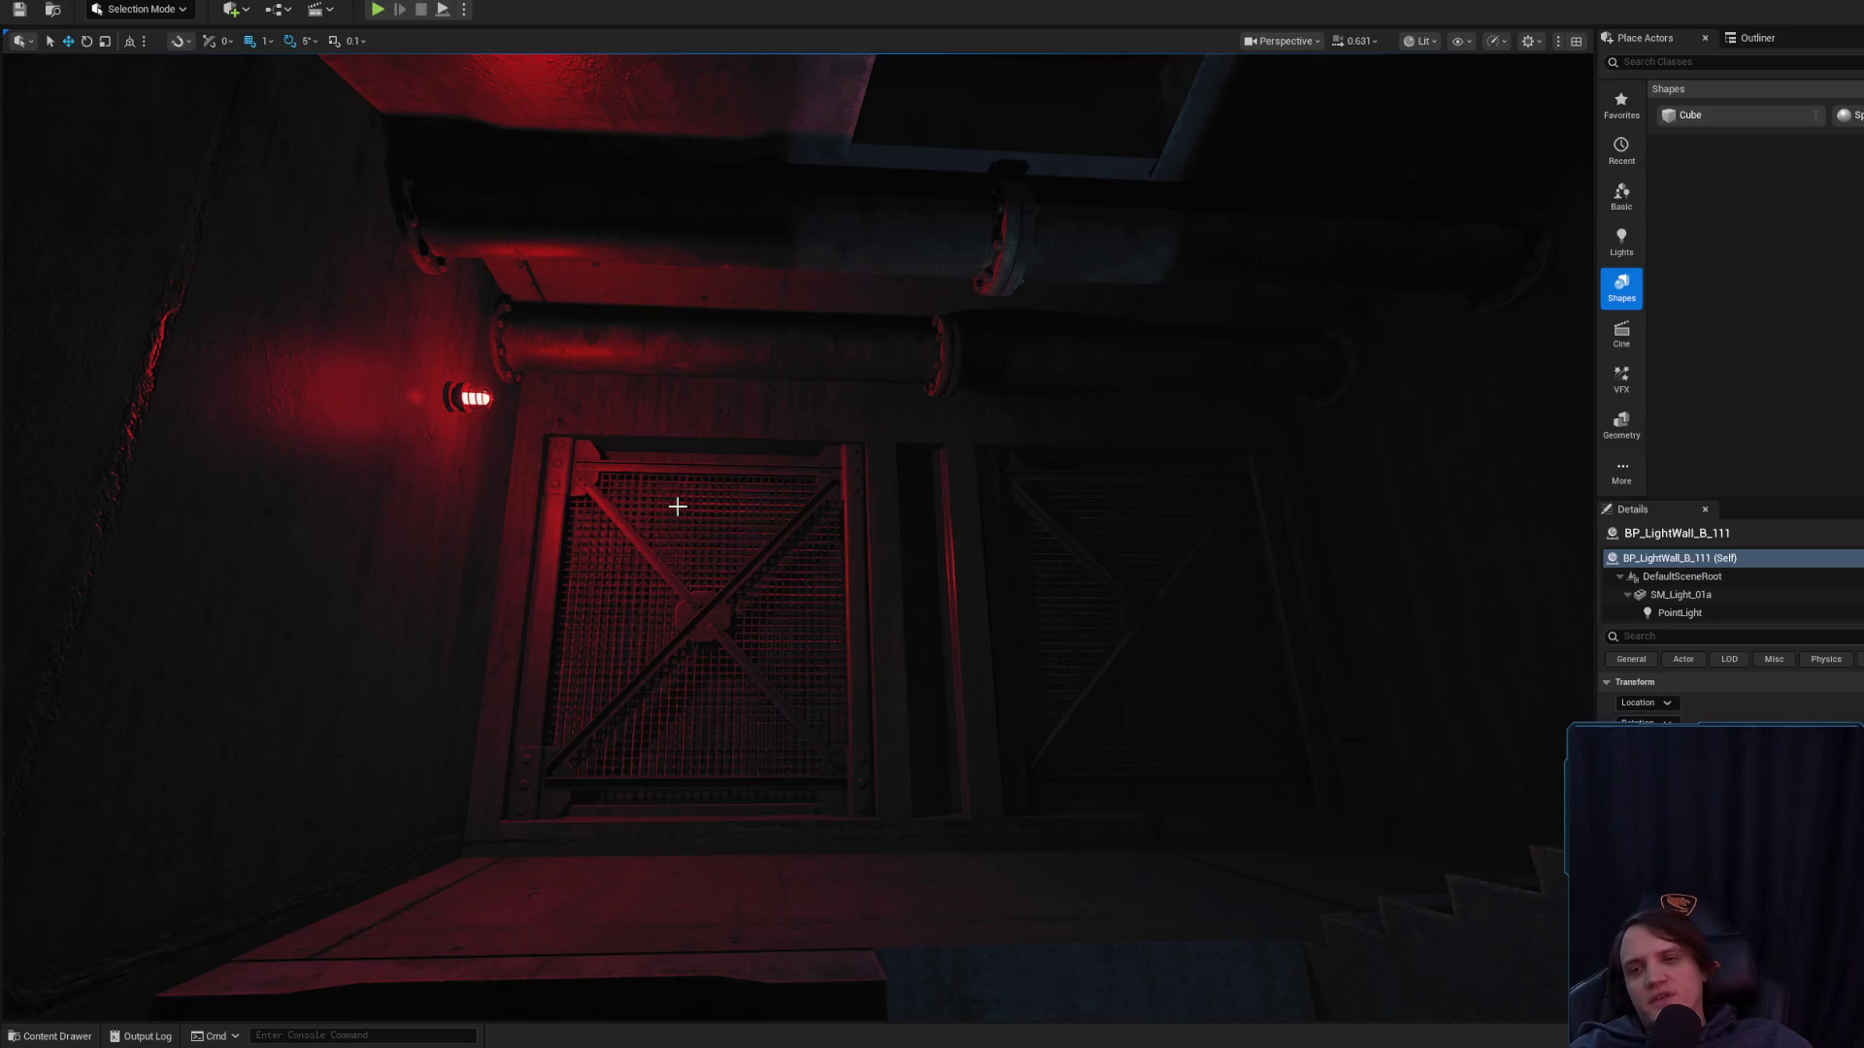
pyautogui.click(681, 356)
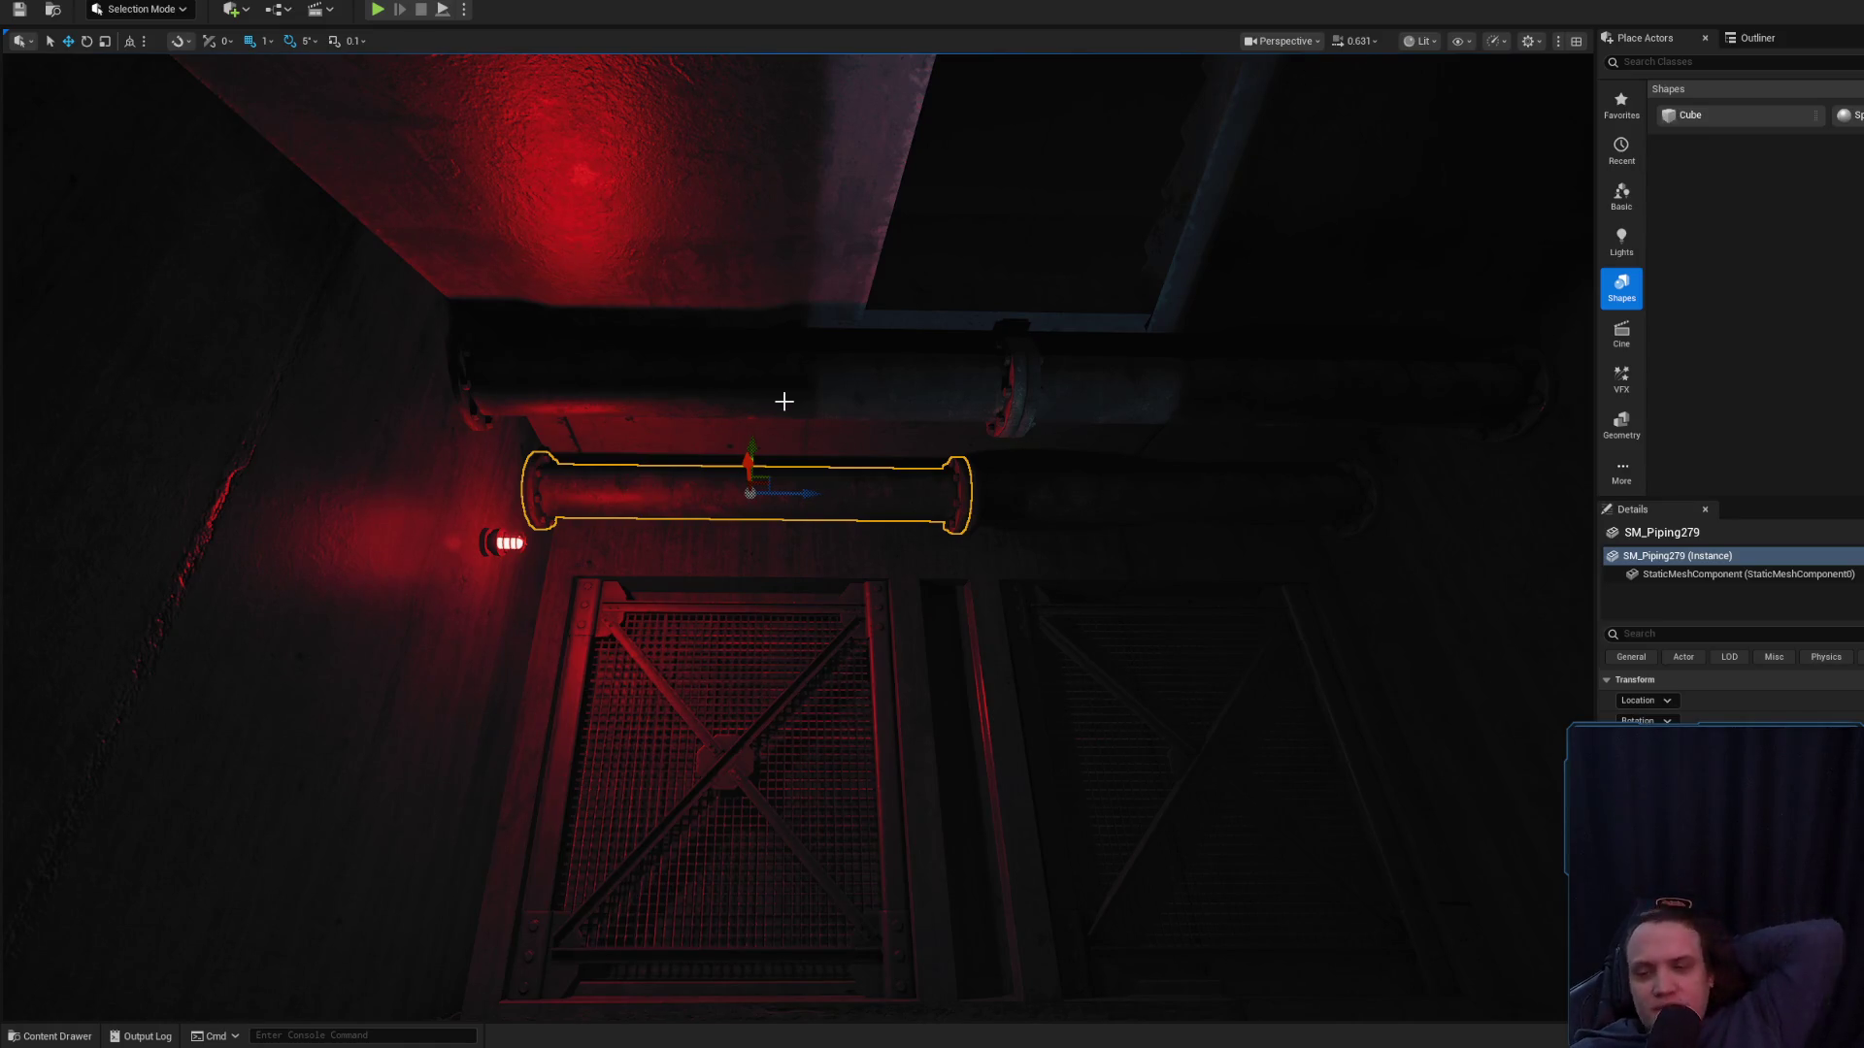
# - Inspect pipe SM_Piping282, then frame the wall lamp by the gate with editor helpers shown
pyautogui.click(769, 383)
pyautogui.moveTo(770, 382); pyautogui.dragTo(769, 384)
pyautogui.press('Escape')
pyautogui.moveTo(707, 524); pyautogui.dragTo(707, 524)
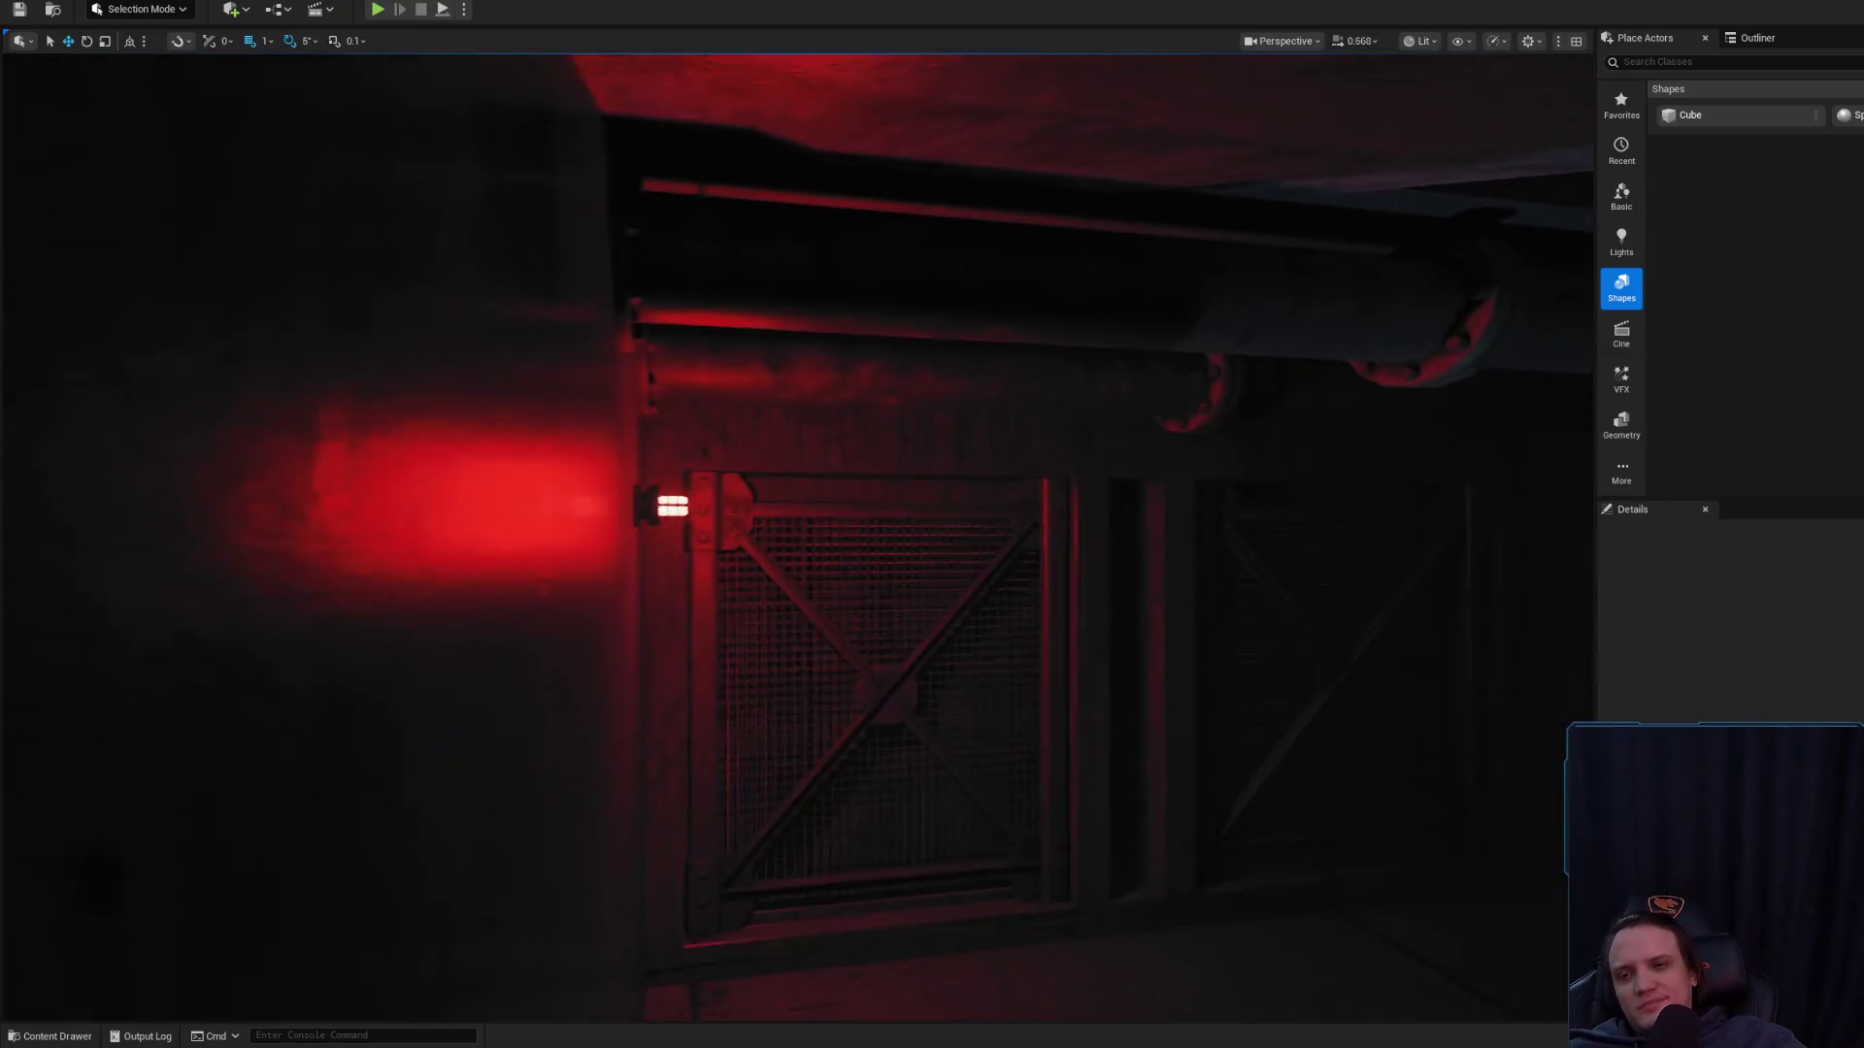
pyautogui.click(650, 505)
pyautogui.press('f')
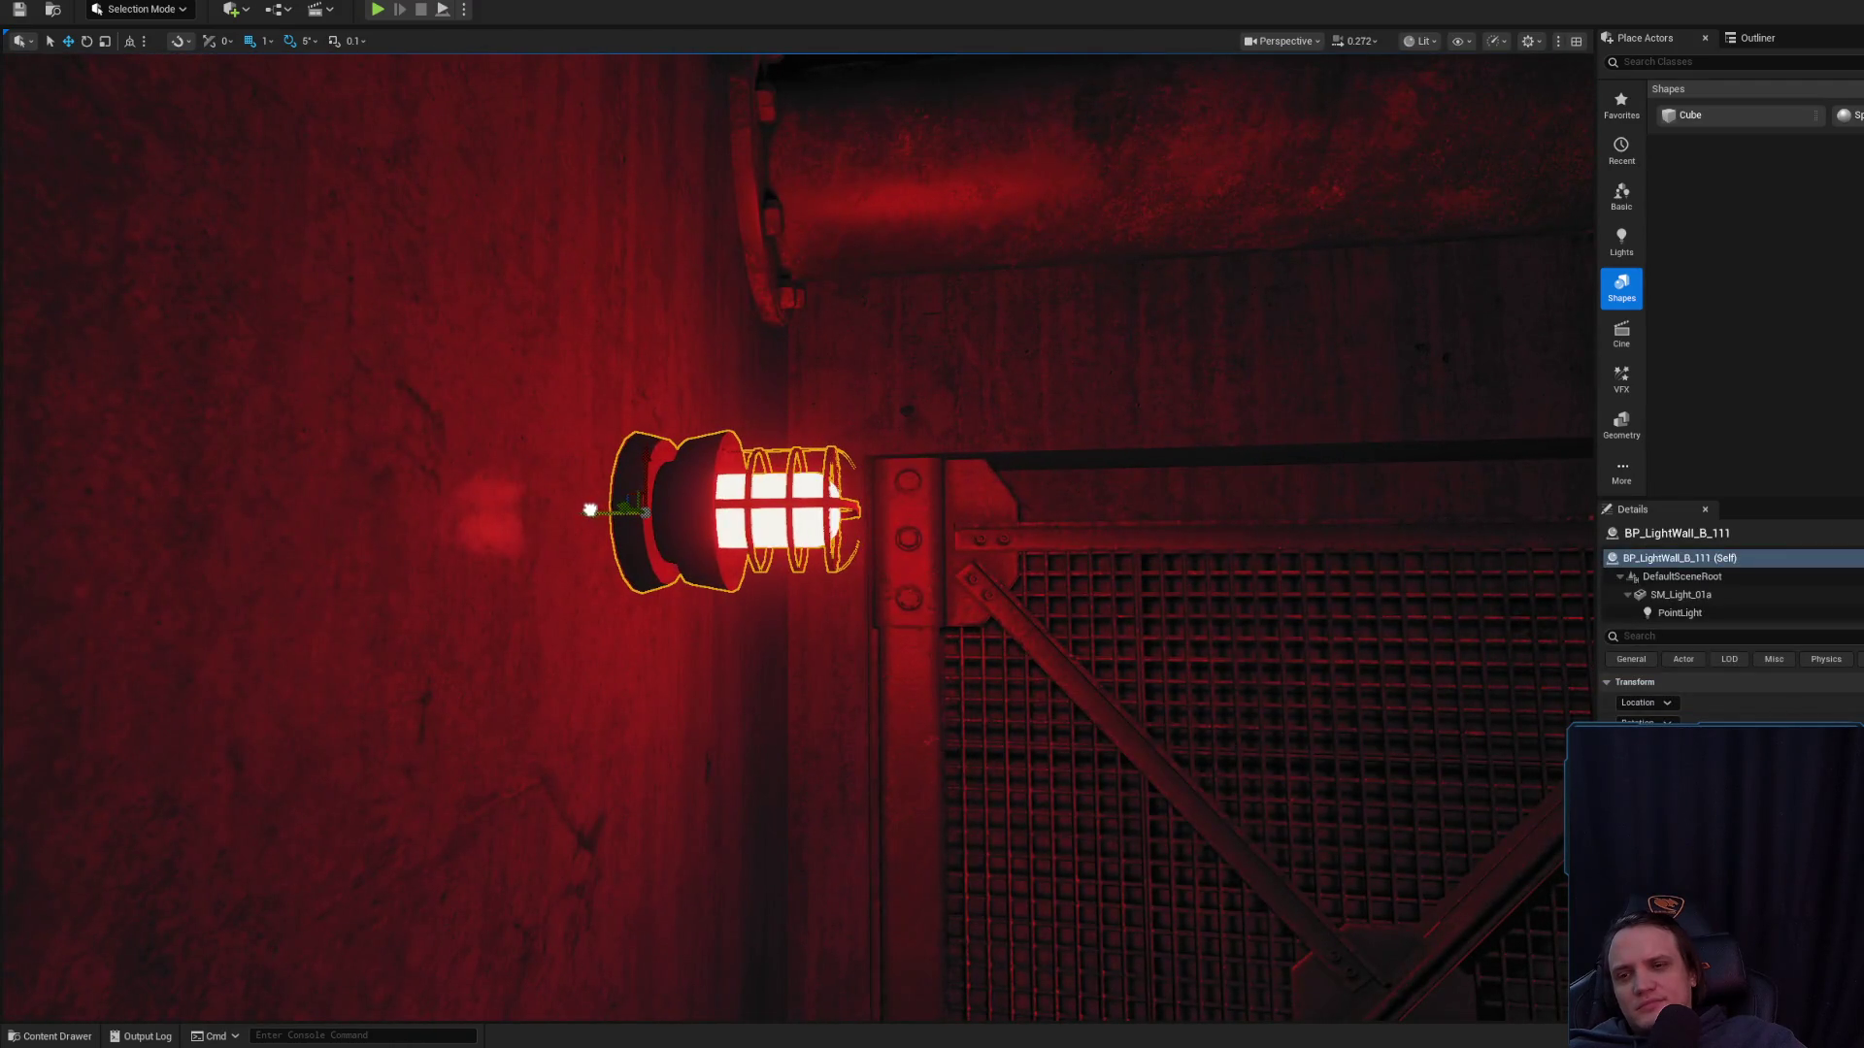
pyautogui.scroll(-3, 796, 534)
pyautogui.moveTo(618, 522)
pyautogui.mouseDown()
pyautogui.moveTo(660, 521)
pyautogui.moveTo(514, 478)
pyautogui.moveTo(40, 449)
pyautogui.moveTo(247, 431)
pyautogui.mouseUp()
pyautogui.press('g')
# - Search Google for 'roblox water' in a new Chrome tab
pyautogui.hotkey('alt', 'Tab')
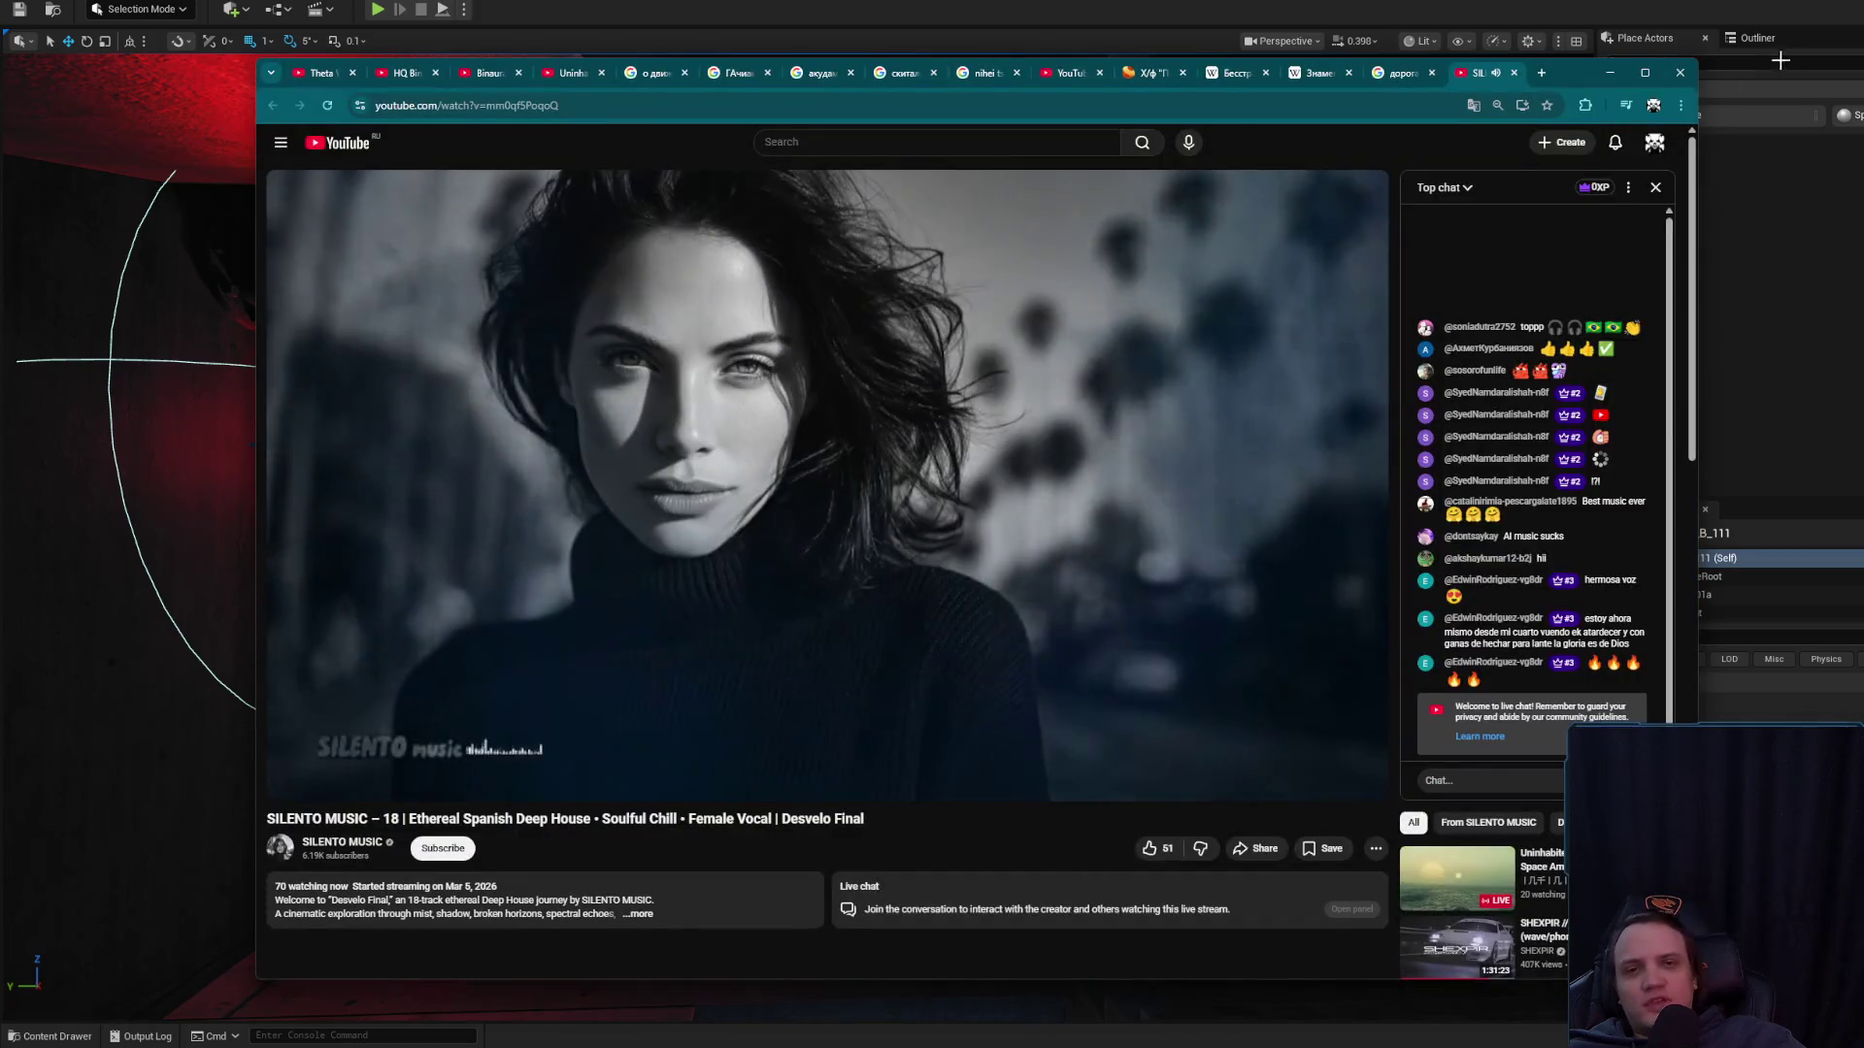
pyautogui.click(1543, 74)
pyautogui.write('Rb')
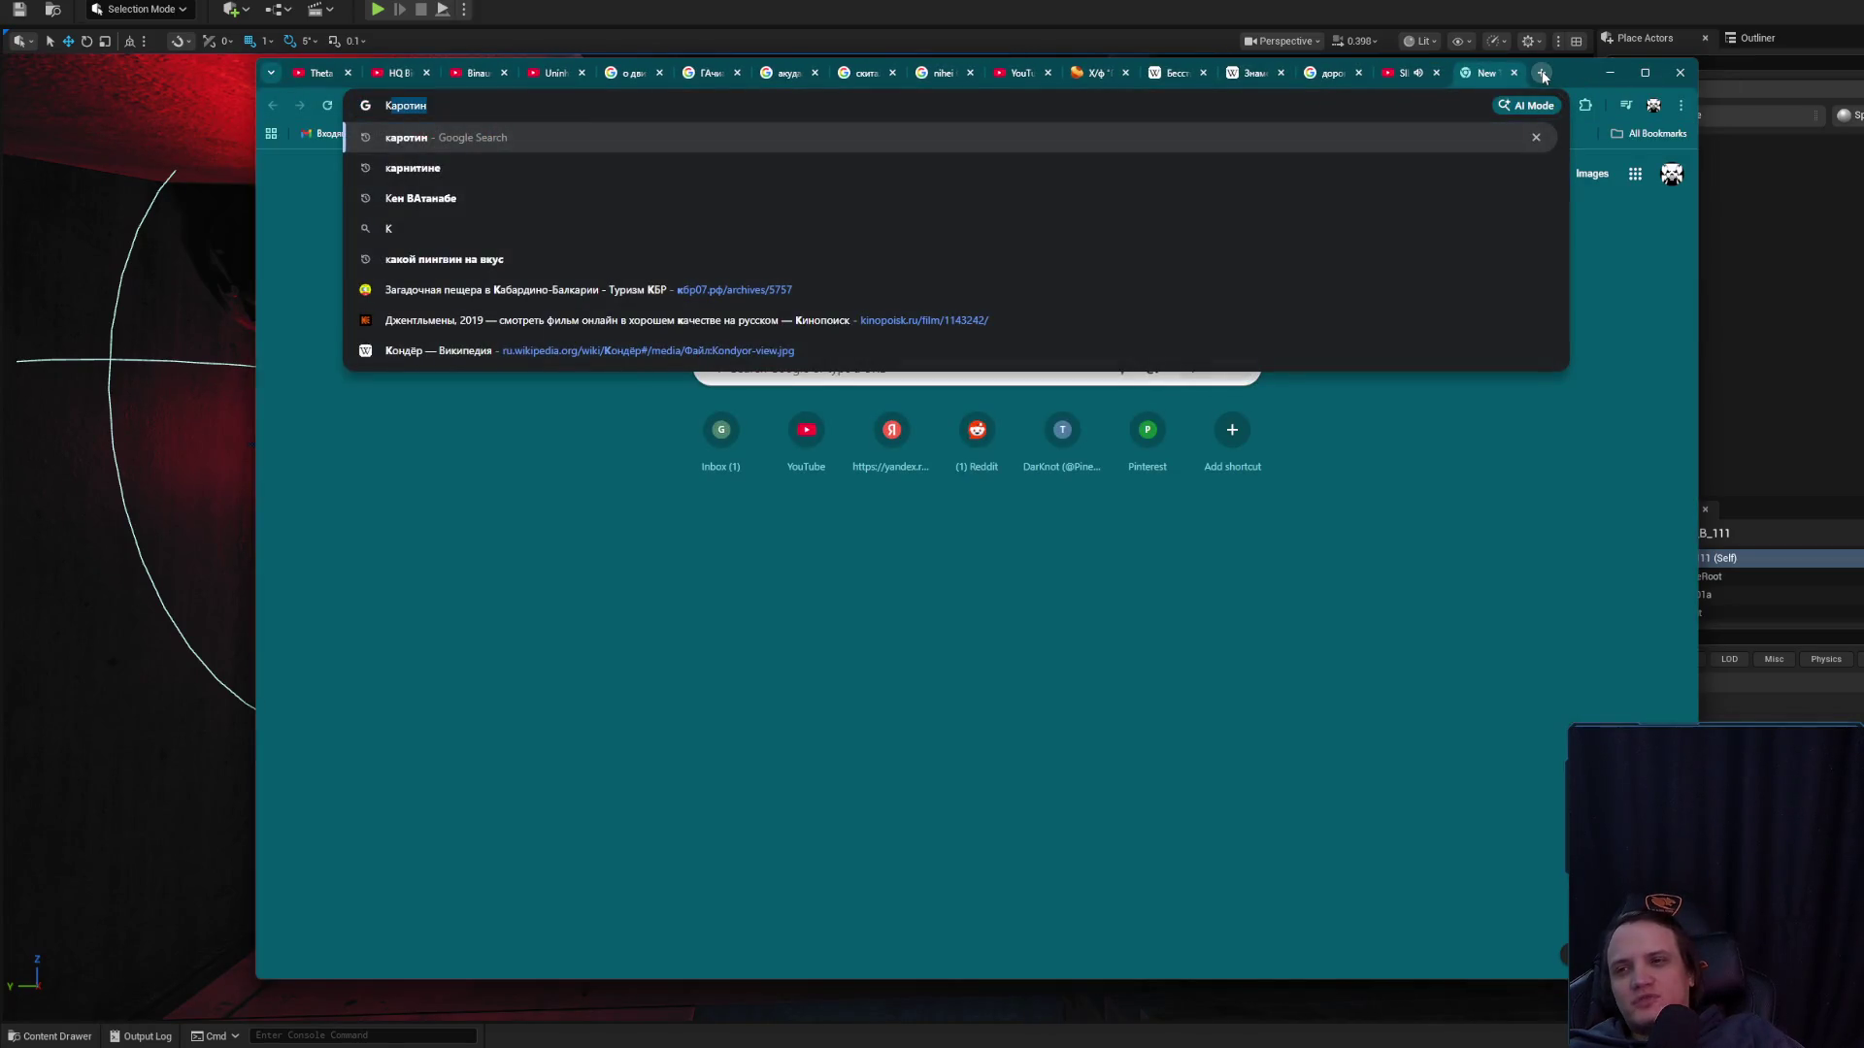
pyautogui.press('BackSpace')
pyautogui.write('o')
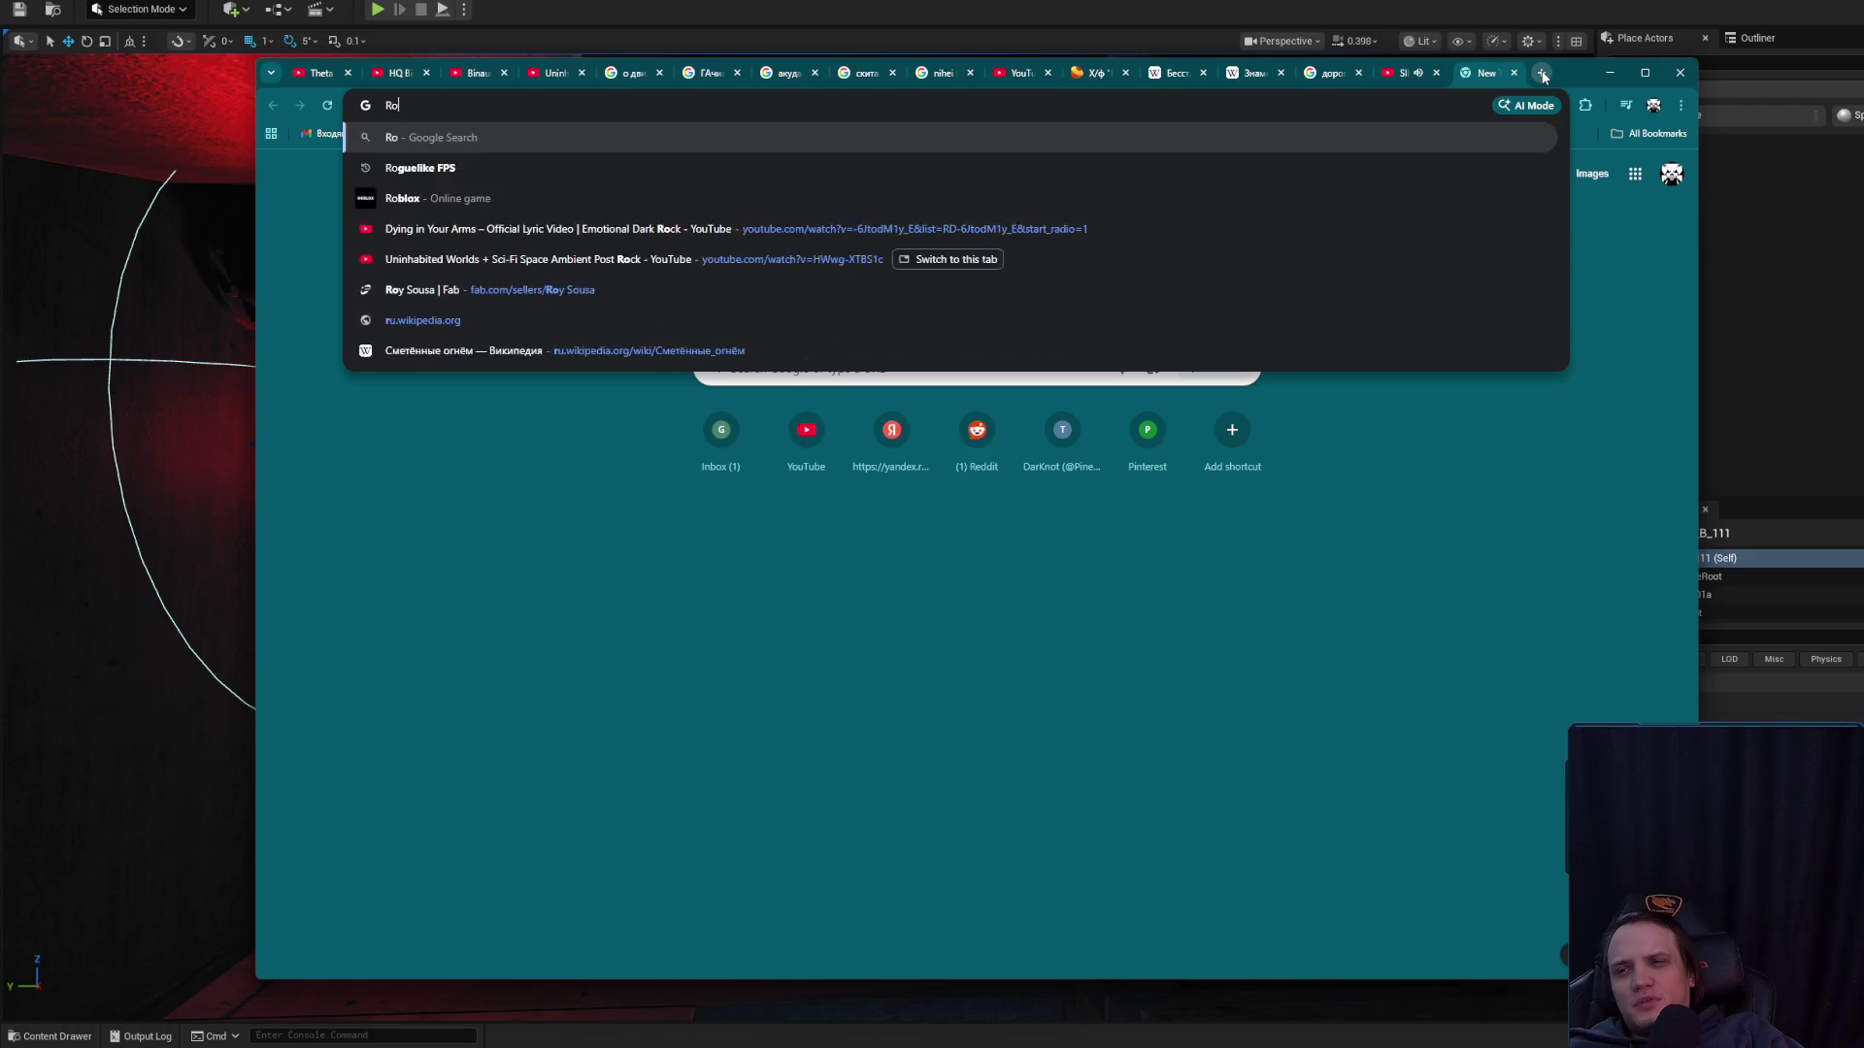
pyautogui.write('blox water')
pyautogui.press('Return')
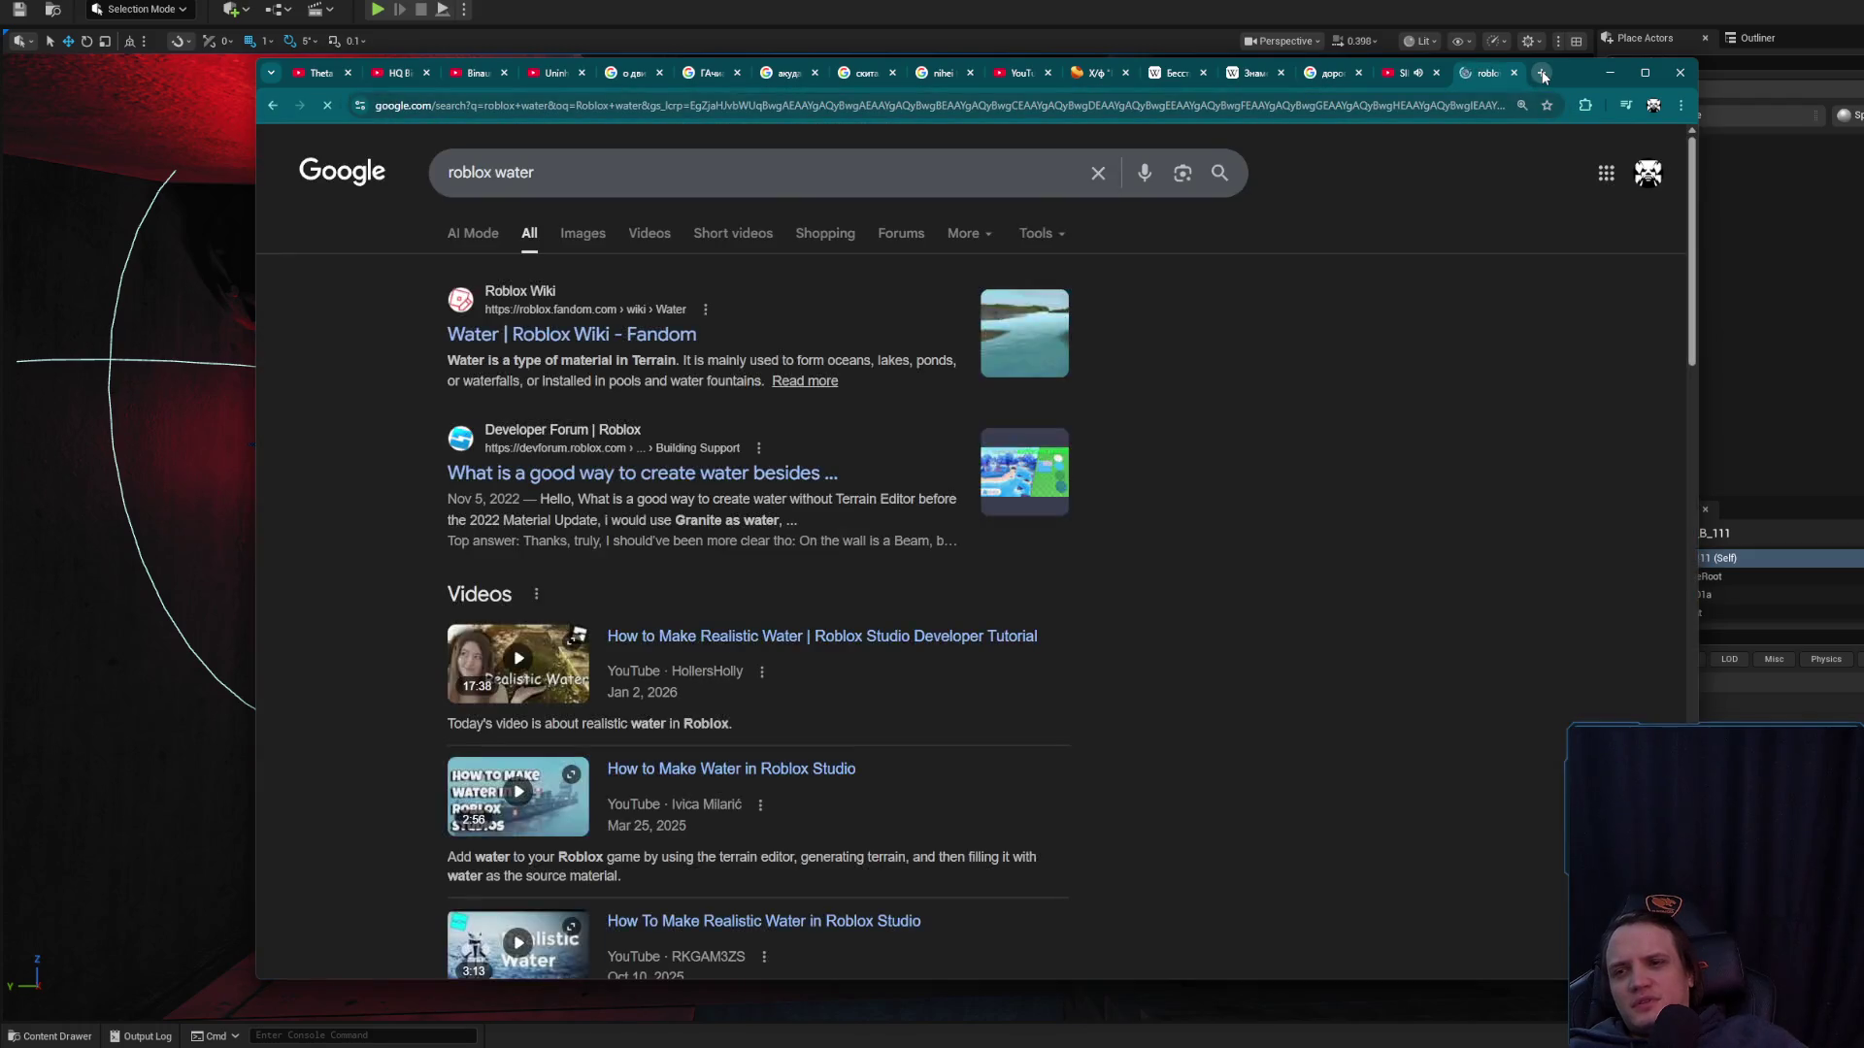
# - Preview roblox water image results such as New ROBLOX Water and Realistic Water Interaction
pyautogui.click(582, 233)
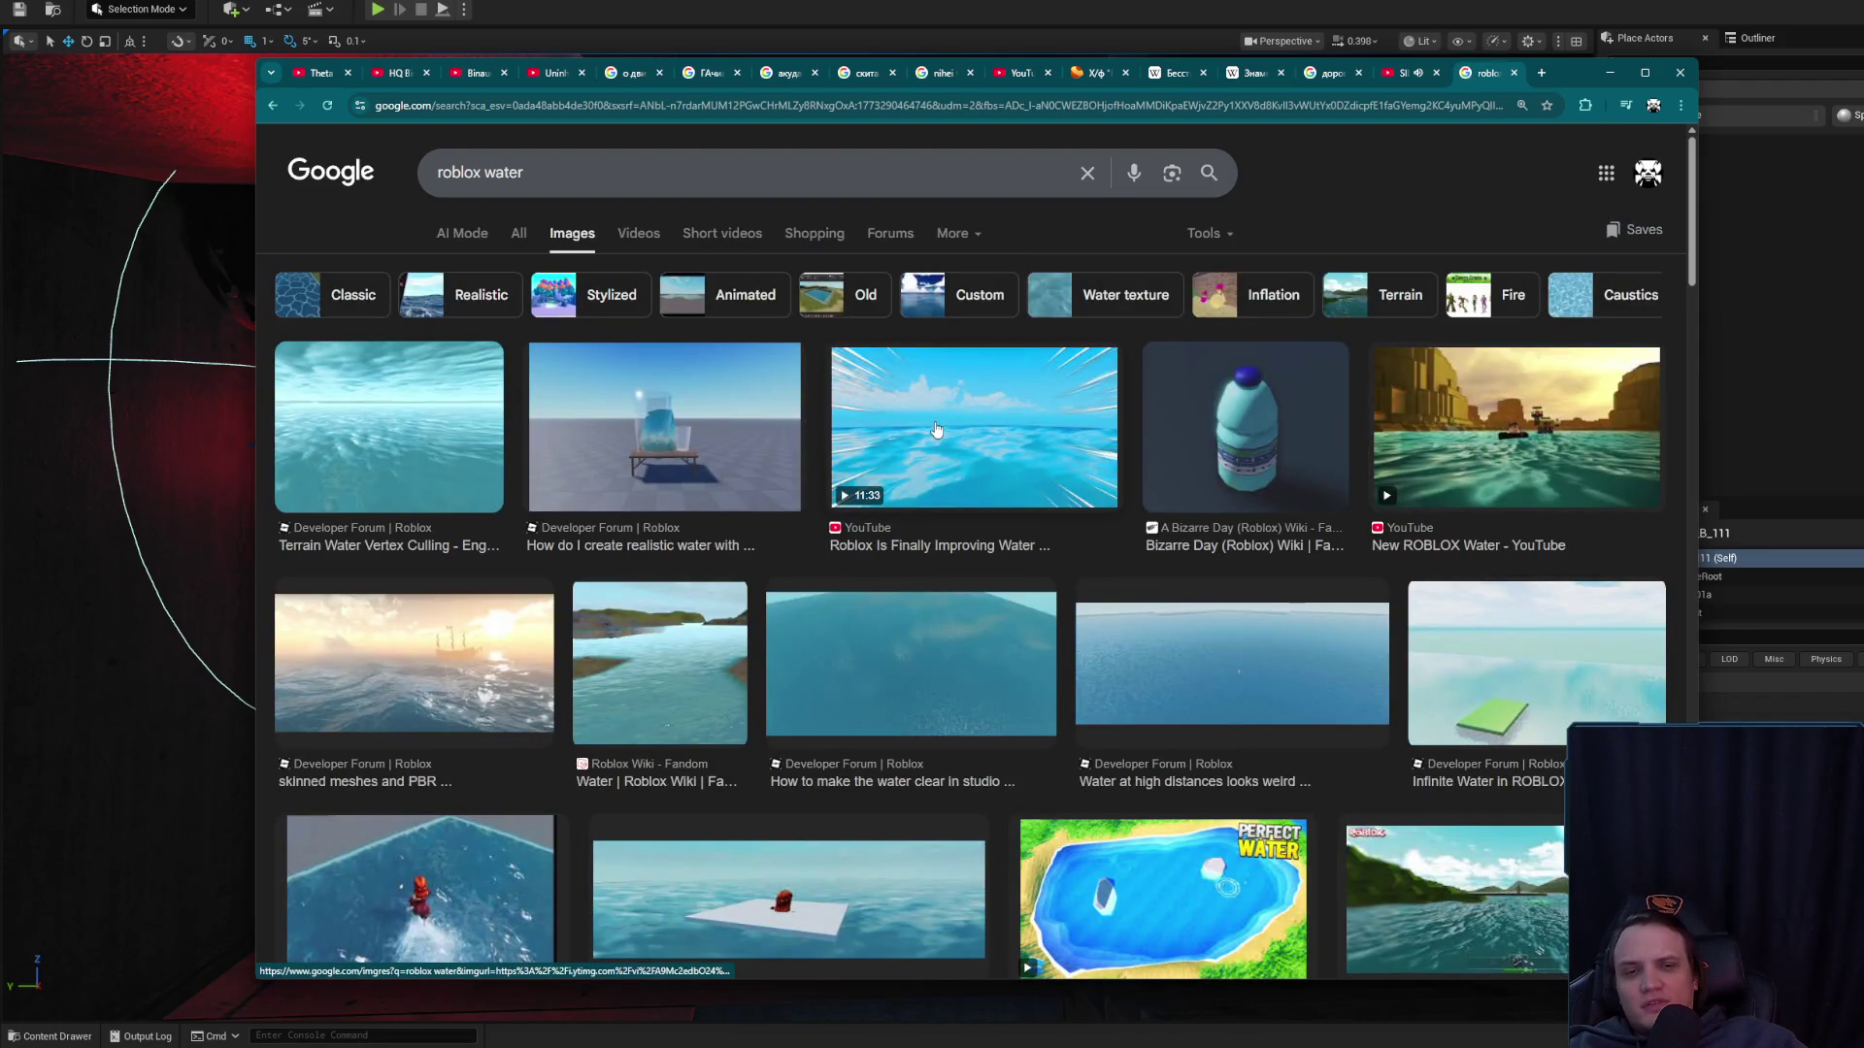
pyautogui.click(1407, 464)
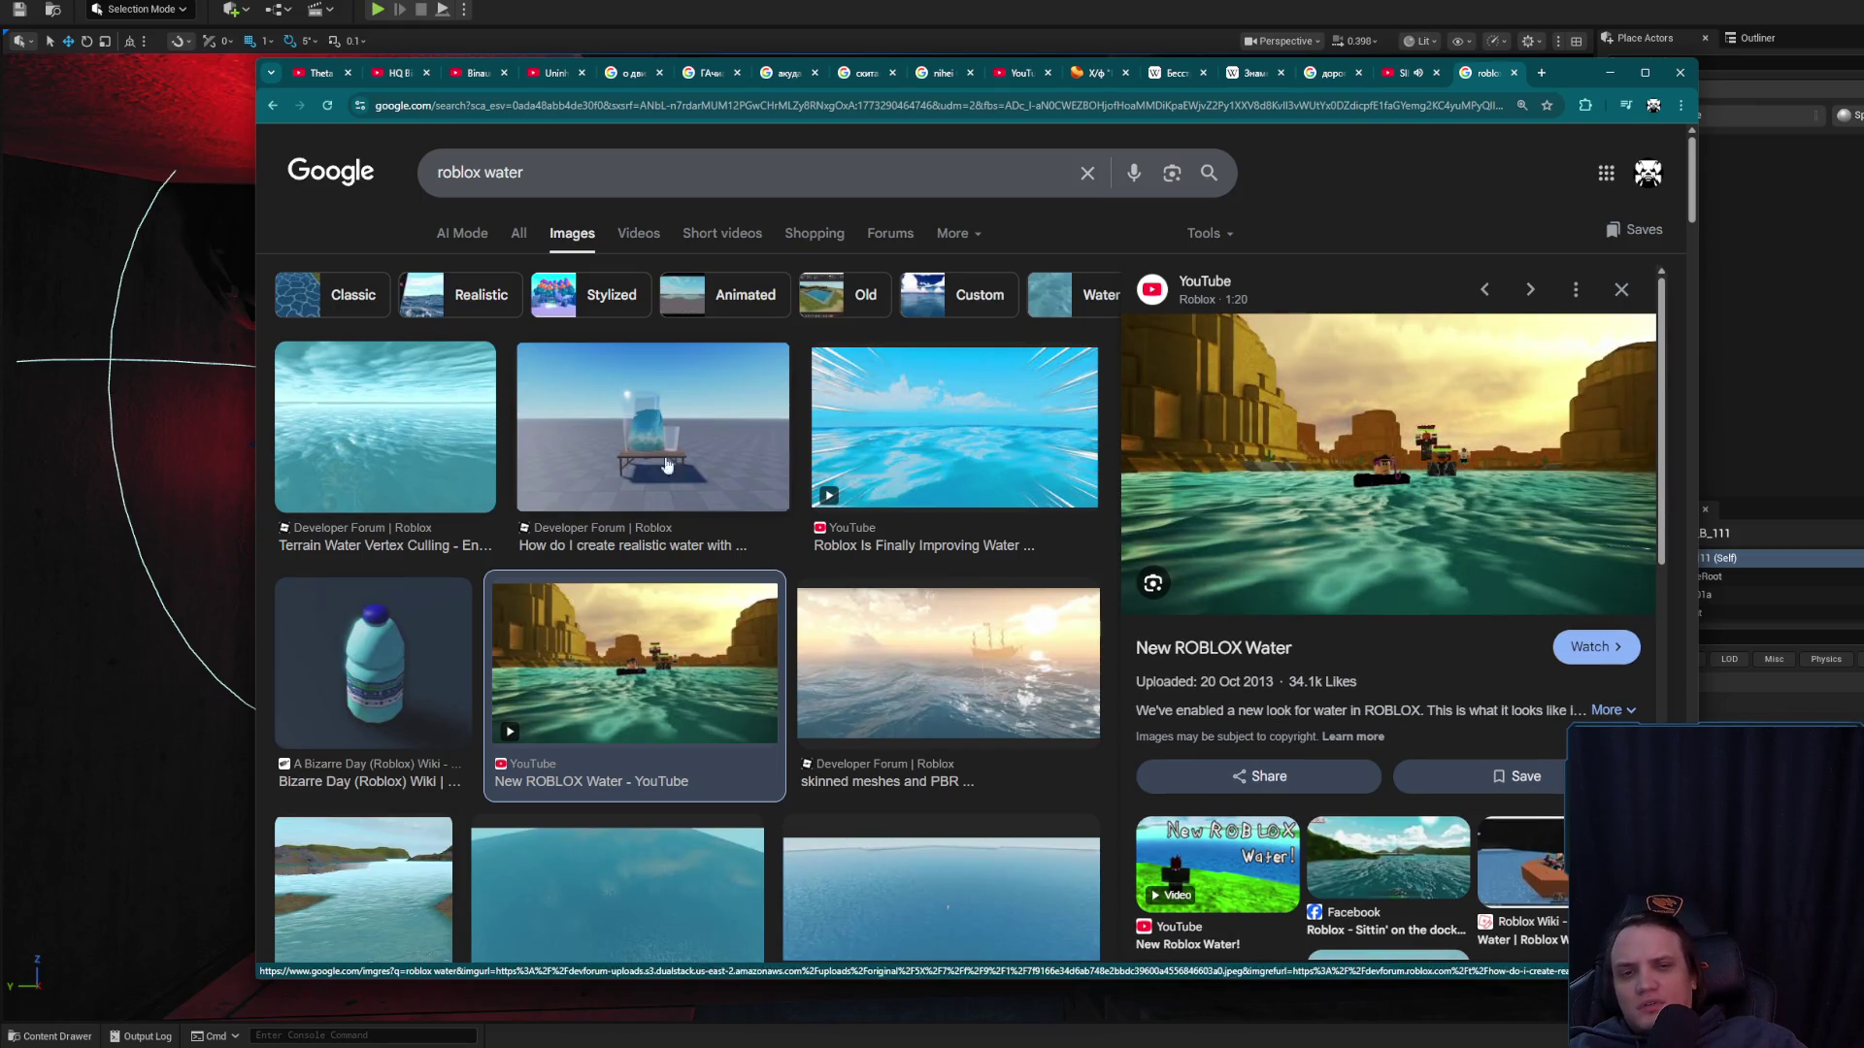
pyautogui.click(936, 510)
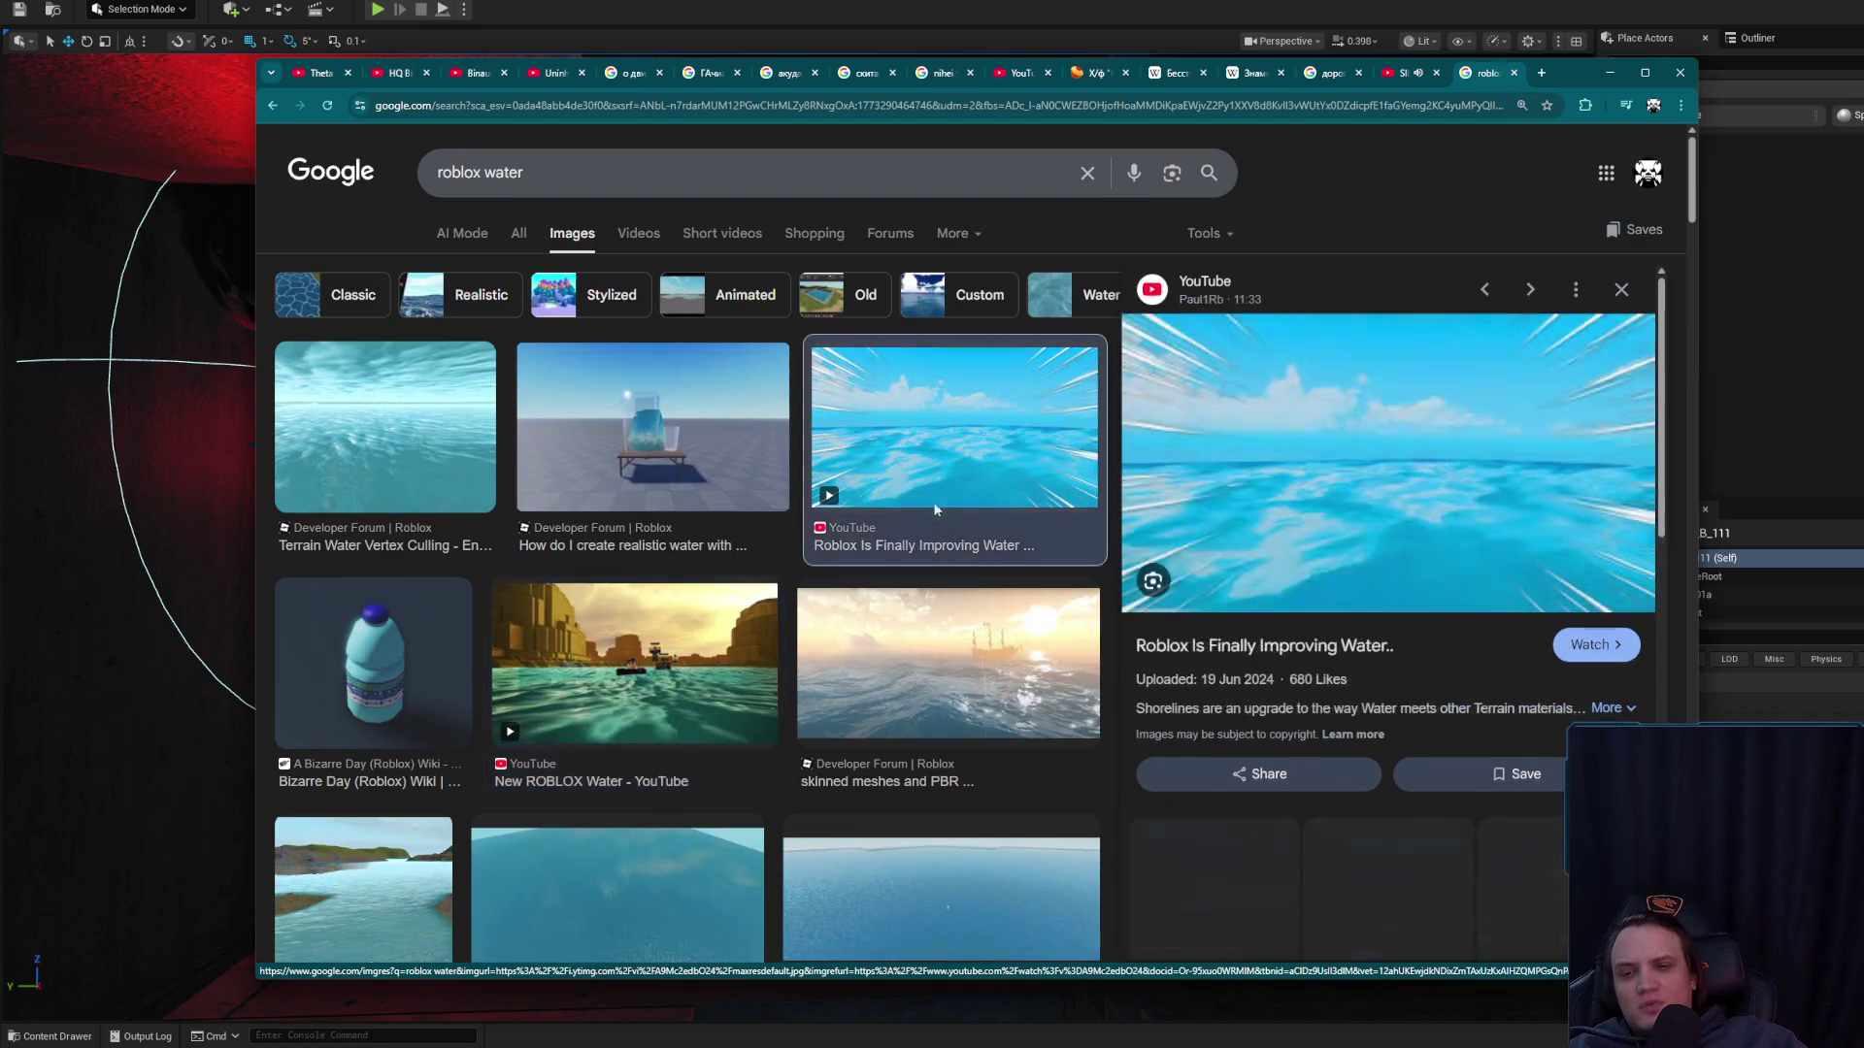
pyautogui.click(989, 643)
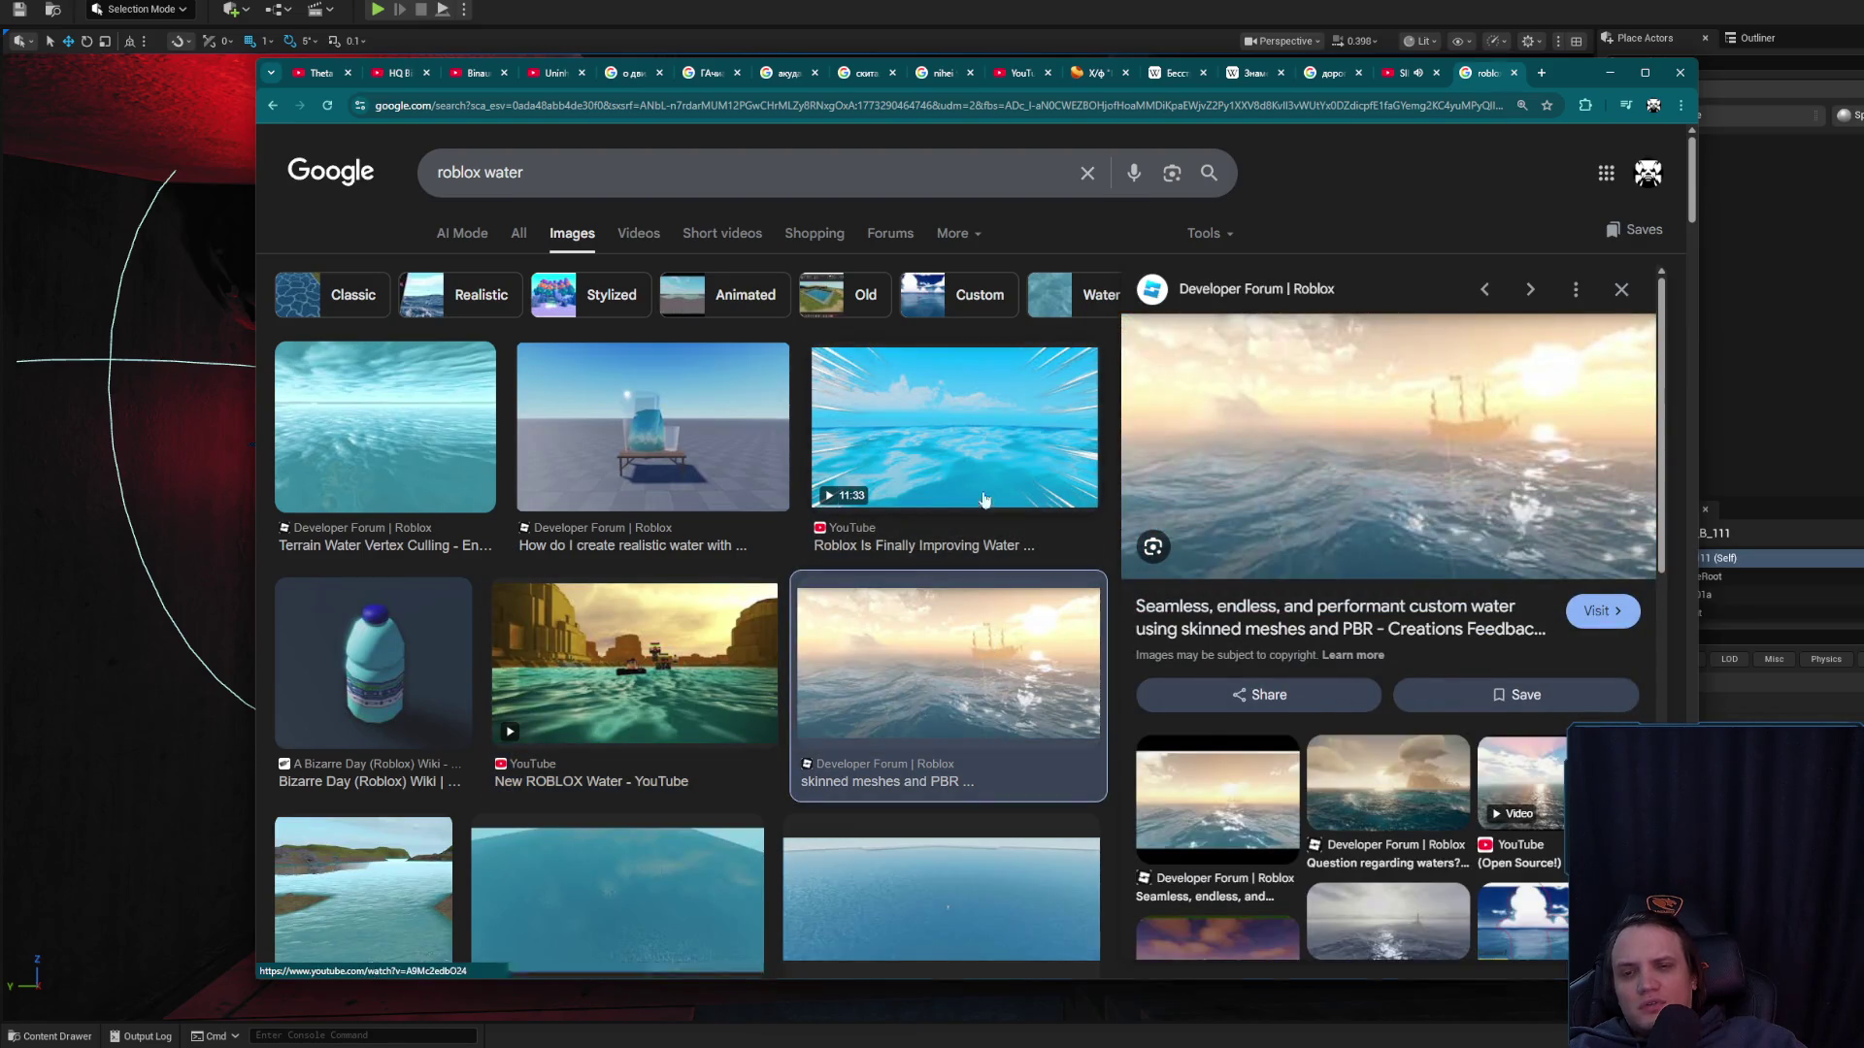
pyautogui.click(844, 495)
pyautogui.scroll(-3, 874, 545)
pyautogui.click(874, 545)
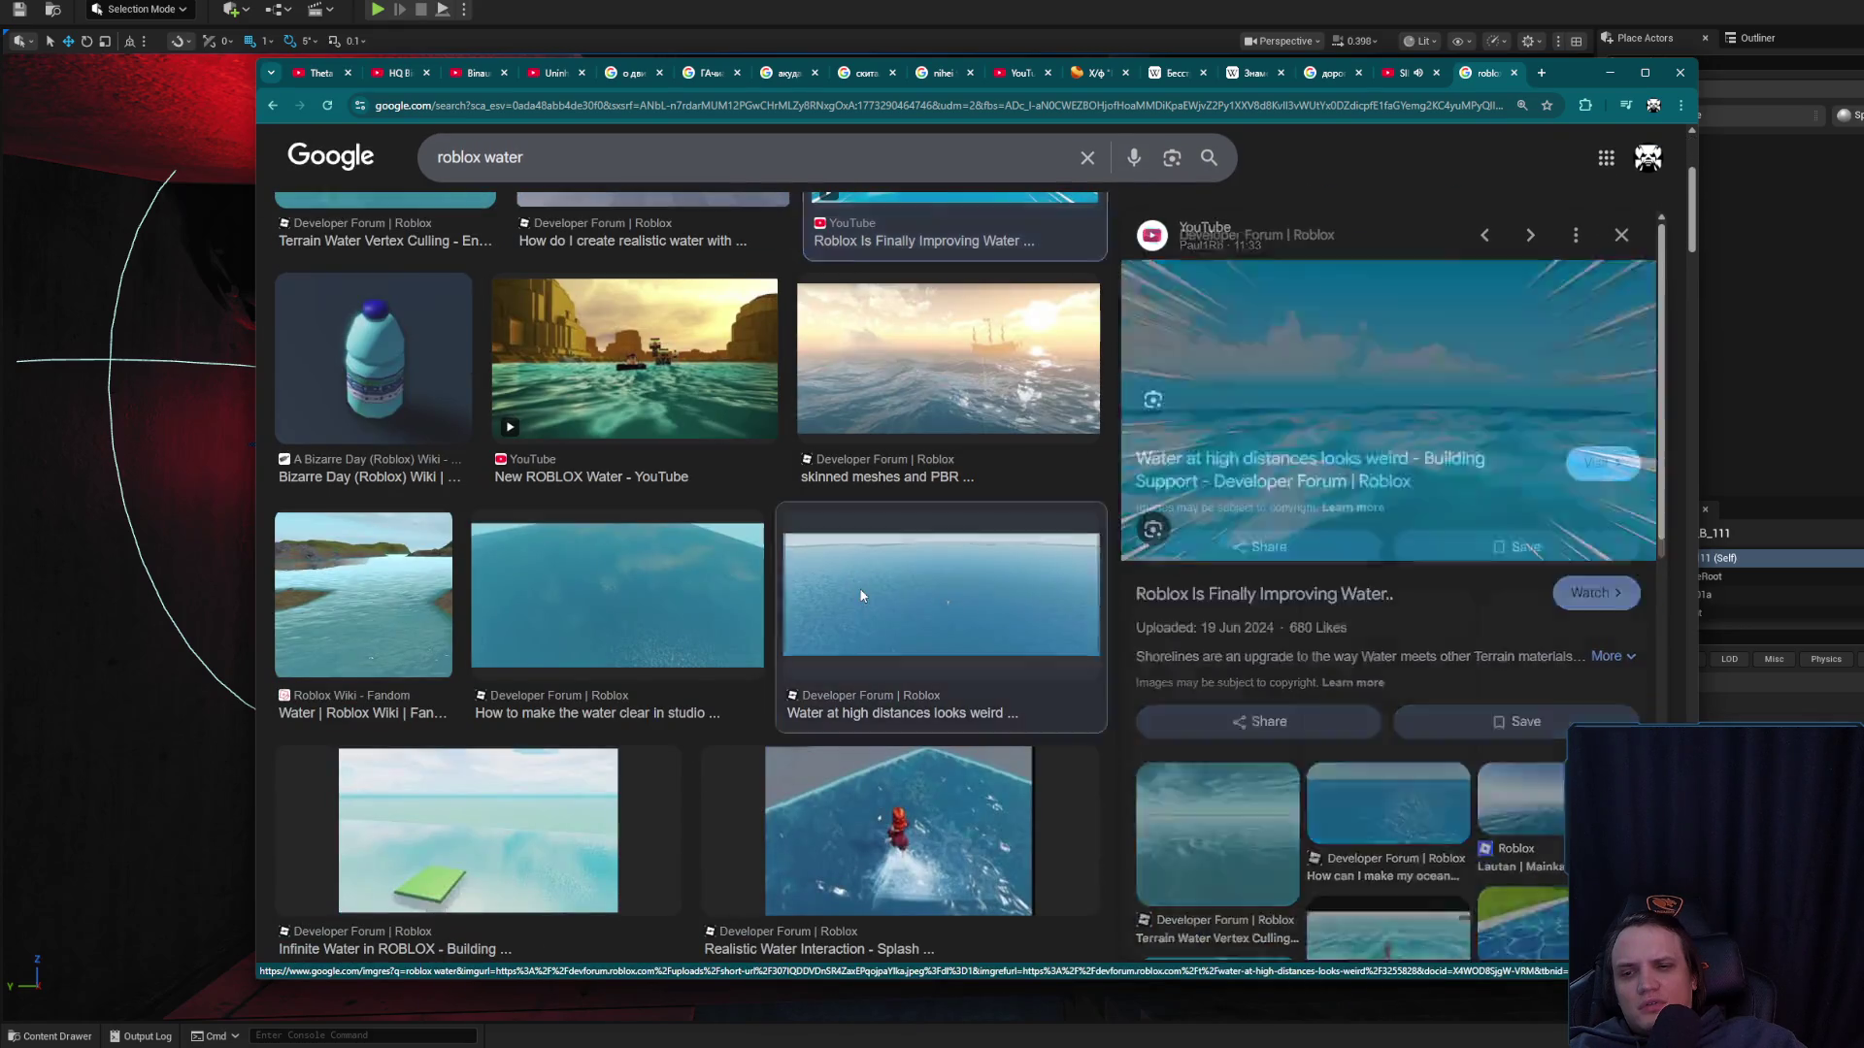
pyautogui.click(898, 825)
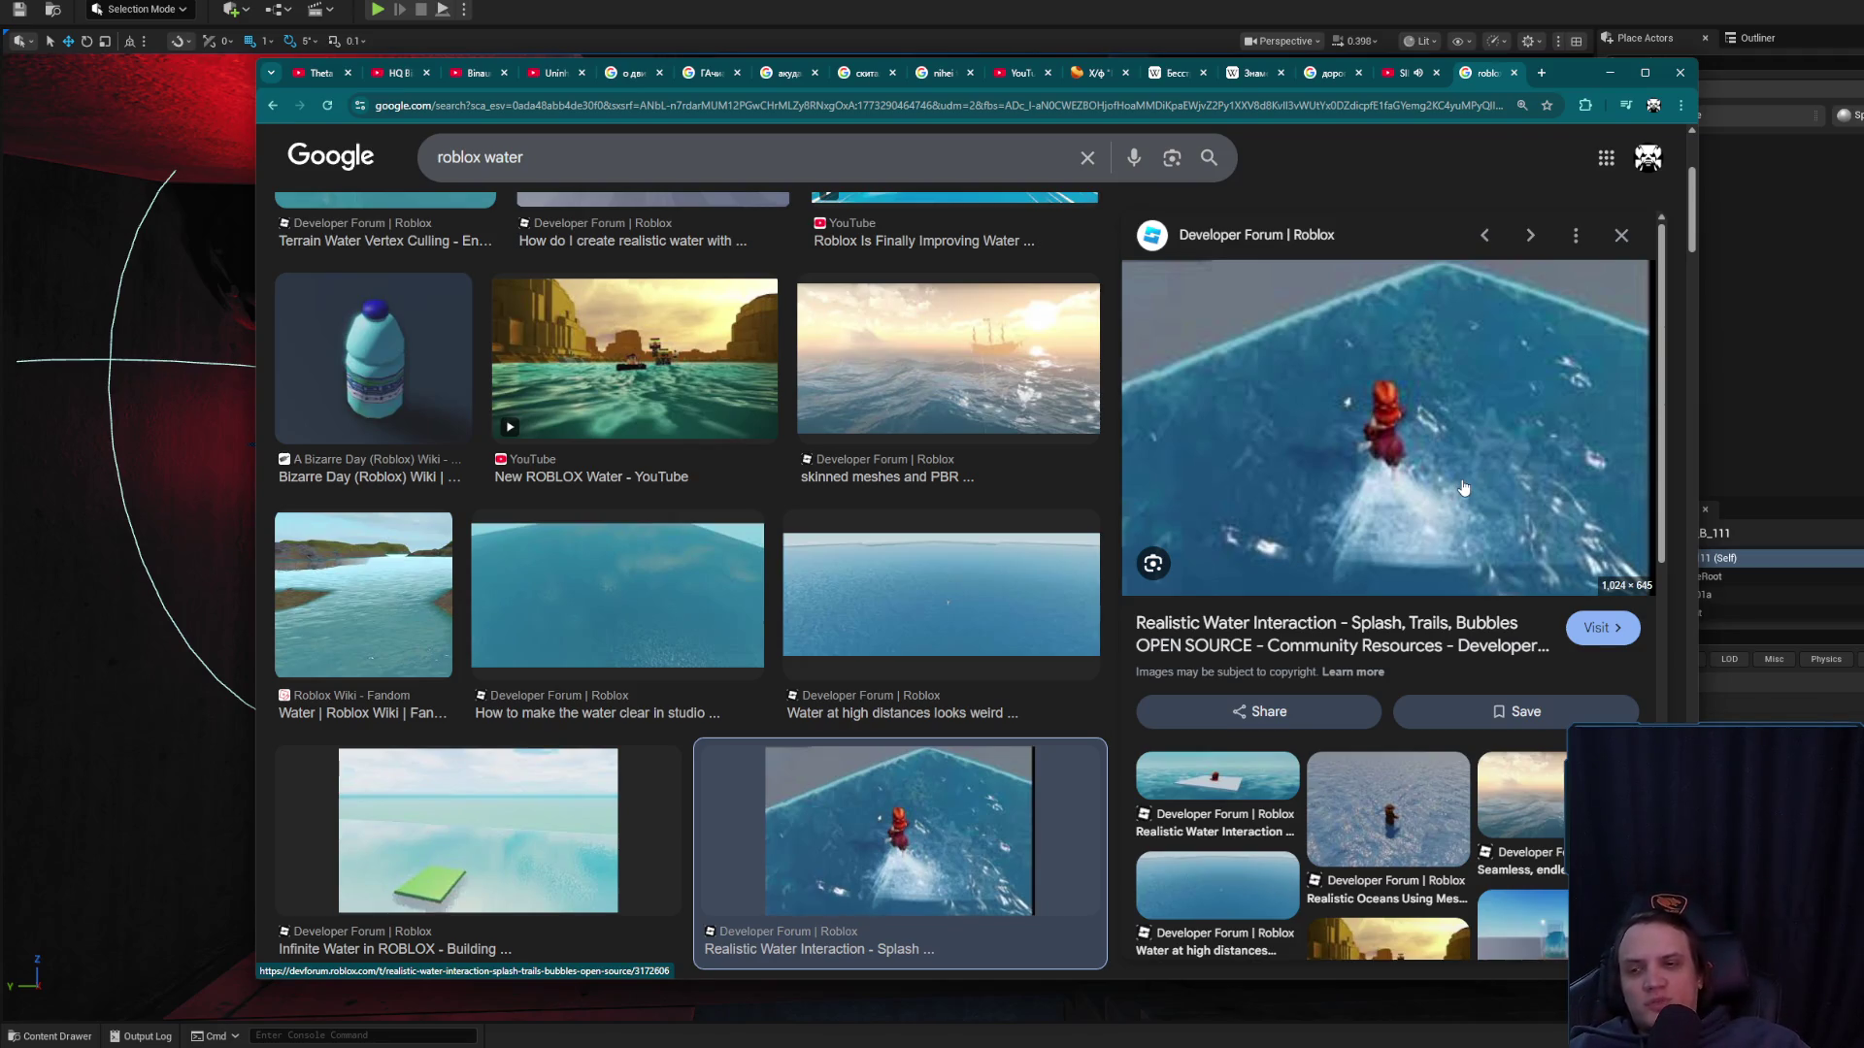
pyautogui.scroll(-2, 1463, 488)
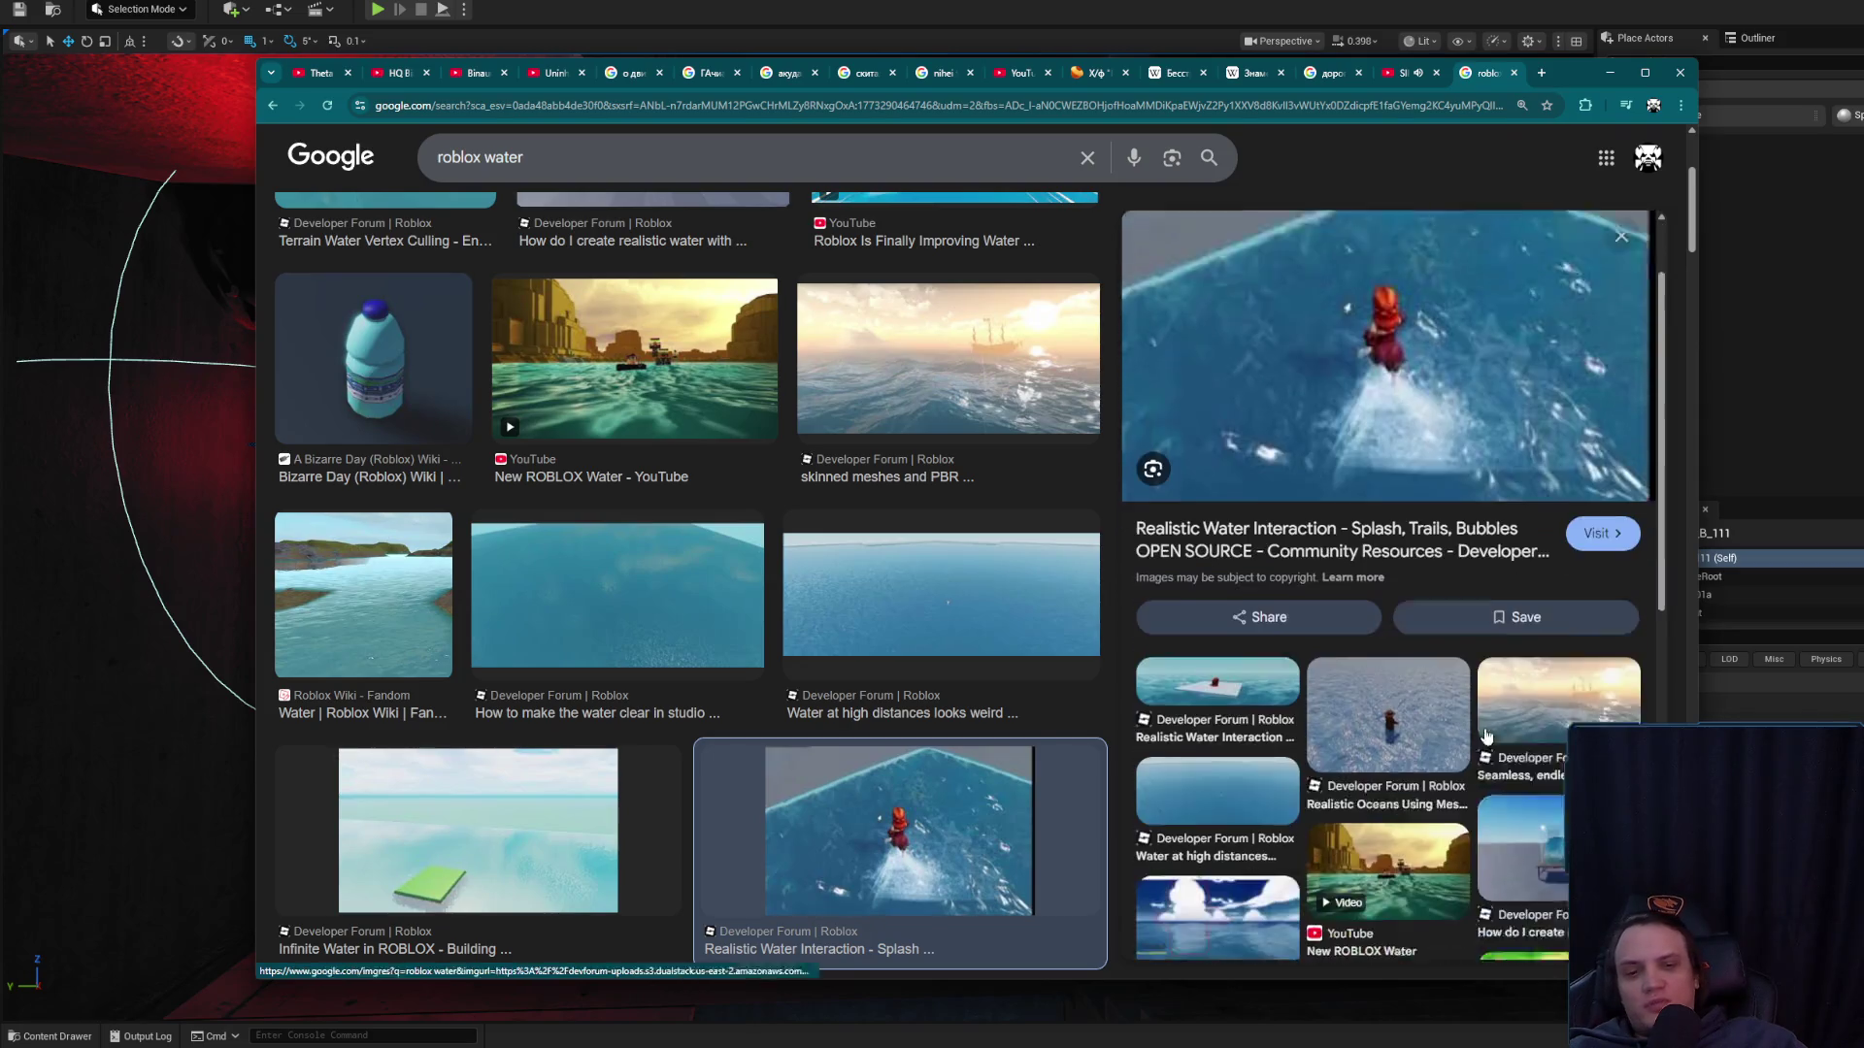
pyautogui.click(1388, 660)
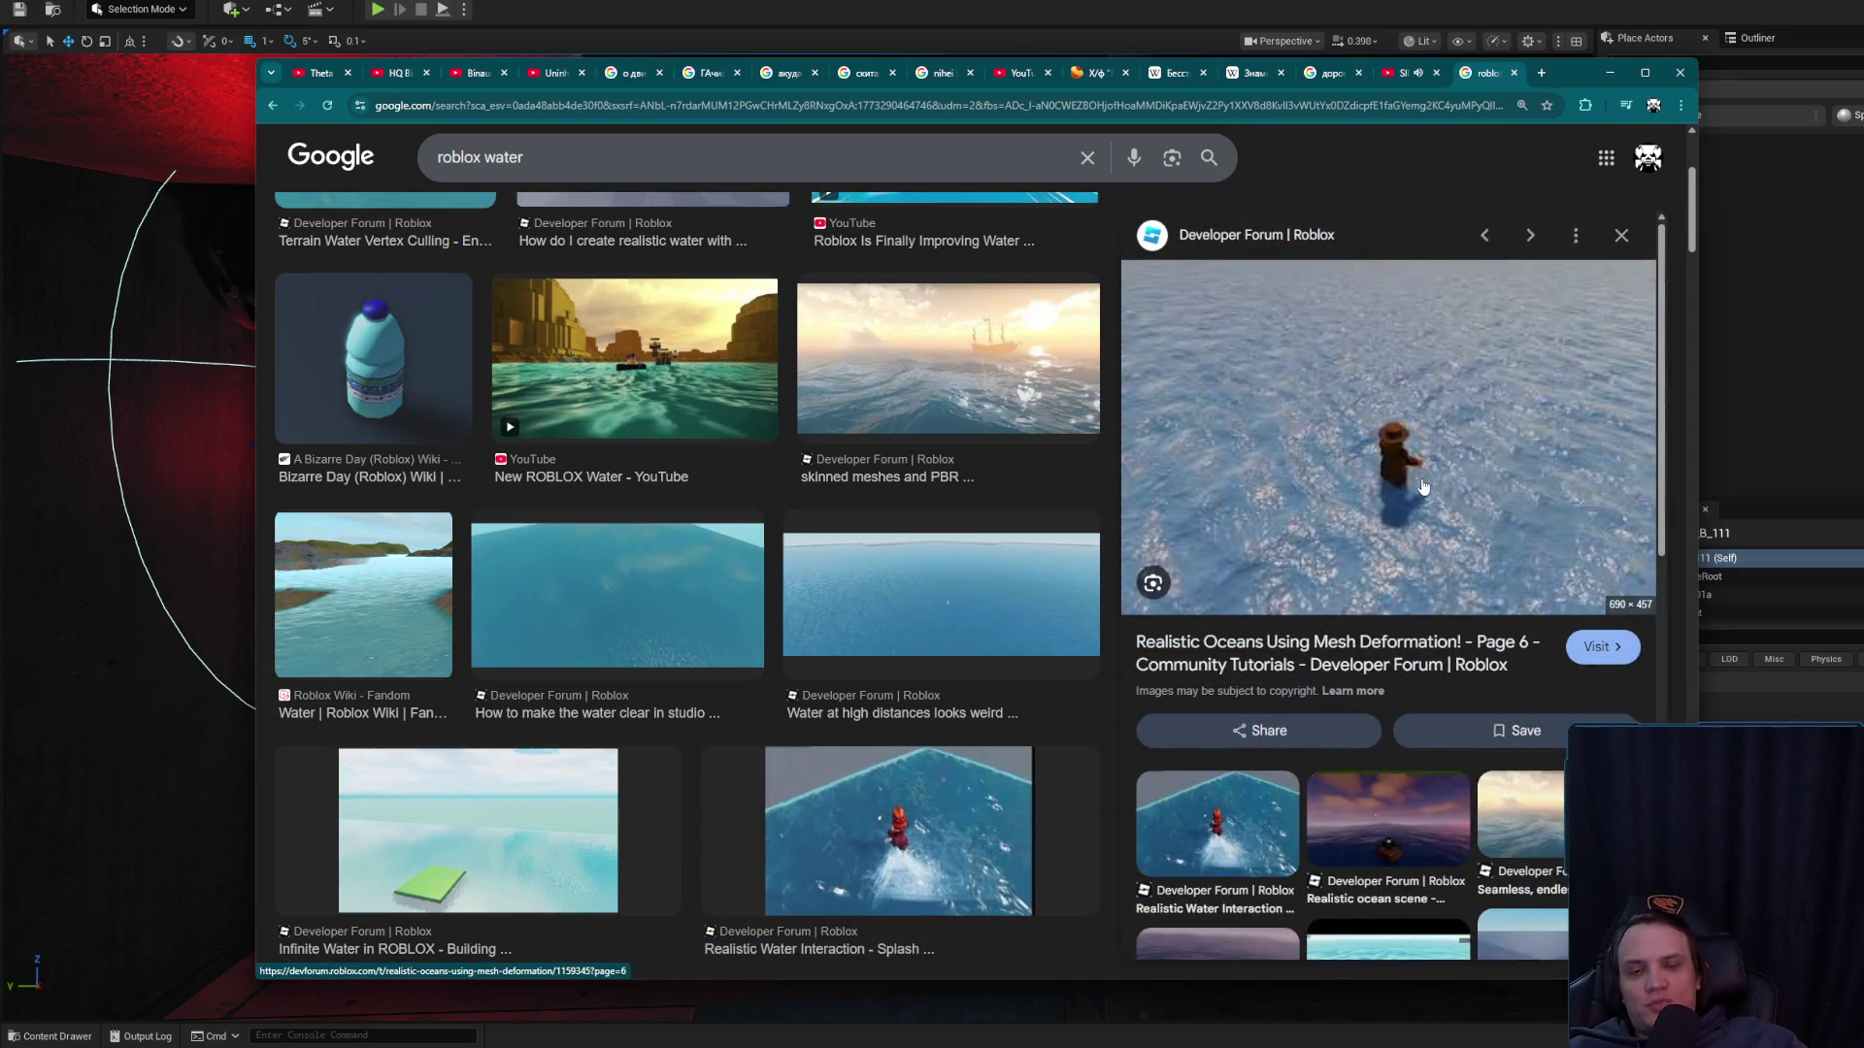
# - Preview more water images, ending on How to make the water clear, then close the tab
pyautogui.scroll(-5, 679, 583)
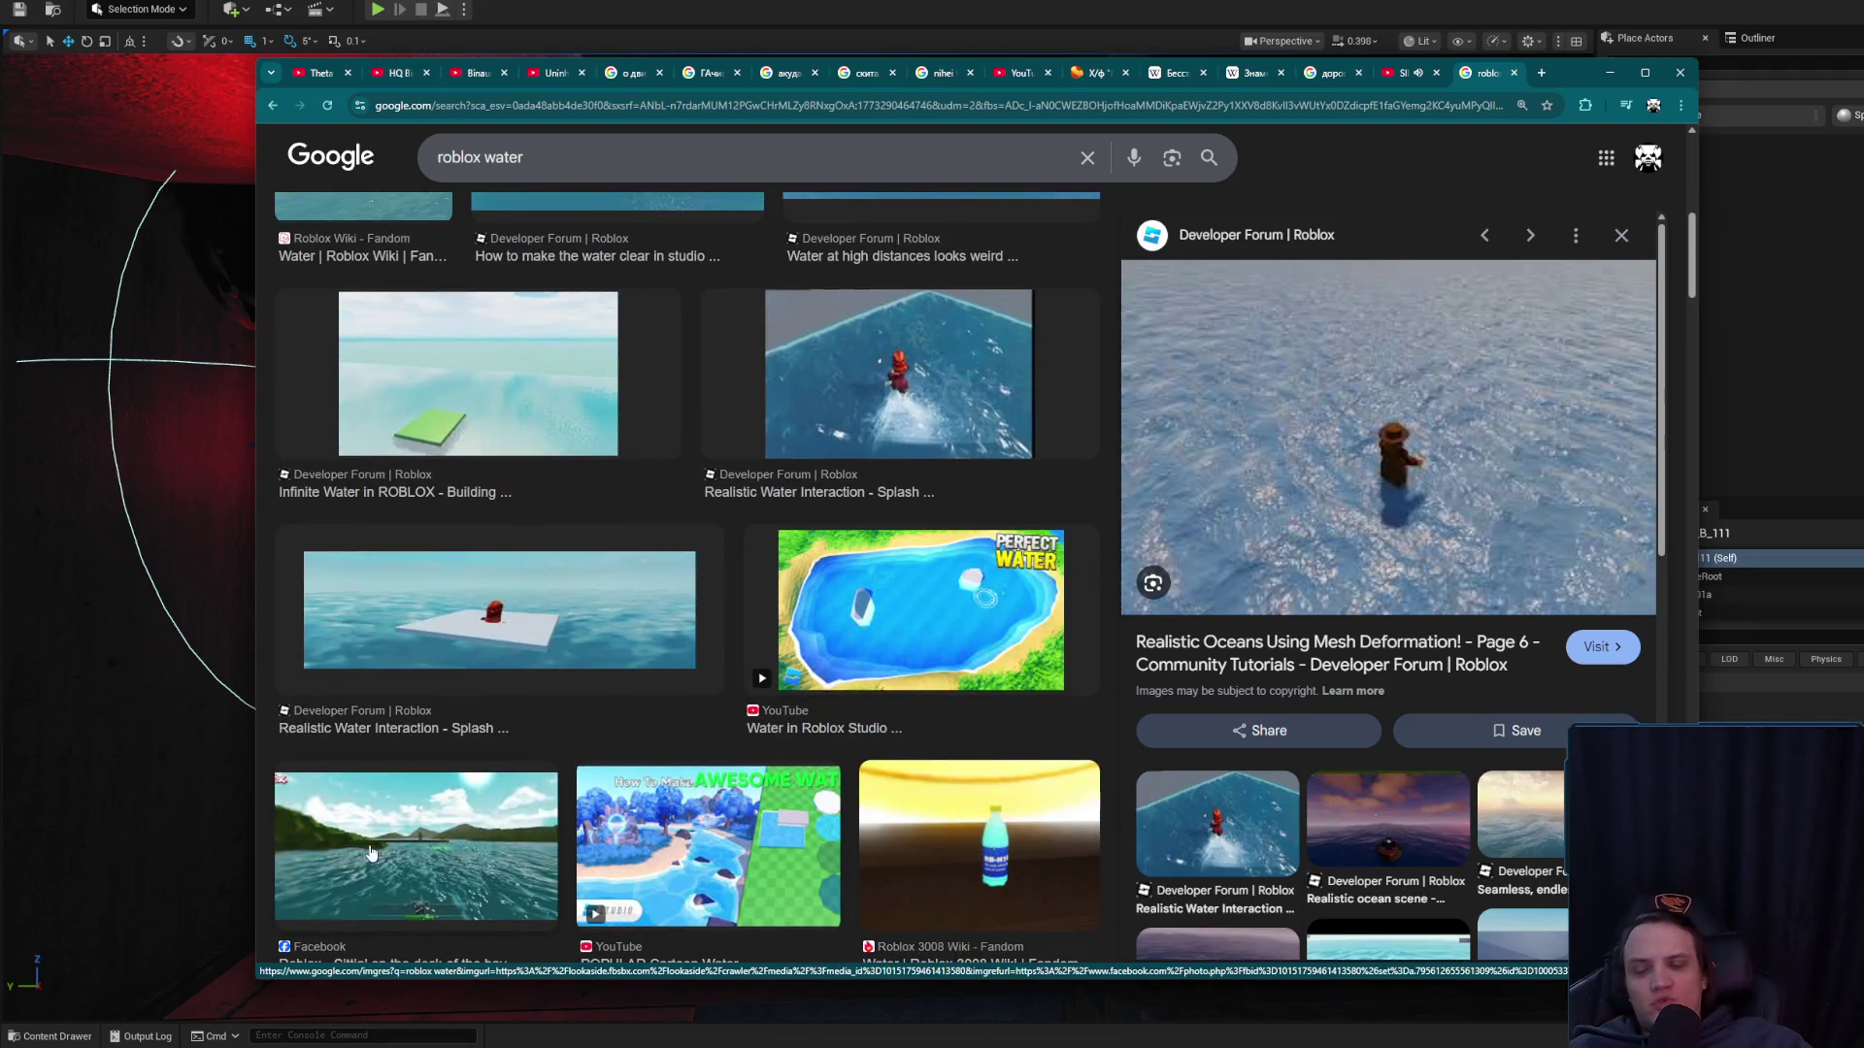
pyautogui.click(452, 819)
pyautogui.scroll(-6, 763, 629)
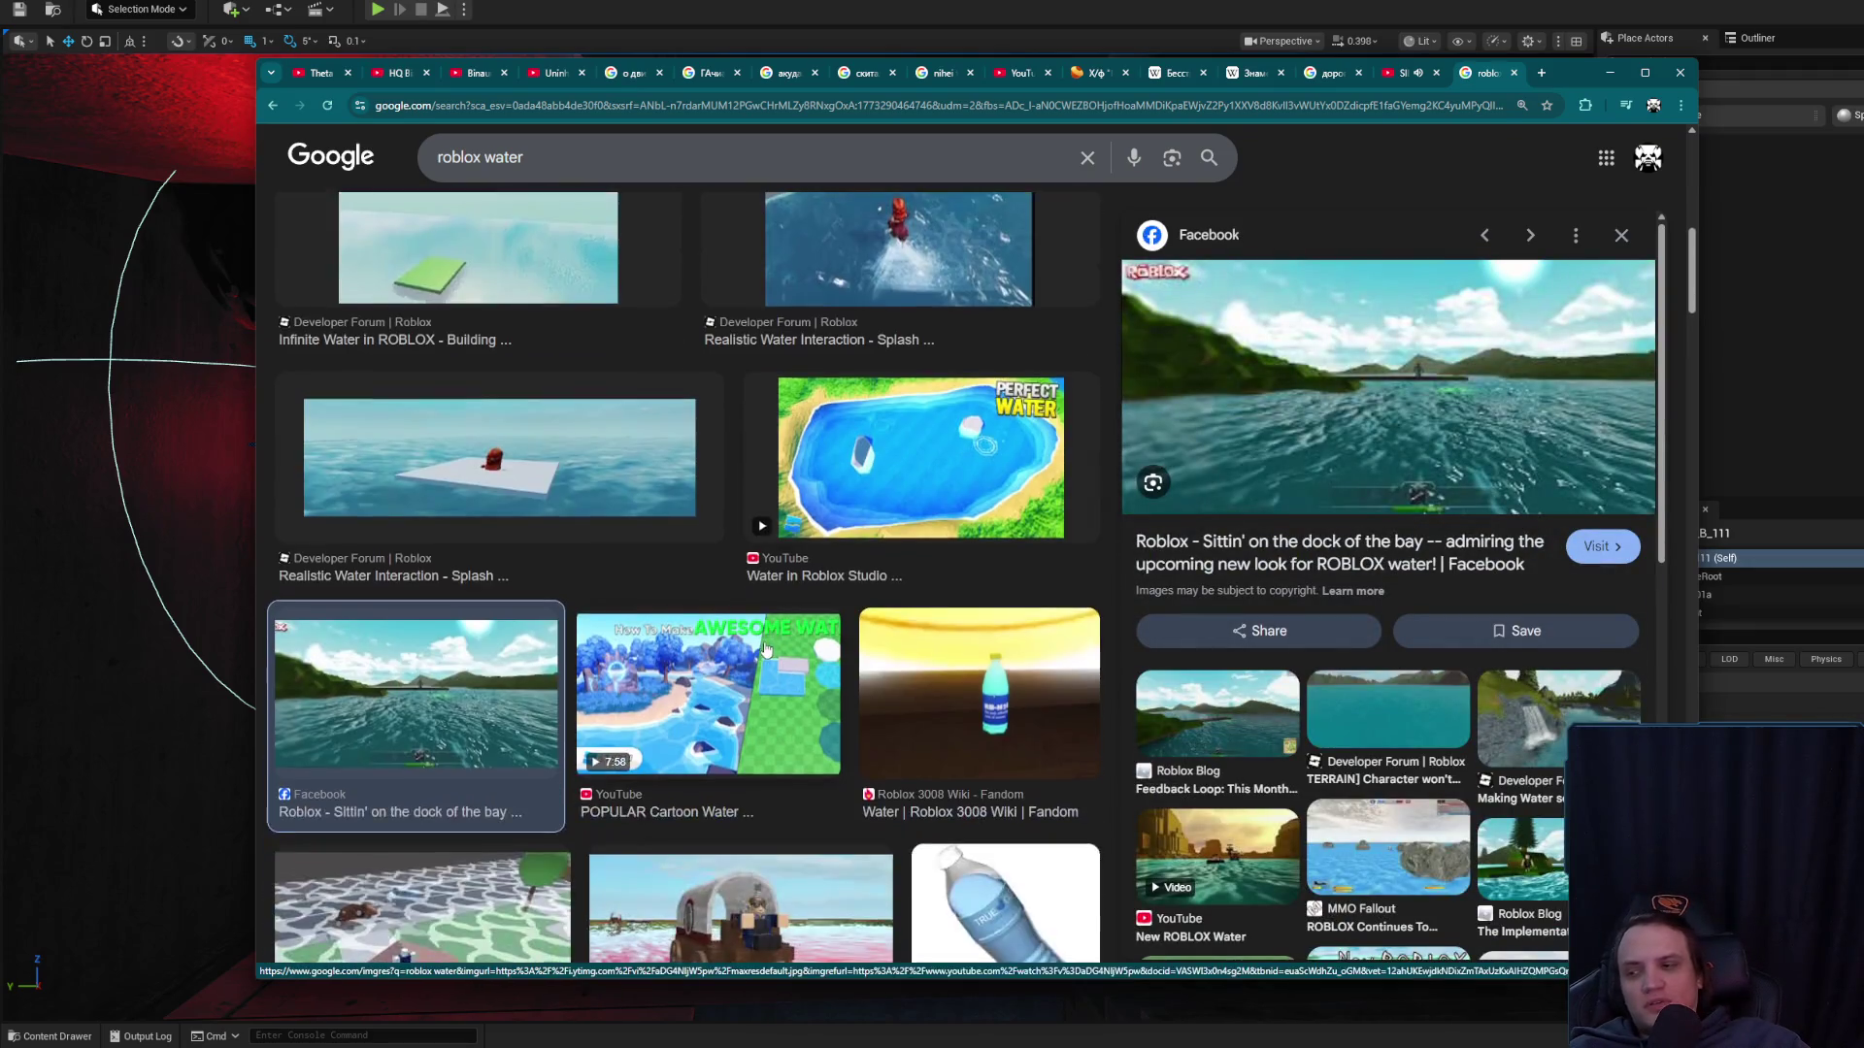
pyautogui.scroll(7, 860, 850)
pyautogui.scroll(2, 860, 851)
pyautogui.click(899, 594)
pyautogui.click(957, 422)
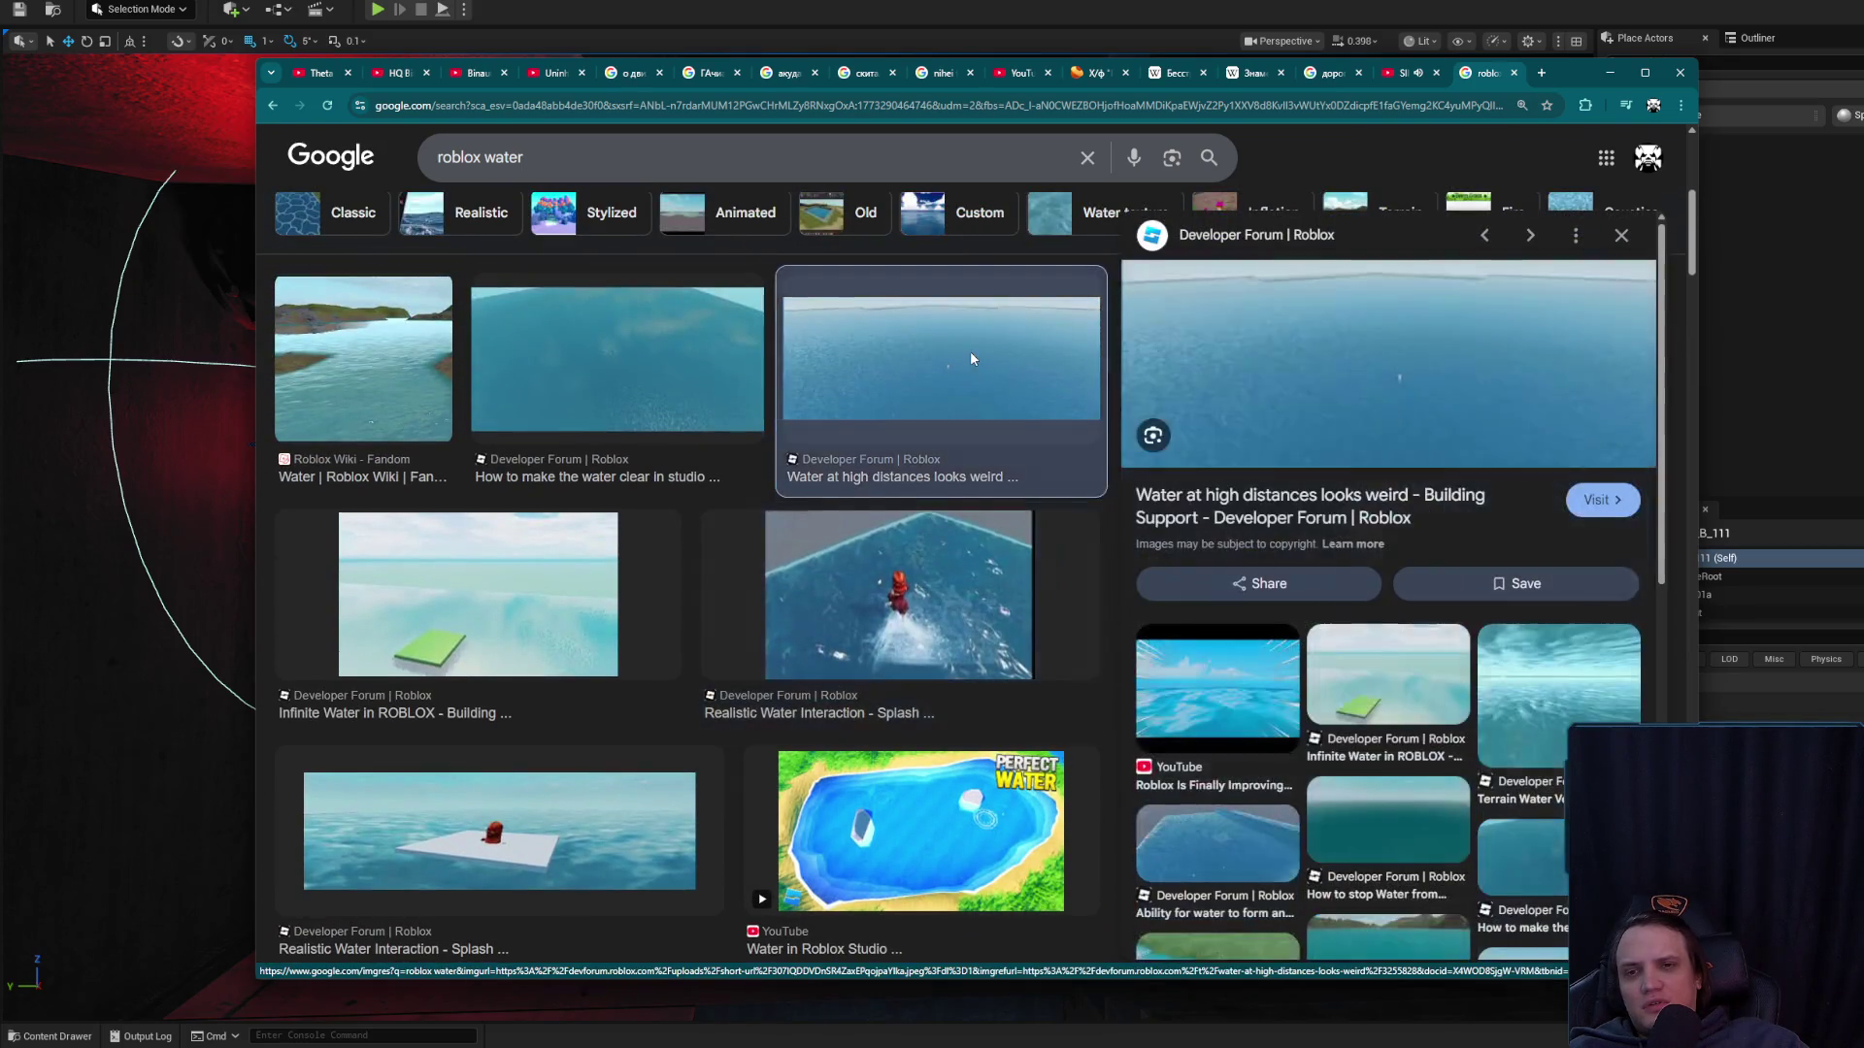
pyautogui.scroll(2, 966, 389)
pyautogui.click(738, 497)
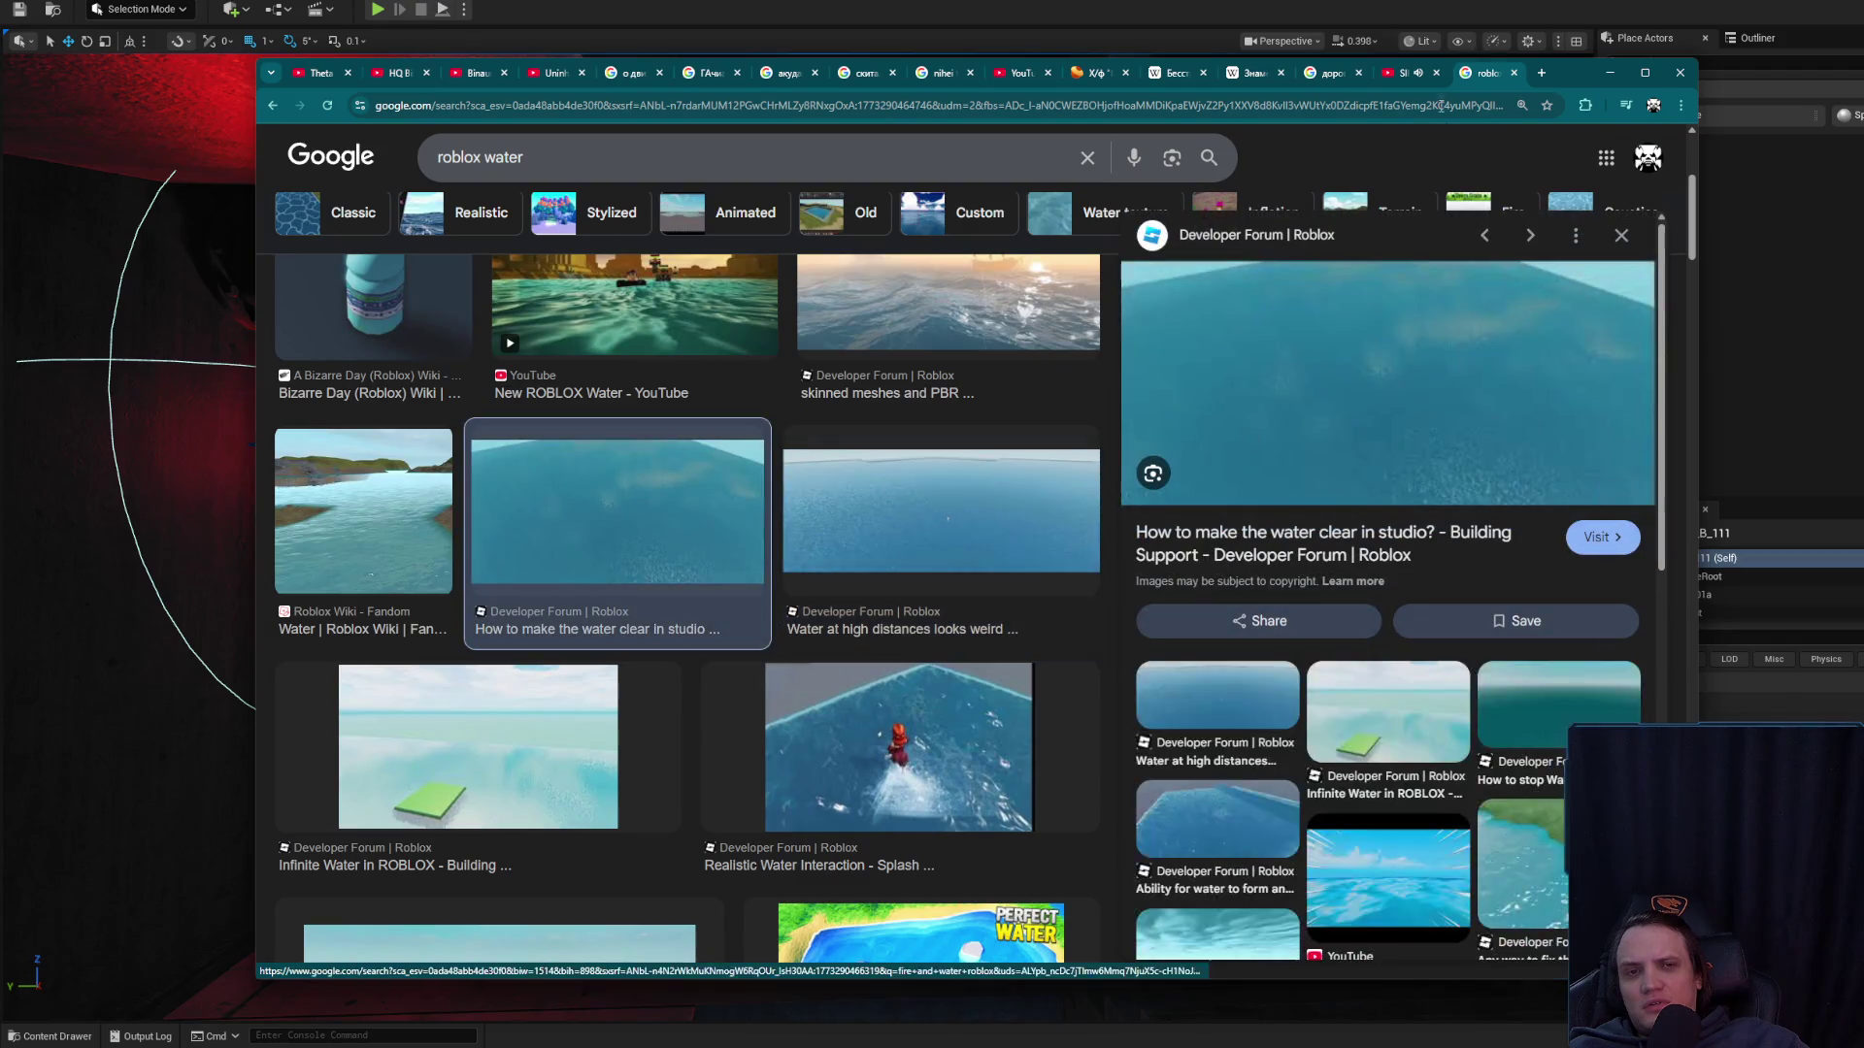
pyautogui.hotkey('ctrl', 'w')
pyautogui.hotkey('alt', 'Tab')
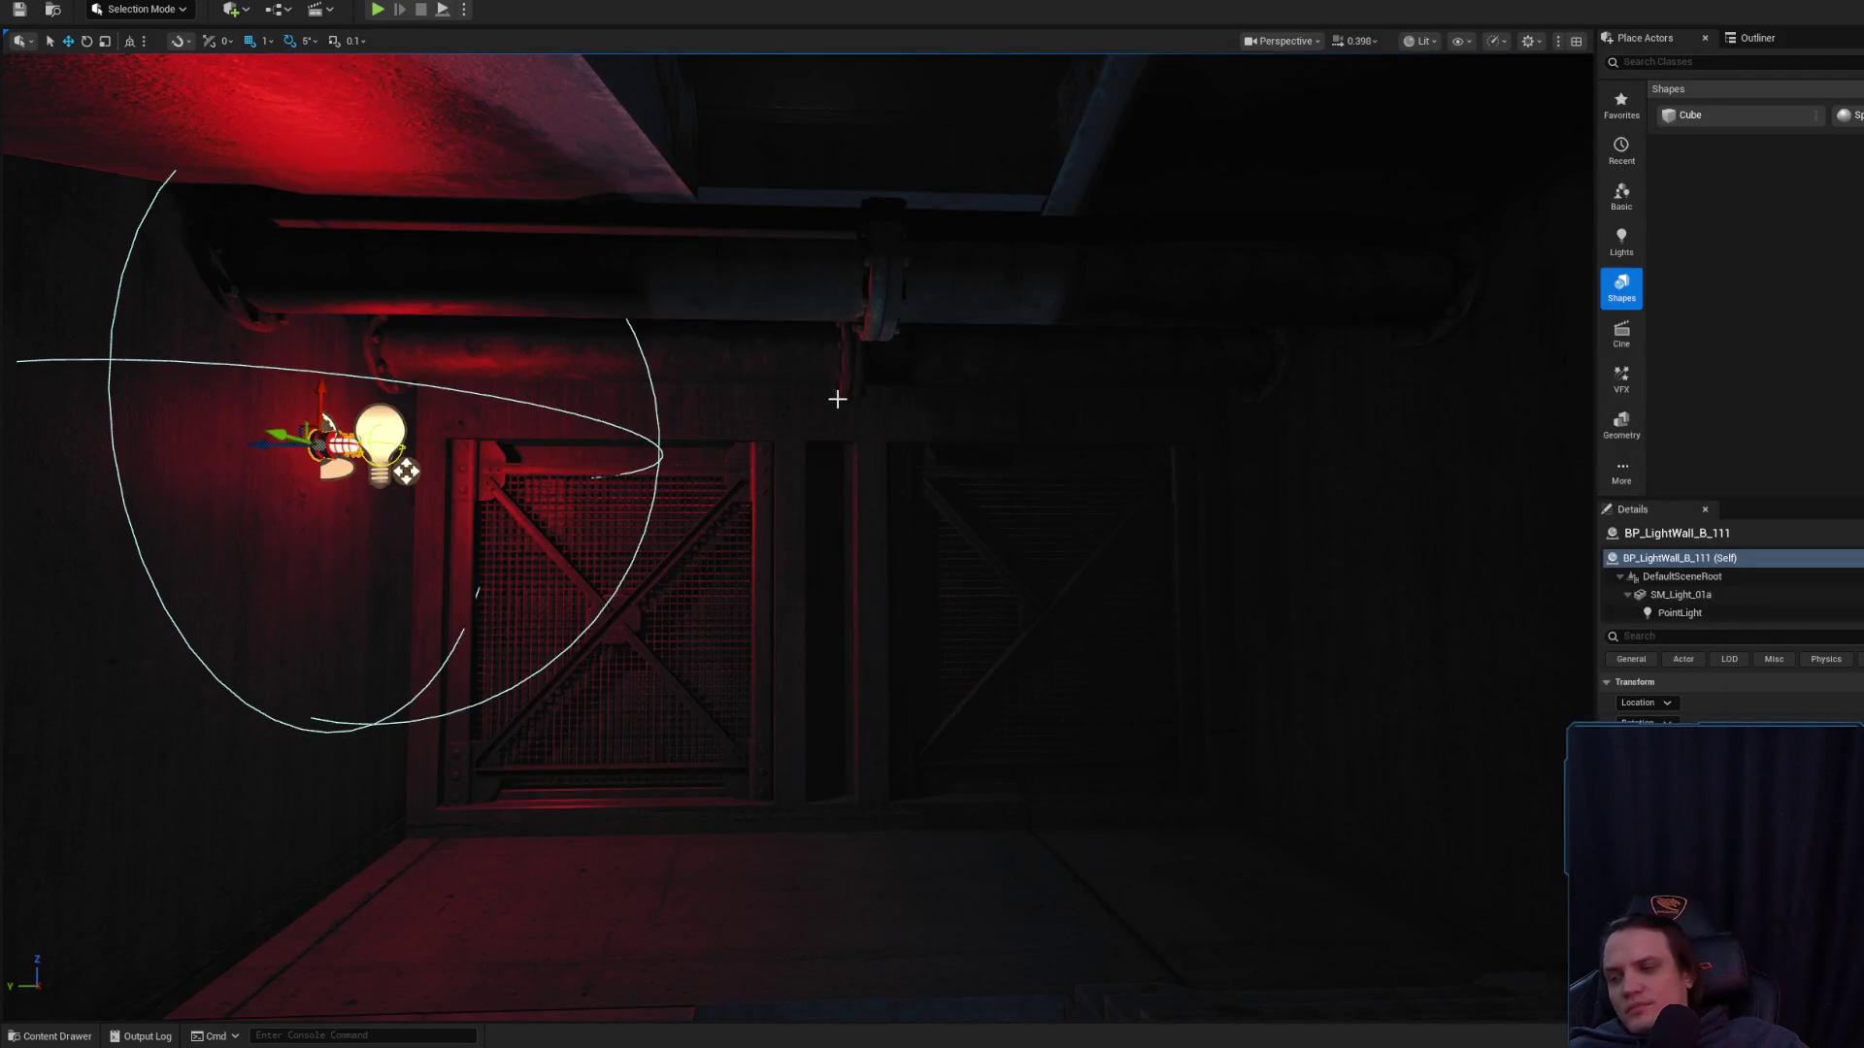
# - Fly the camera up to the red wall lamp BP_LightWall_B_111 and select it
pyautogui.press('Up')
pyautogui.press('Left')
pyautogui.press('Up')
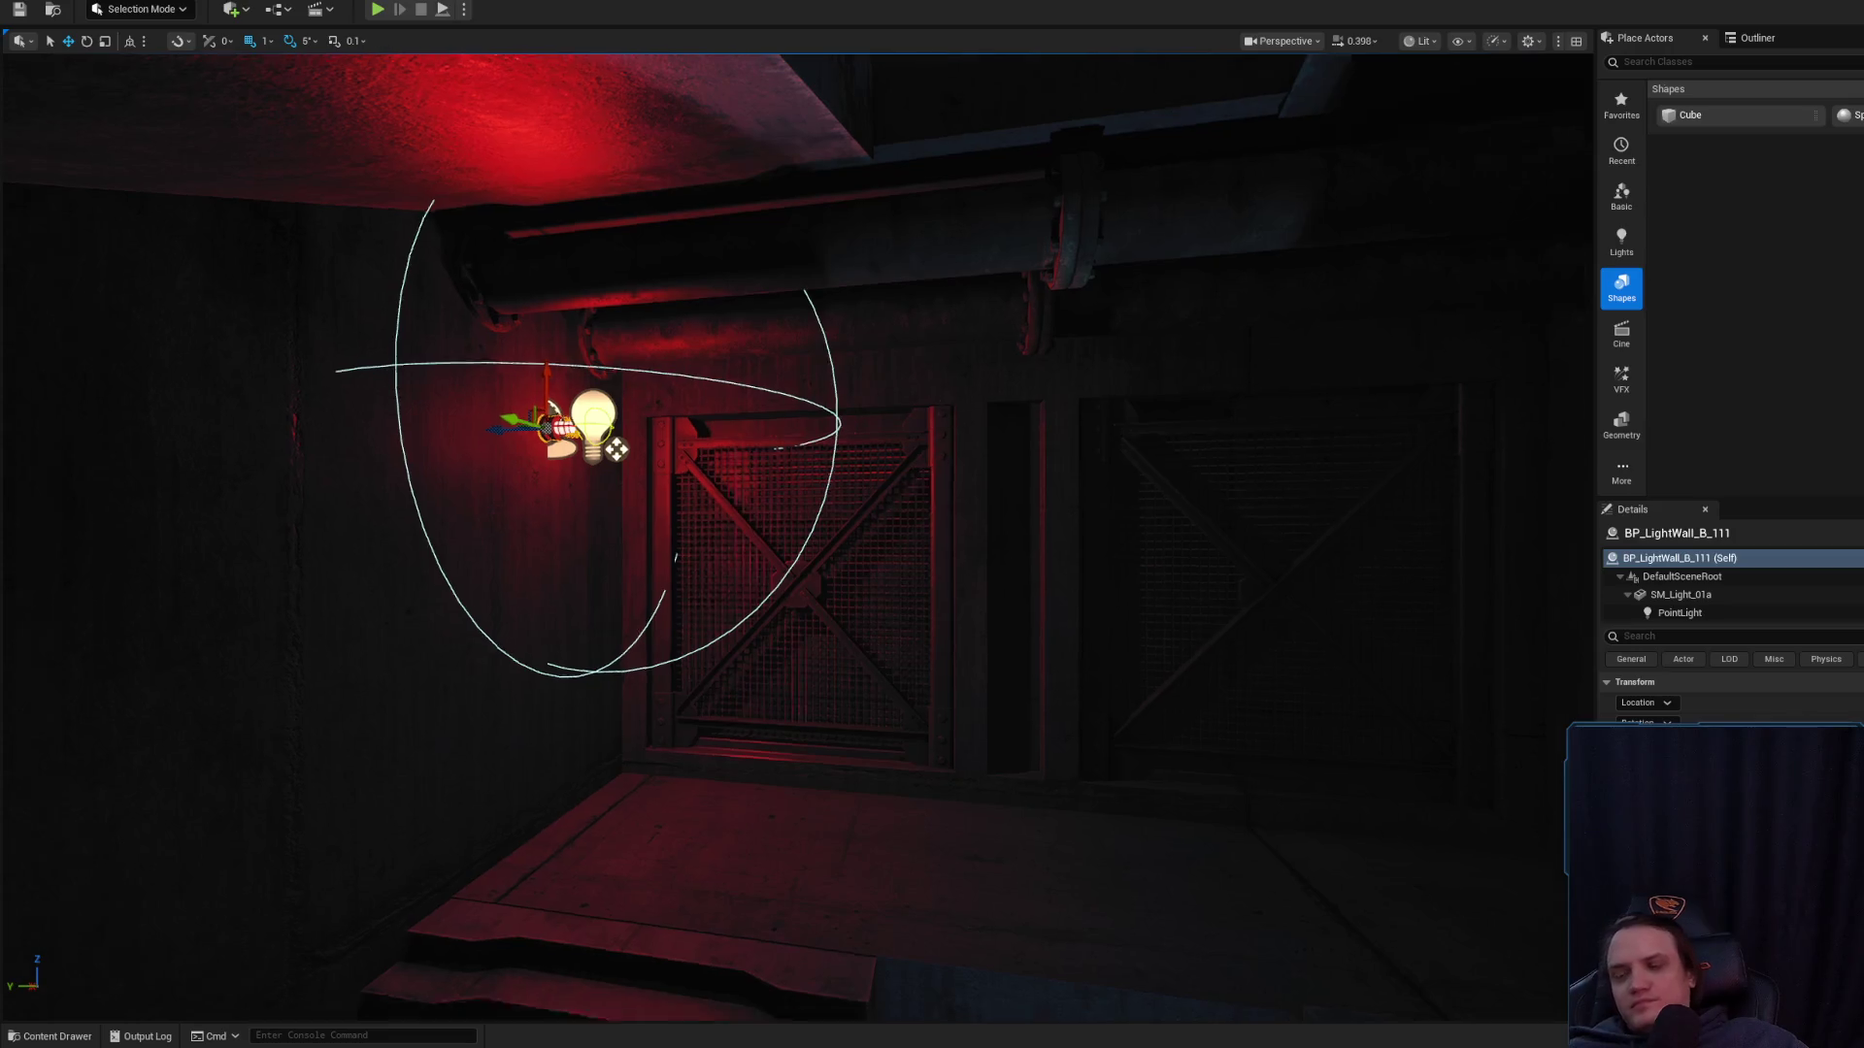
pyautogui.press('Escape')
pyautogui.scroll(5, 952, 462)
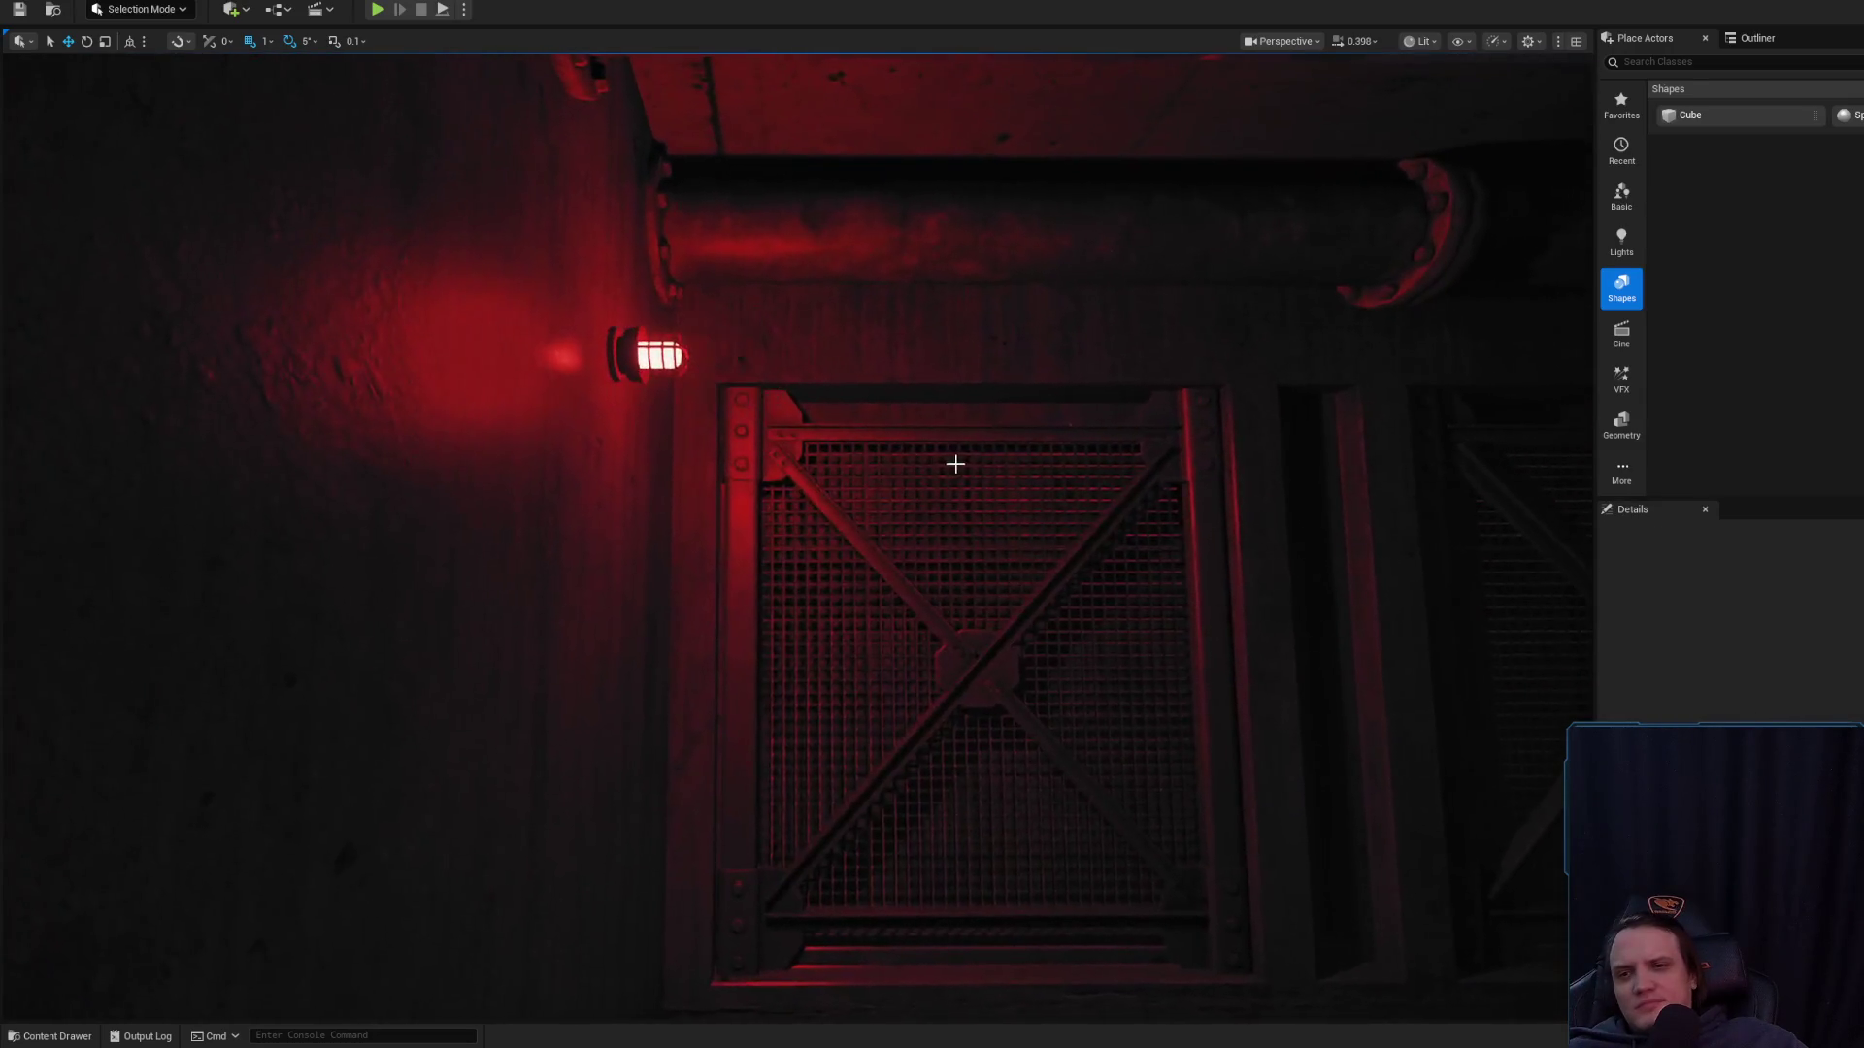
pyautogui.click(546, 219)
pyautogui.scroll(-5, 546, 220)
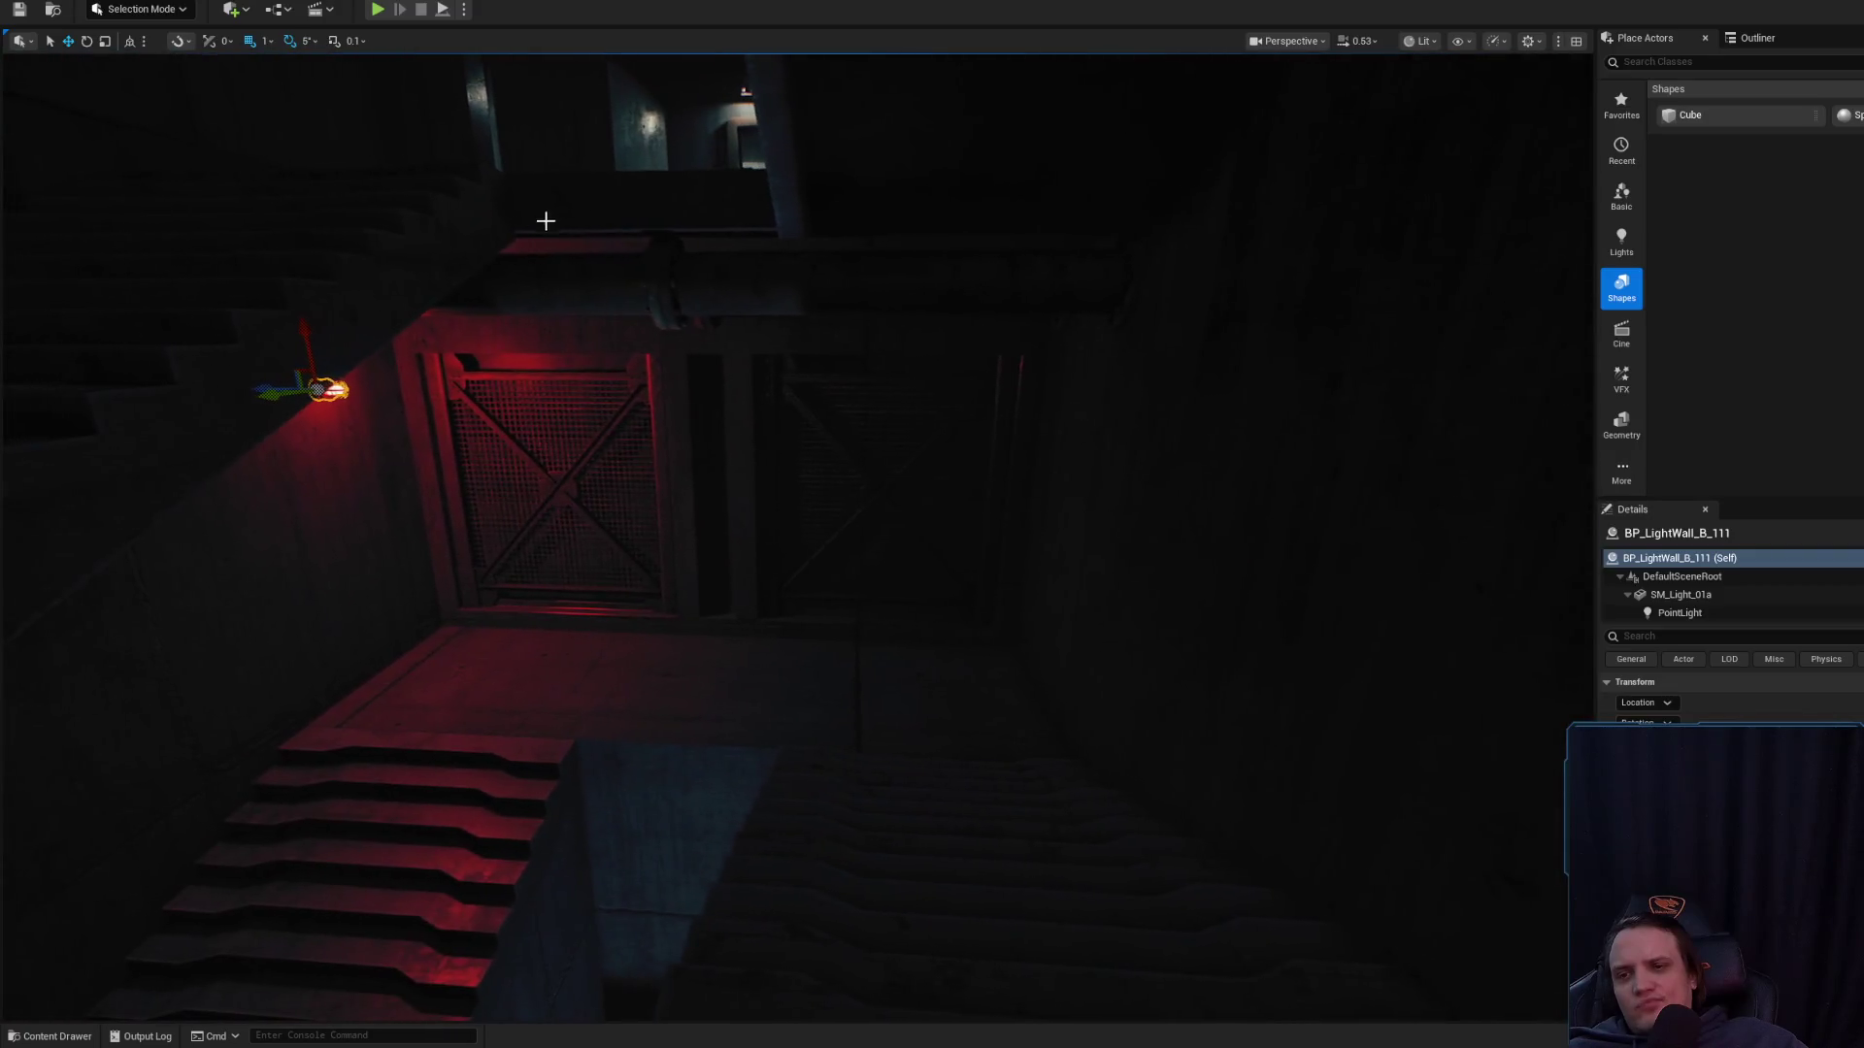
pyautogui.scroll(5, 470, 287)
pyautogui.scroll(-2, 330, 414)
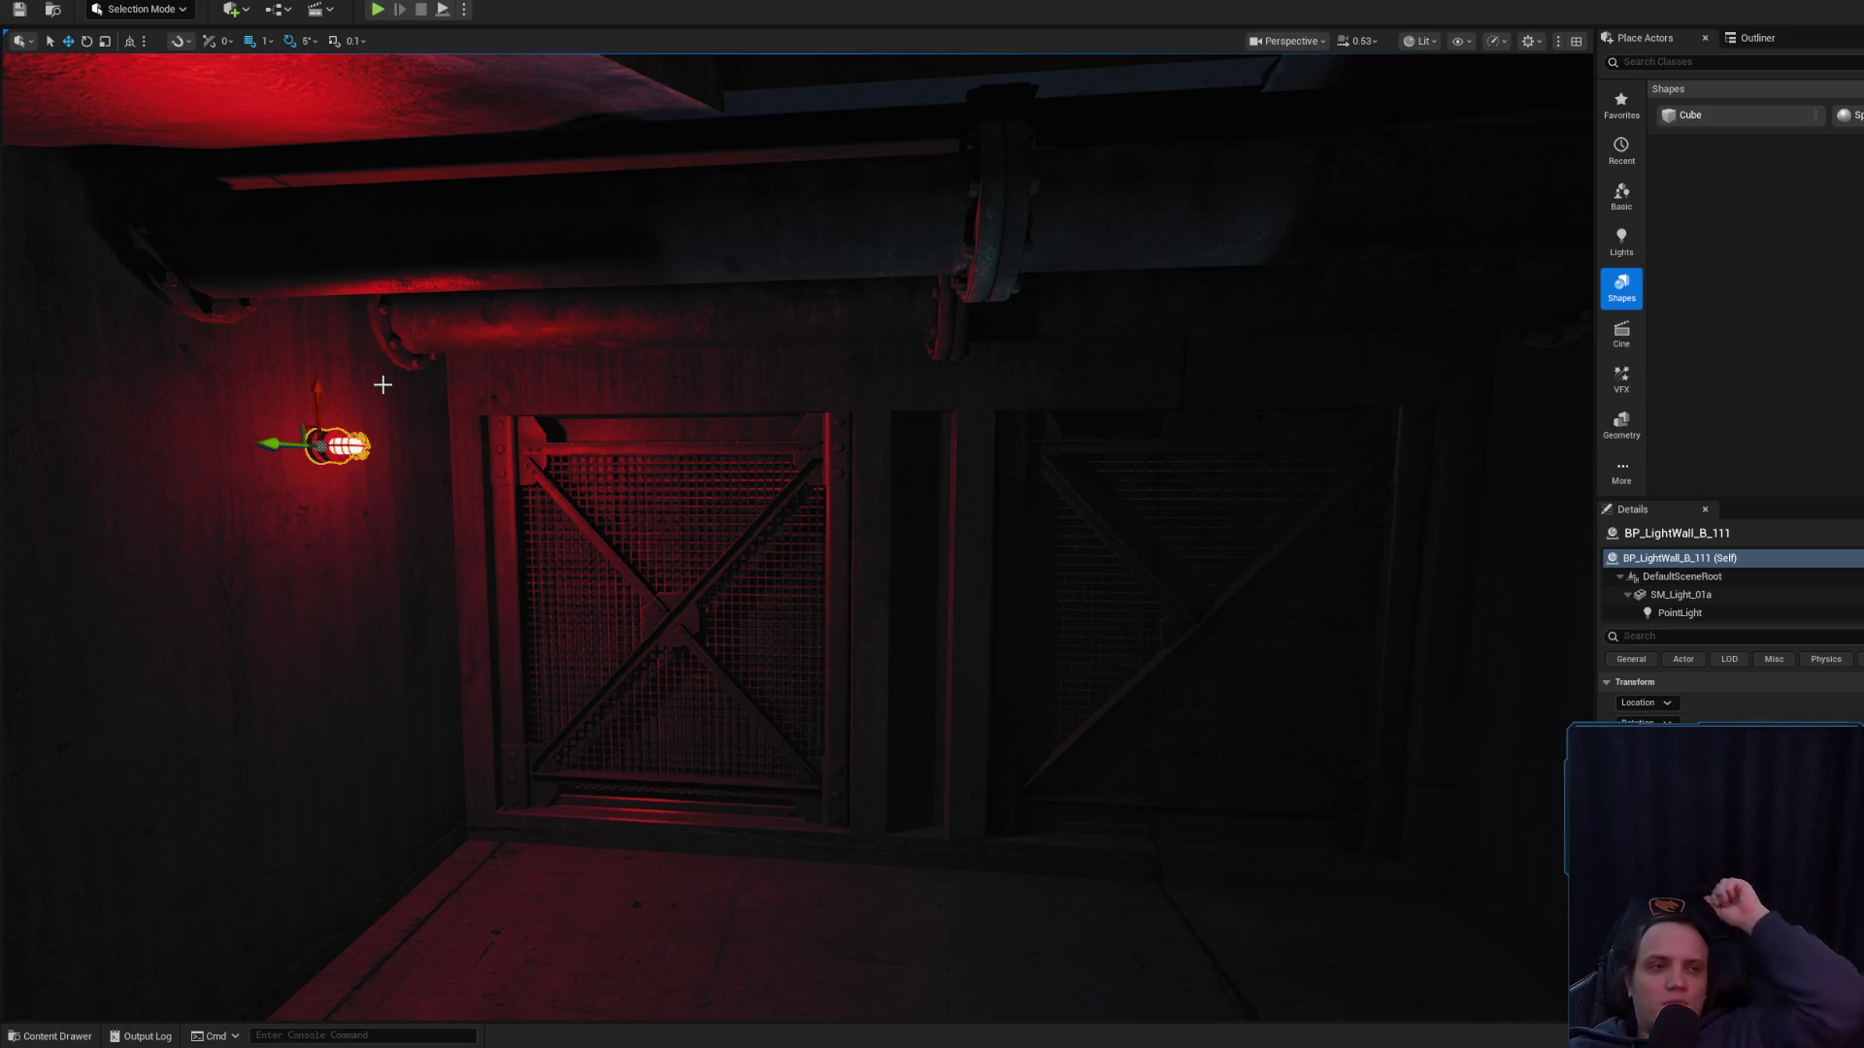
# - Slide the lamp right over the left grated door, frame it, and rotate it 10°
pyautogui.press('Up')
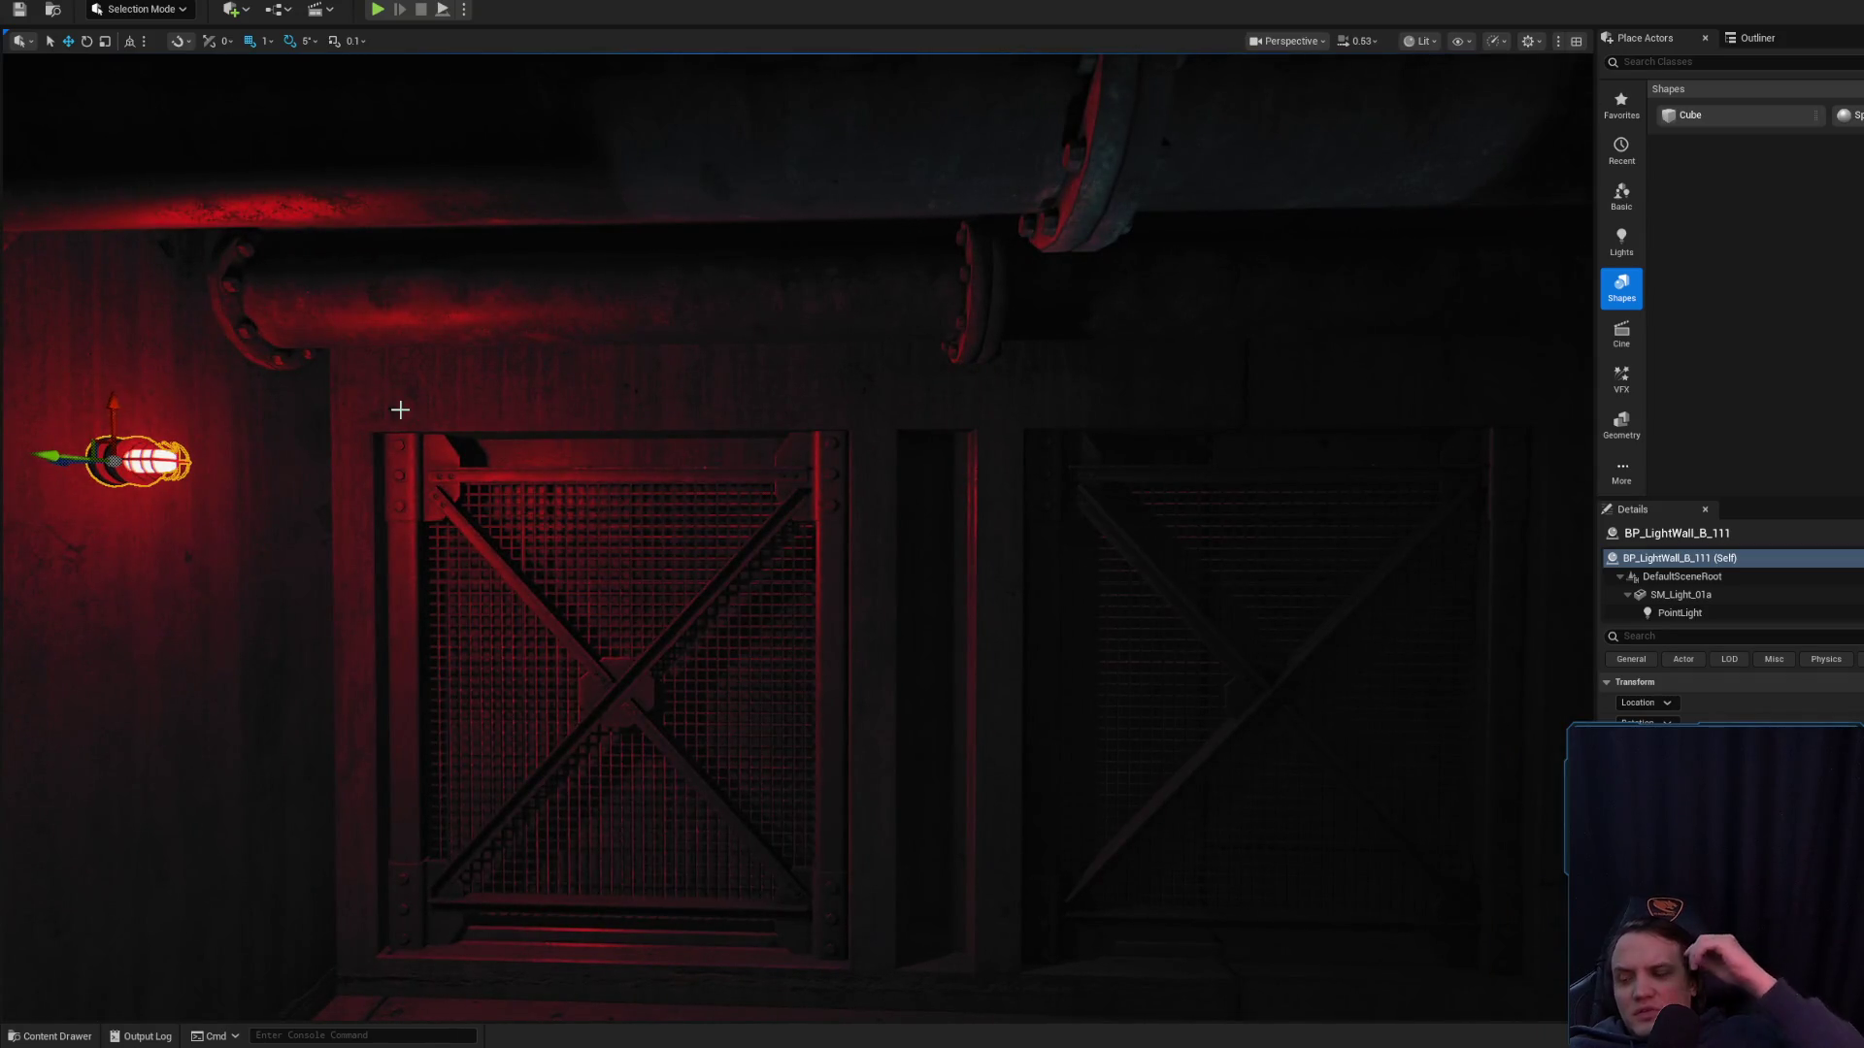
pyautogui.press('Left')
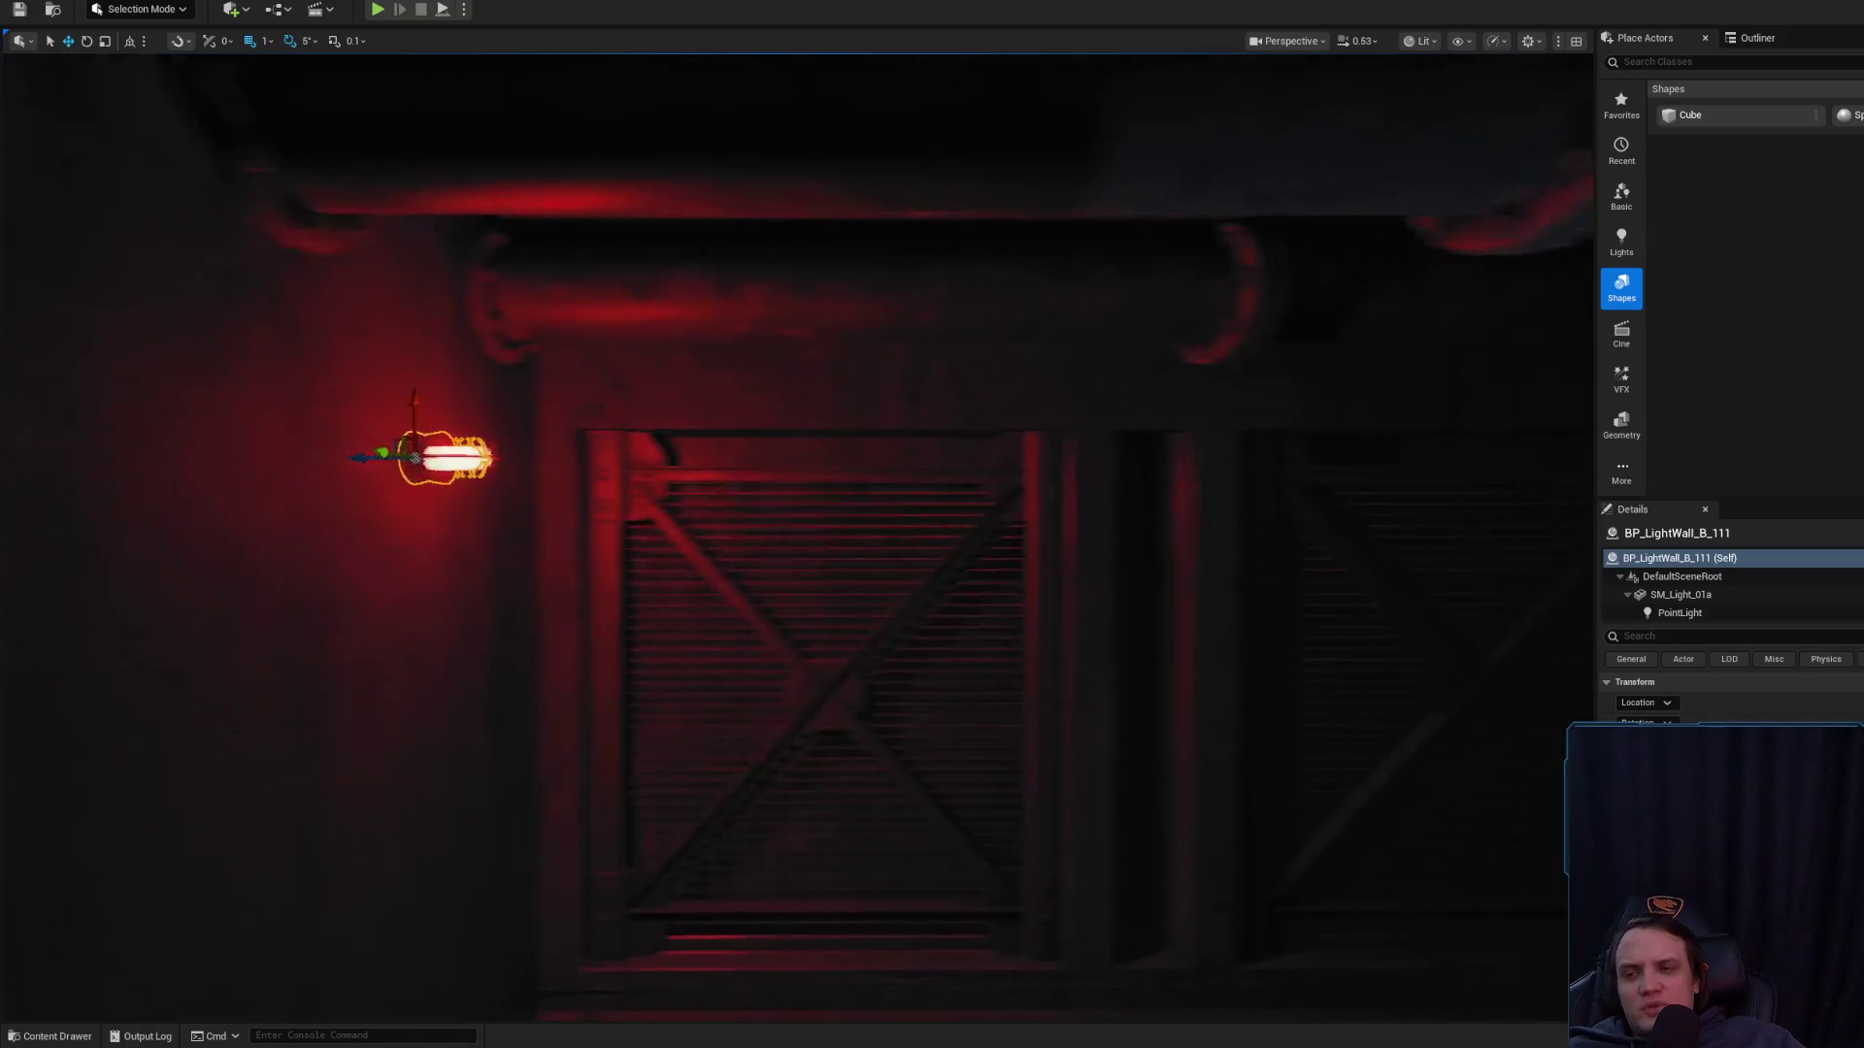
pyautogui.moveTo(451, 455); pyautogui.dragTo(1130, 406)
pyautogui.press('f')
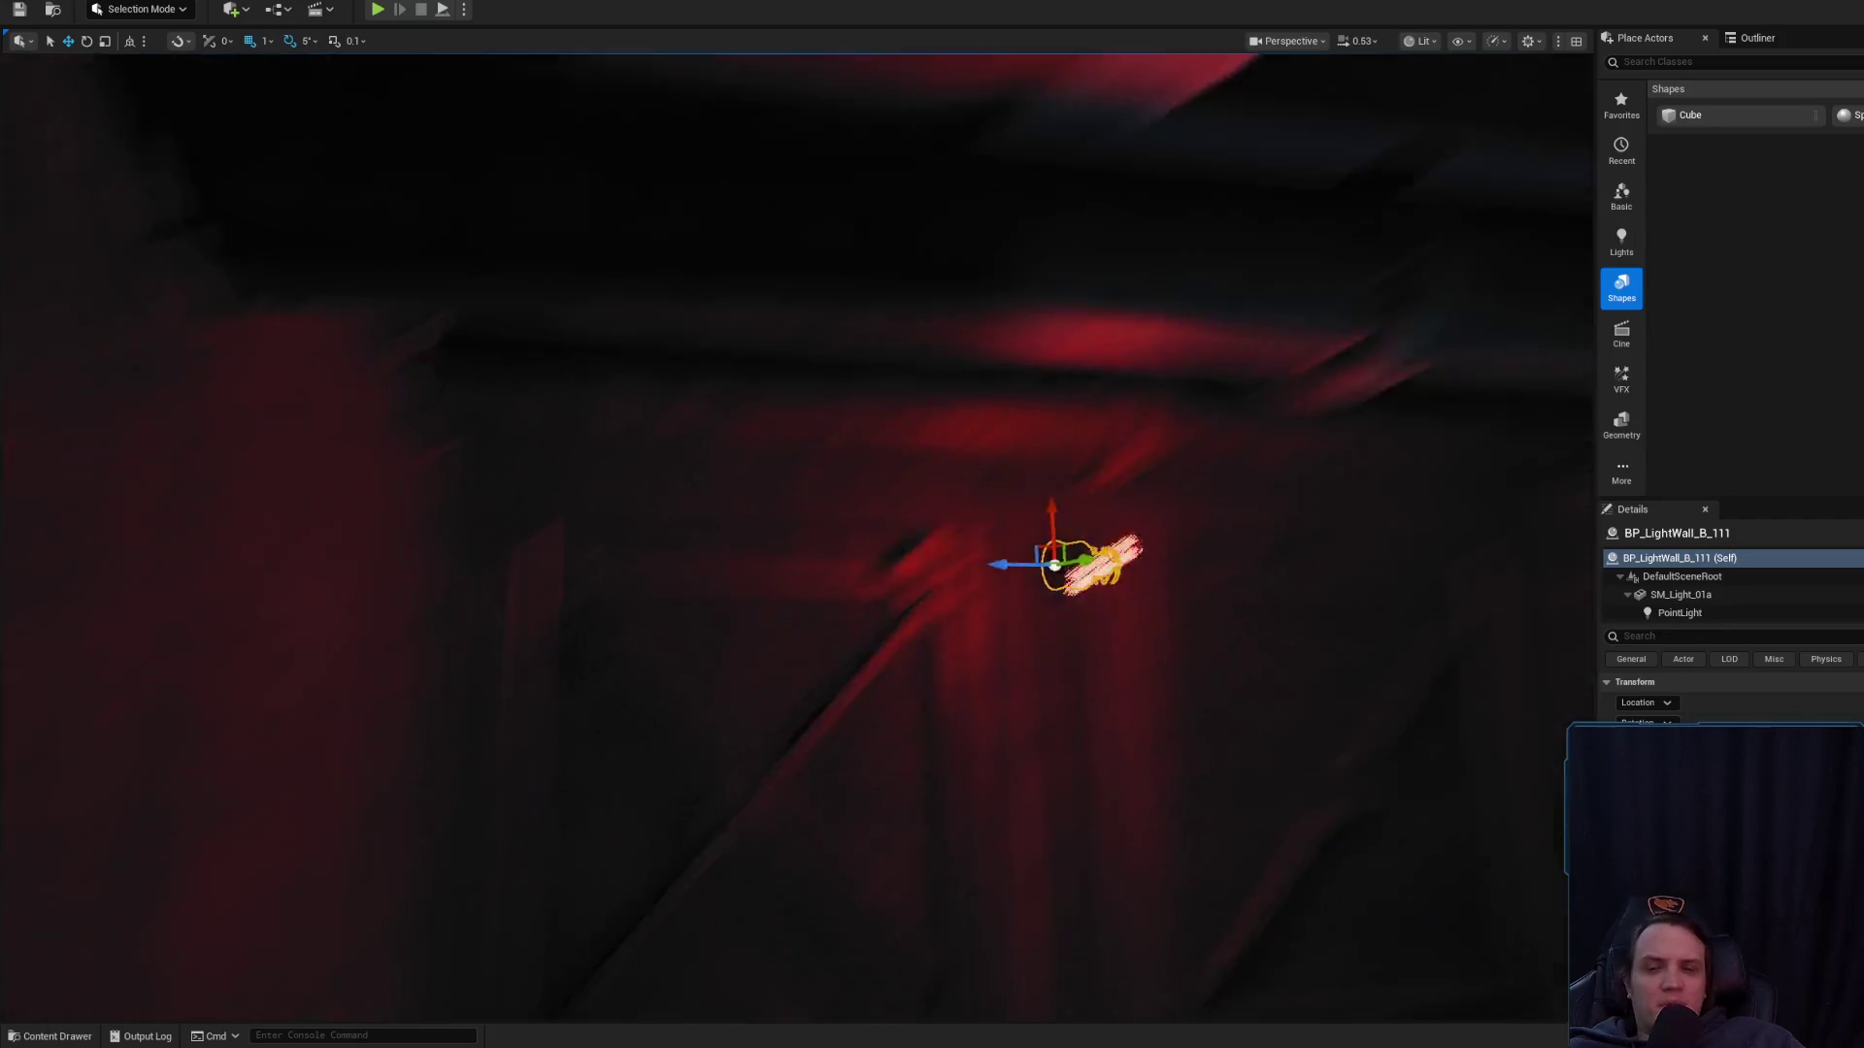
pyautogui.press('e')
pyautogui.moveTo(723, 582)
pyautogui.mouseDown()
pyautogui.moveTo(747, 679)
pyautogui.moveTo(699, 718)
pyautogui.moveTo(631, 738)
pyautogui.moveTo(563, 719)
pyautogui.moveTo(524, 679)
pyautogui.mouseUp()
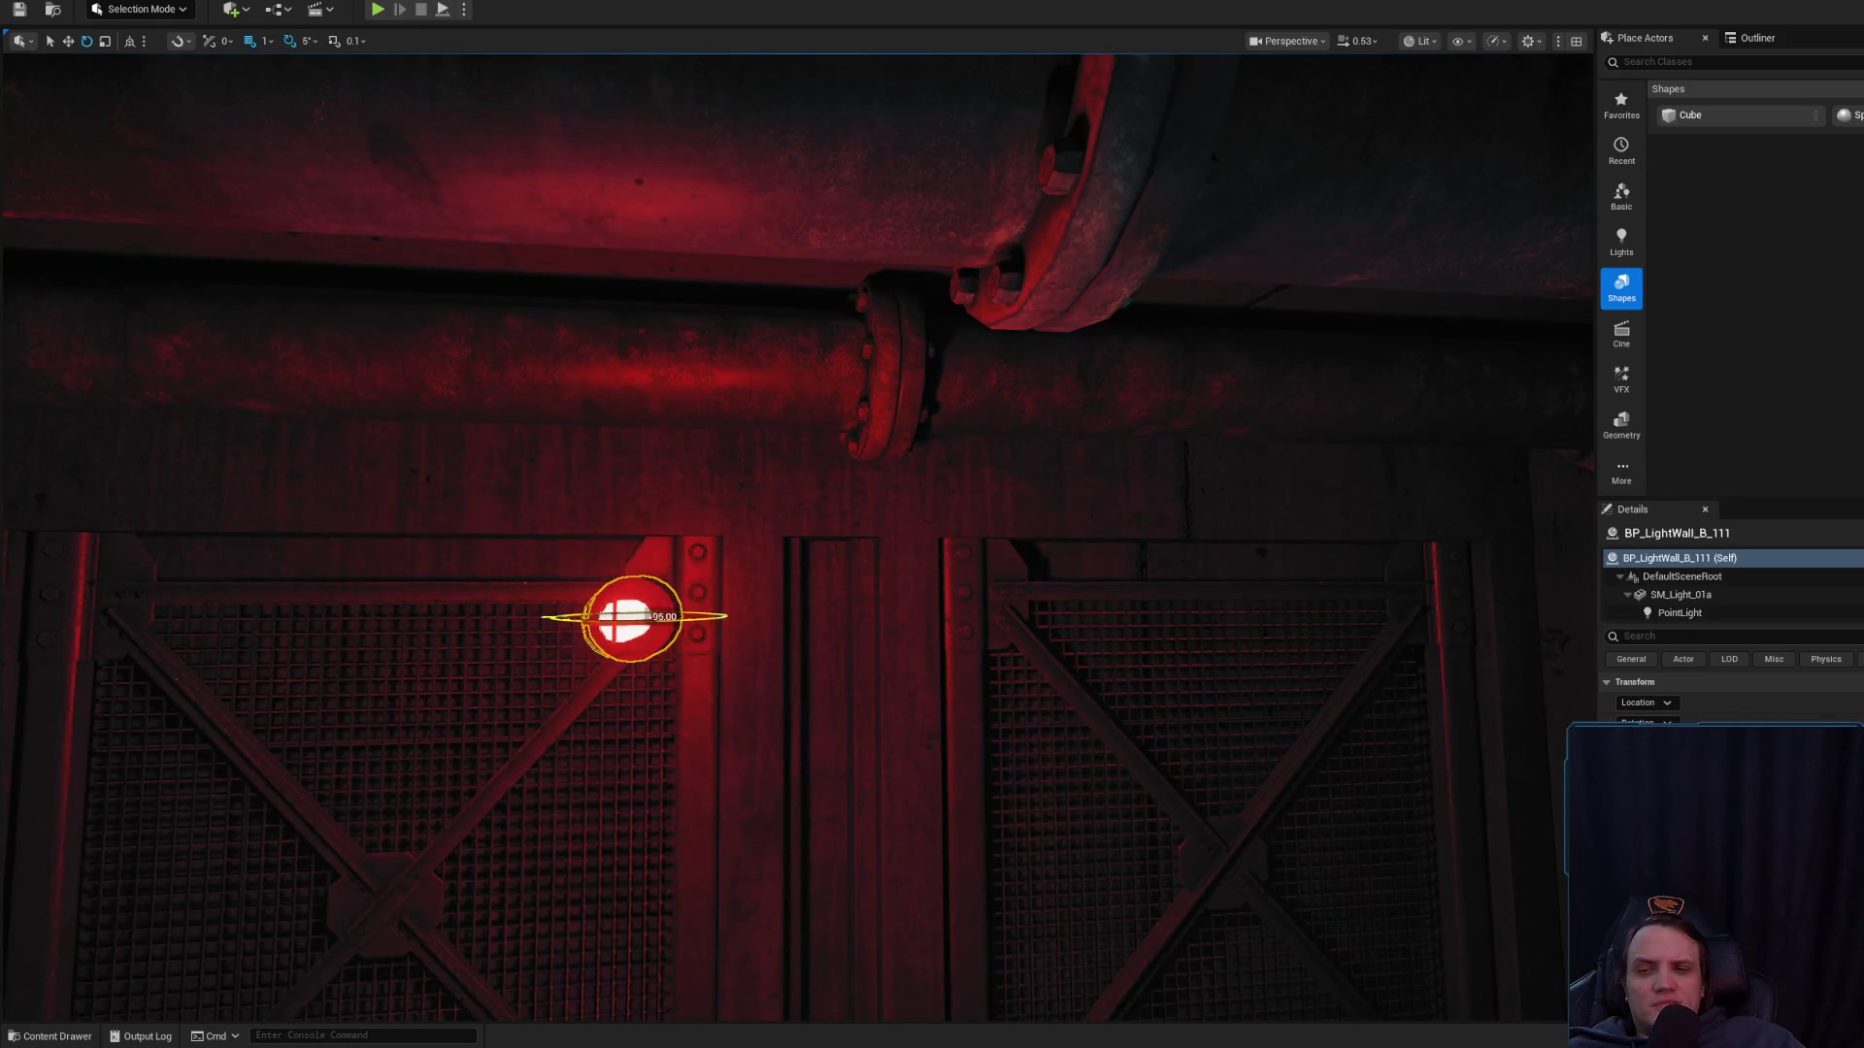